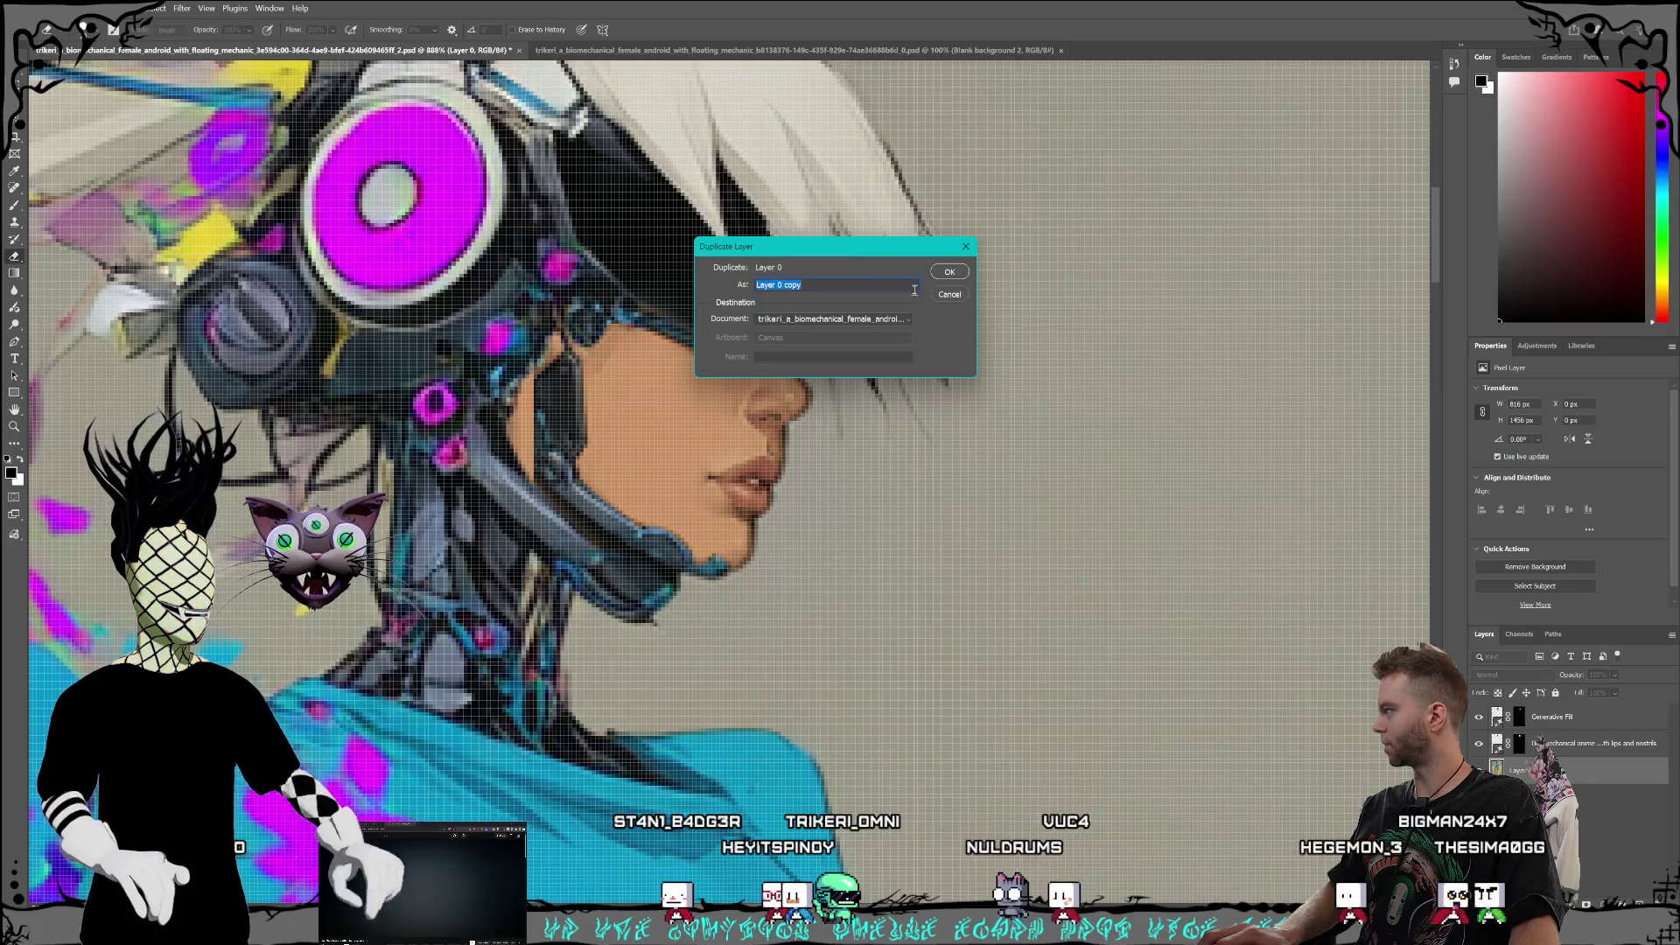
Step: Duplicate the base portrait layer and apply a command from its layer context menu
key("Return")
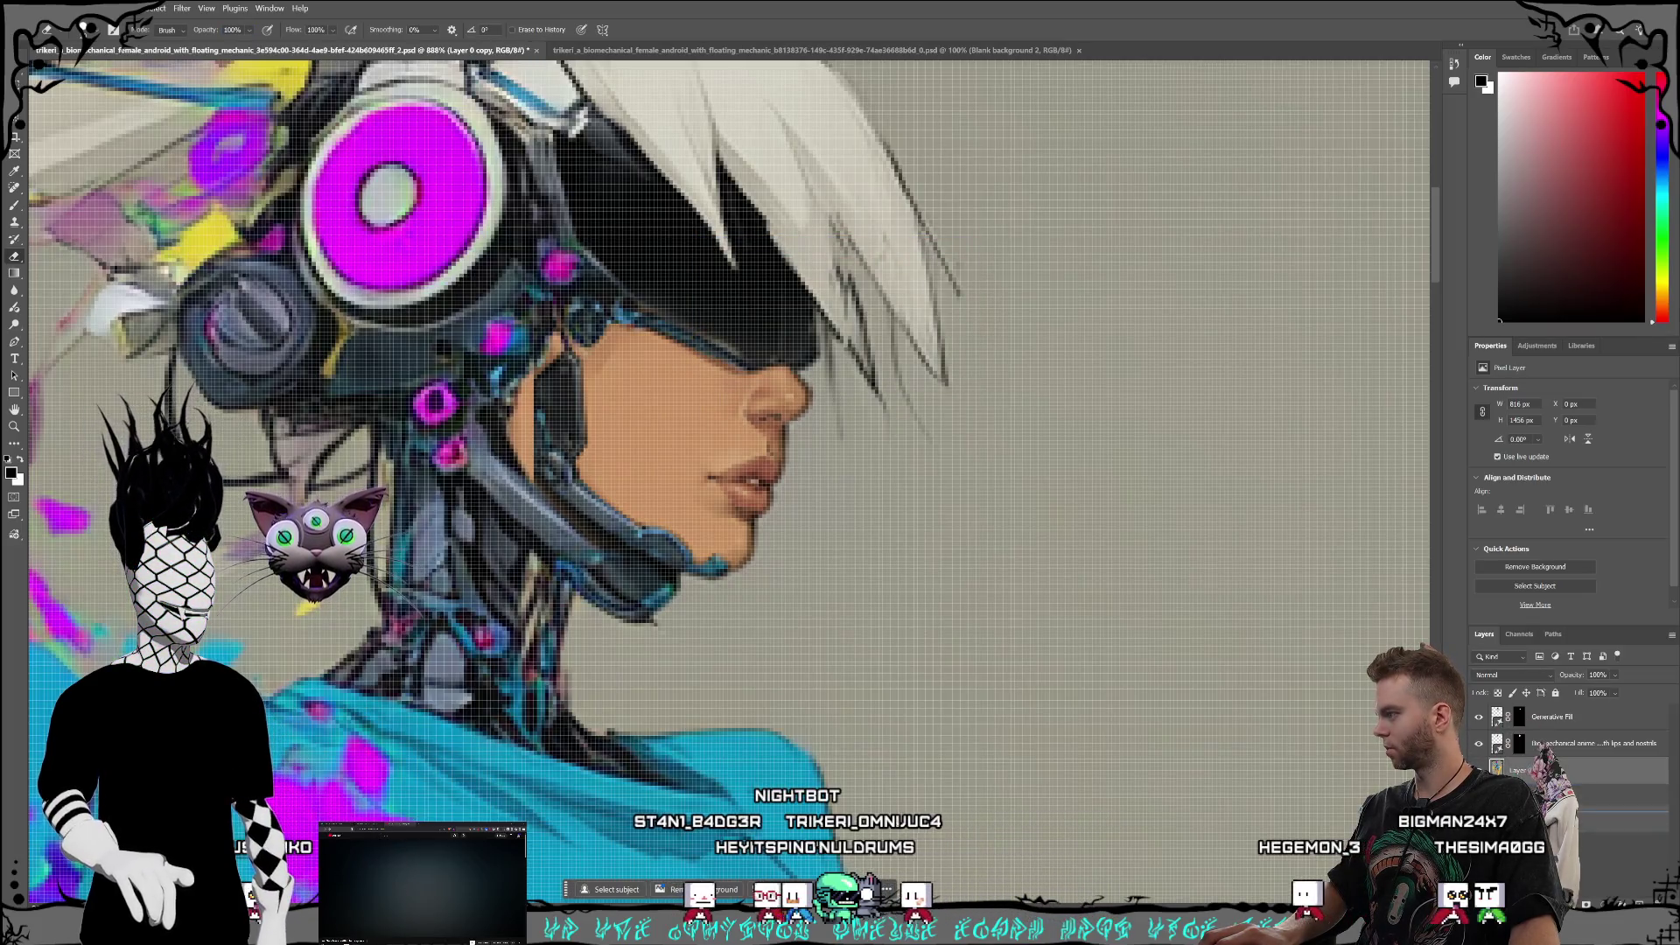
right_click(1572, 719)
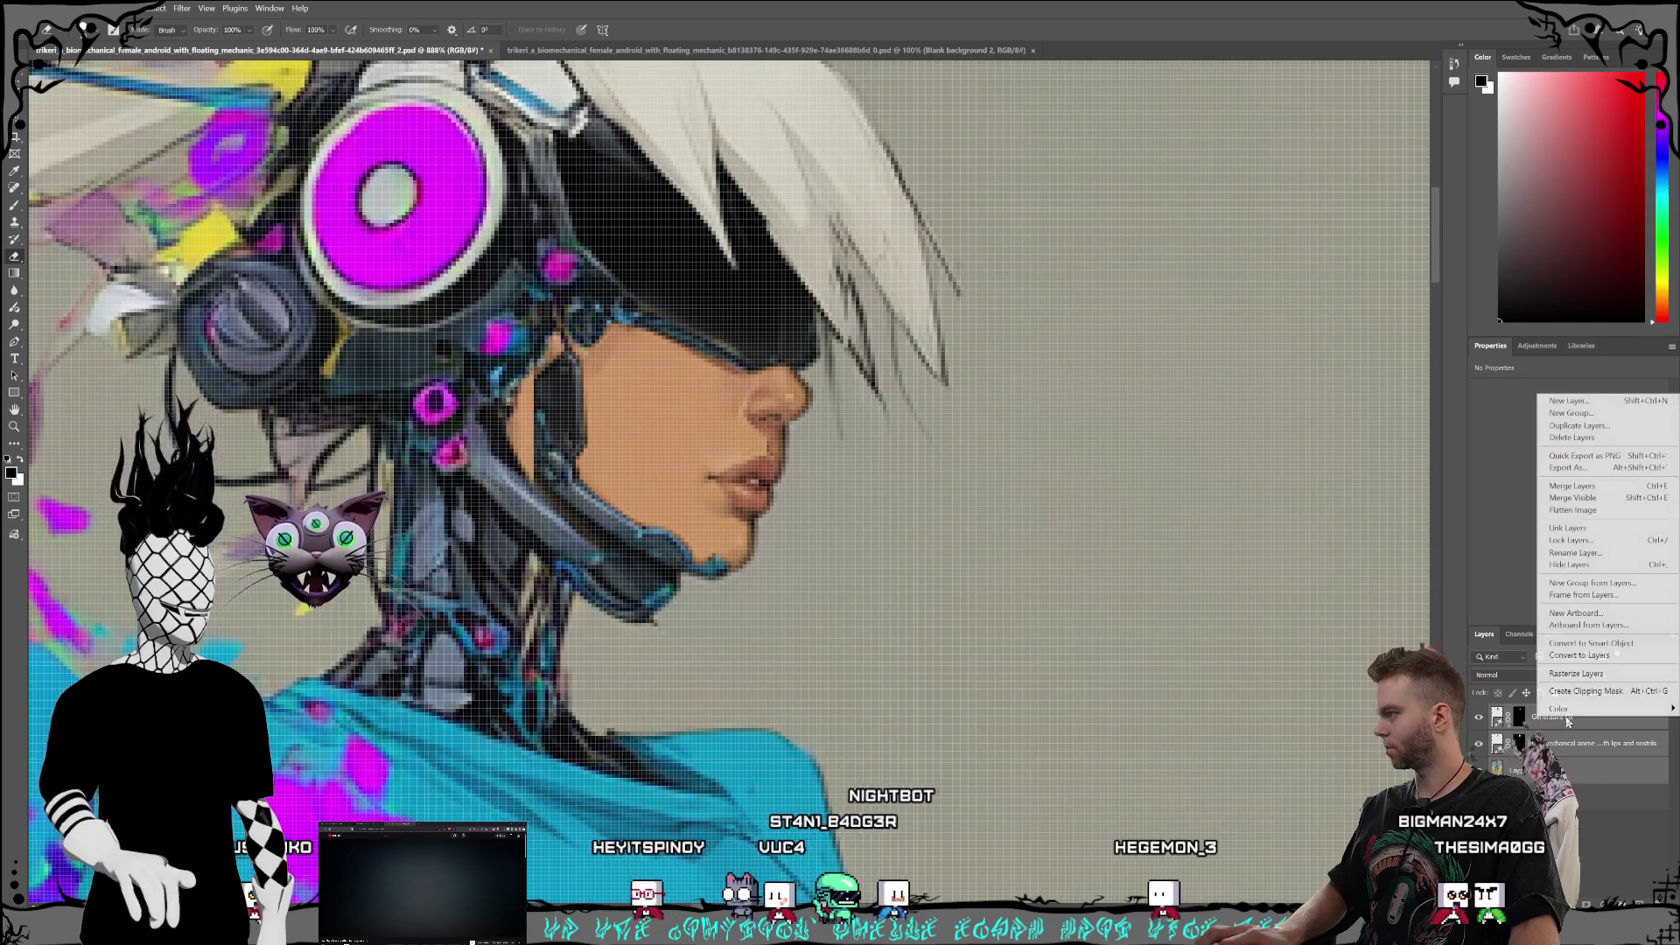
left_click(1566, 491)
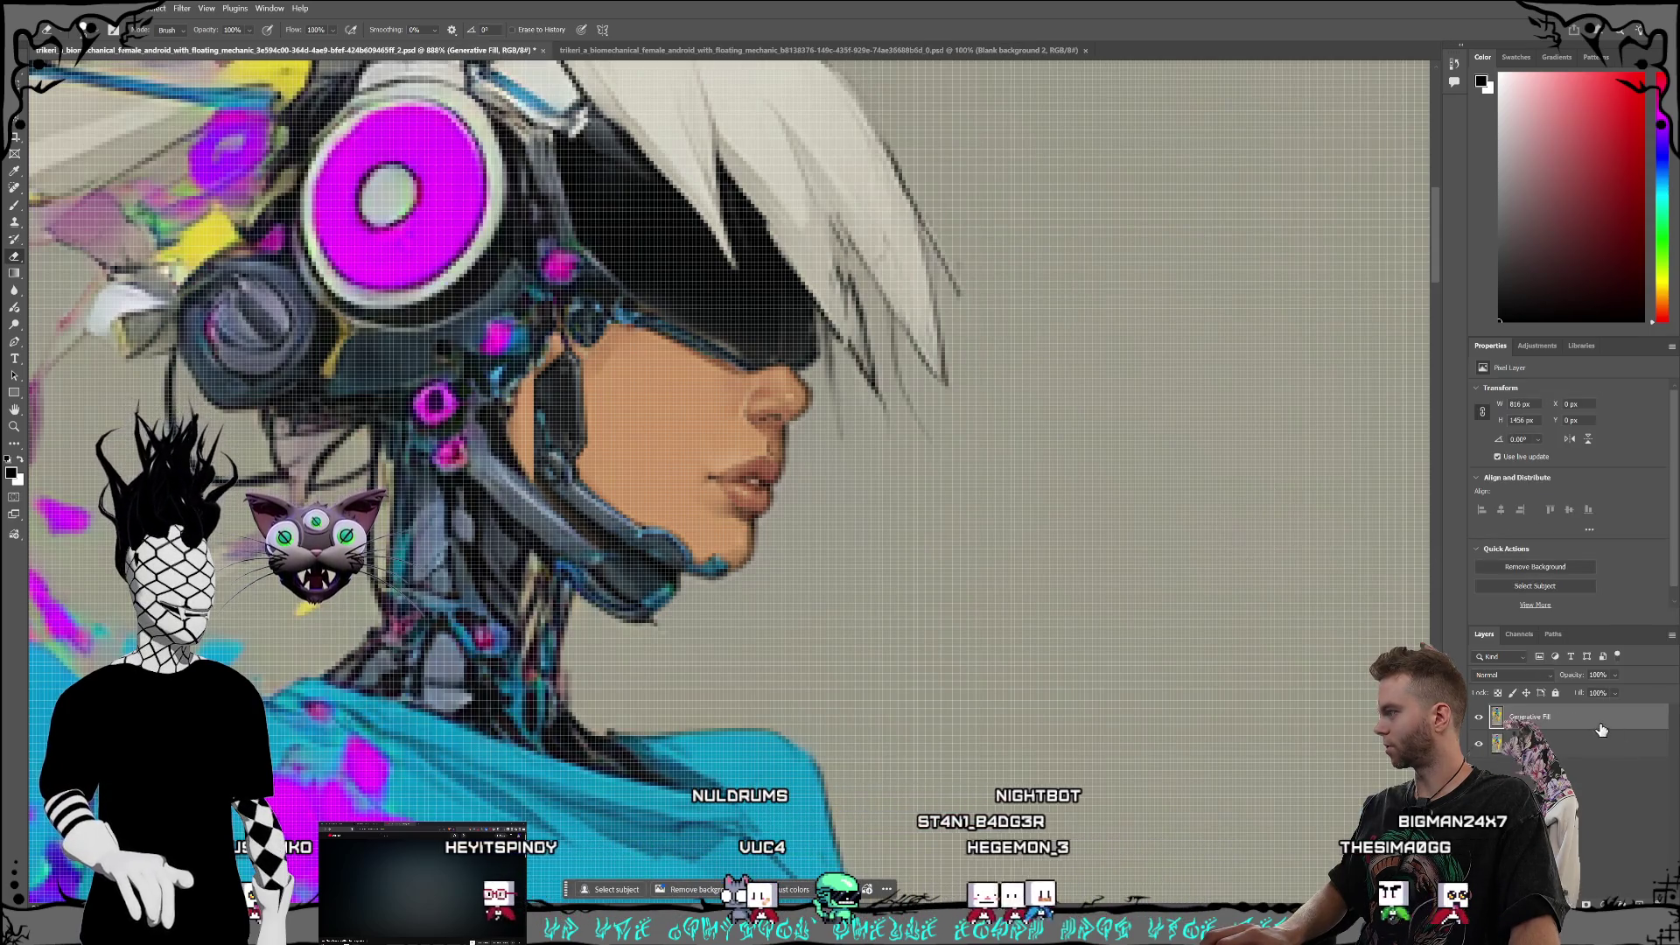
Step: Reselect the Generative Fill layer above Layer 0 copy and shrink the eraser to 10 px
left_click(1484, 751)
left_click(1573, 726)
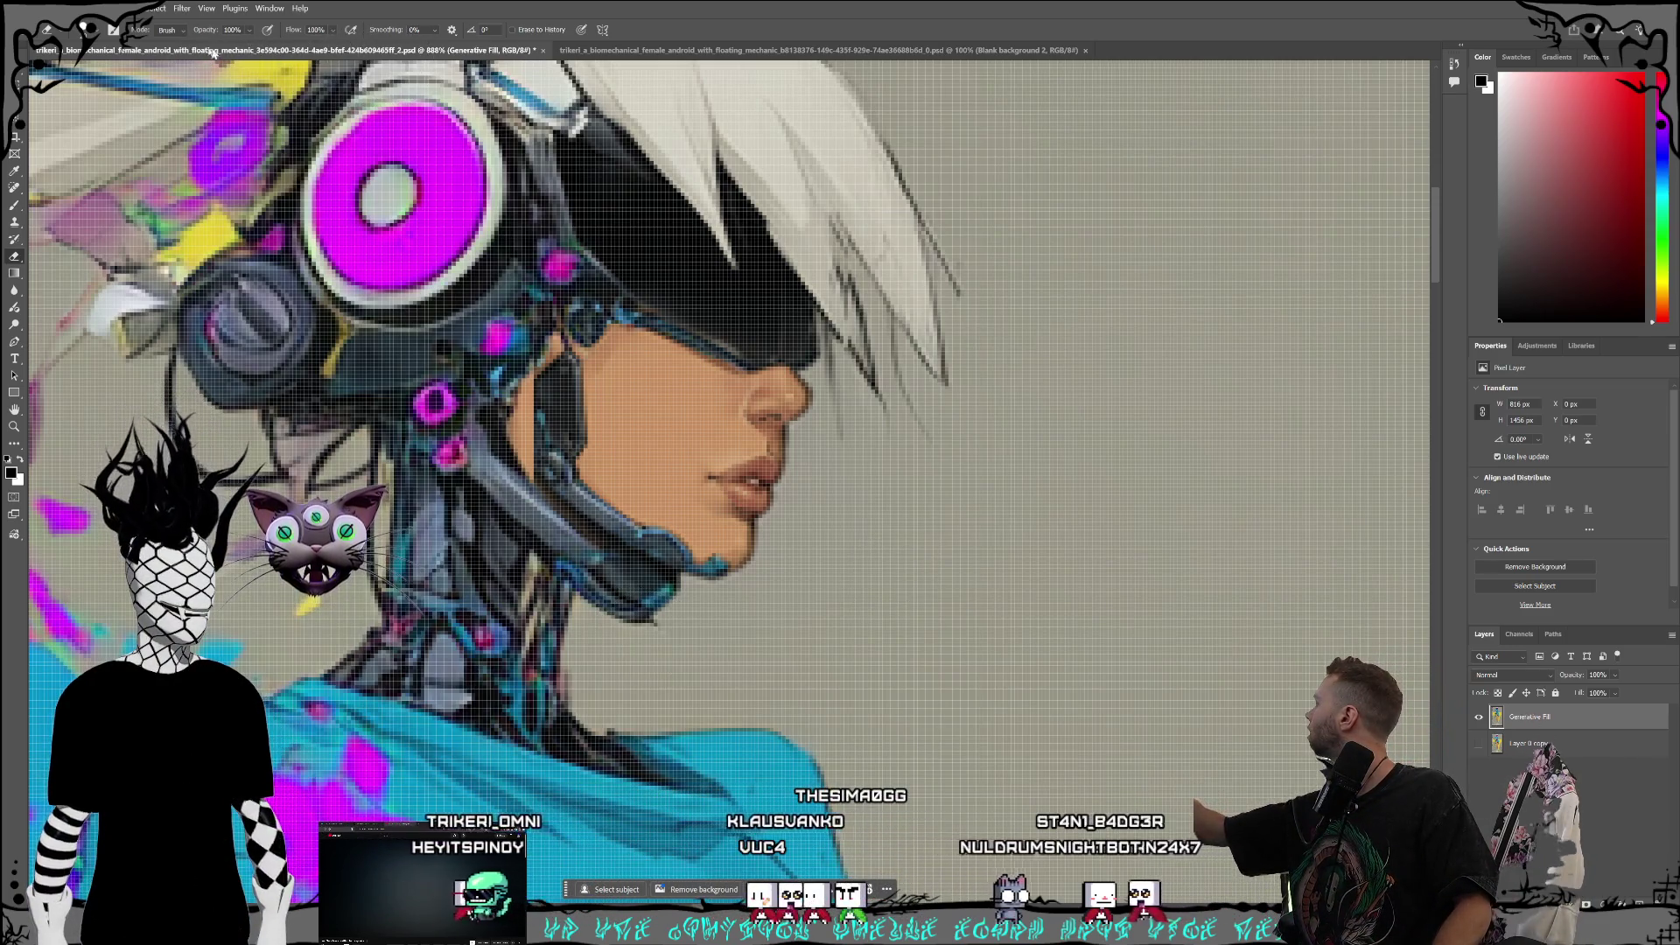
left_click(88, 29)
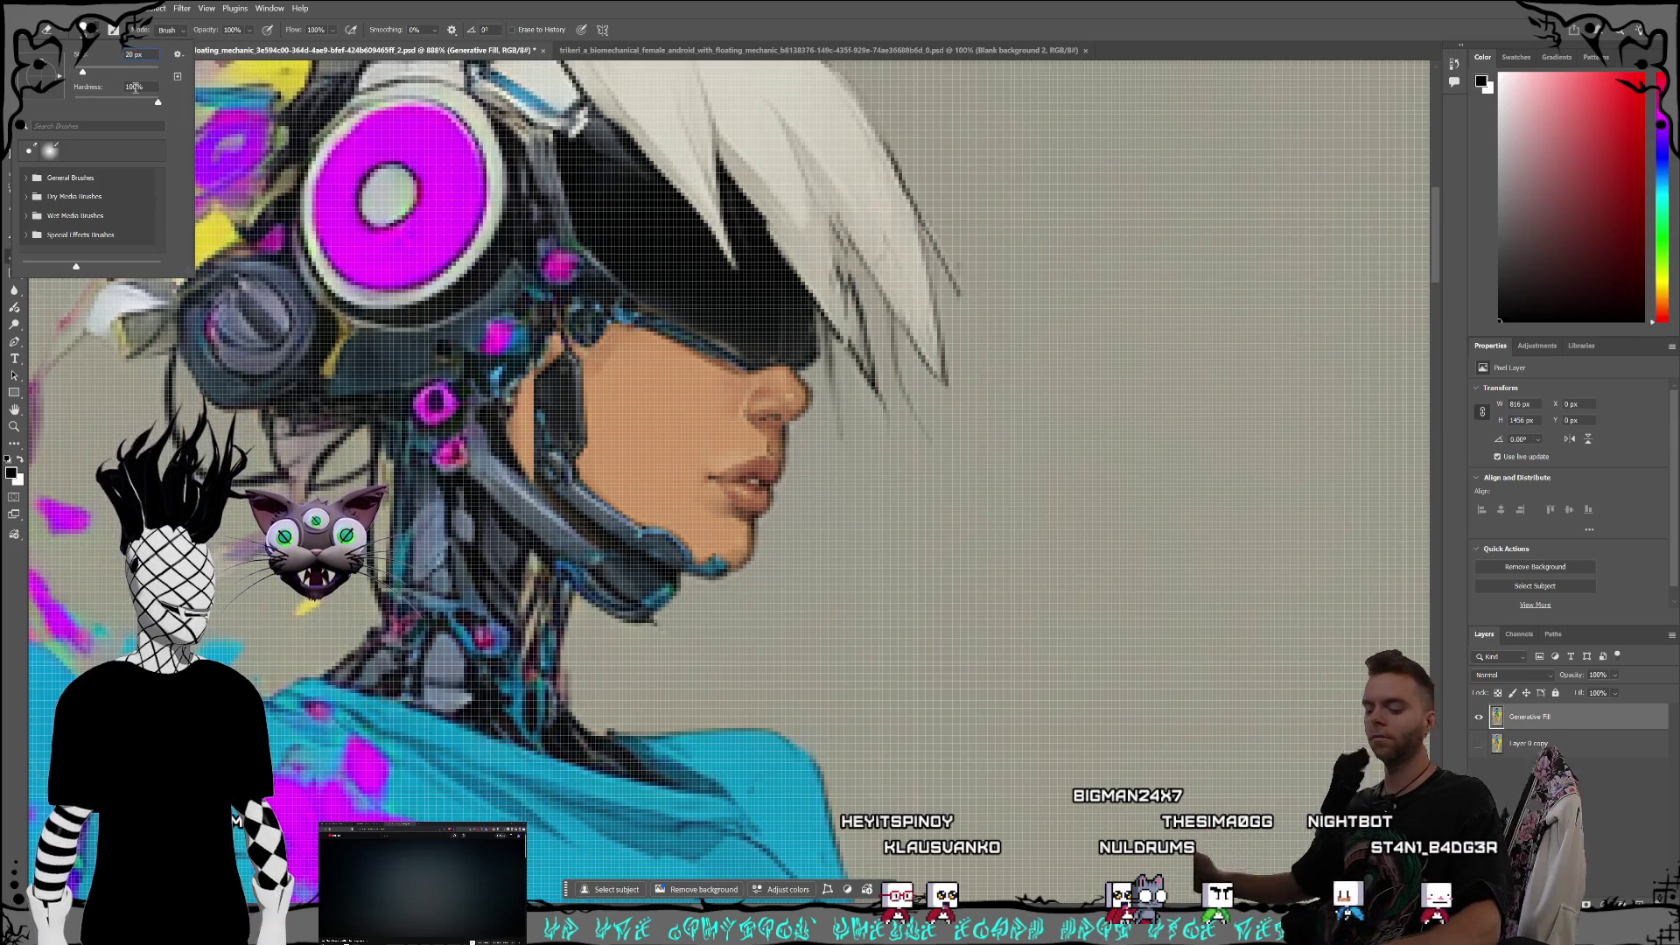
key("Return")
key("Return")
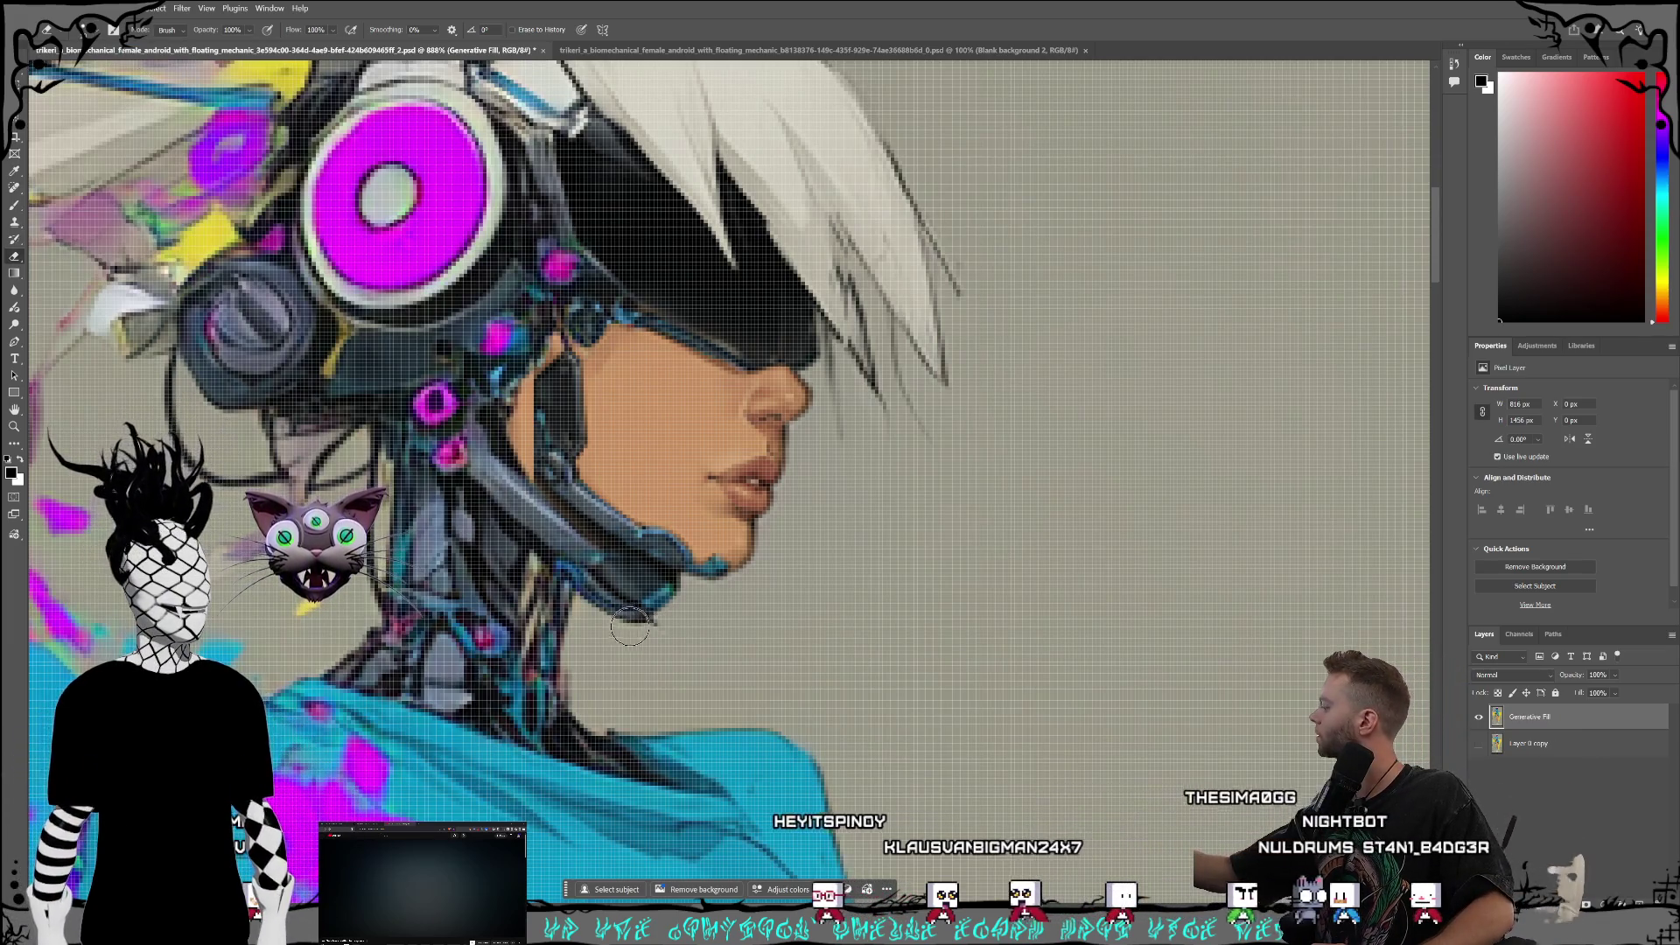
Step: Erase a small patch below the chin with the 10 px eraser, then lasso around it
mouse_move(622, 619)
left_mouse_down()
mouse_move(670, 595)
mouse_move(607, 608)
mouse_move(602, 588)
mouse_move(659, 585)
left_mouse_up()
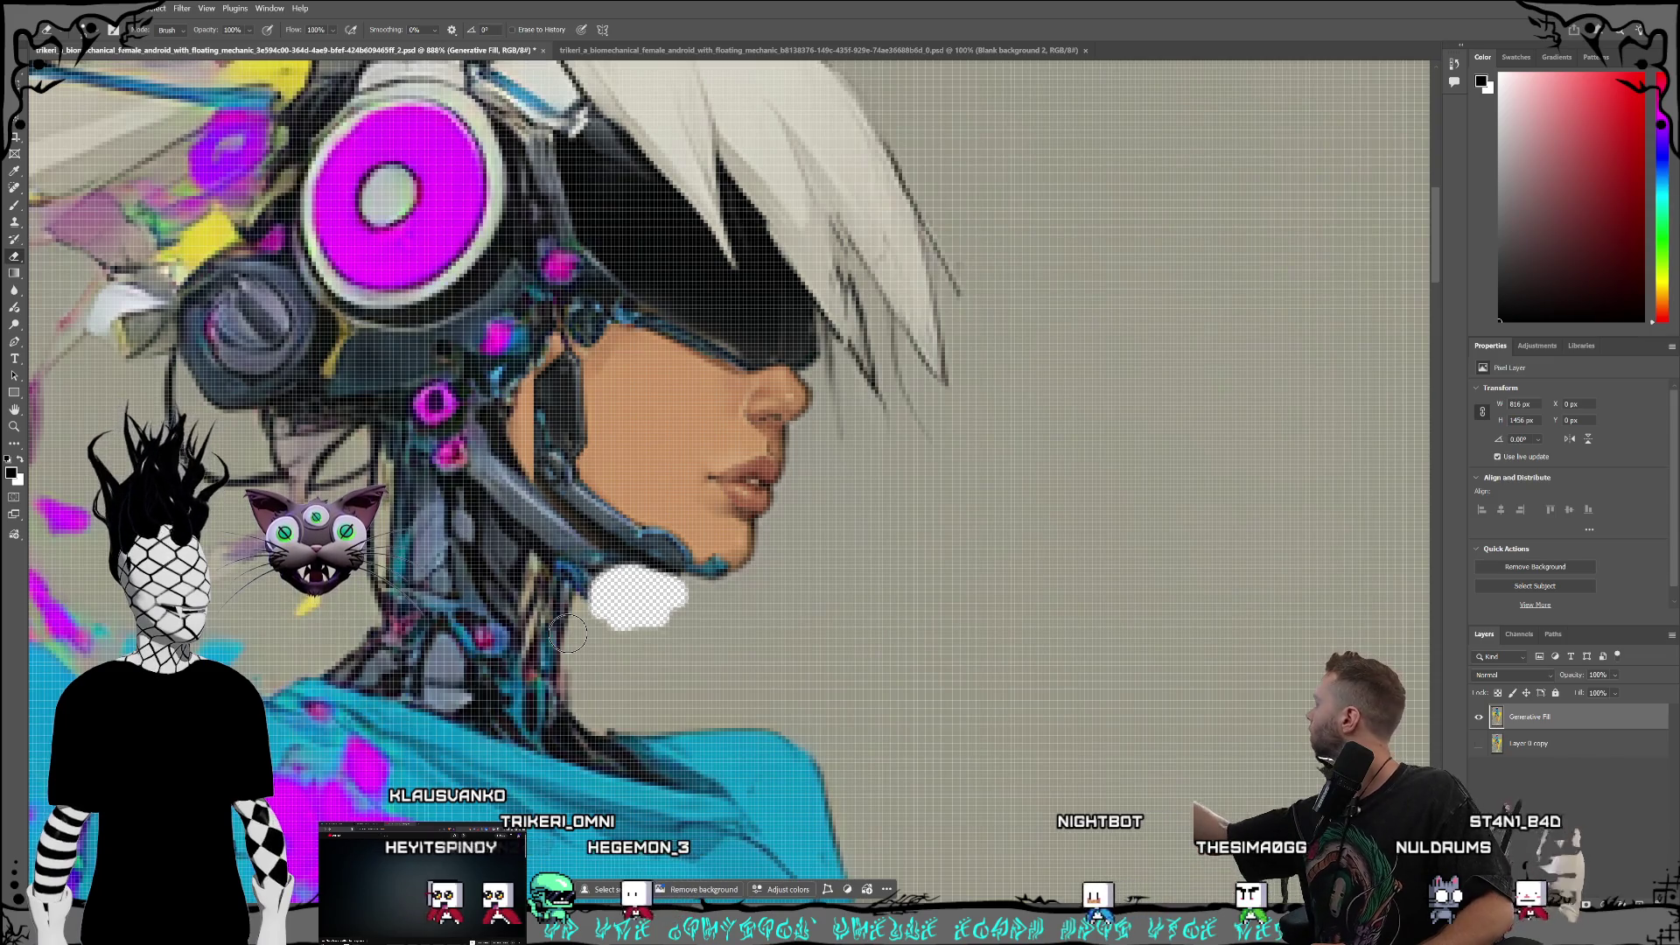
key("l")
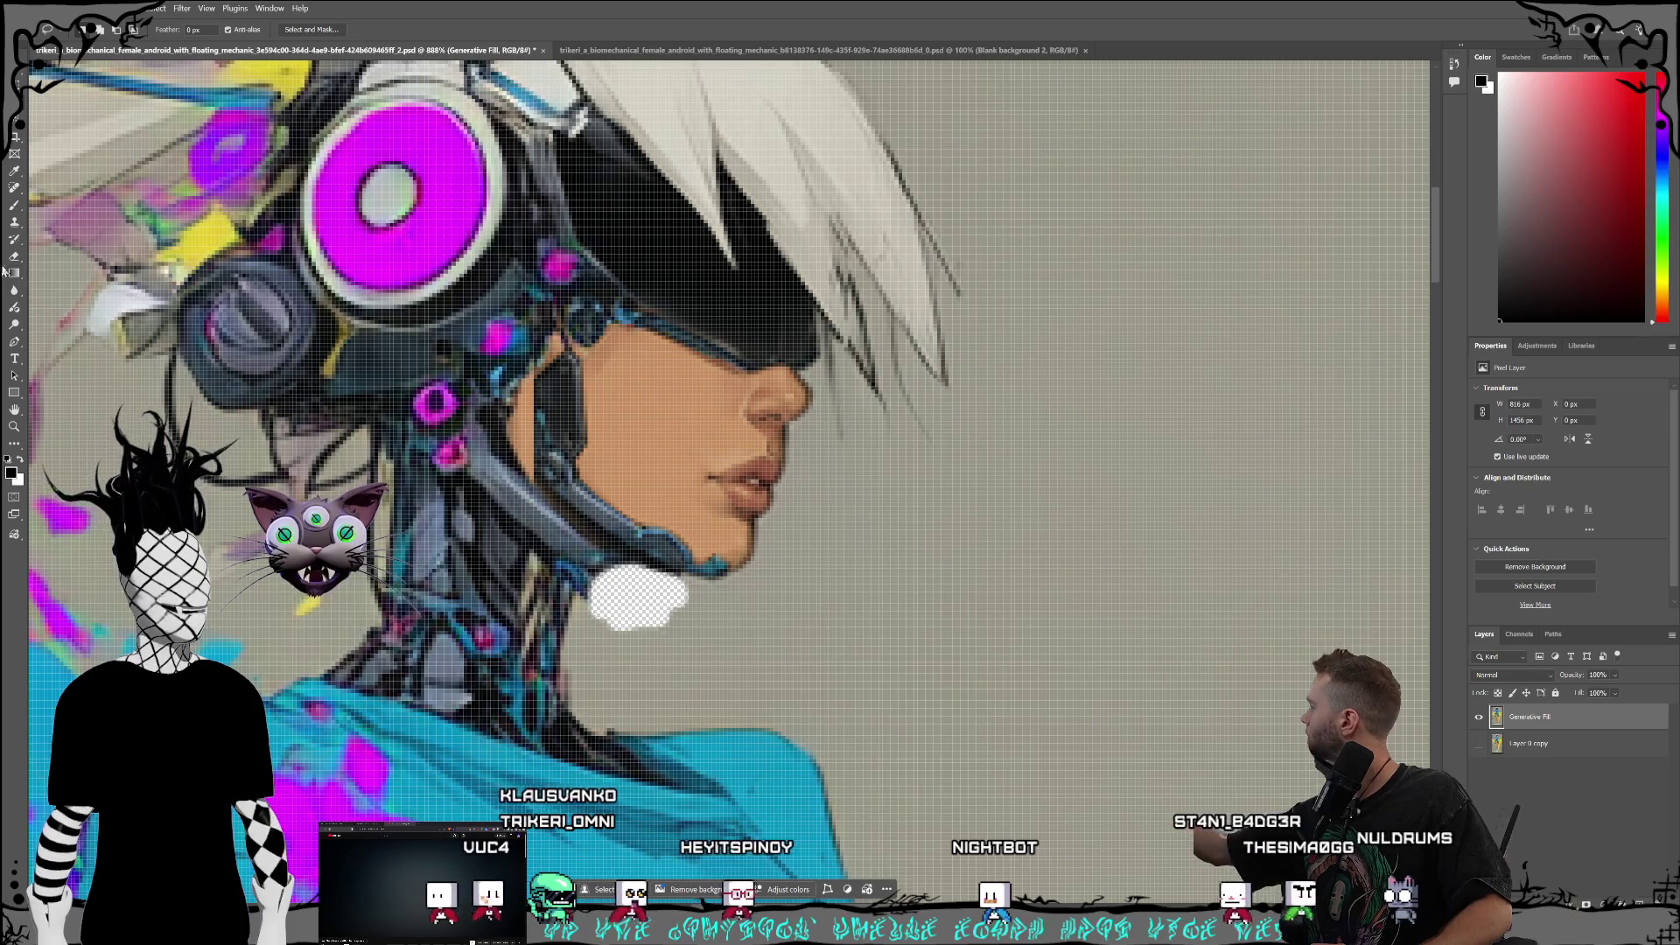
left_click(14, 260)
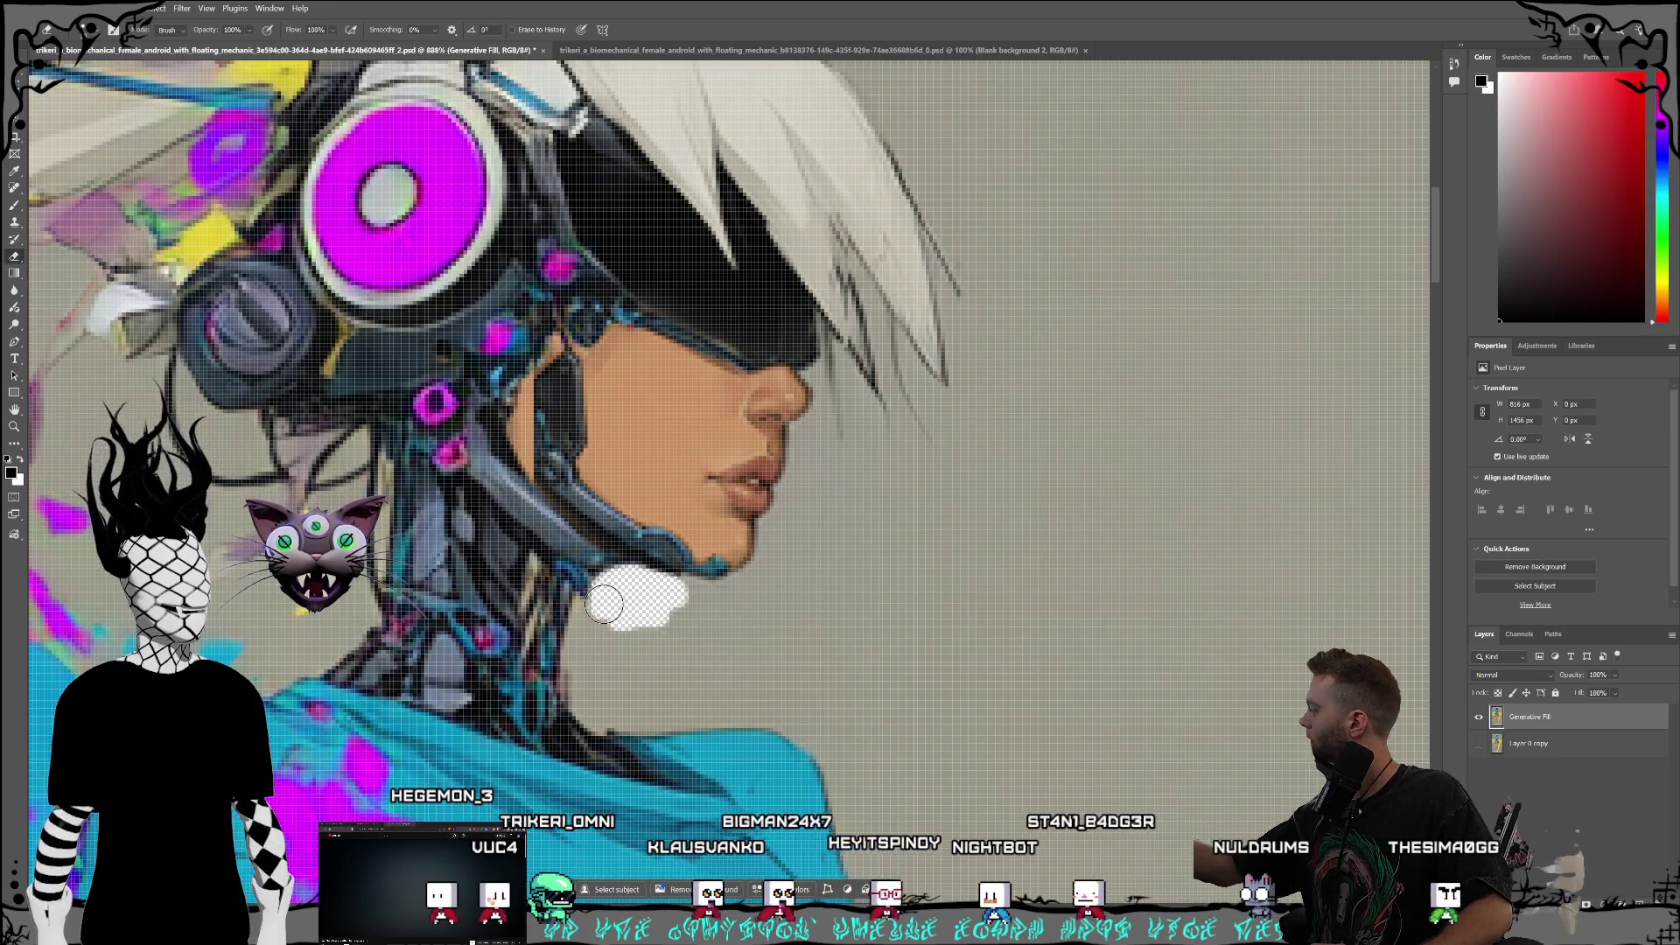
left_click_drag(605, 597, 627, 582)
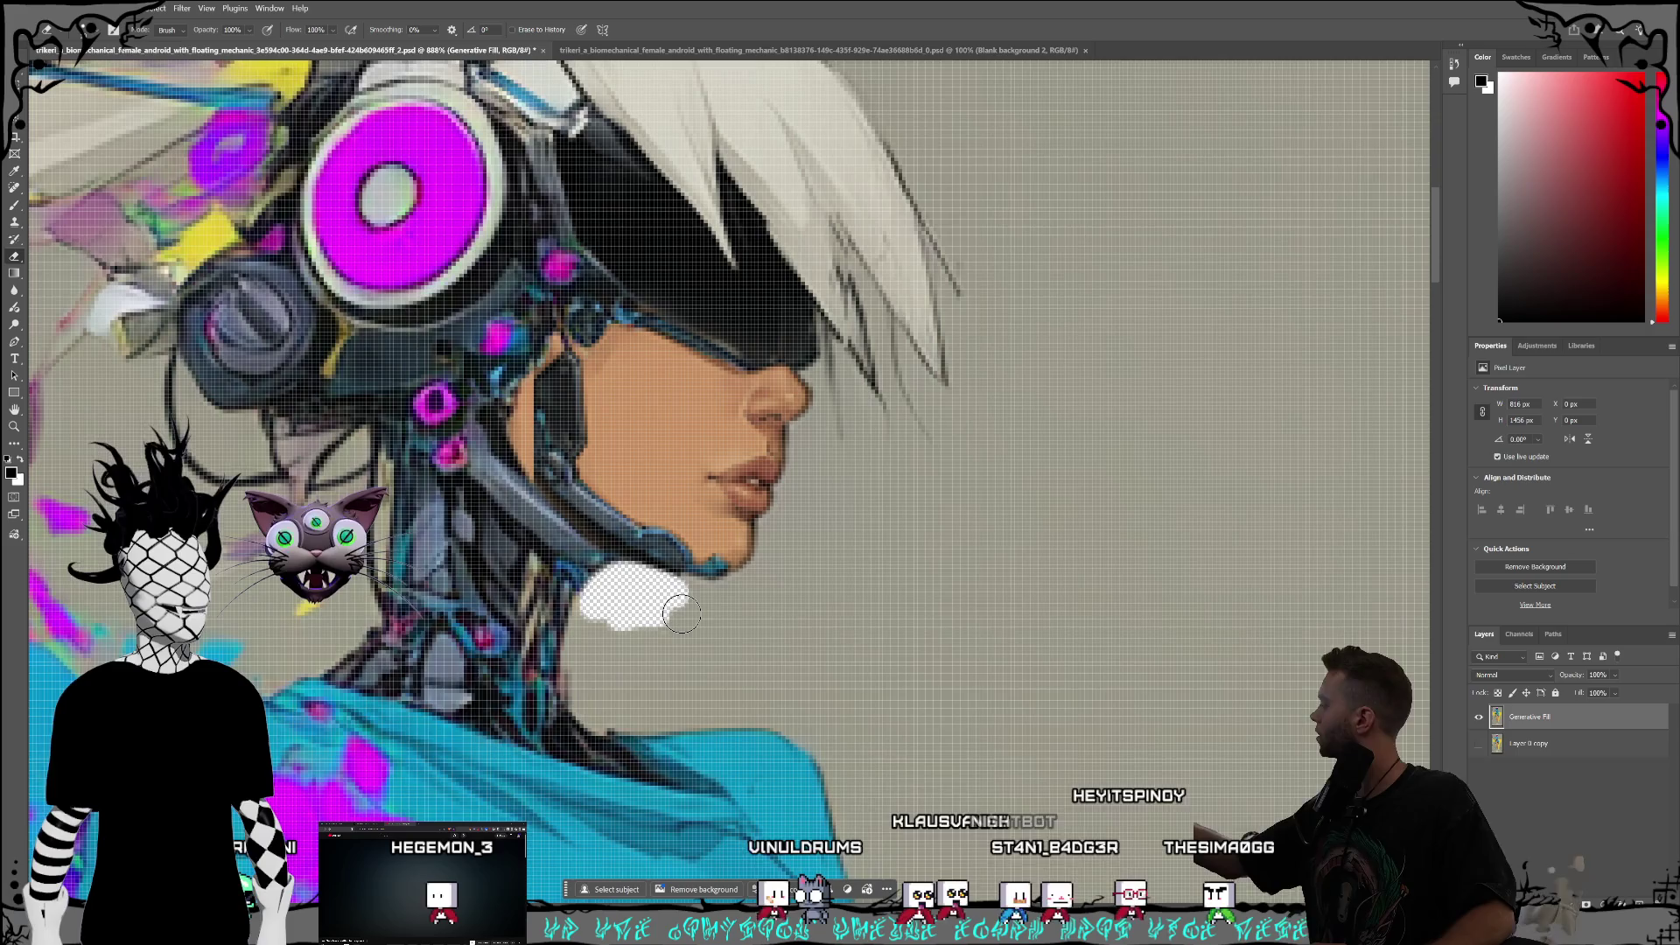
left_click(14, 102)
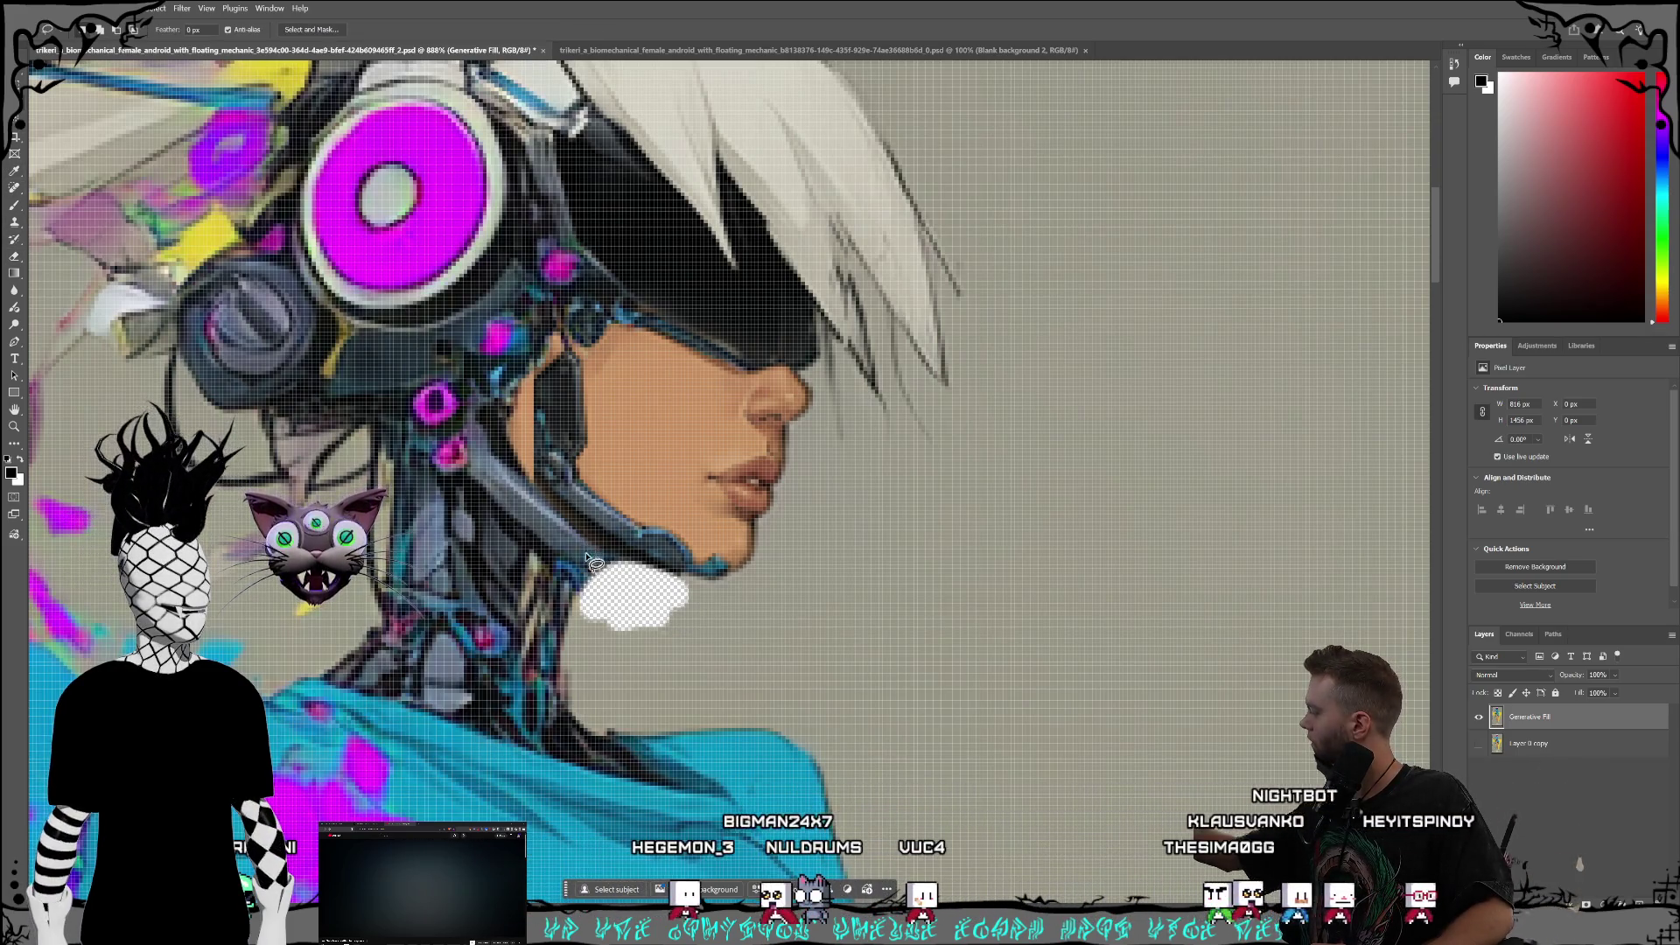
mouse_move(565, 632)
left_mouse_down()
mouse_move(604, 663)
mouse_move(675, 665)
mouse_move(713, 595)
mouse_move(678, 557)
mouse_move(586, 547)
left_mouse_up()
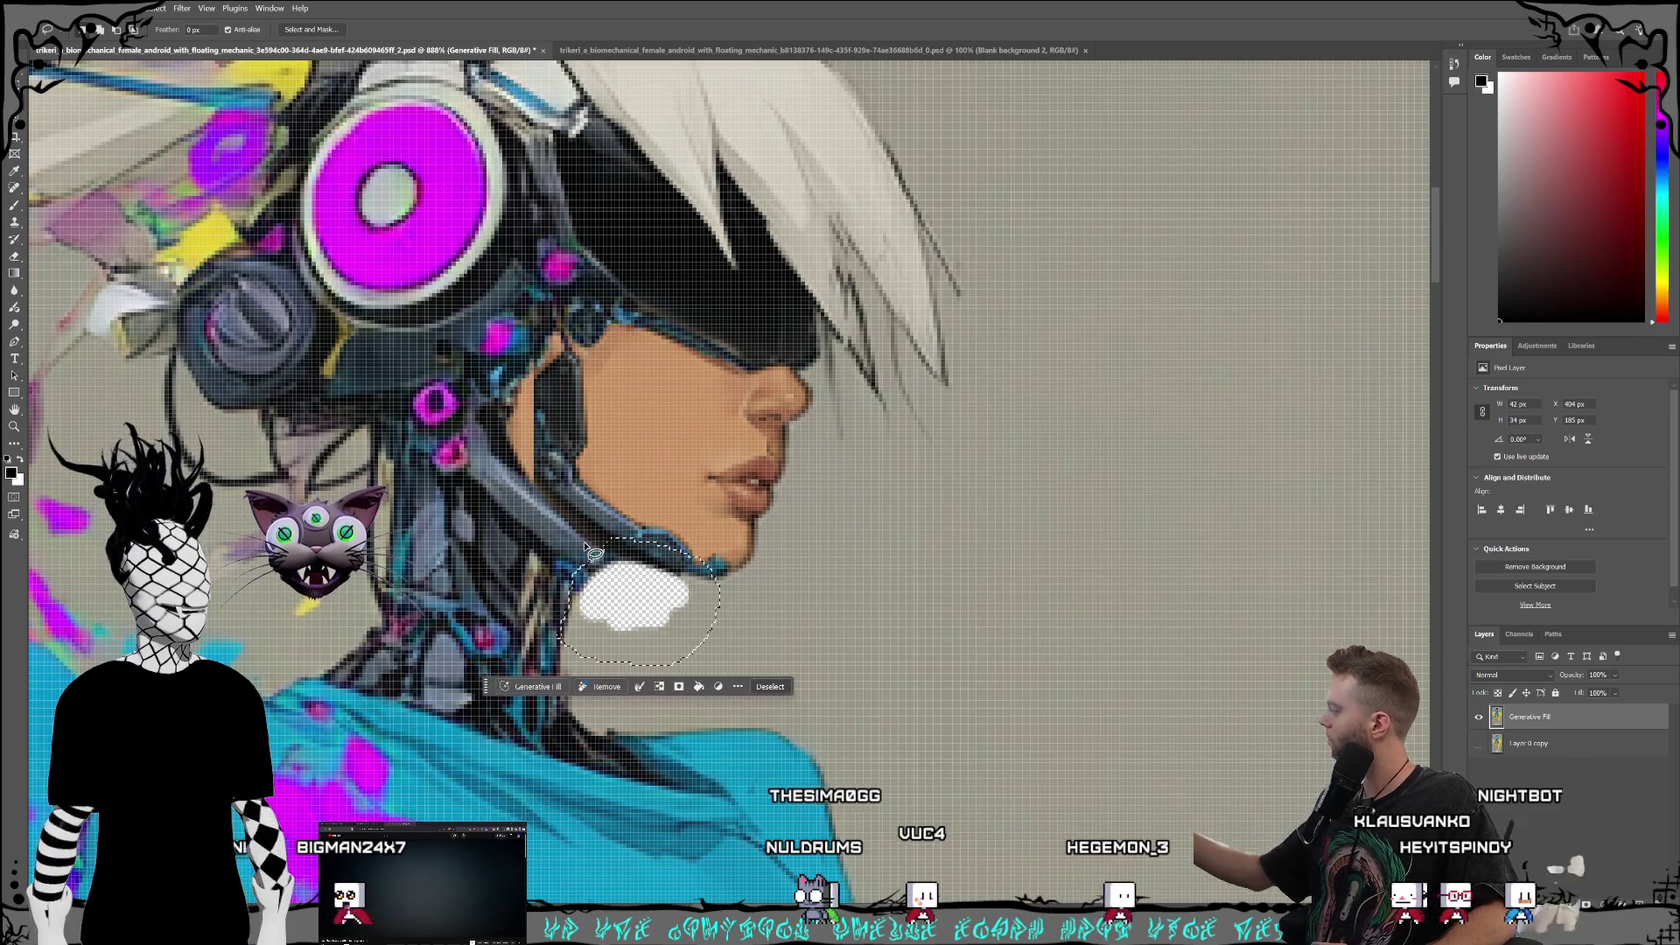
left_click(558, 685)
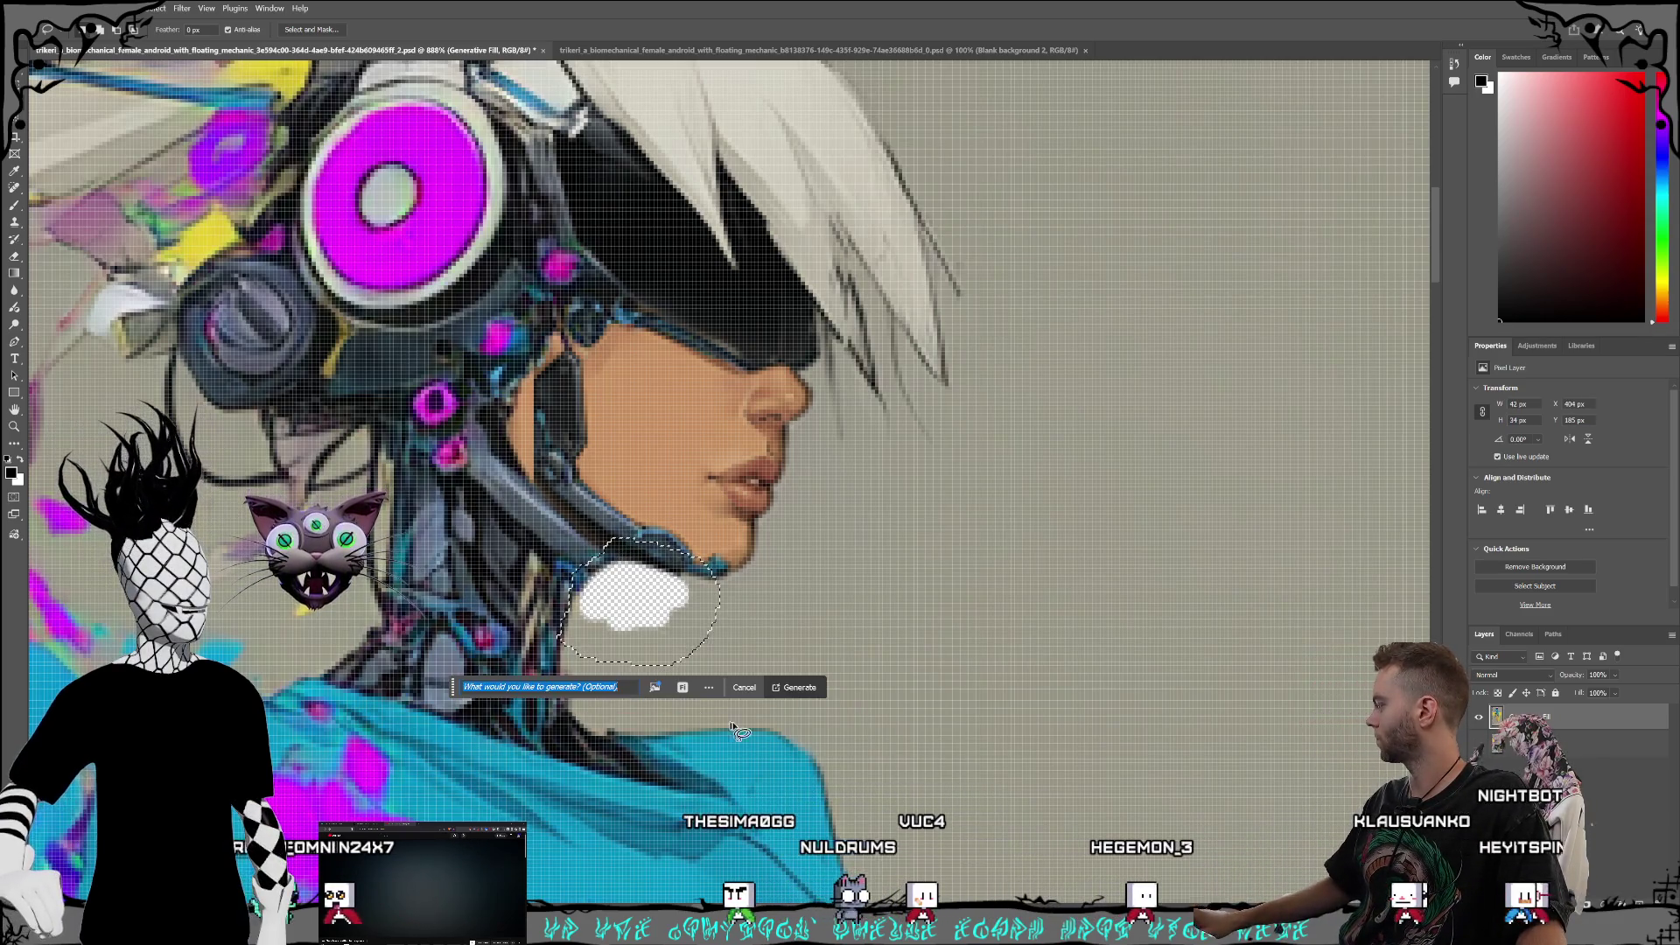
left_click(708, 686)
left_click(709, 687)
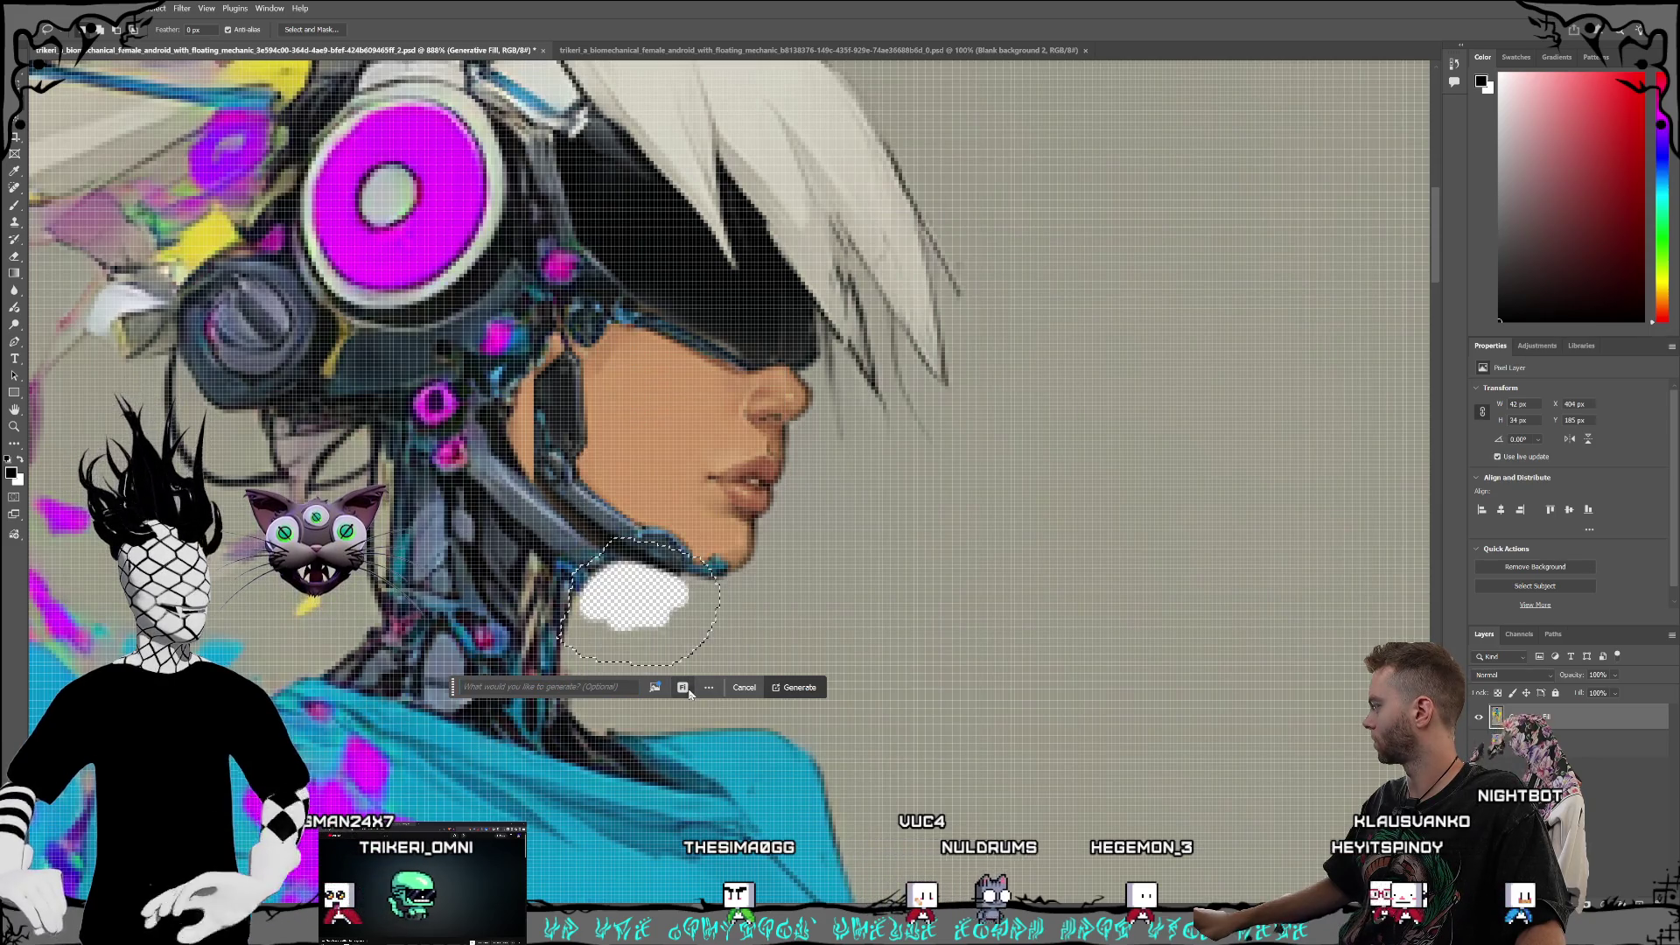
left_click(798, 687)
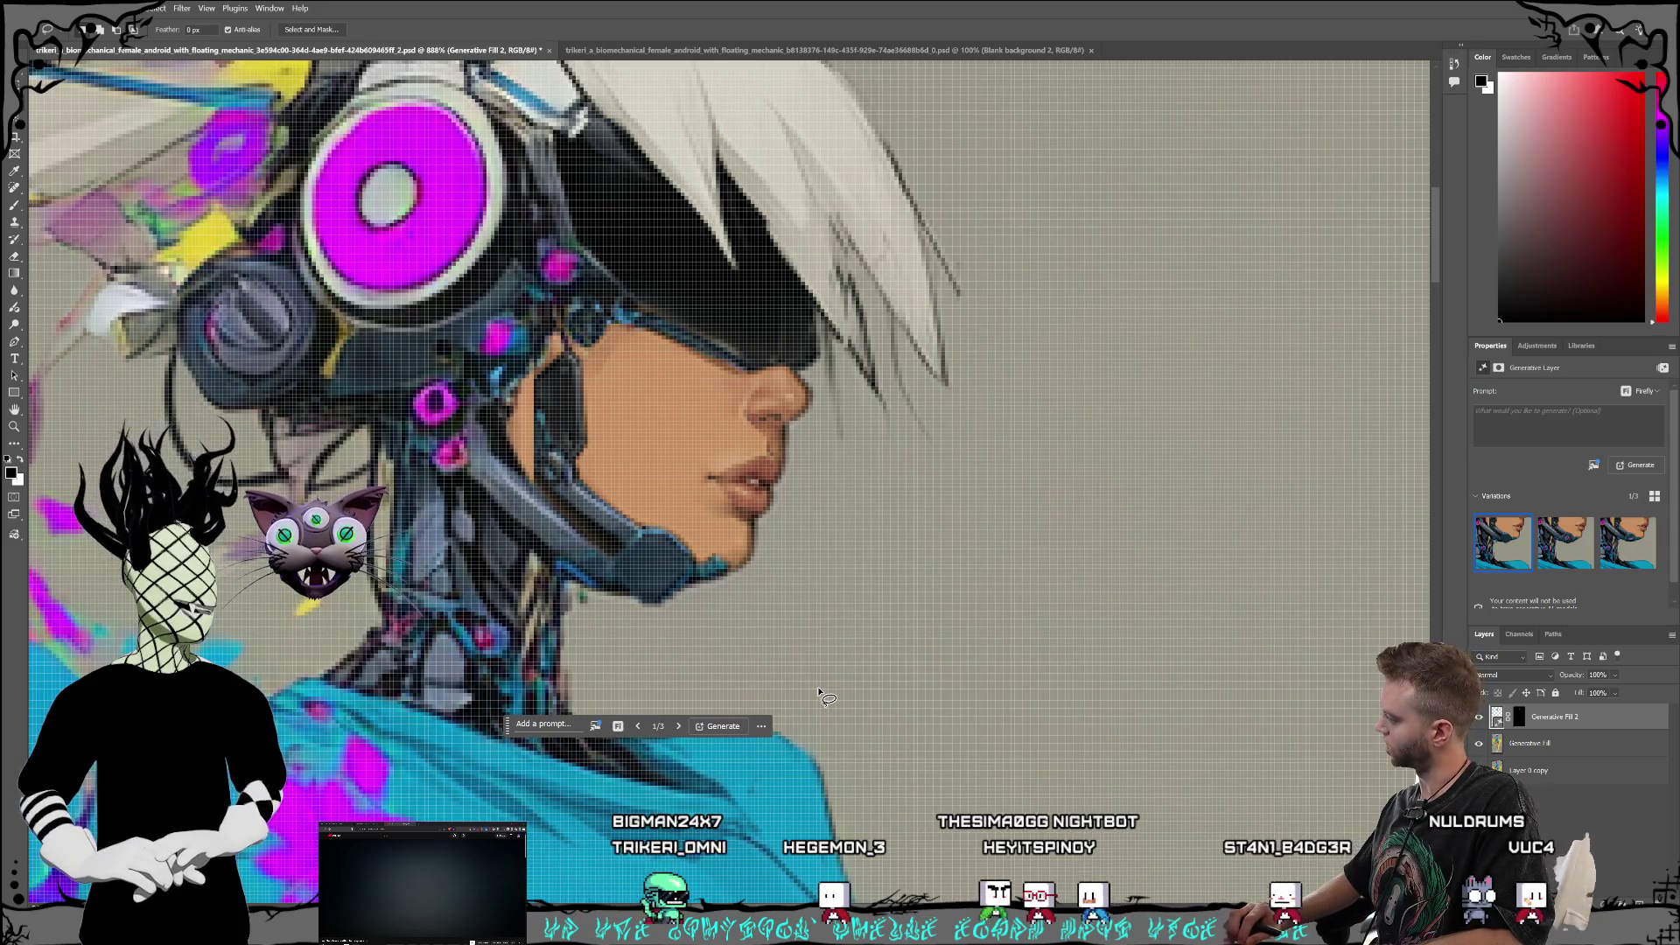
key("ctrl+z")
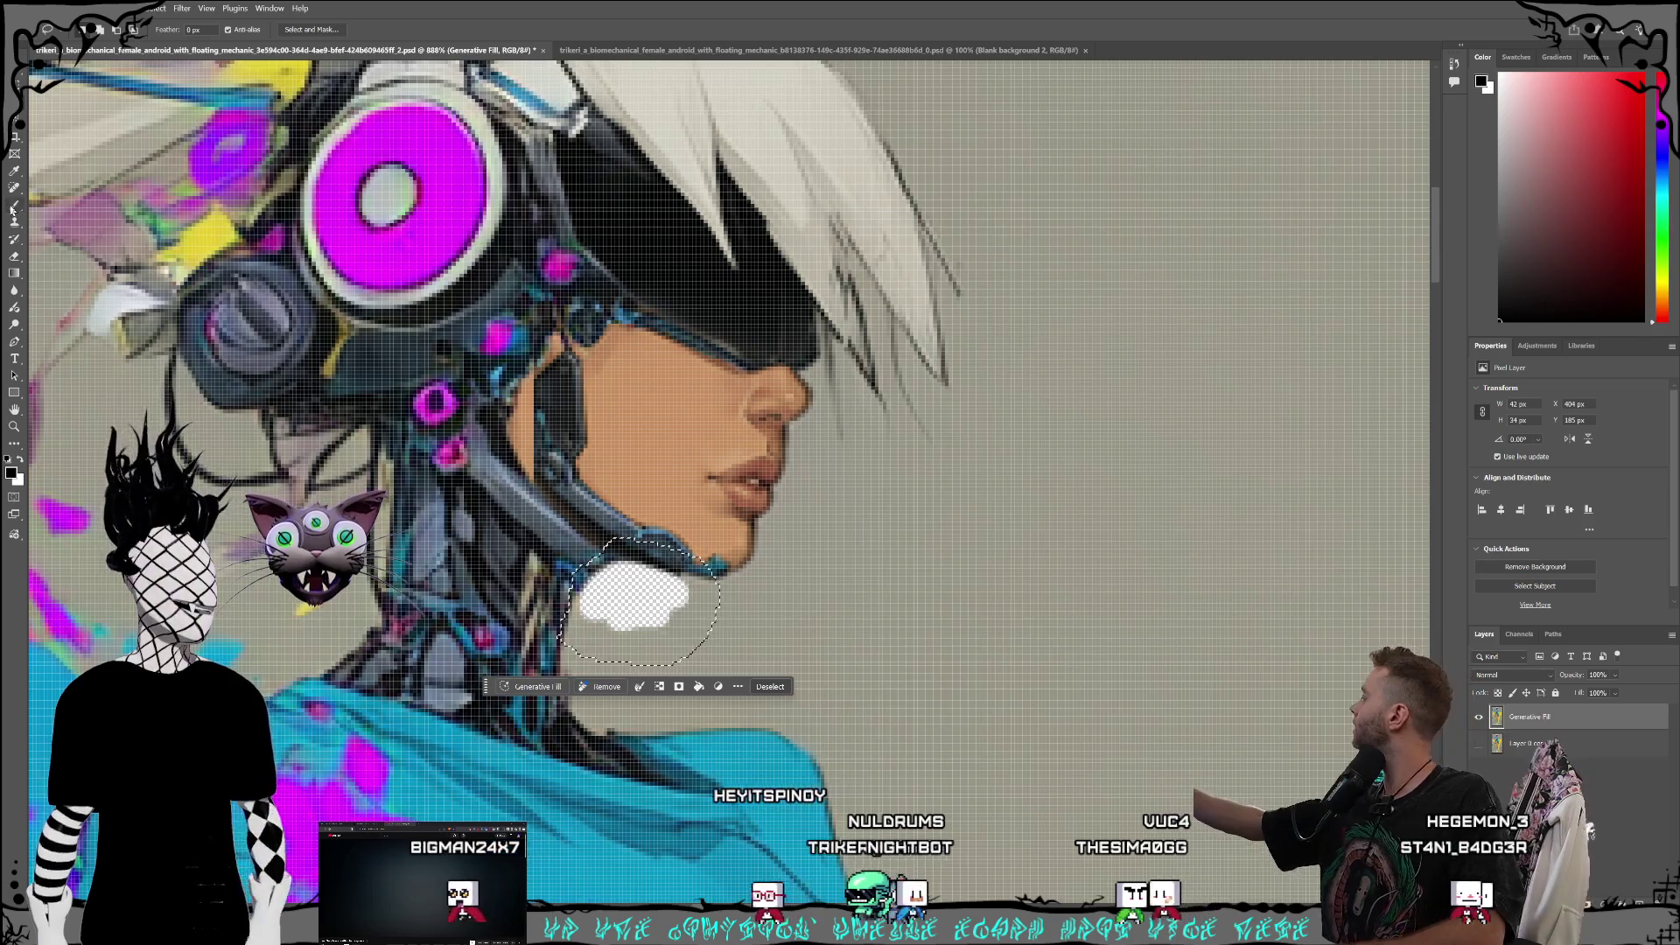
Step: Sample the beige background, paint the patch with a 15 px brush, and deselect
left_click(14, 256)
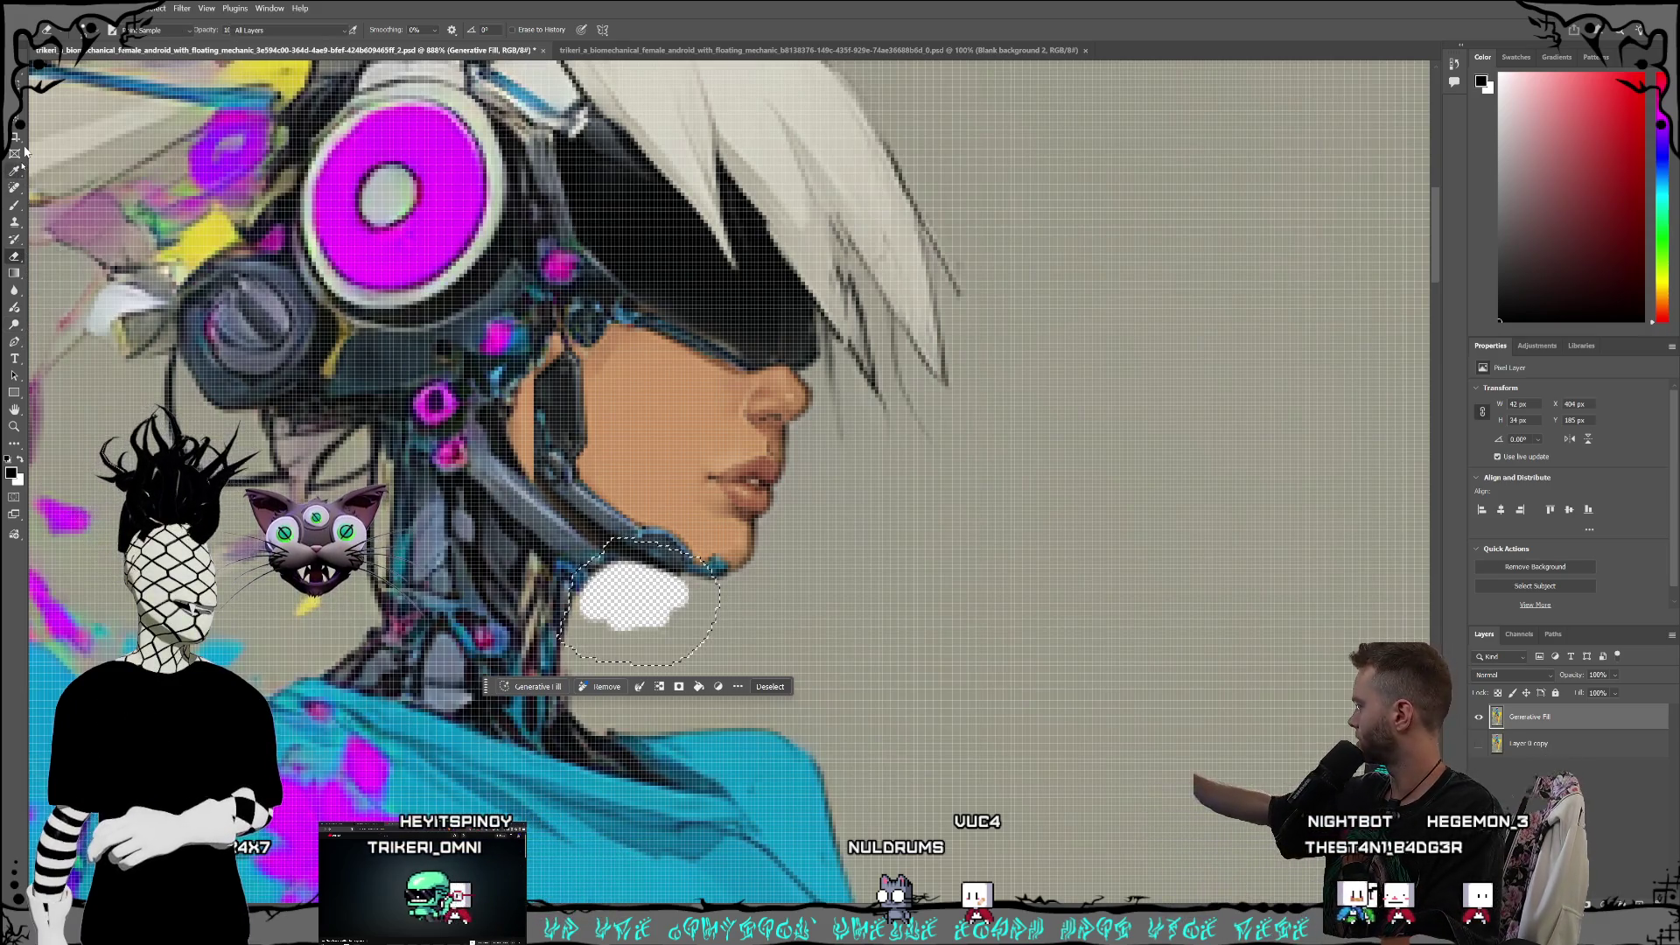
left_click(915, 577)
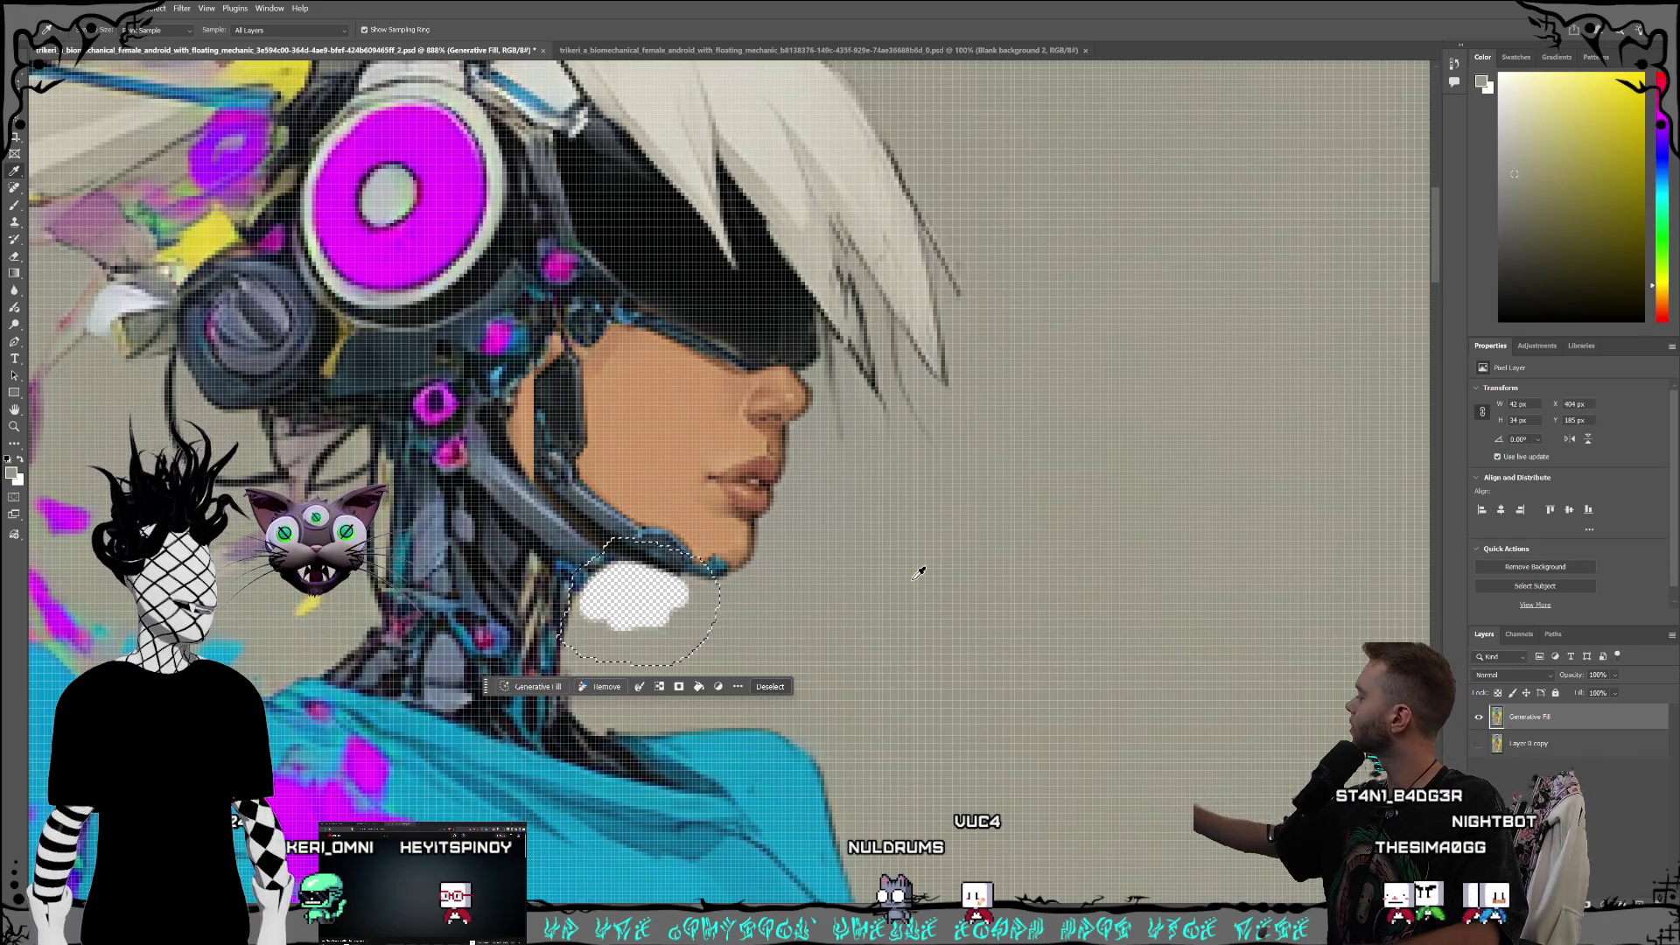
left_click(15, 204)
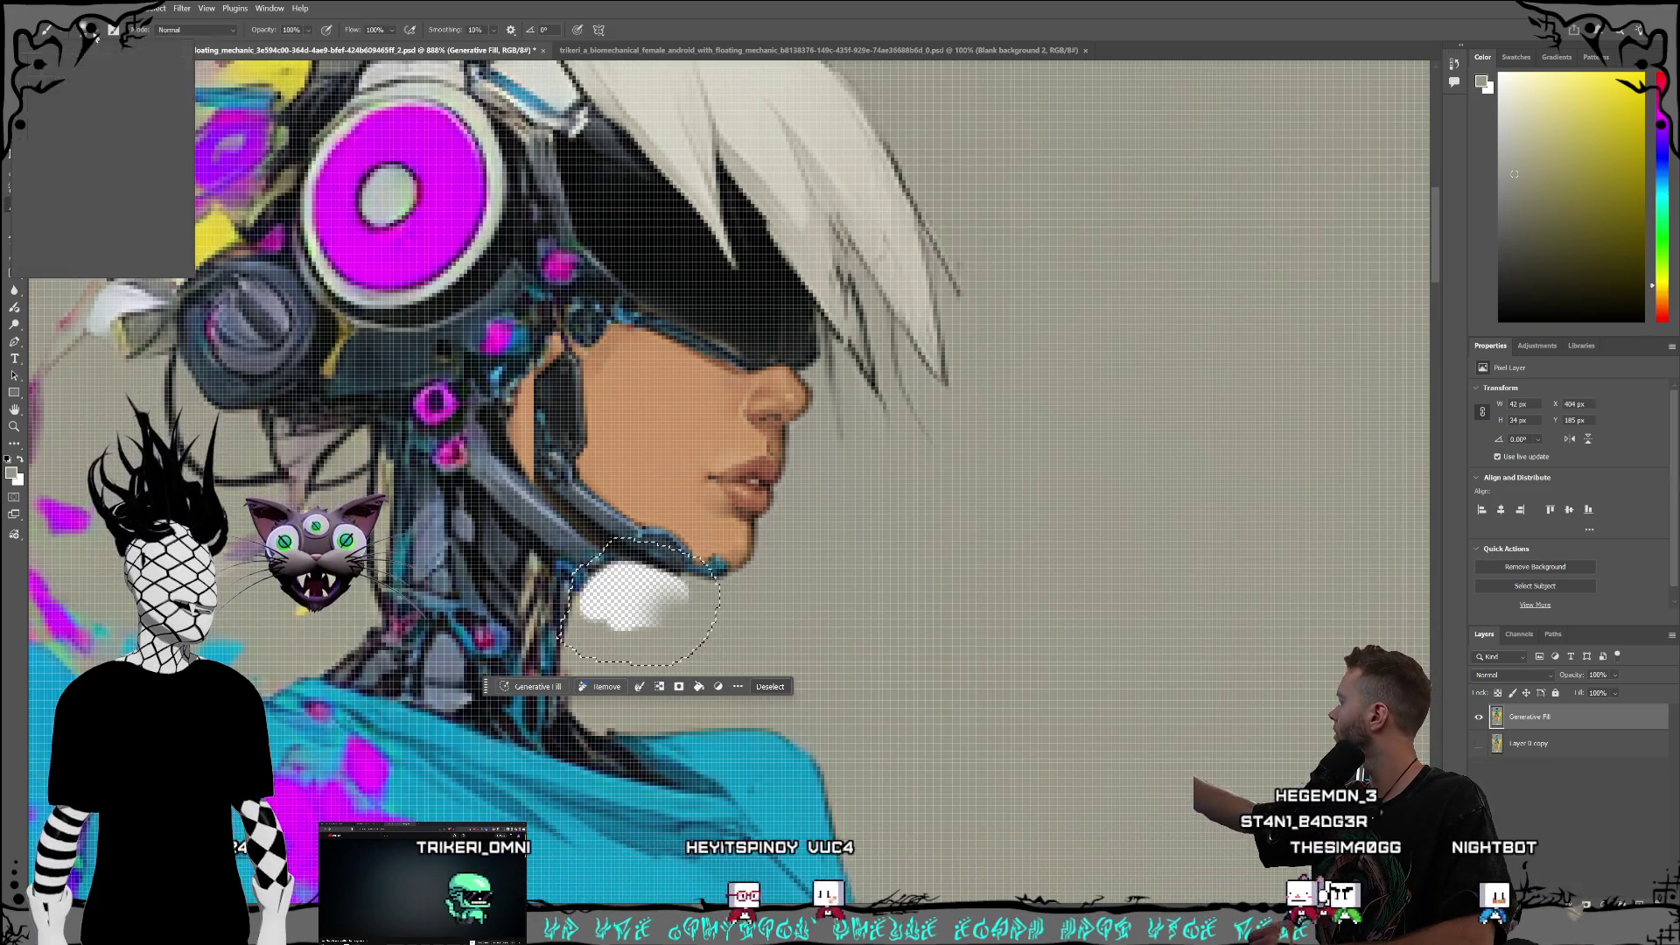
right_click(88, 82)
left_click_drag(95, 80, 82, 77)
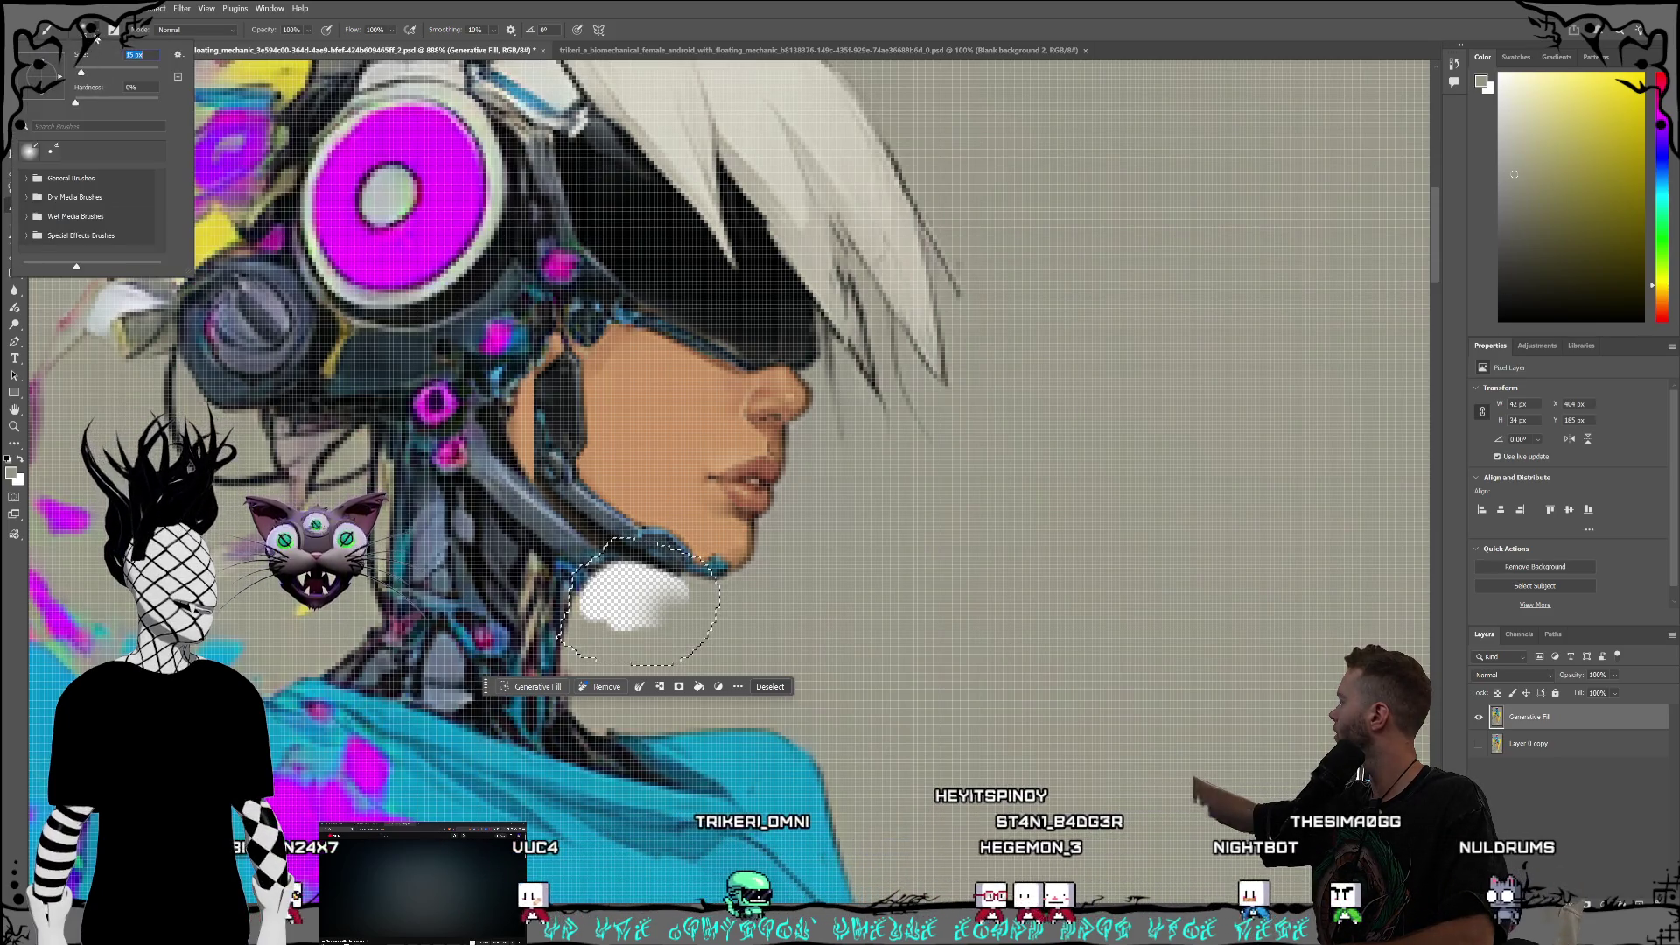
key("Return")
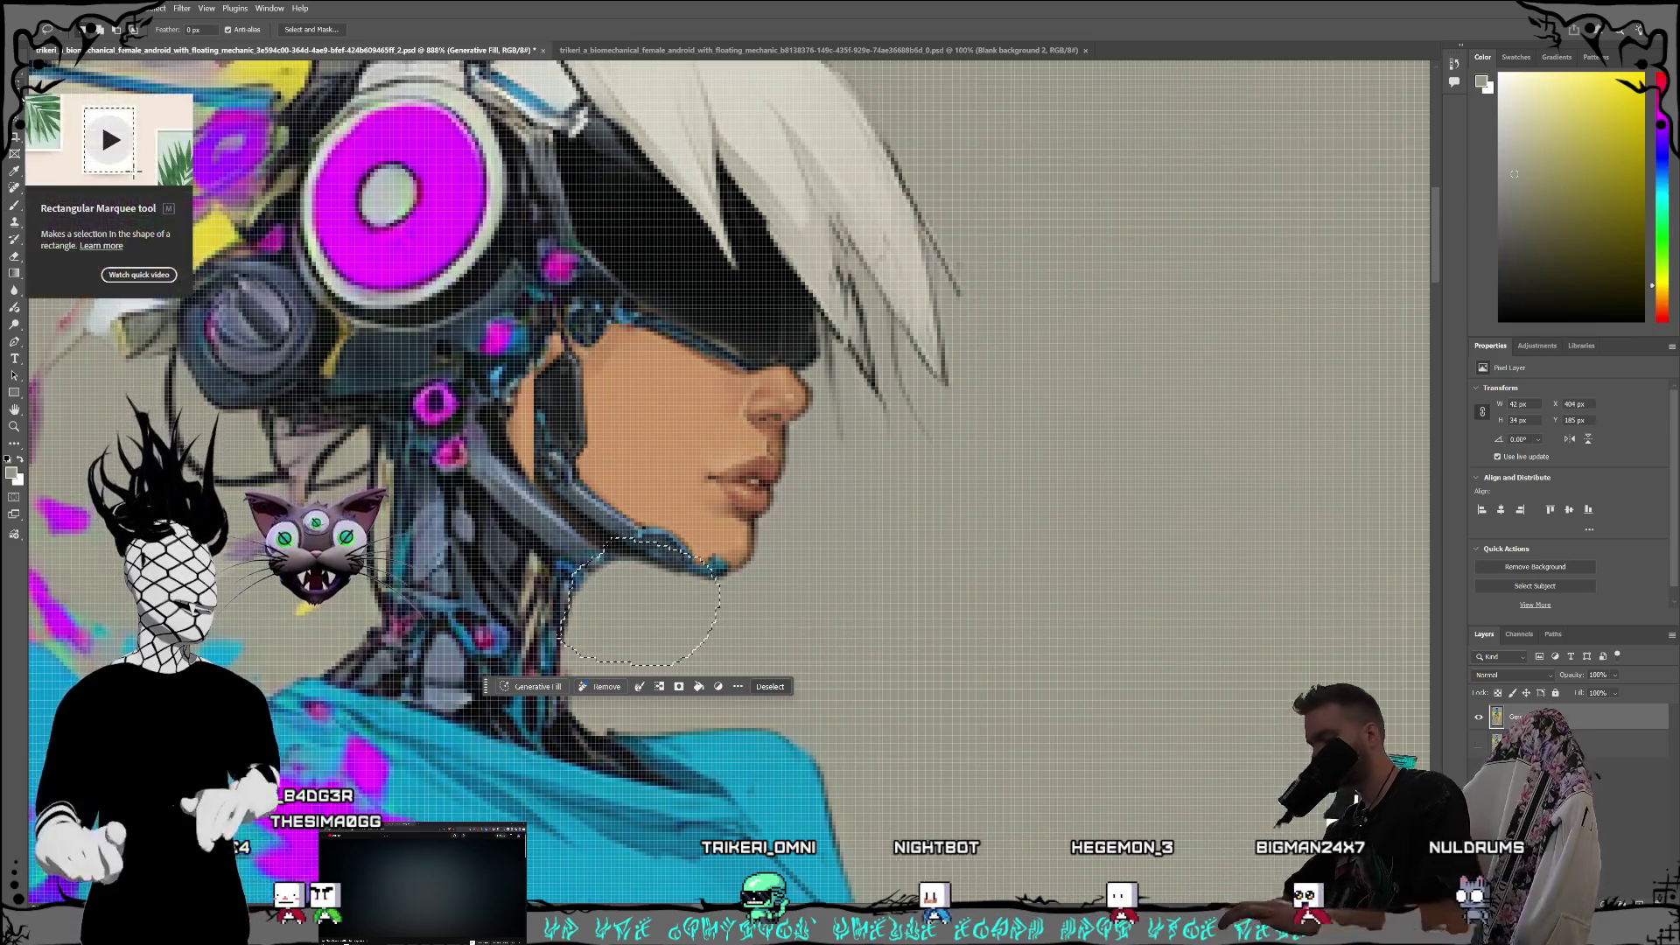
key("ctrl+d")
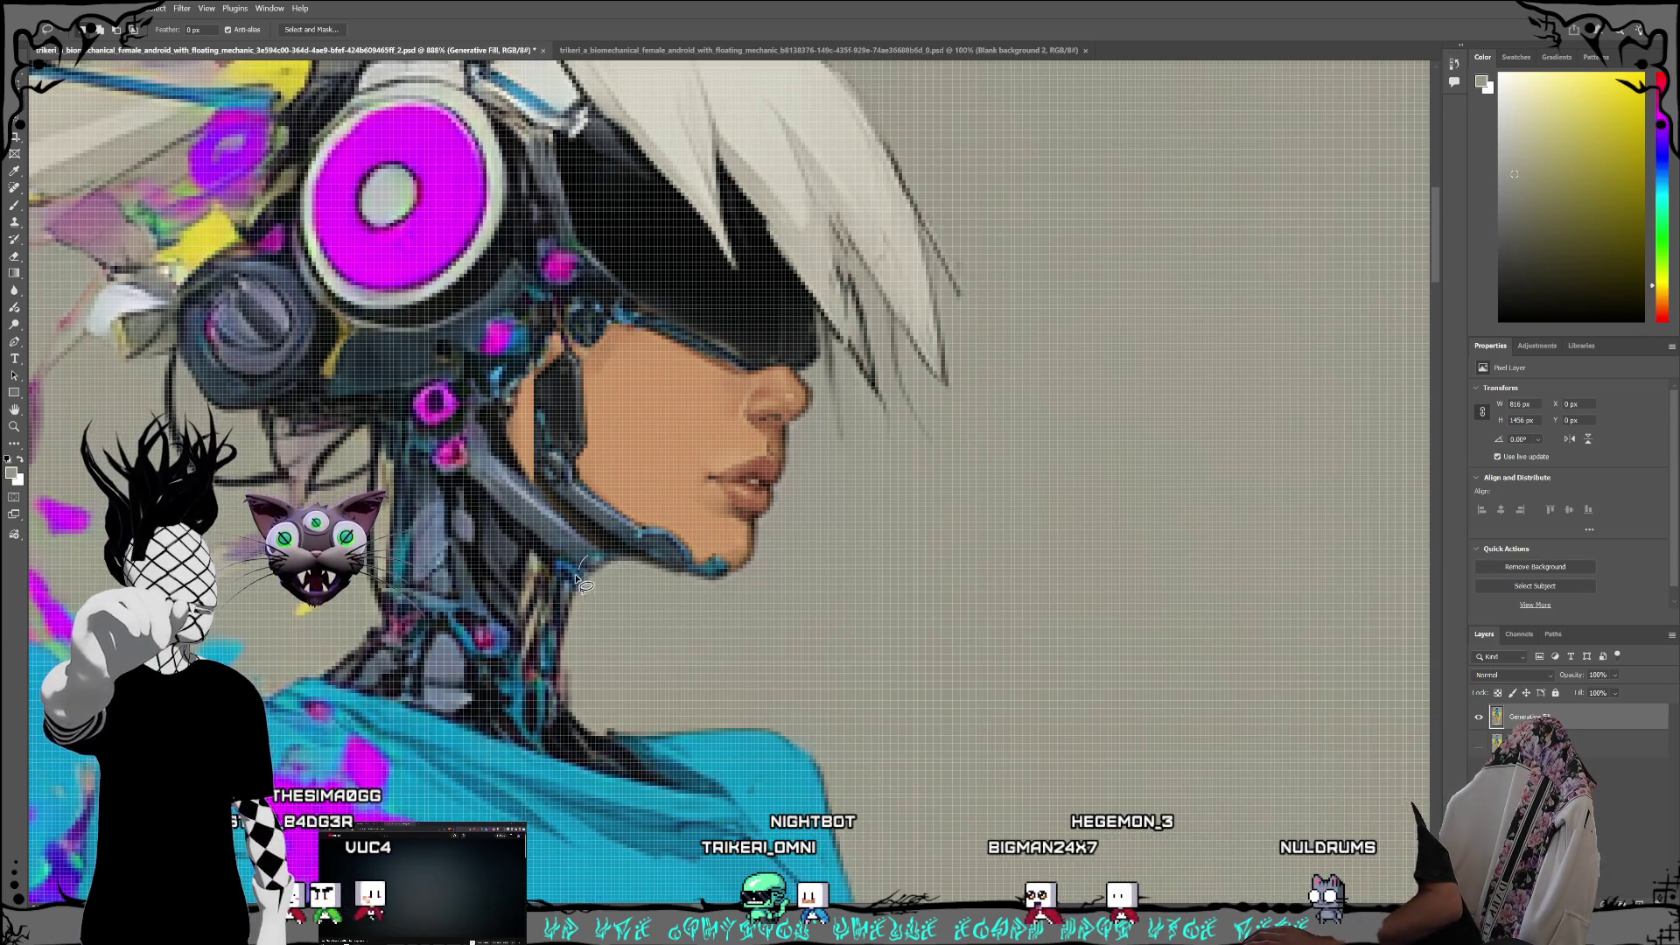
Step: Lasso the jaw-to-neck edge and generate a fill prompted 'more defined edge'
mouse_move(561, 623)
left_mouse_down()
mouse_move(608, 581)
mouse_move(717, 574)
mouse_move(612, 549)
mouse_move(583, 564)
left_mouse_up()
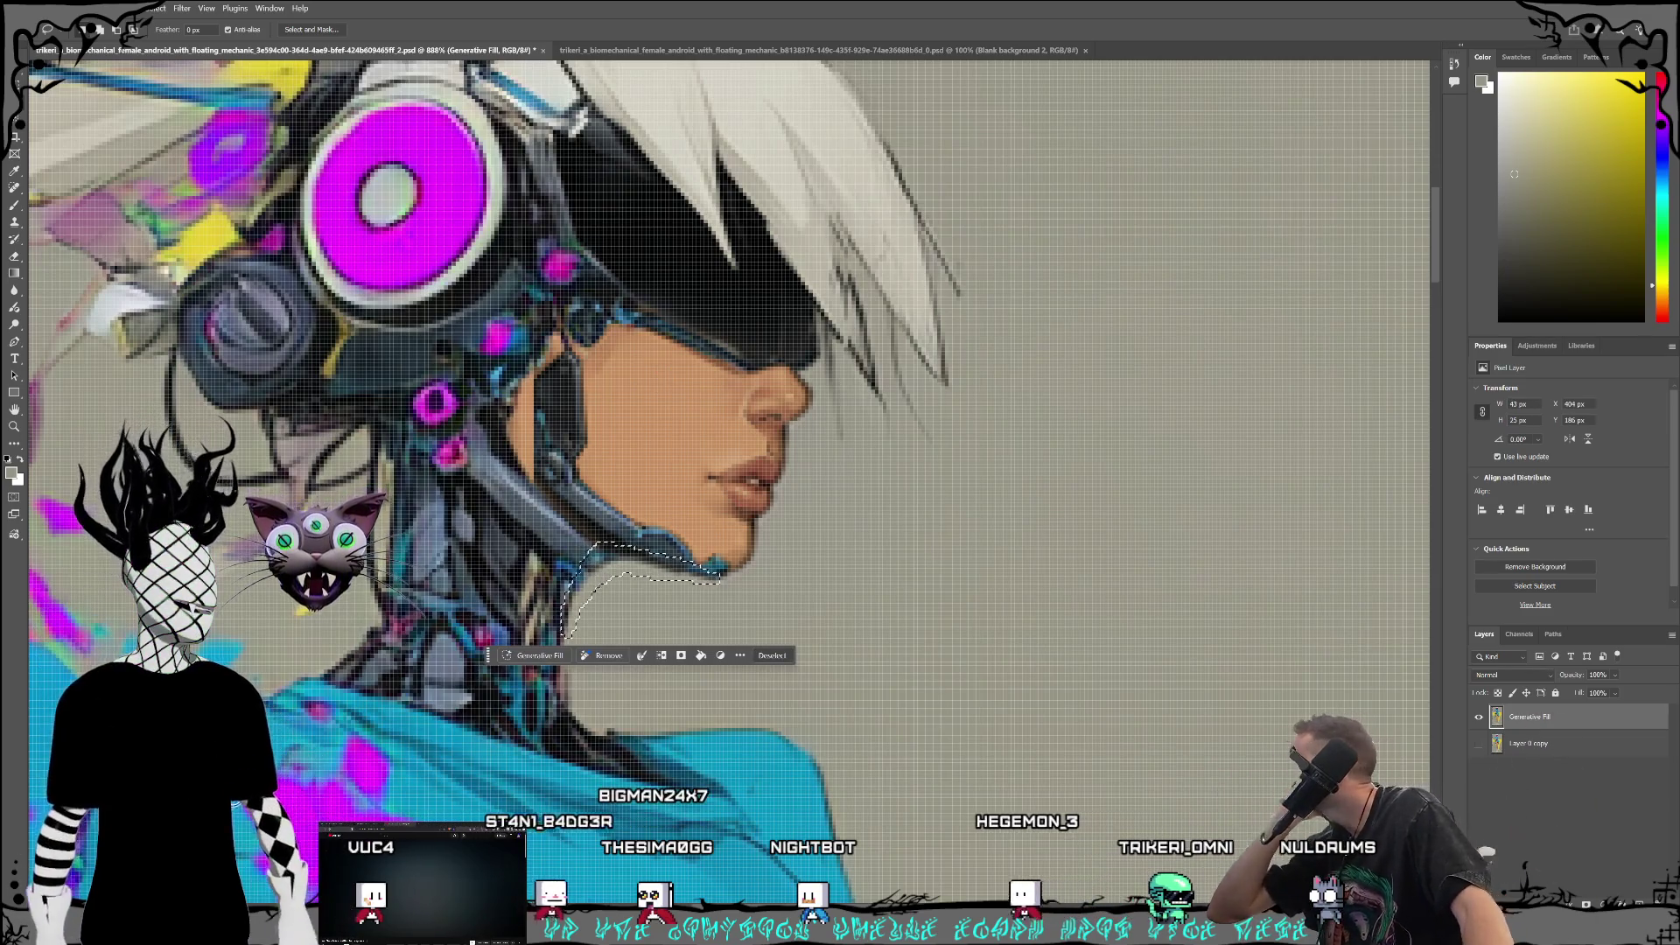
left_click(528, 655)
type("more")
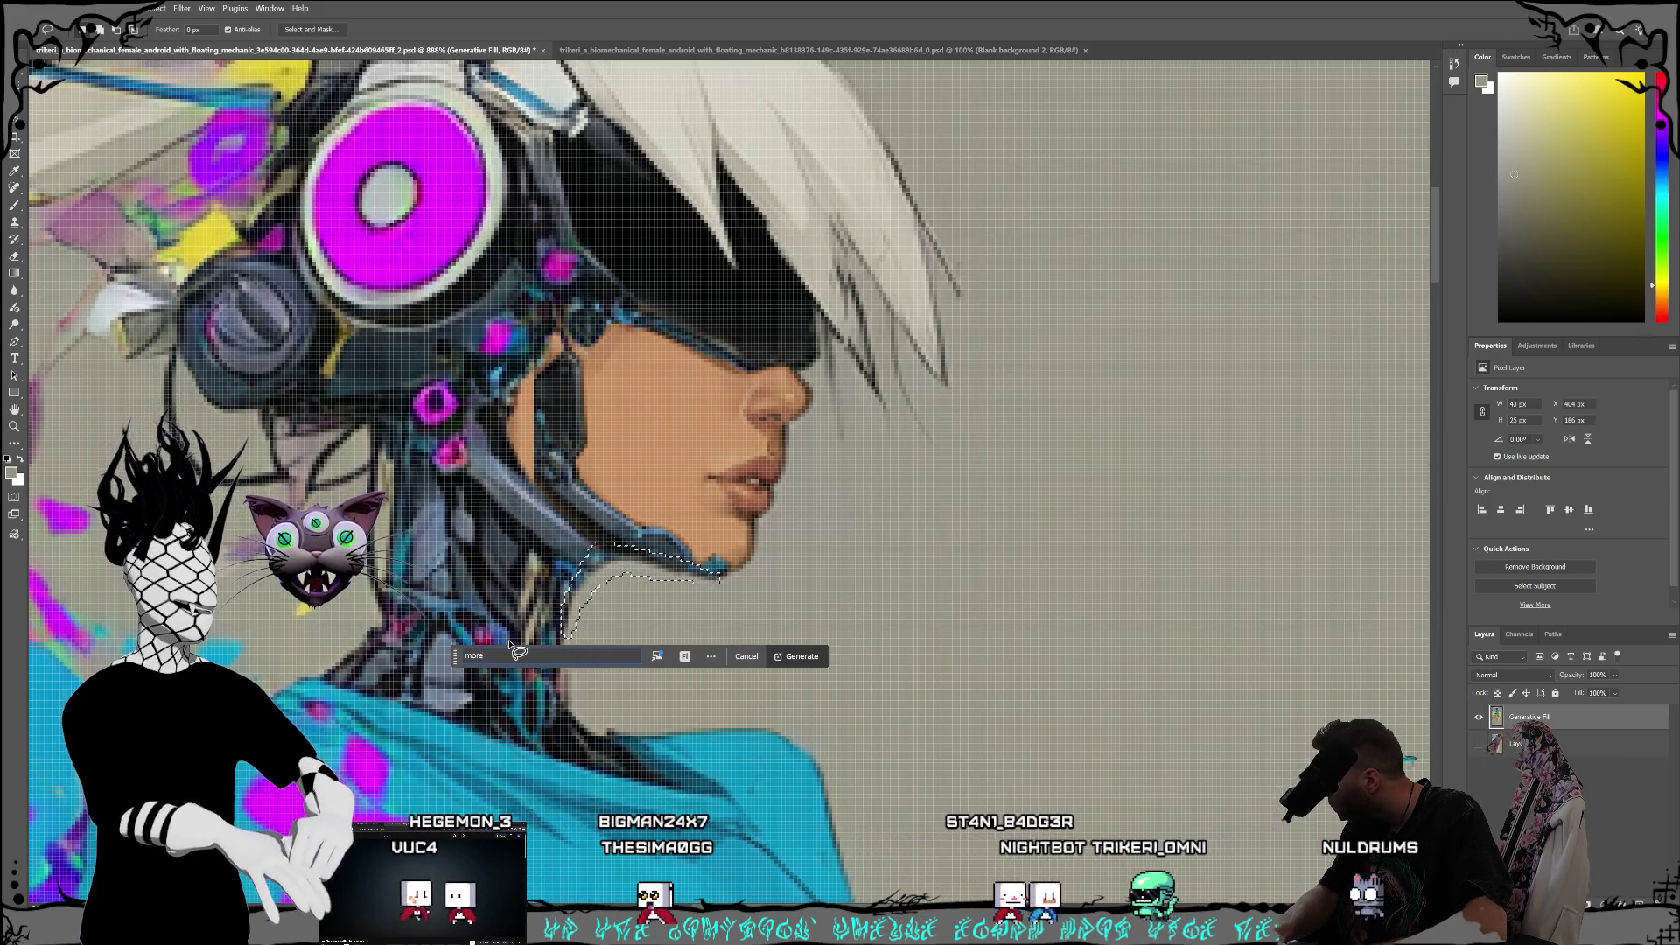
type("defined")
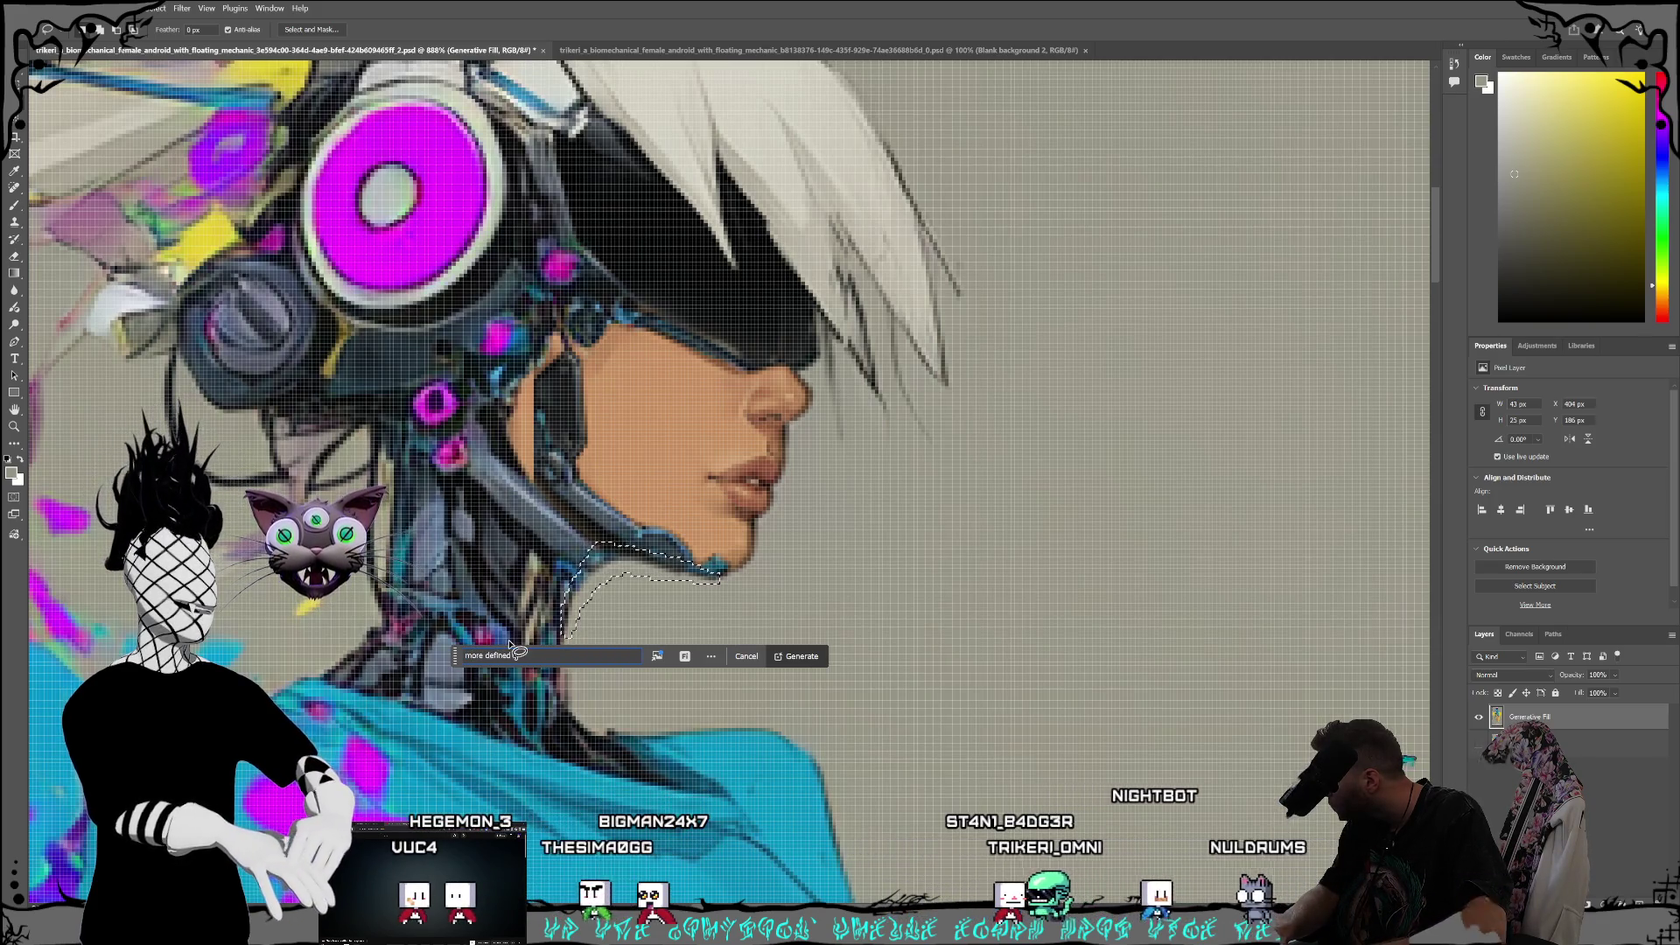
type(" edge")
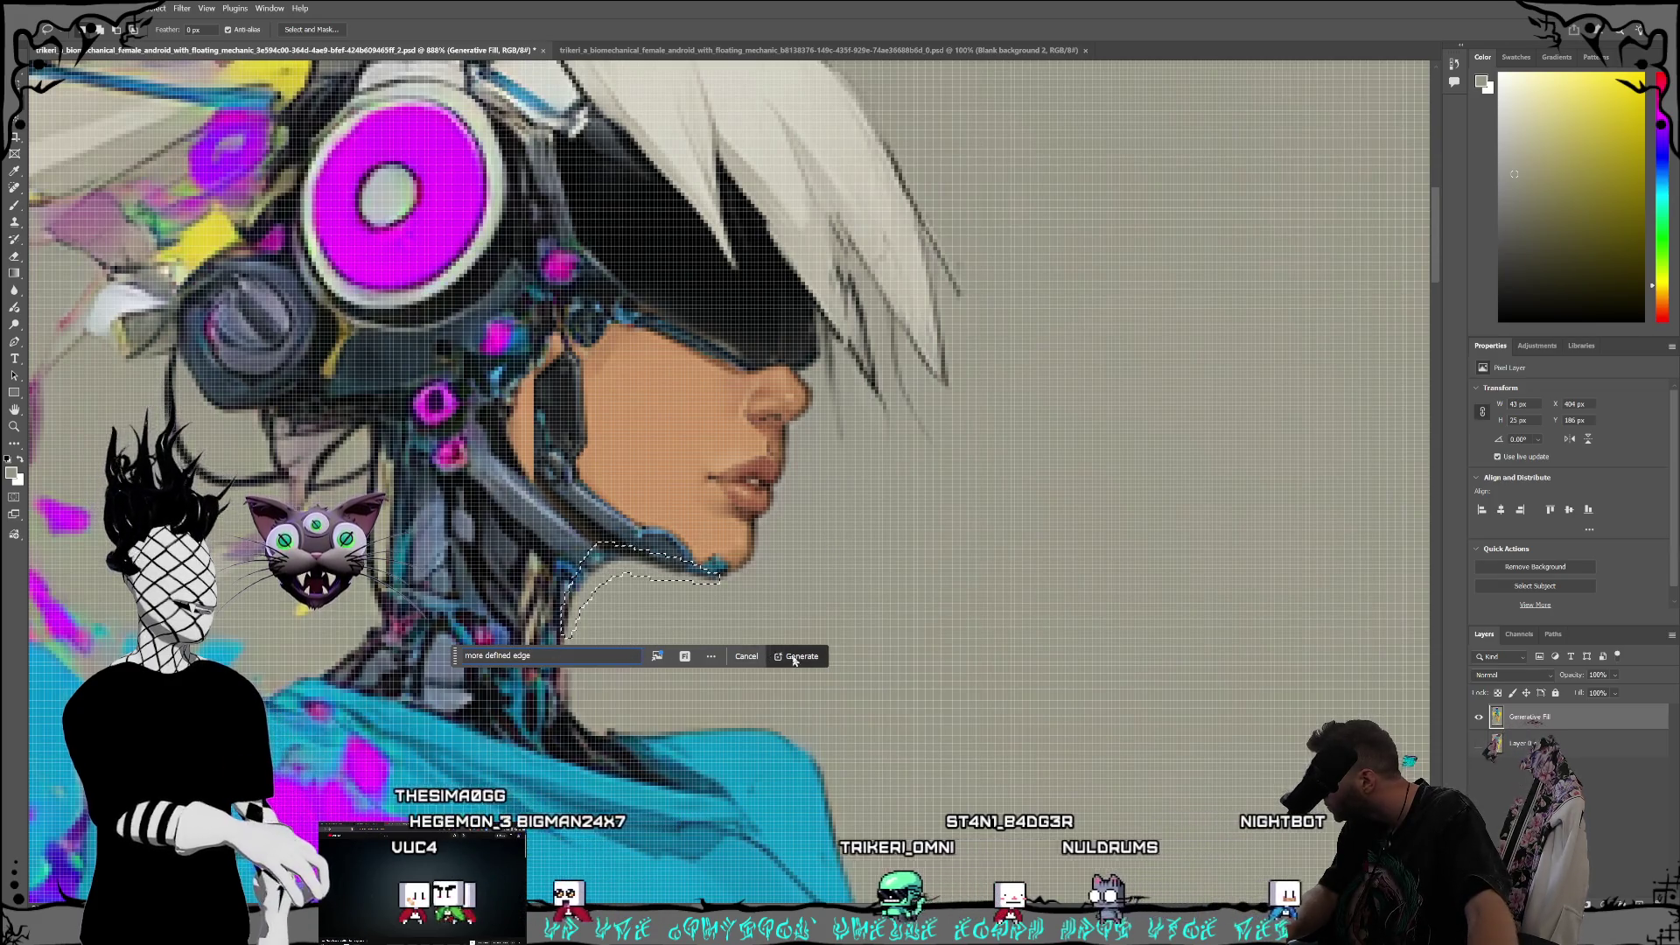
key("Return")
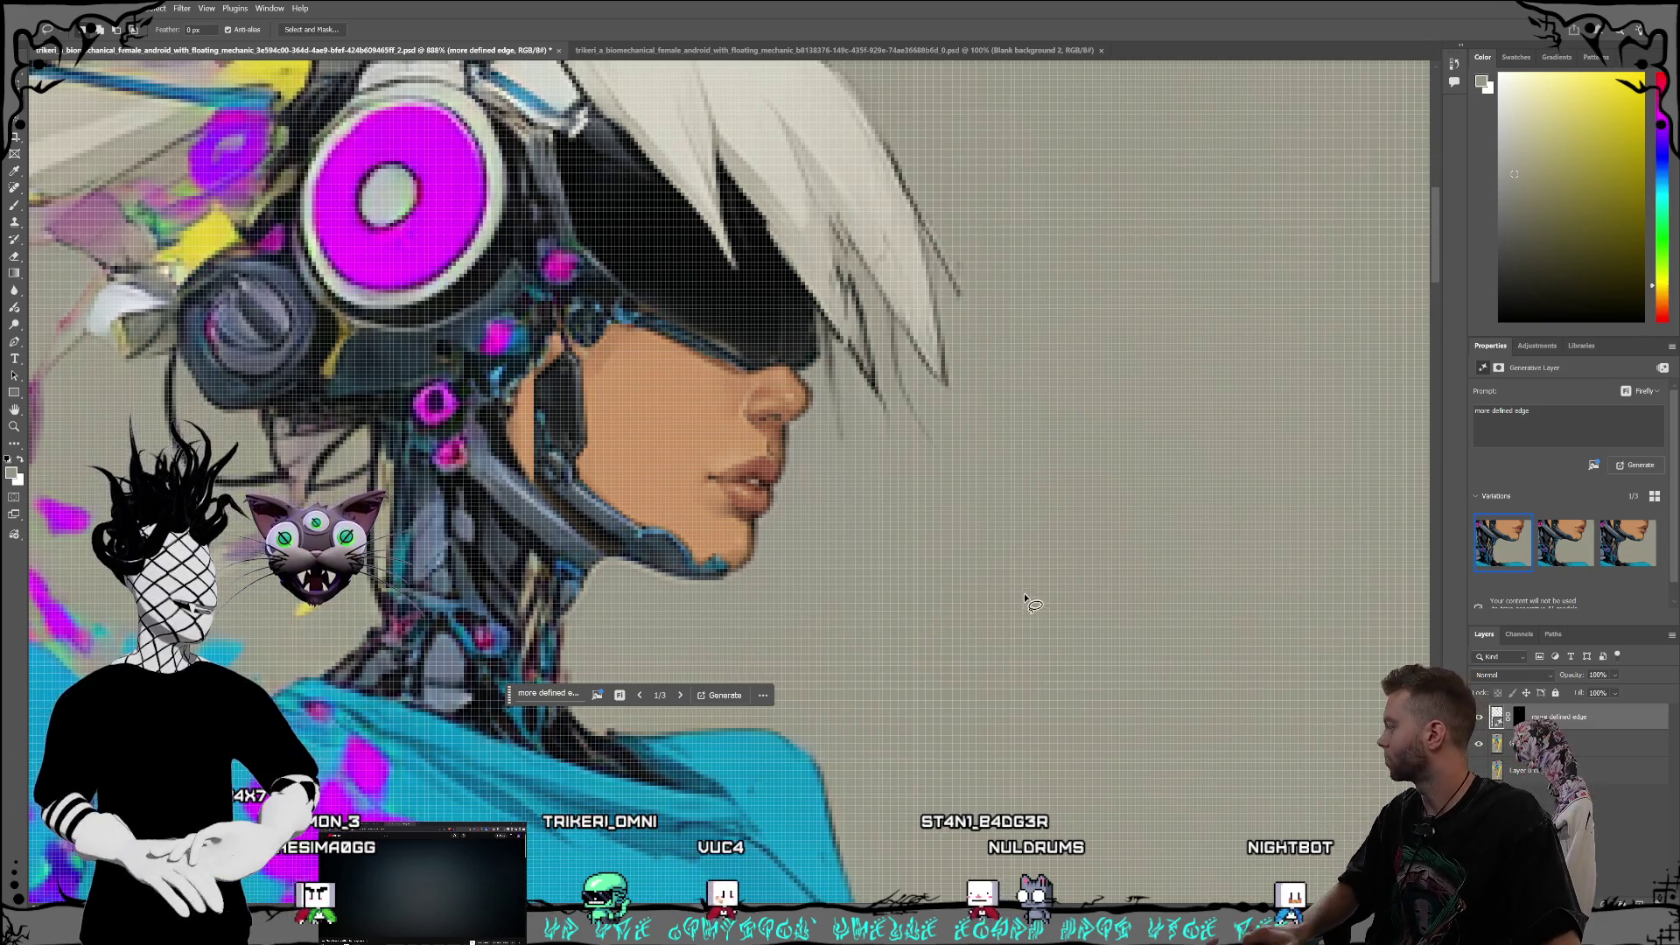
scroll(1025, 600, "down", 5)
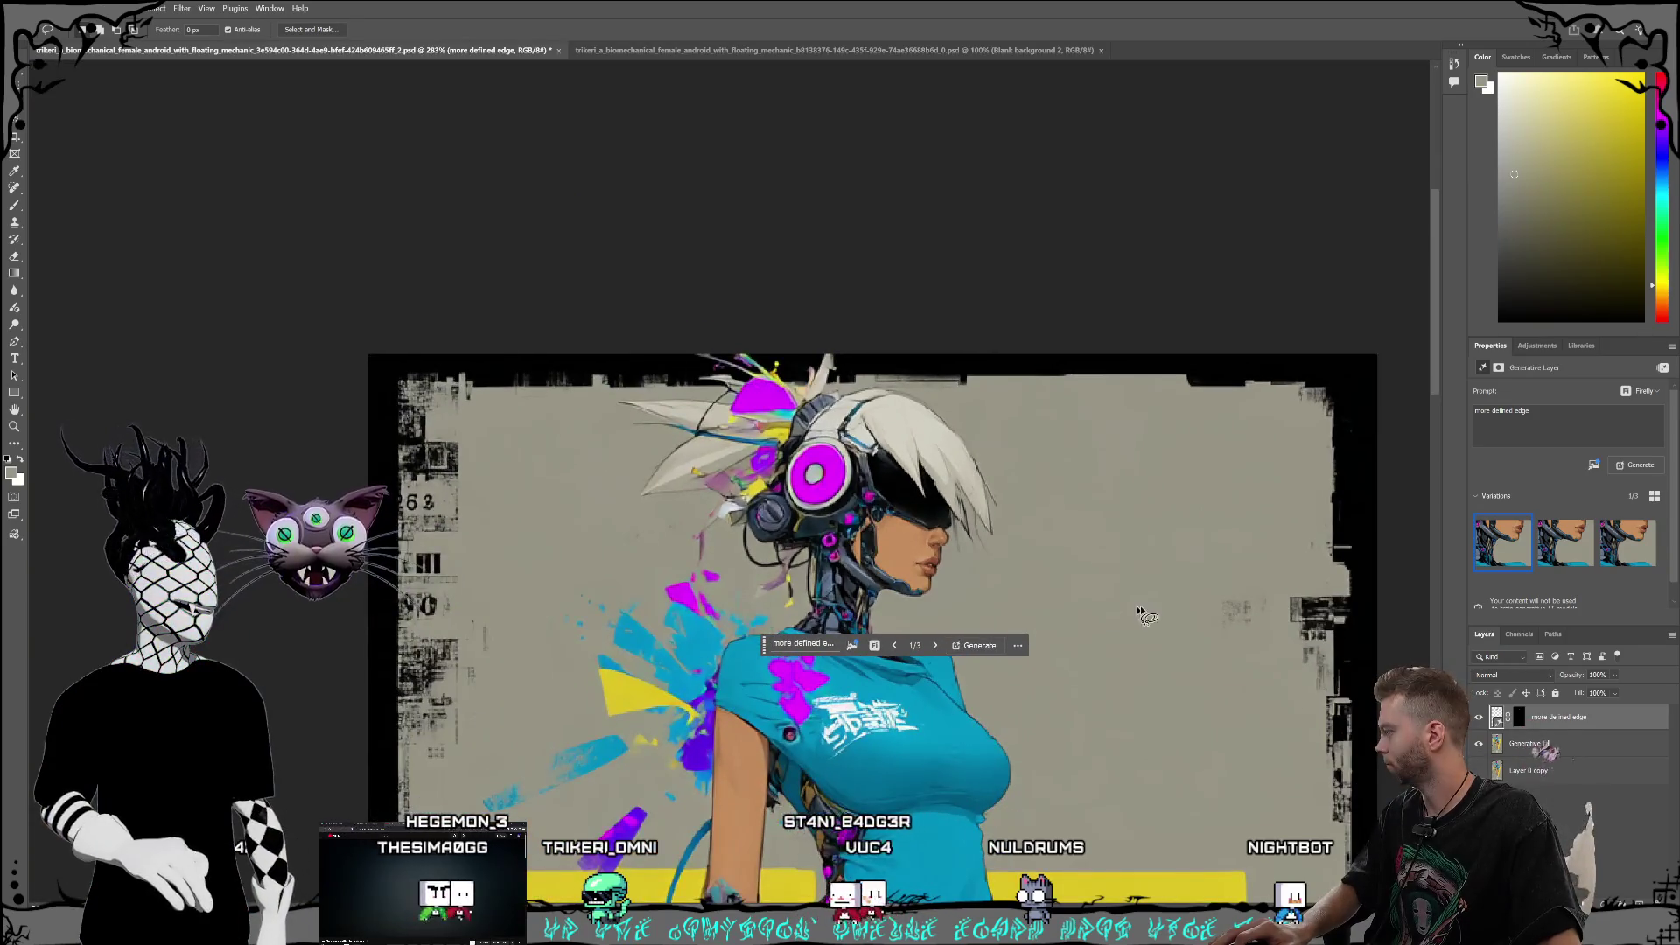
Step: Hide the 'more defined edge' generative layer
scroll(1131, 610, "down", 3)
scroll(1131, 610, "right", 3)
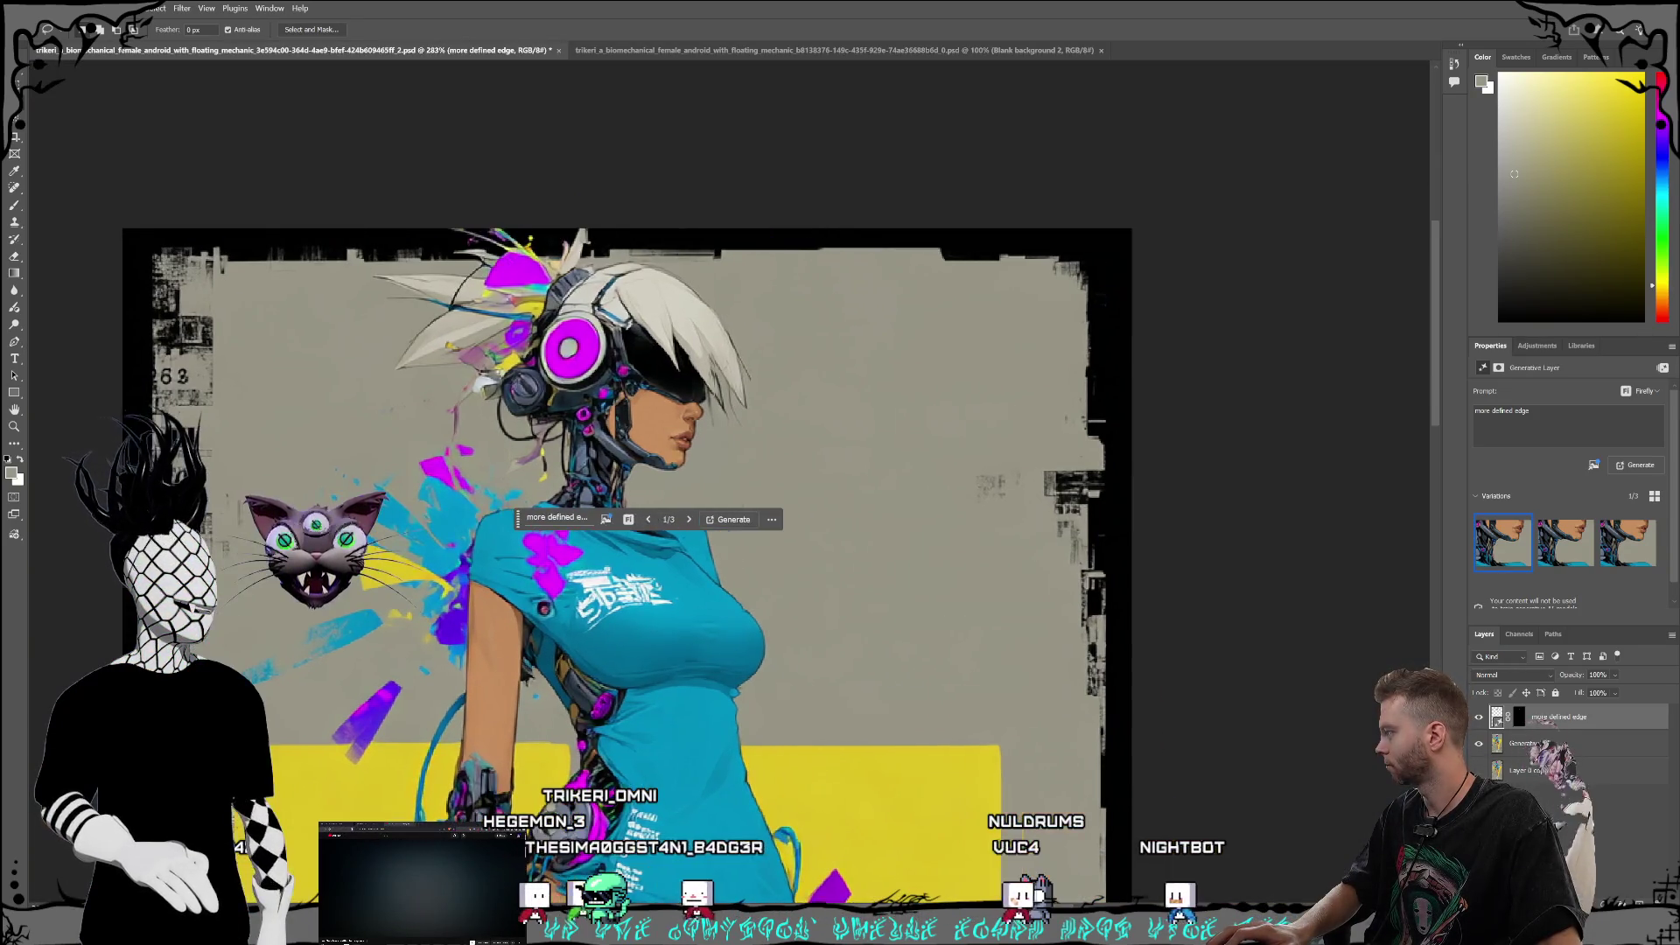
scroll(973, 650, "left", 2)
scroll(974, 649, "down", 3)
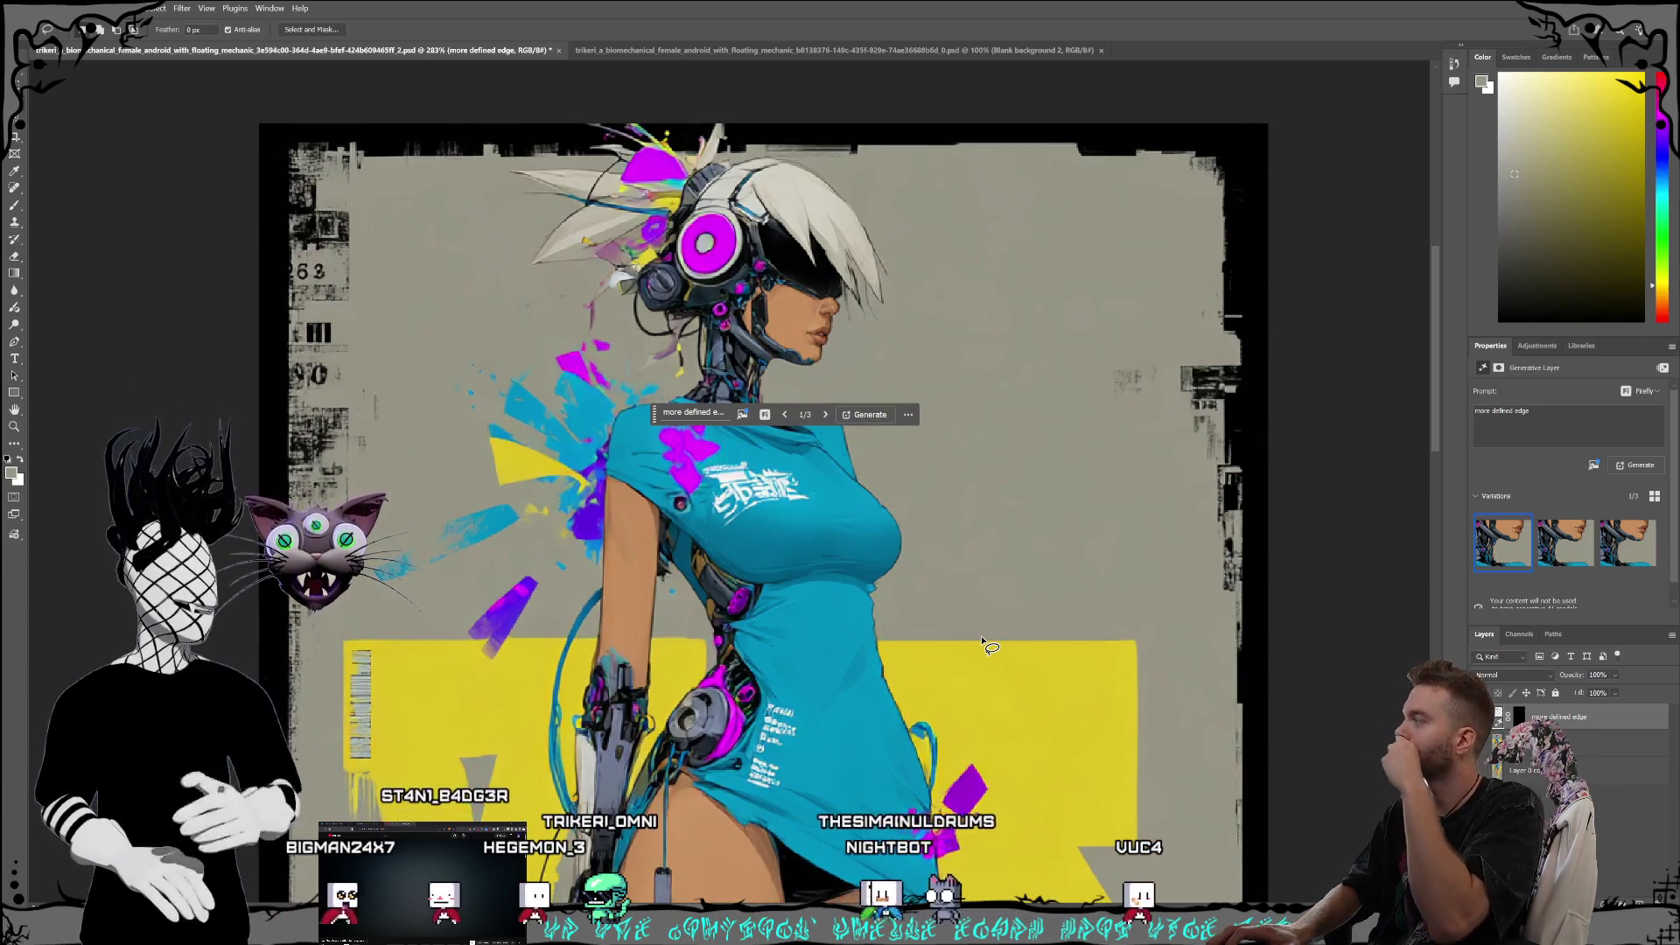
scroll(934, 545, "down", 1)
scroll(934, 549, "up", 3)
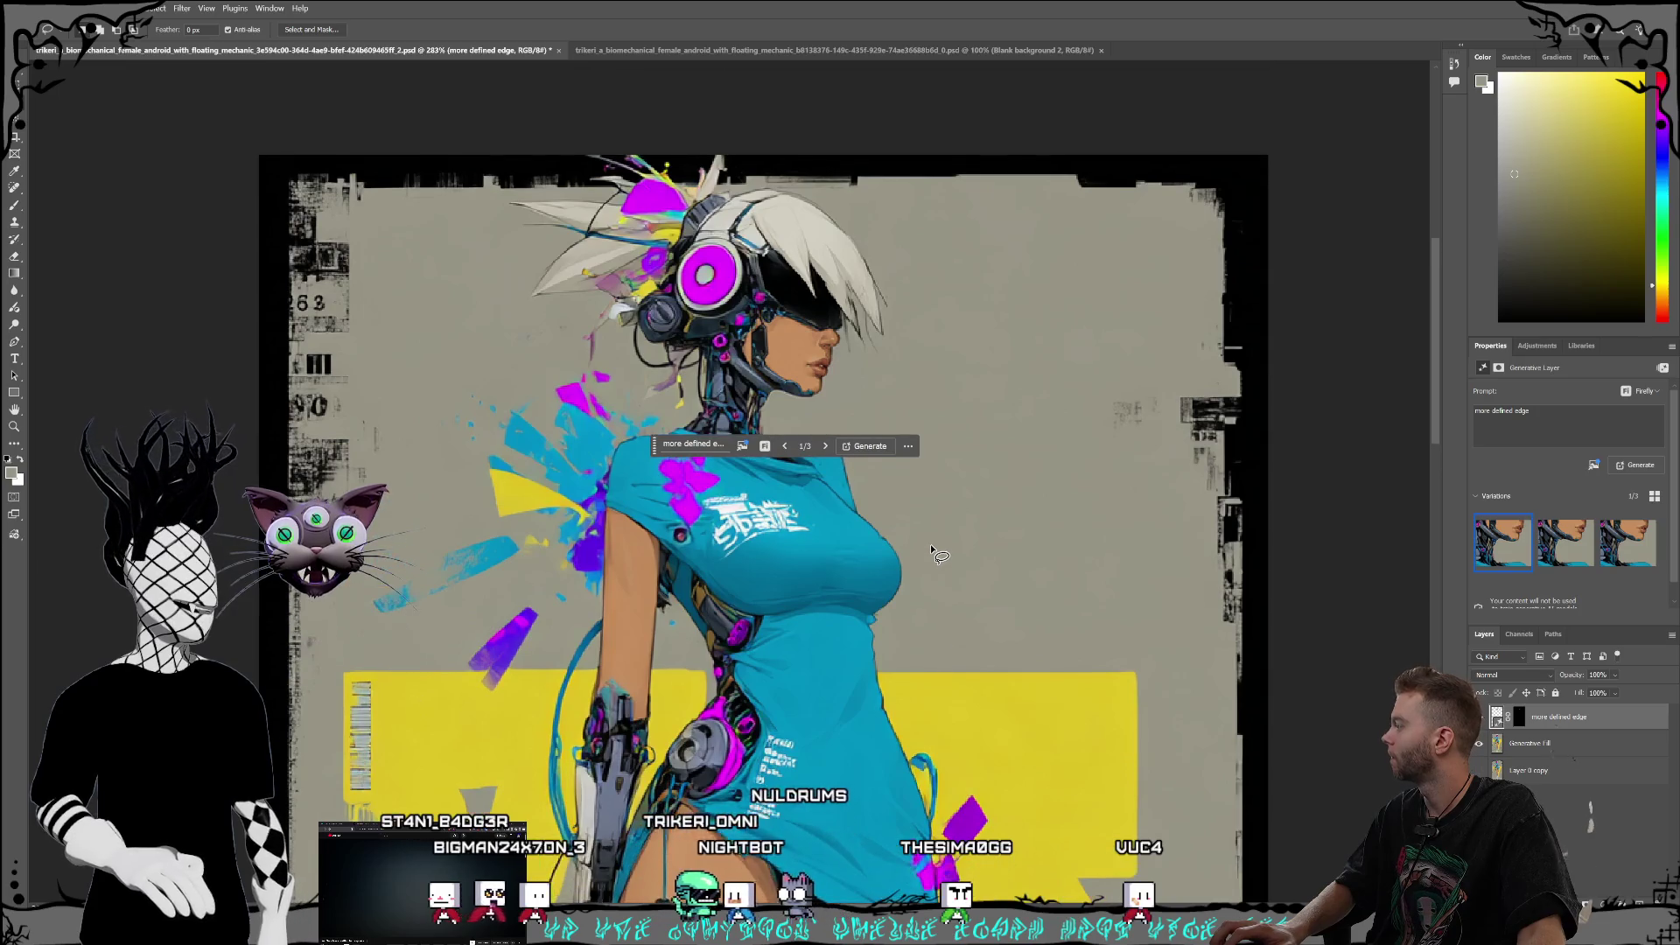
left_click(1479, 717)
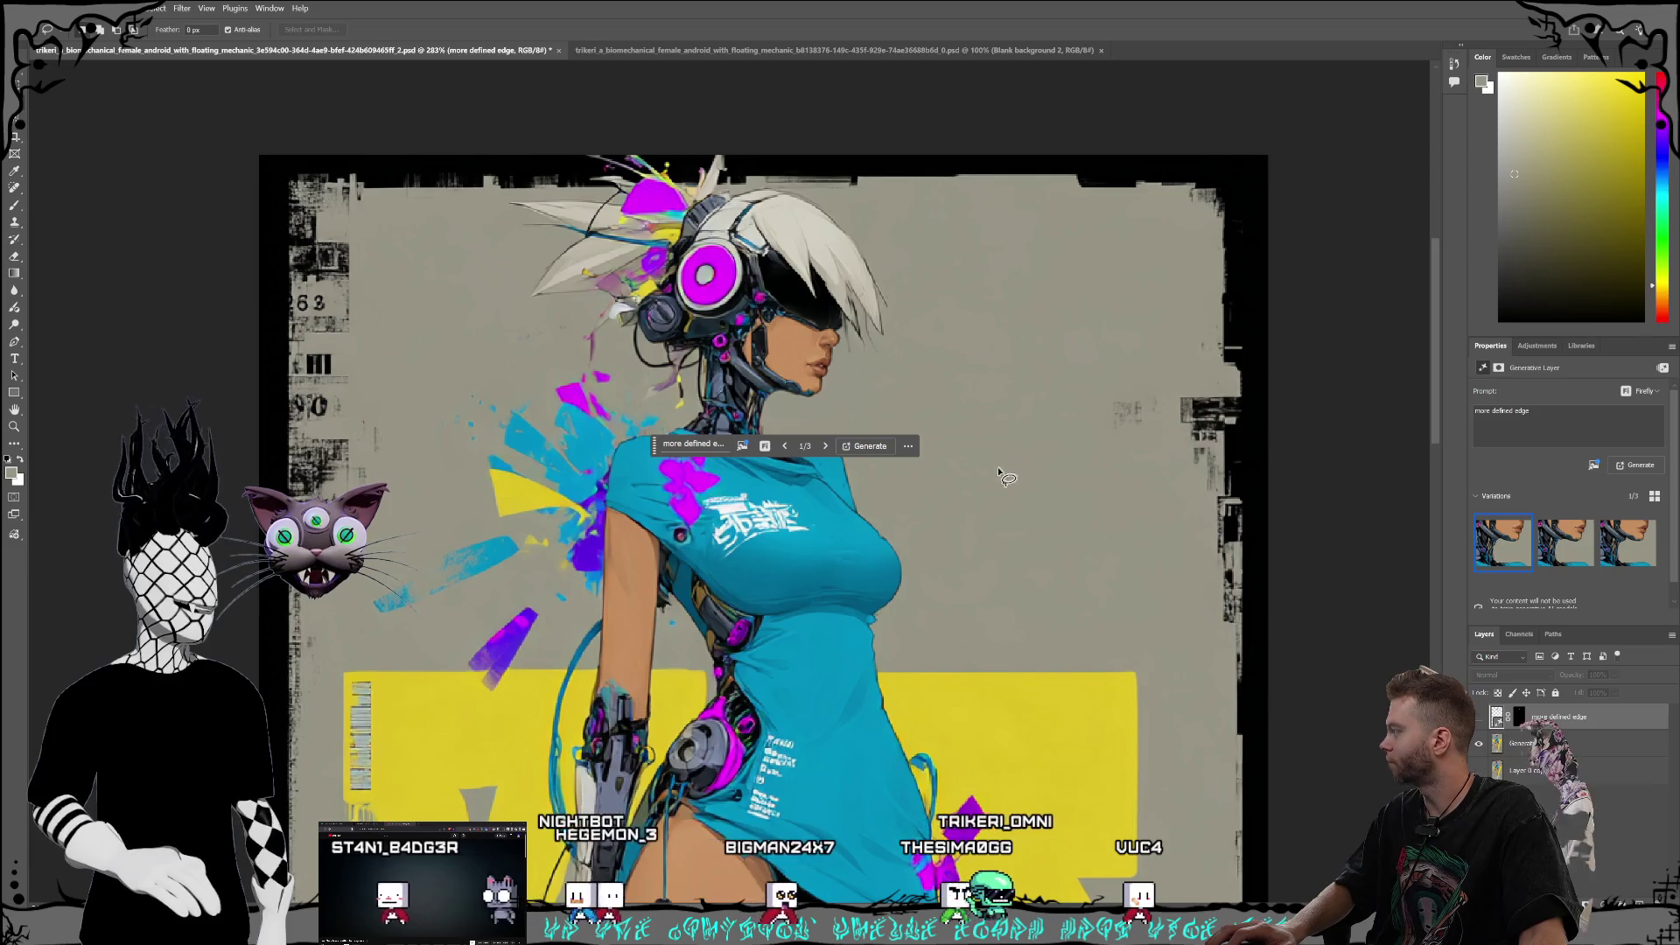
Step: Move the floating generation prompt off the figure, zoom out, and show the desktop
left_click(910, 447)
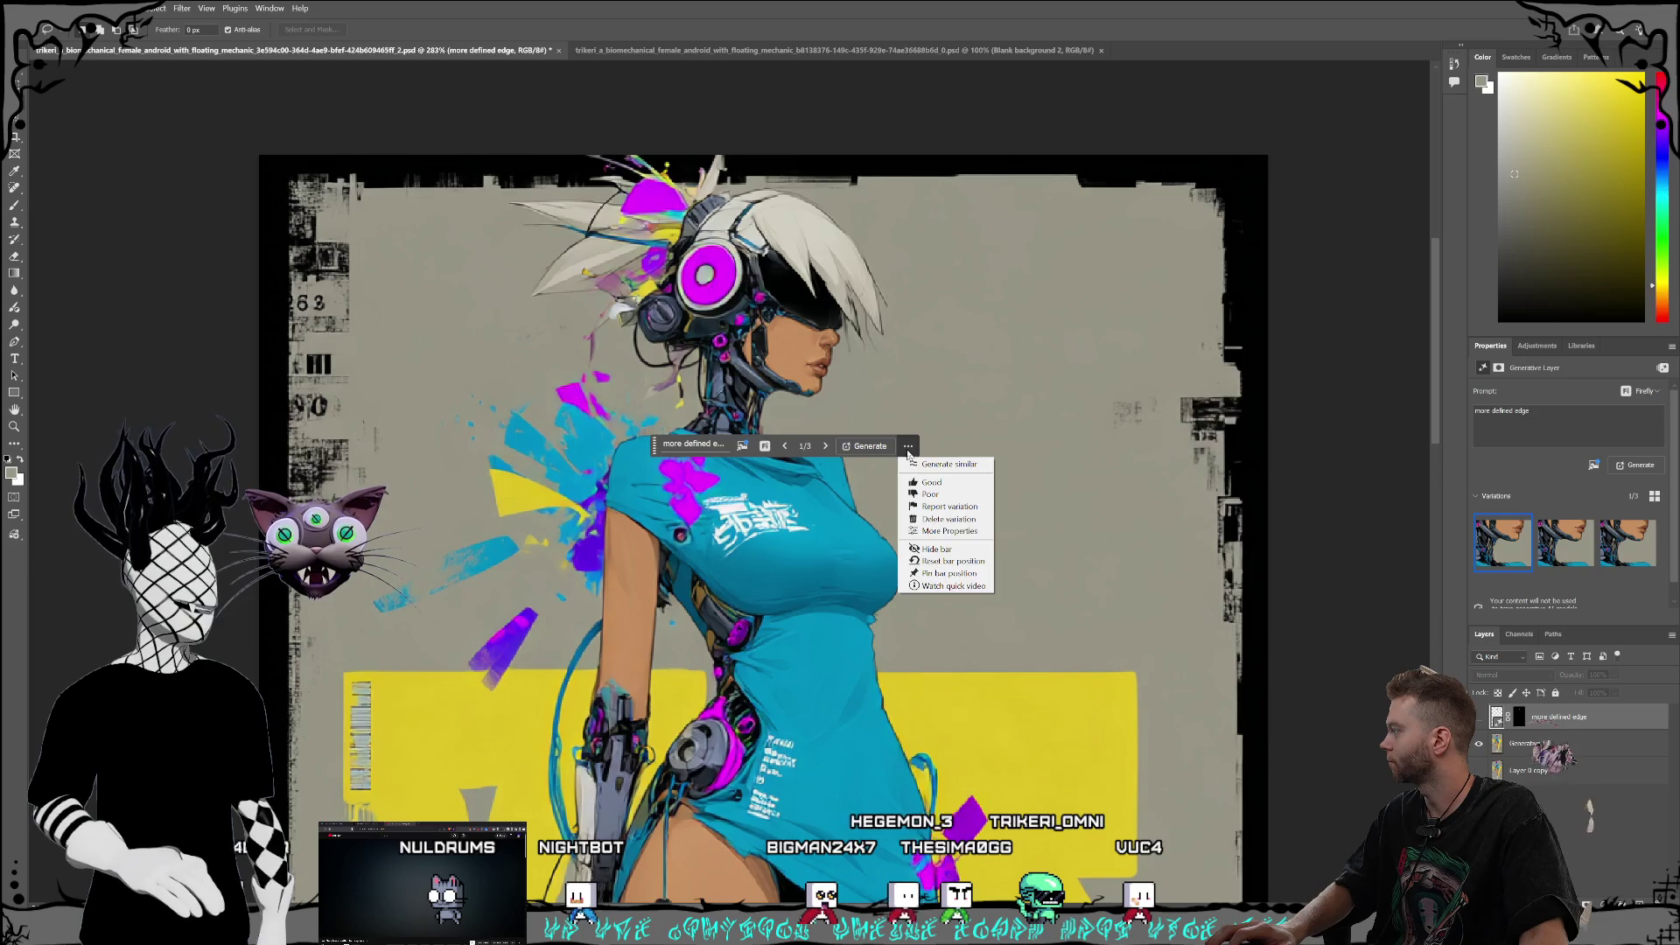
left_click(658, 448)
mouse_move(652, 452)
left_mouse_down()
mouse_move(734, 497)
mouse_move(965, 508)
left_mouse_up()
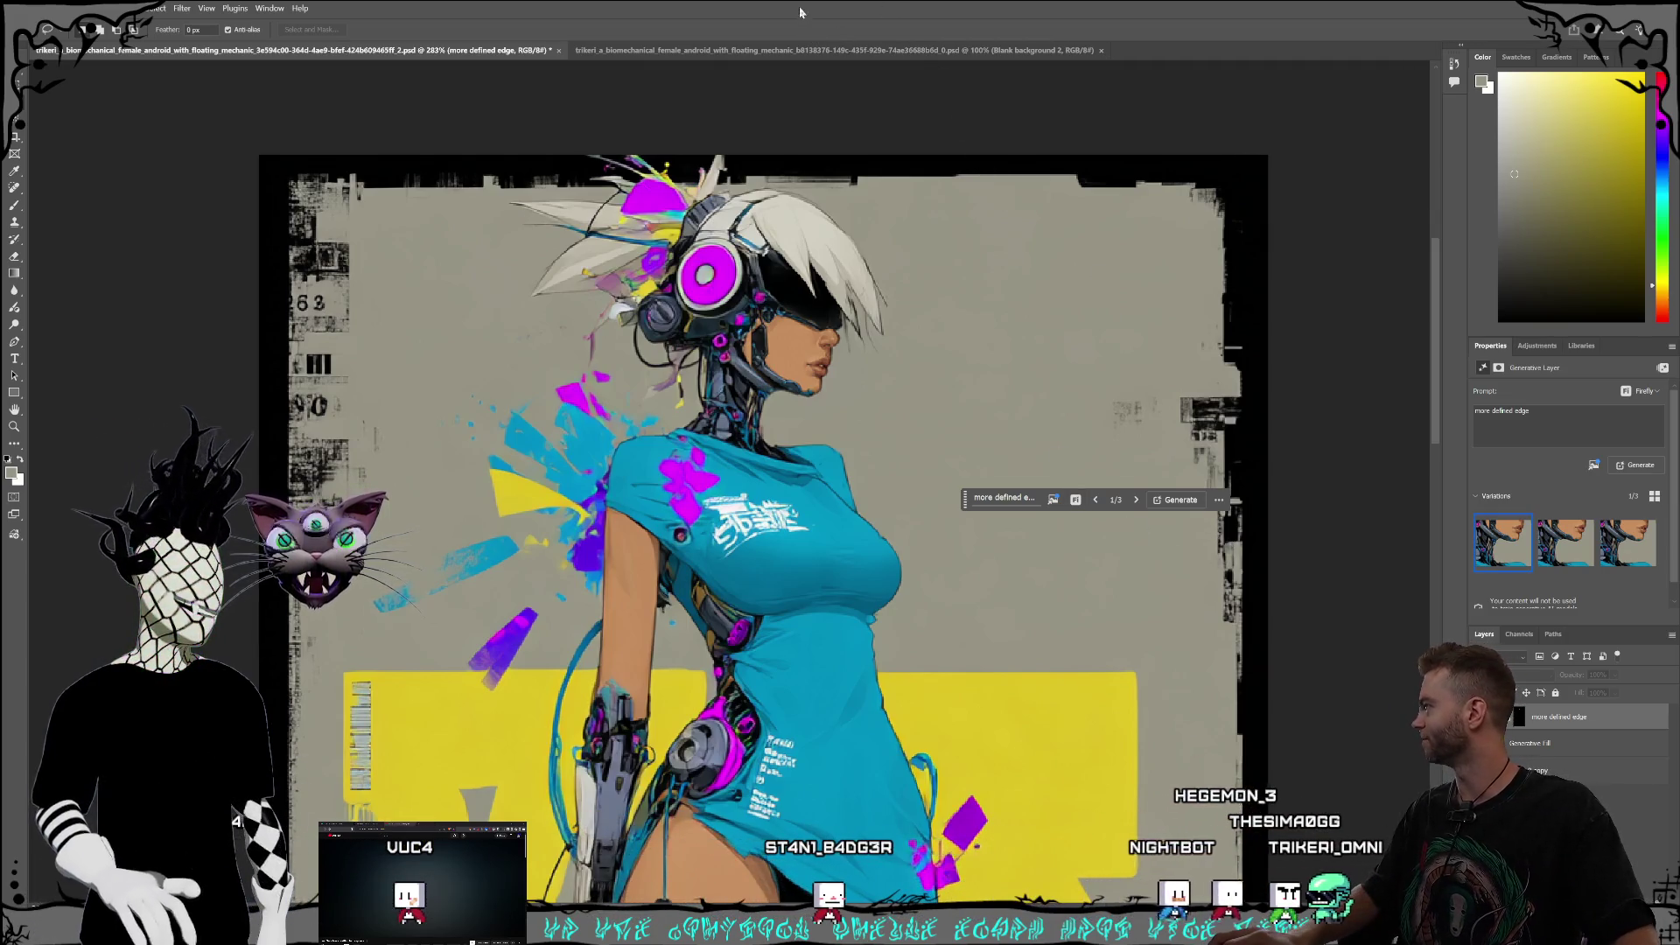
scroll(1006, 593, "down", 3)
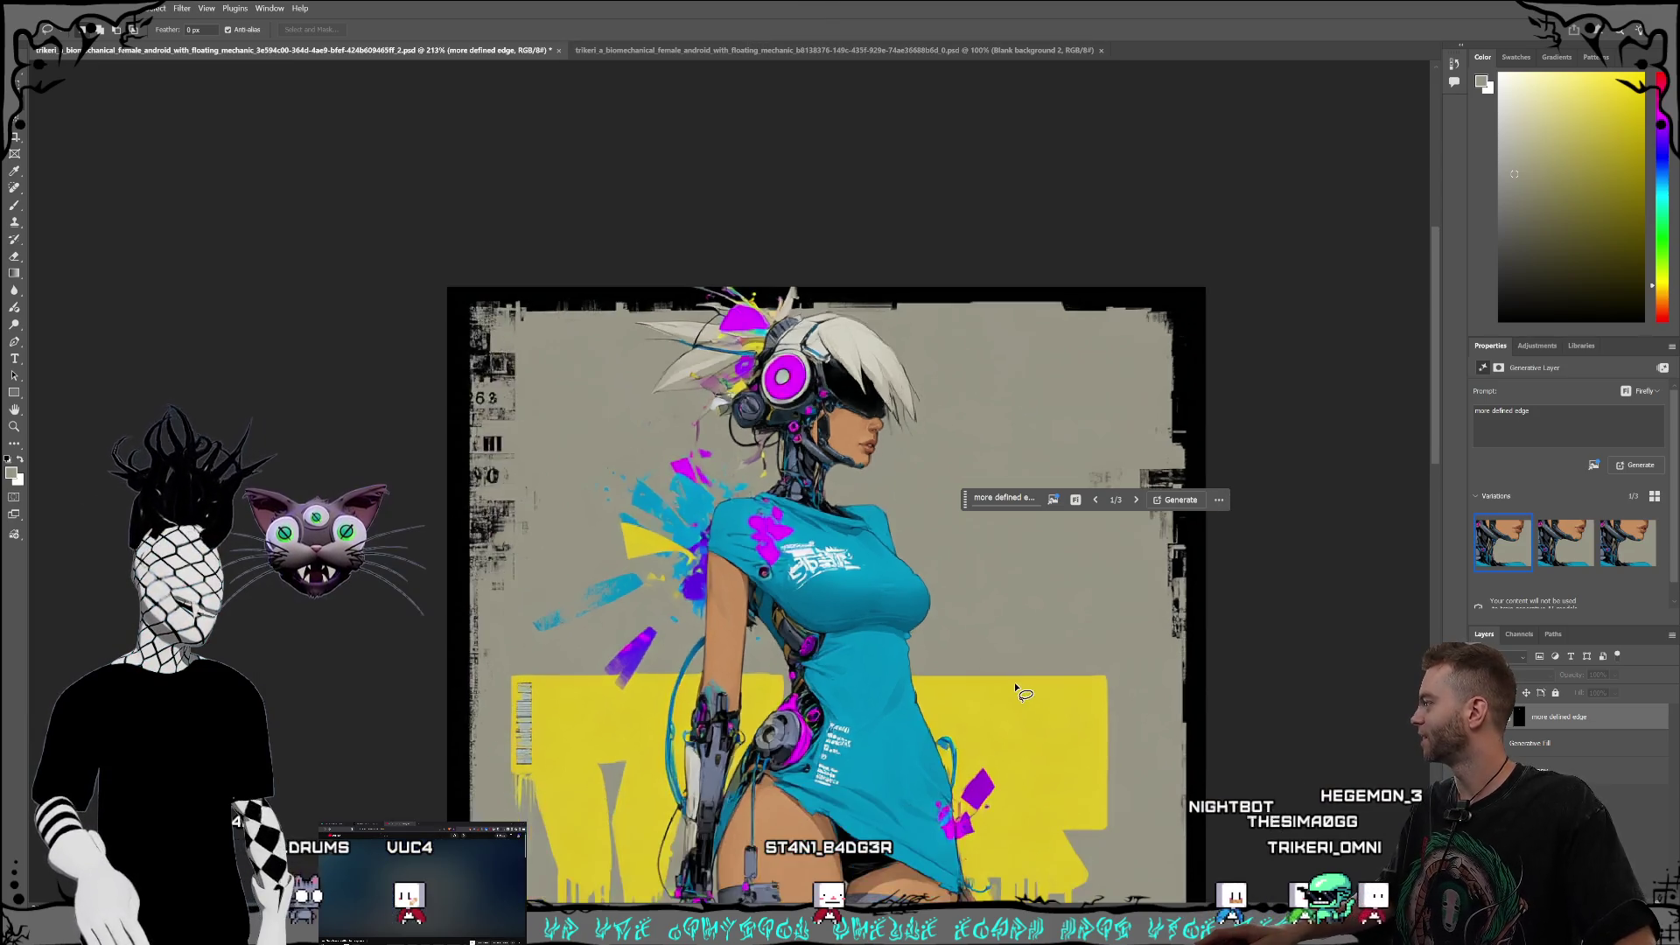
scroll(1063, 608, "down", 4)
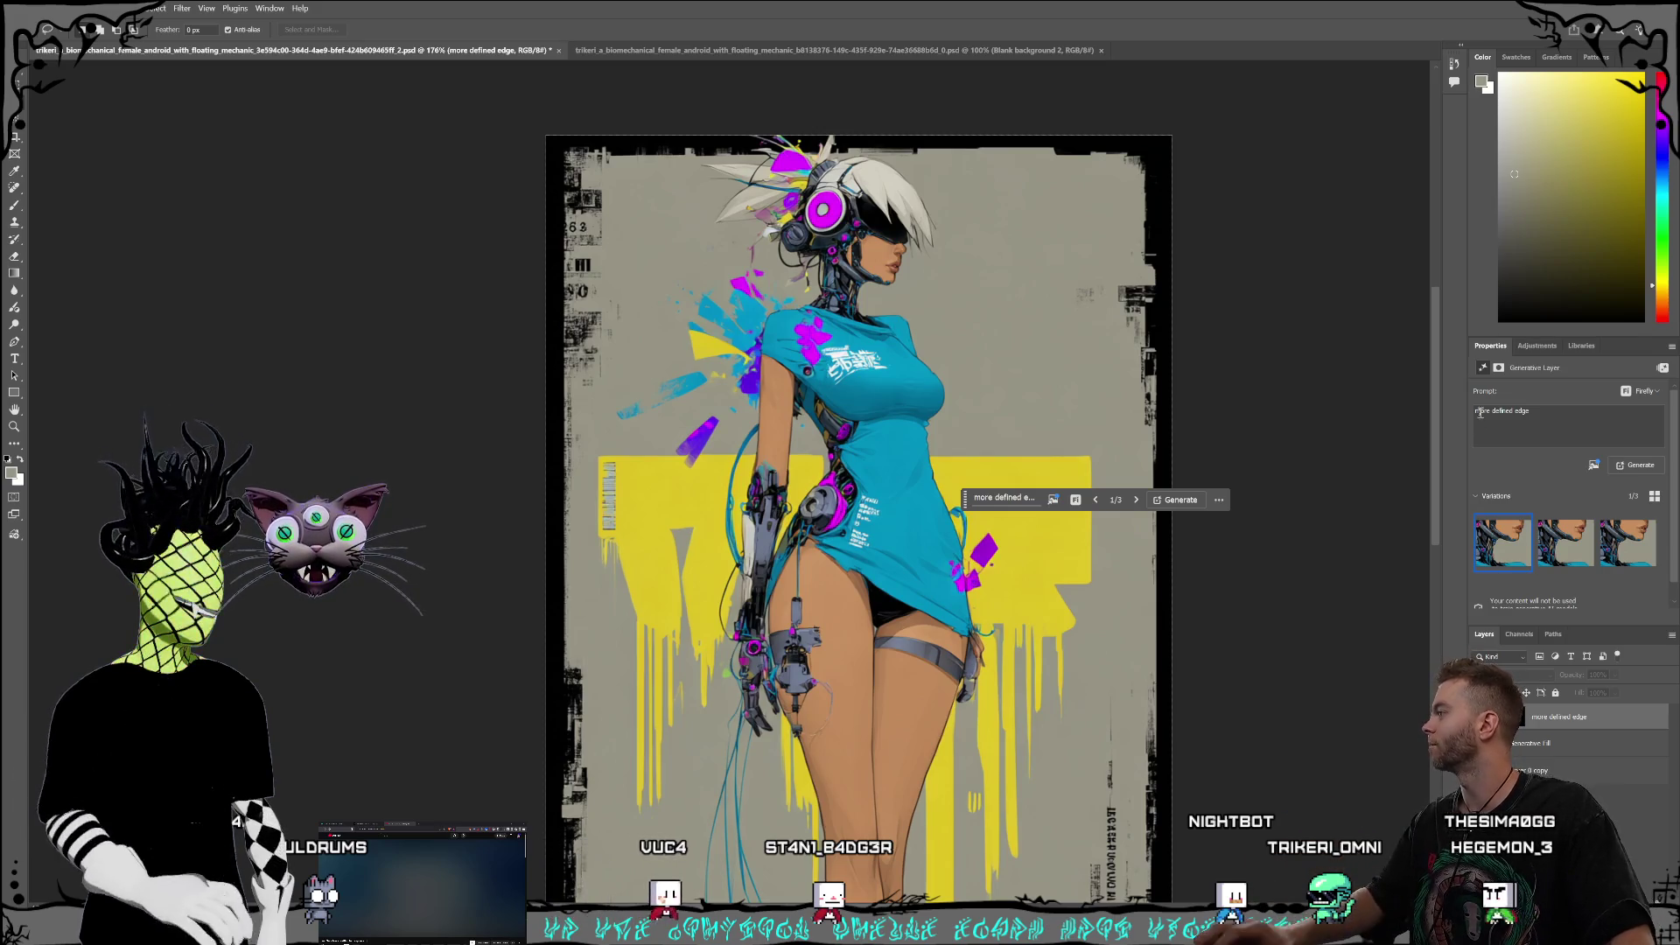
scroll(1441, 412, "down", 1)
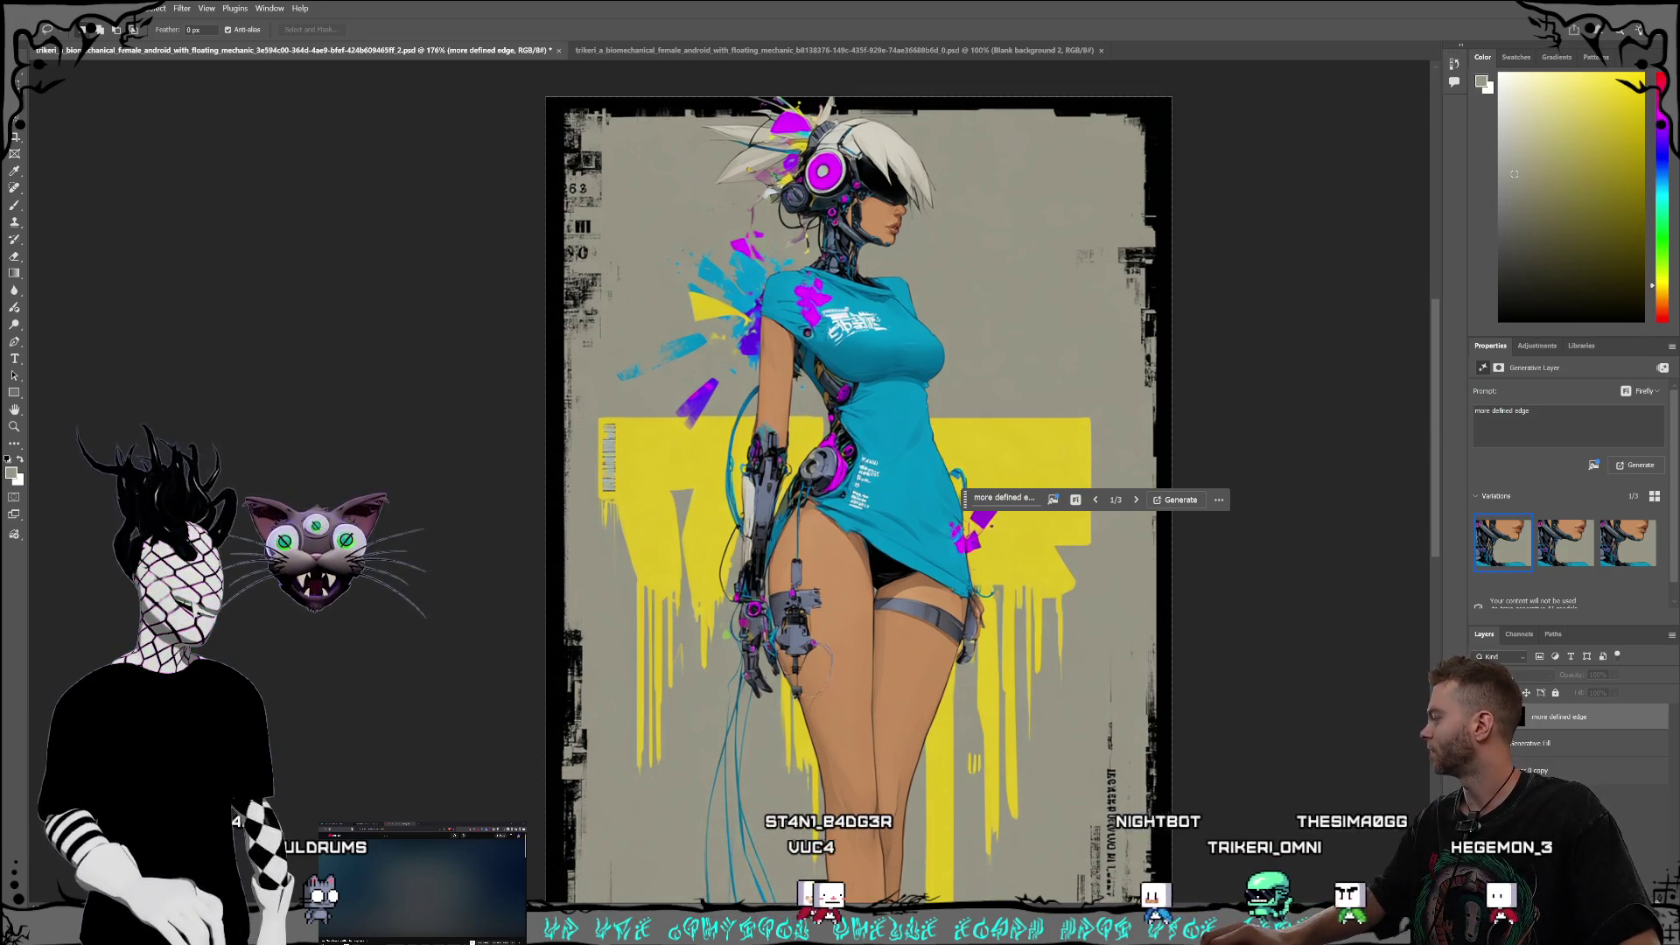
key("super+d")
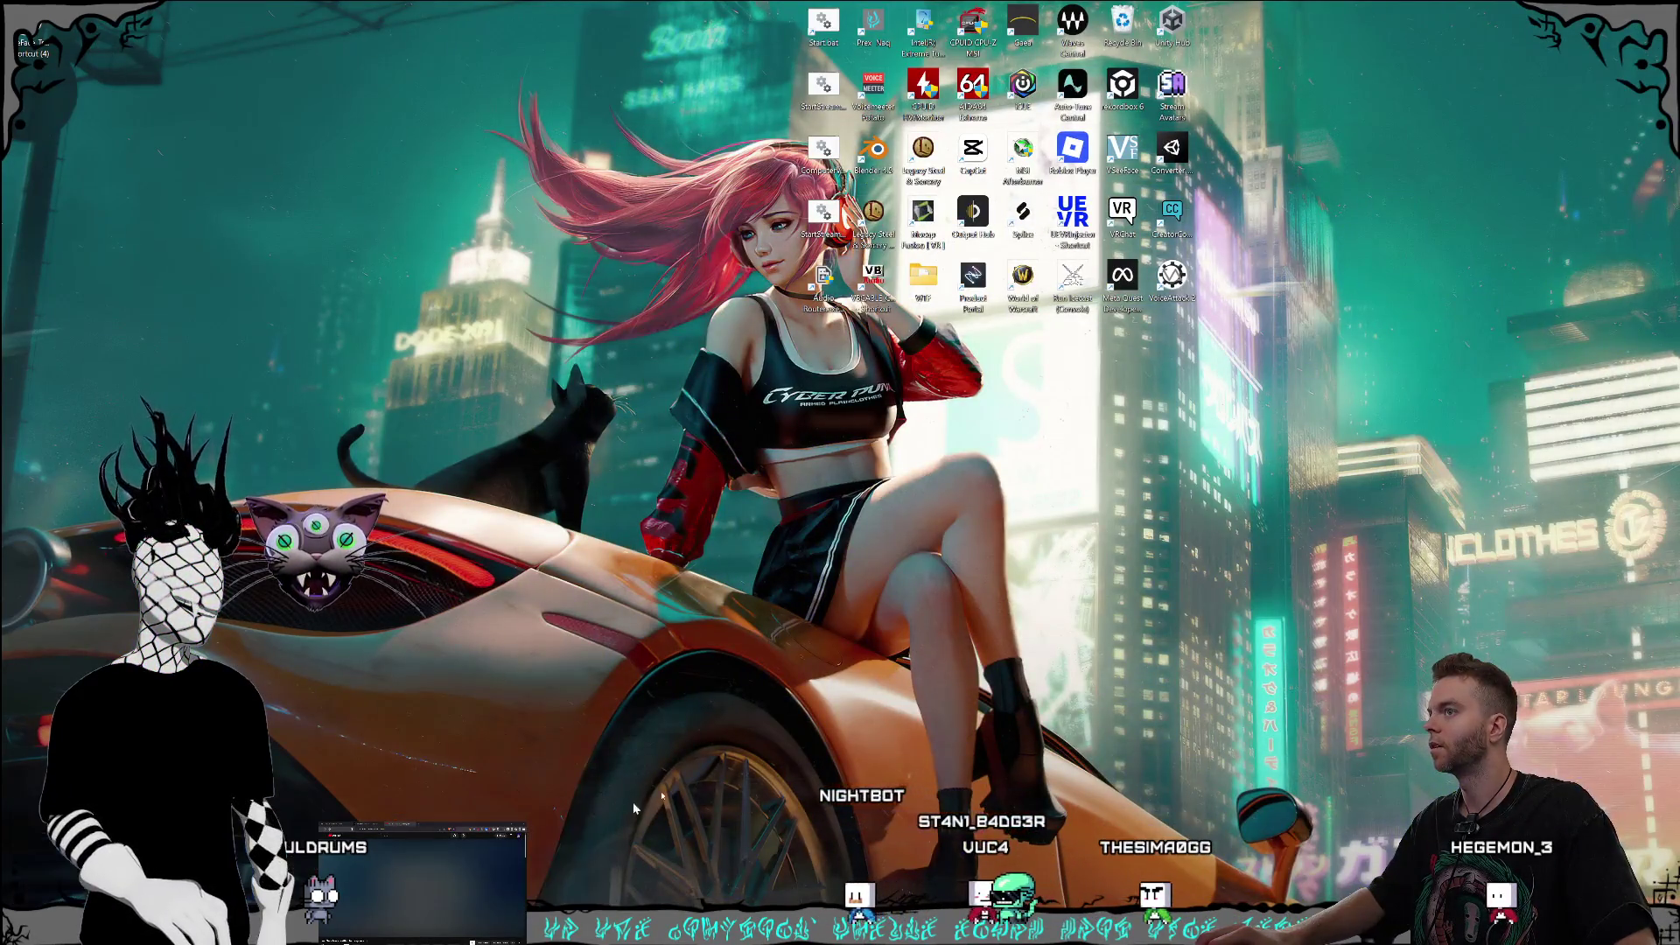
Step: Restore the minimized Photoshop window with the cyborg portrait using Win+D
key("super+d")
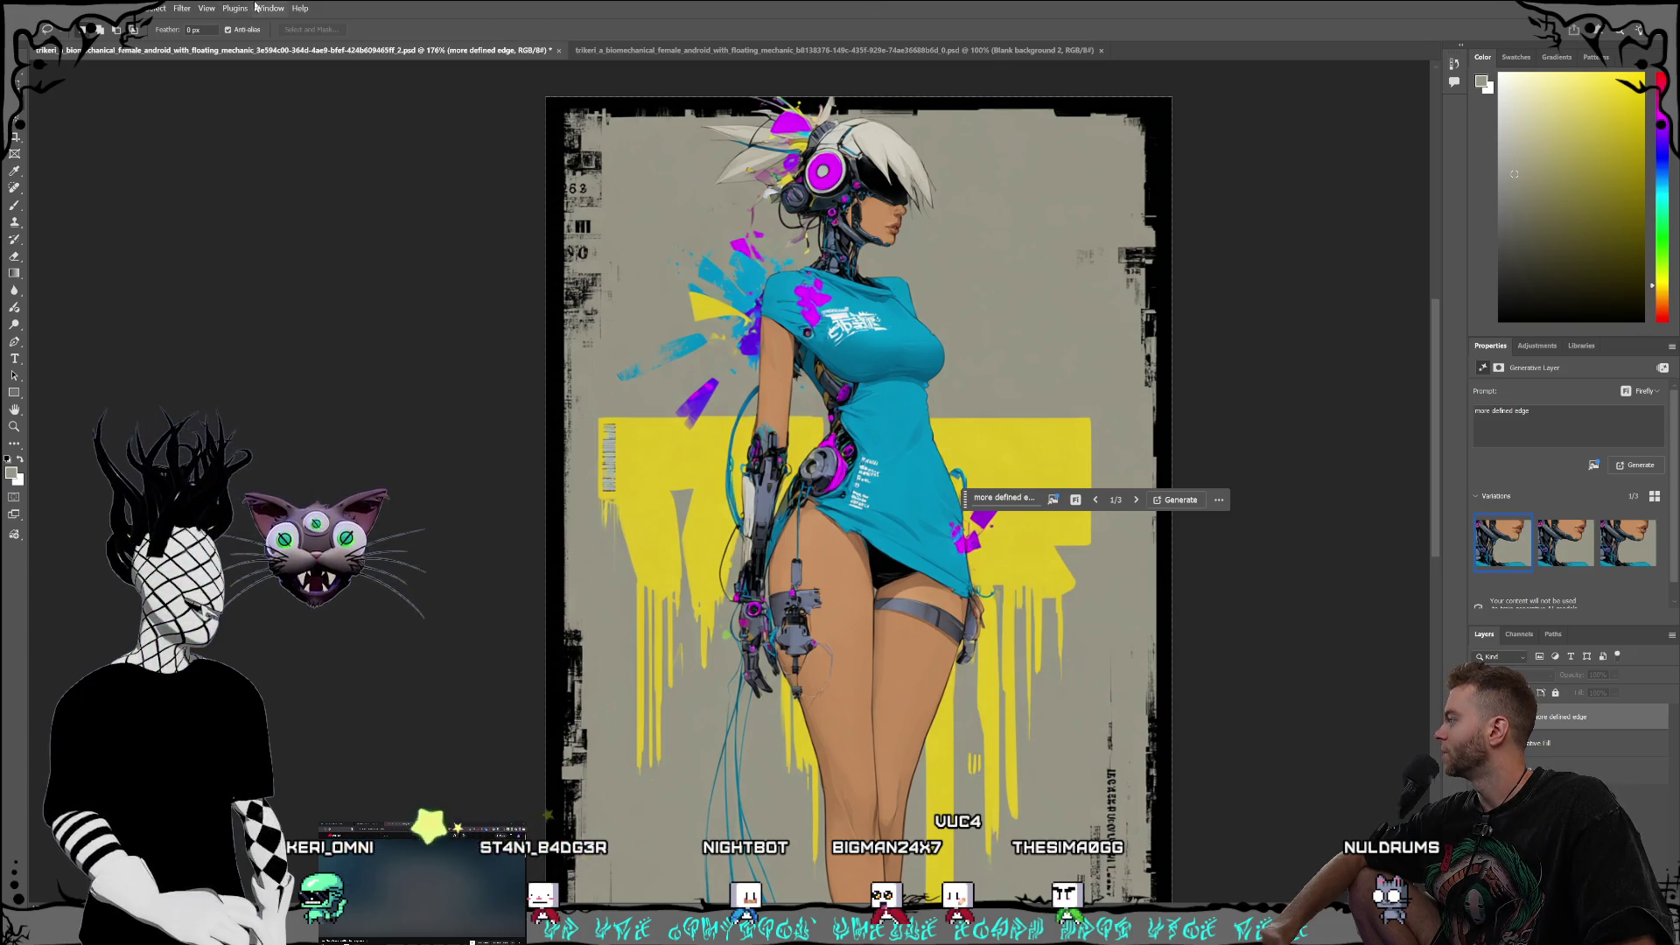
Step: Save the portrait PSD, then open Save As and cancel it
left_click(22, 8)
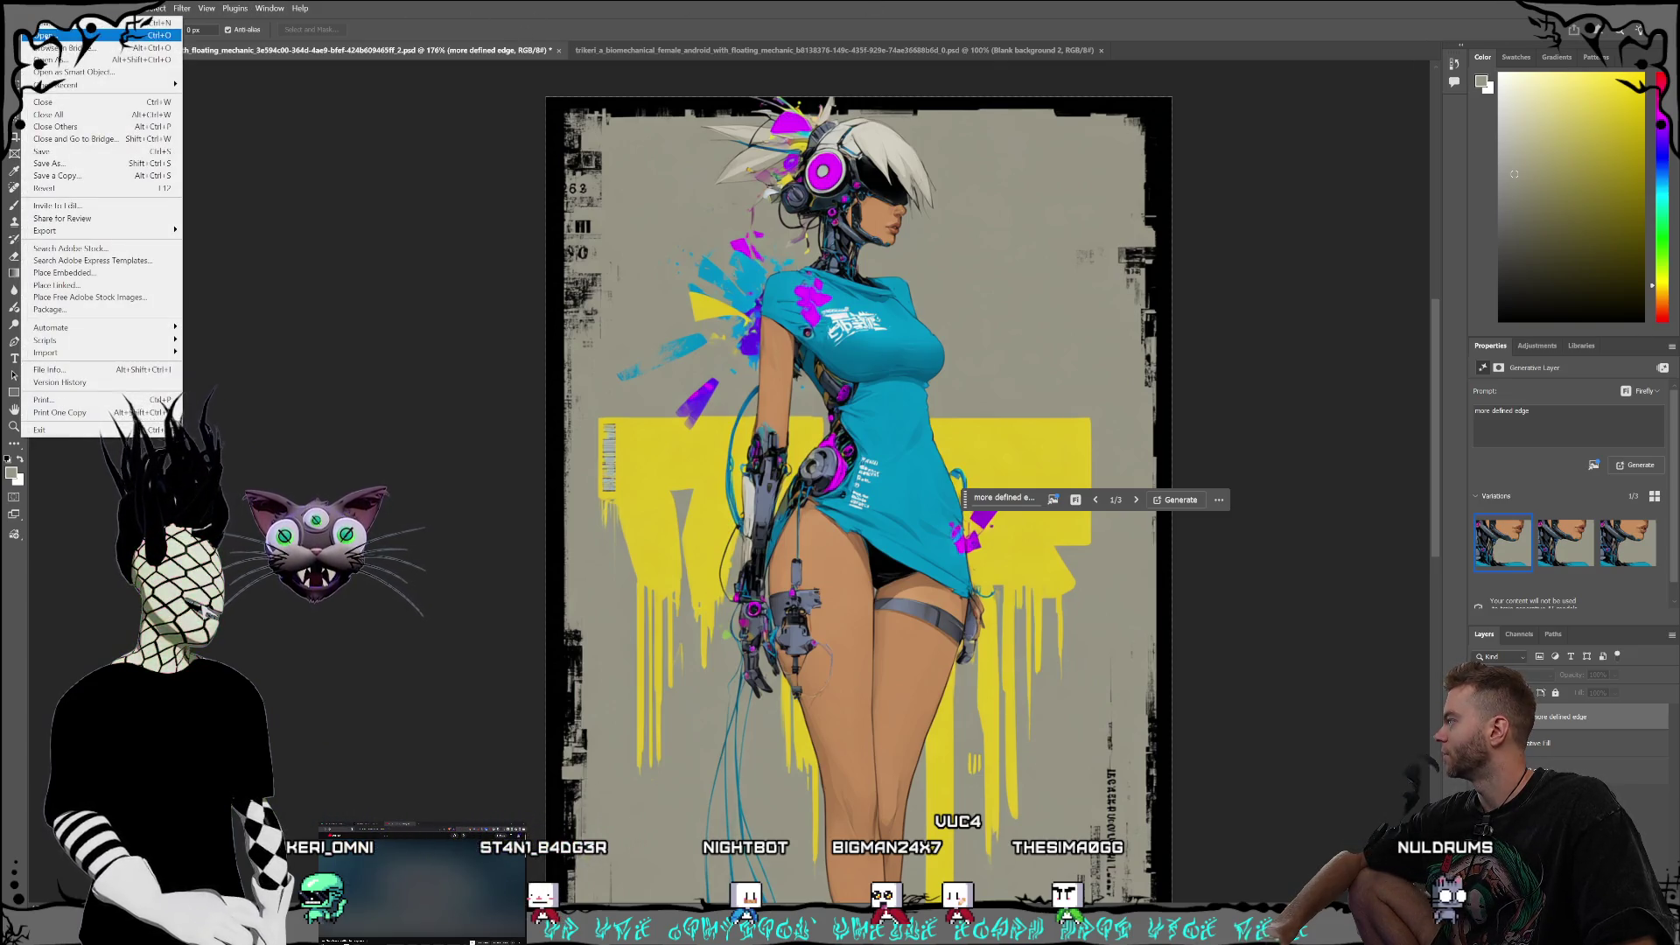
left_click(73, 155)
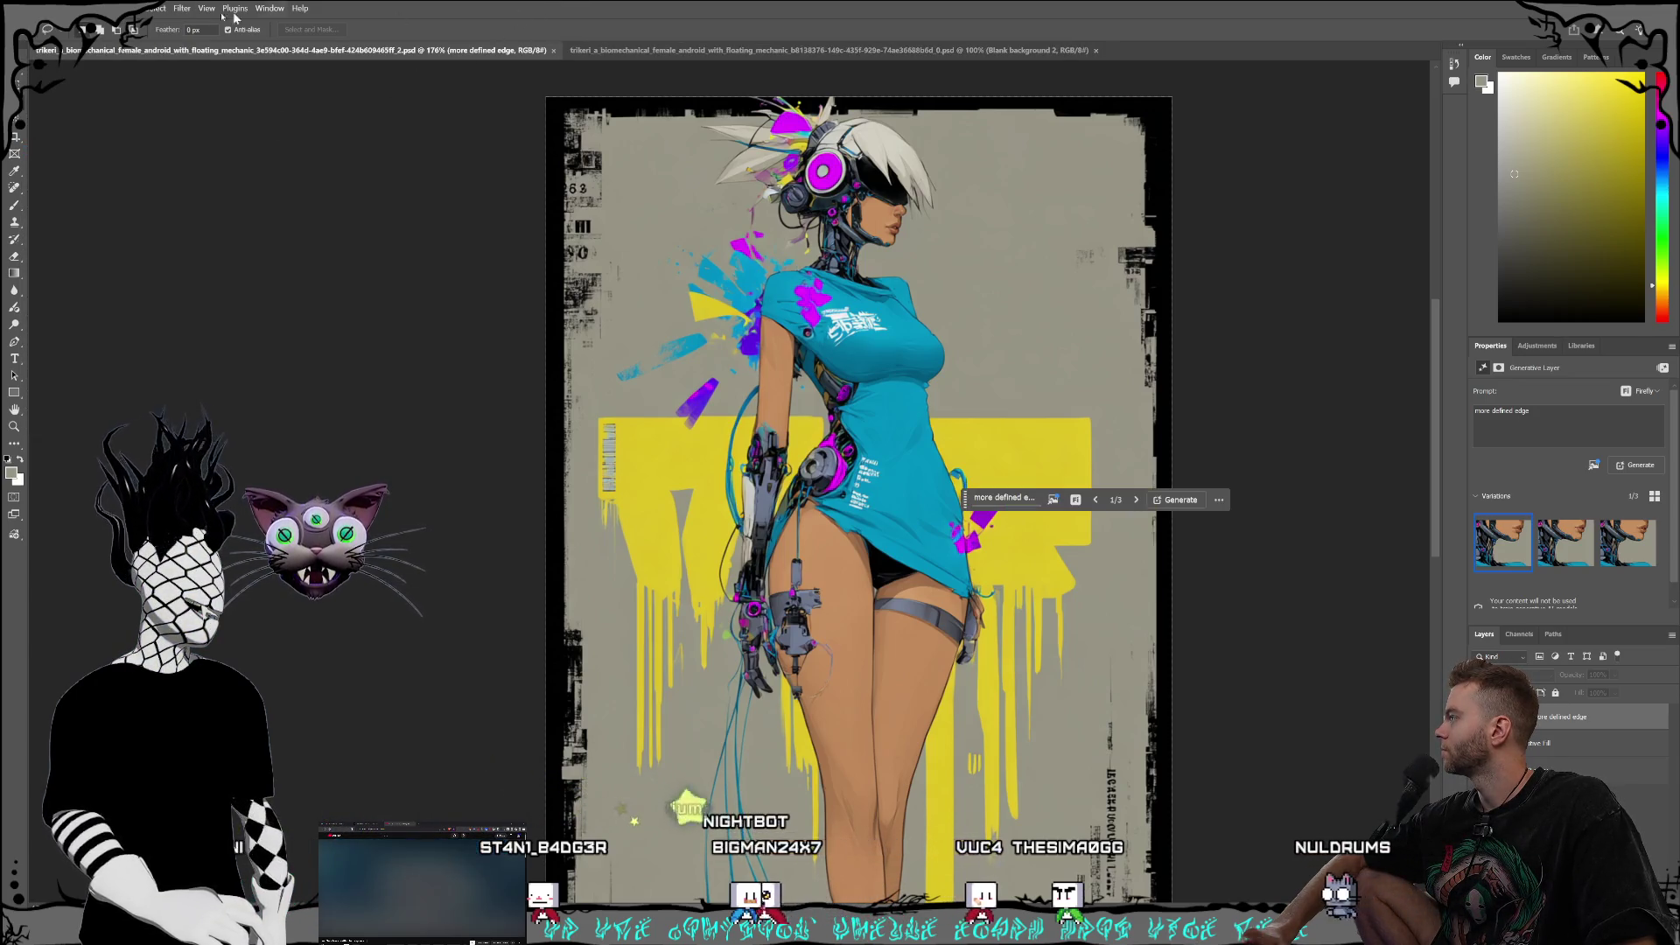
left_click(21, 8)
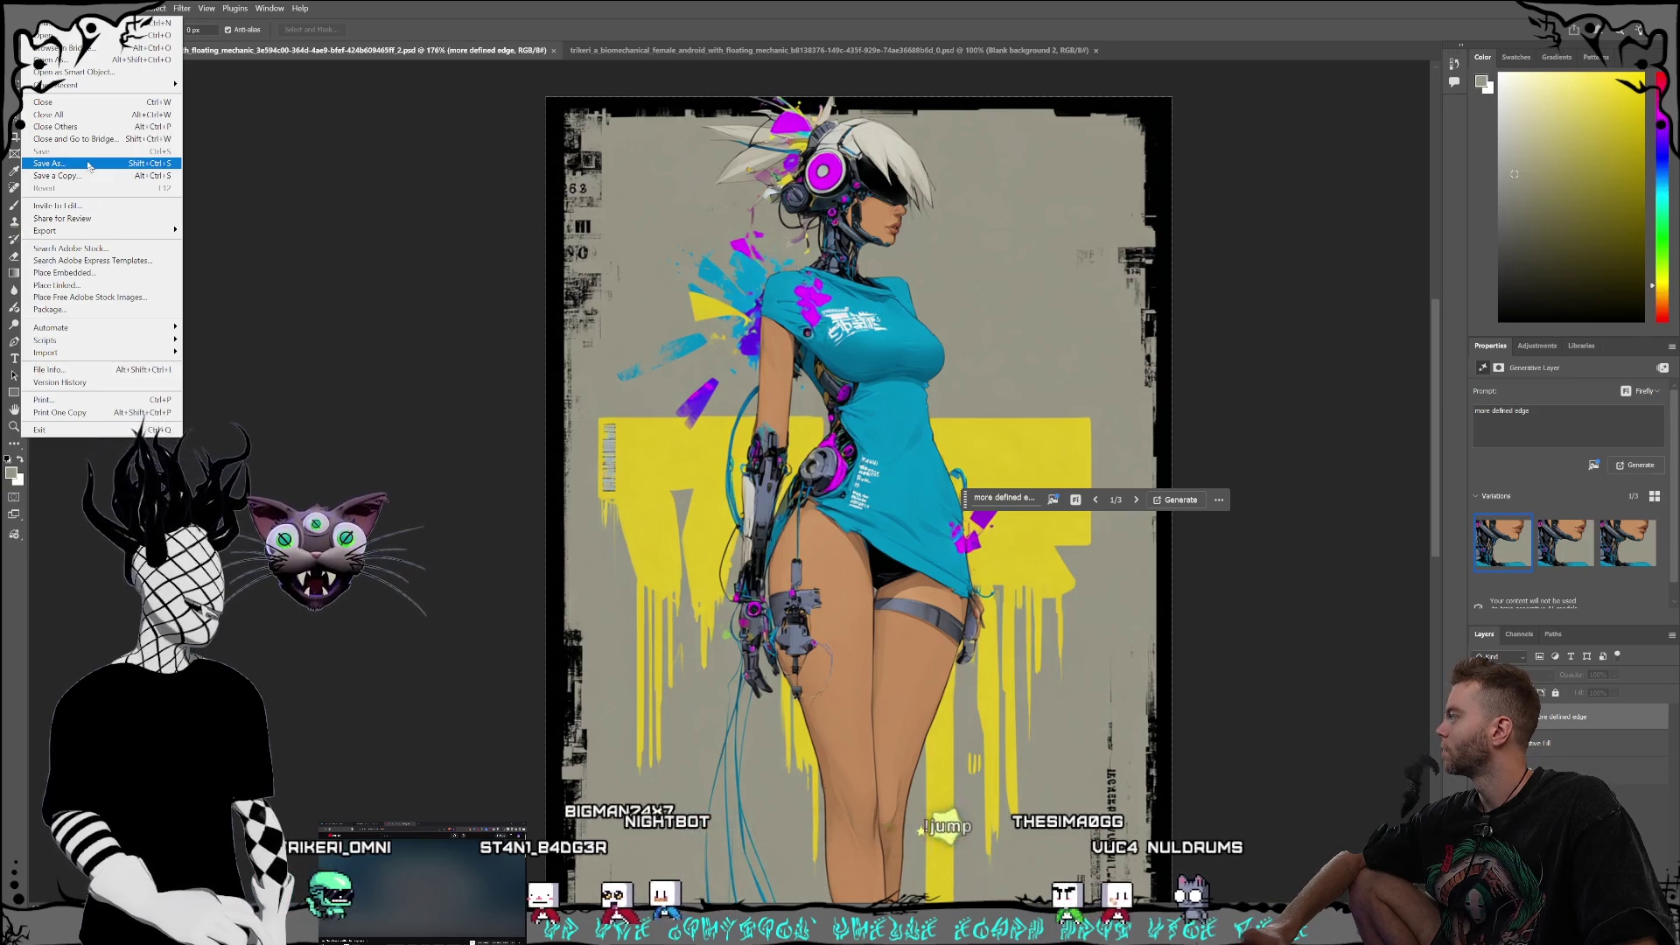
left_click(89, 164)
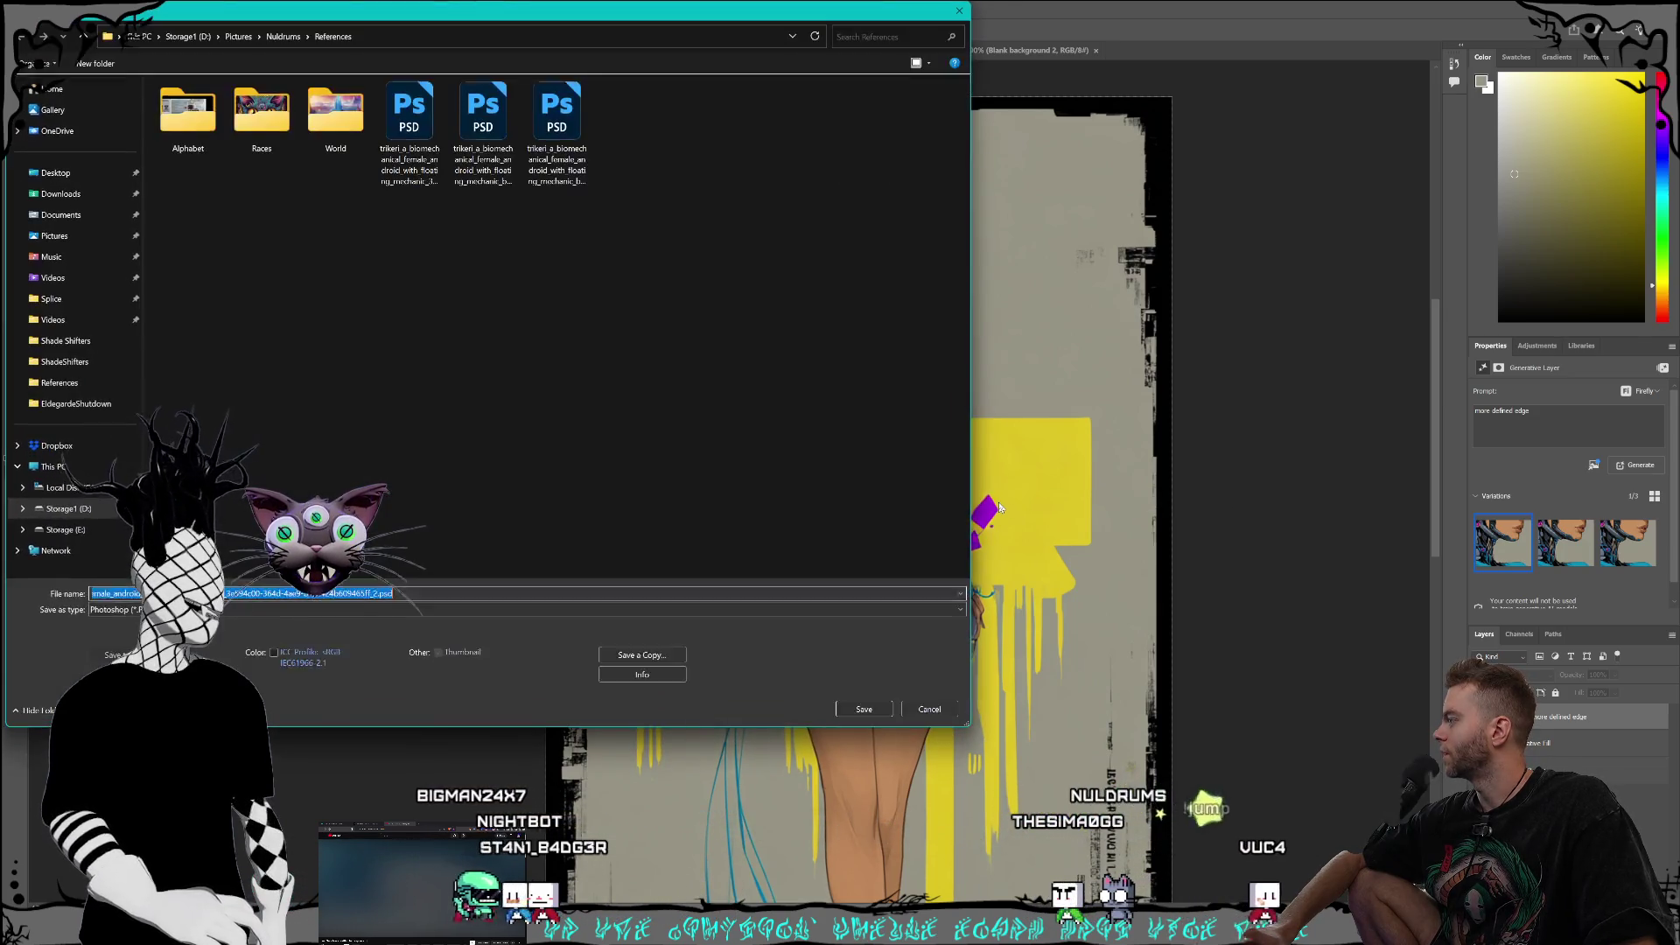
left_click(959, 10)
Step: Look through the File > Export options
left_click(22, 8)
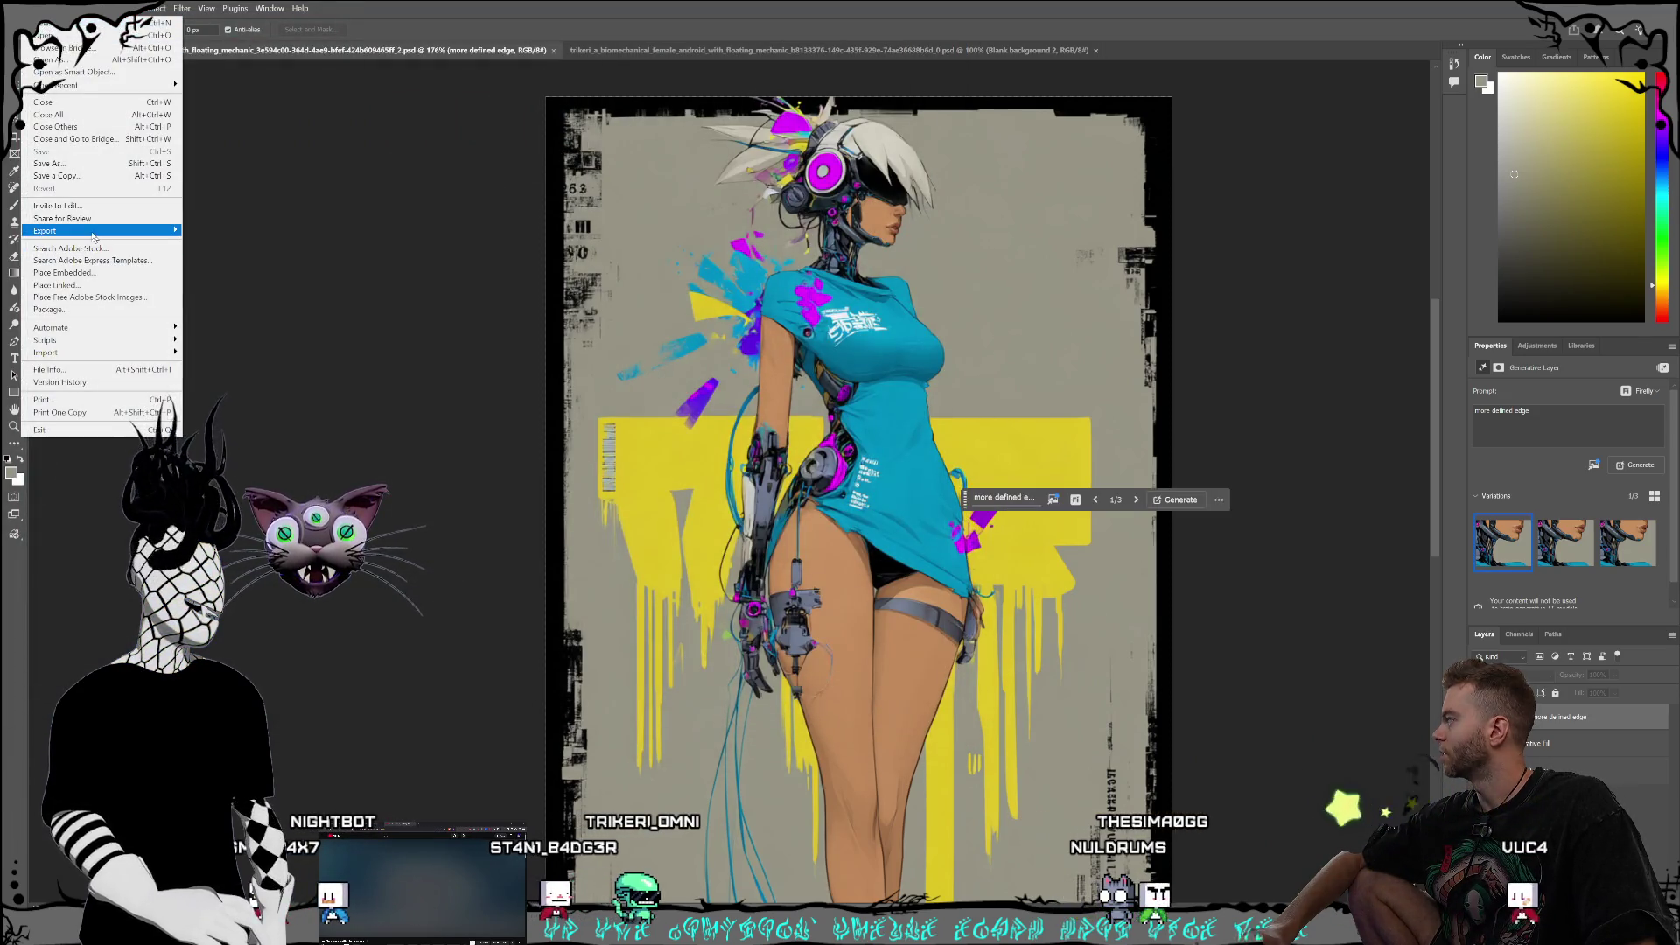
left_click(229, 230)
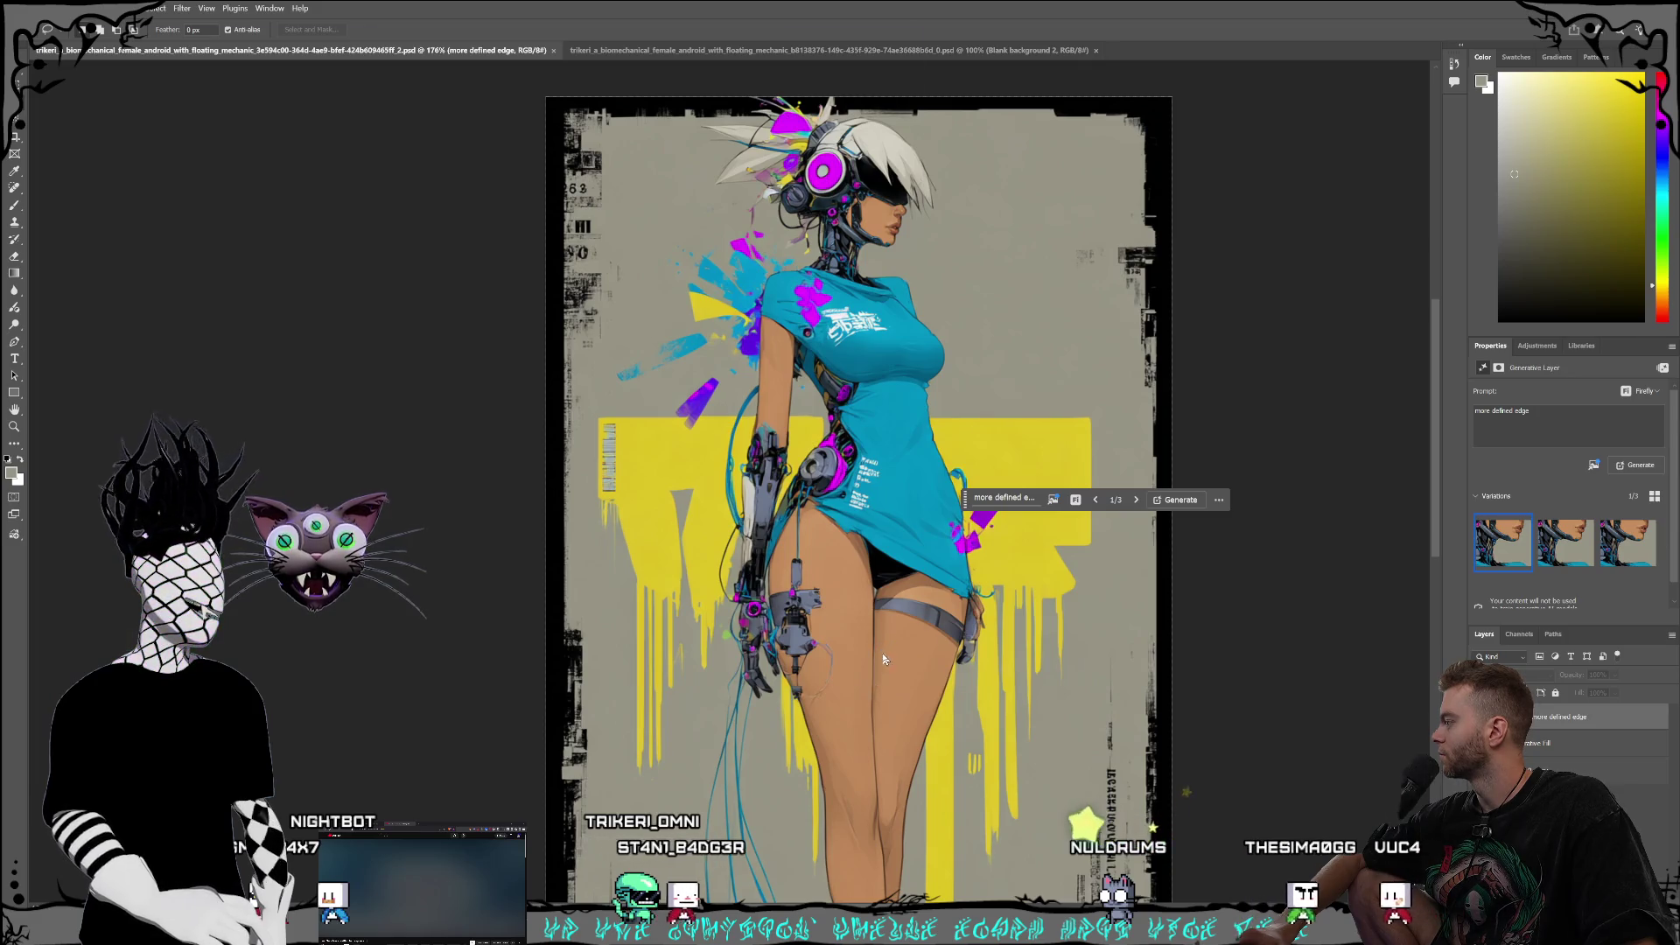
key("Return")
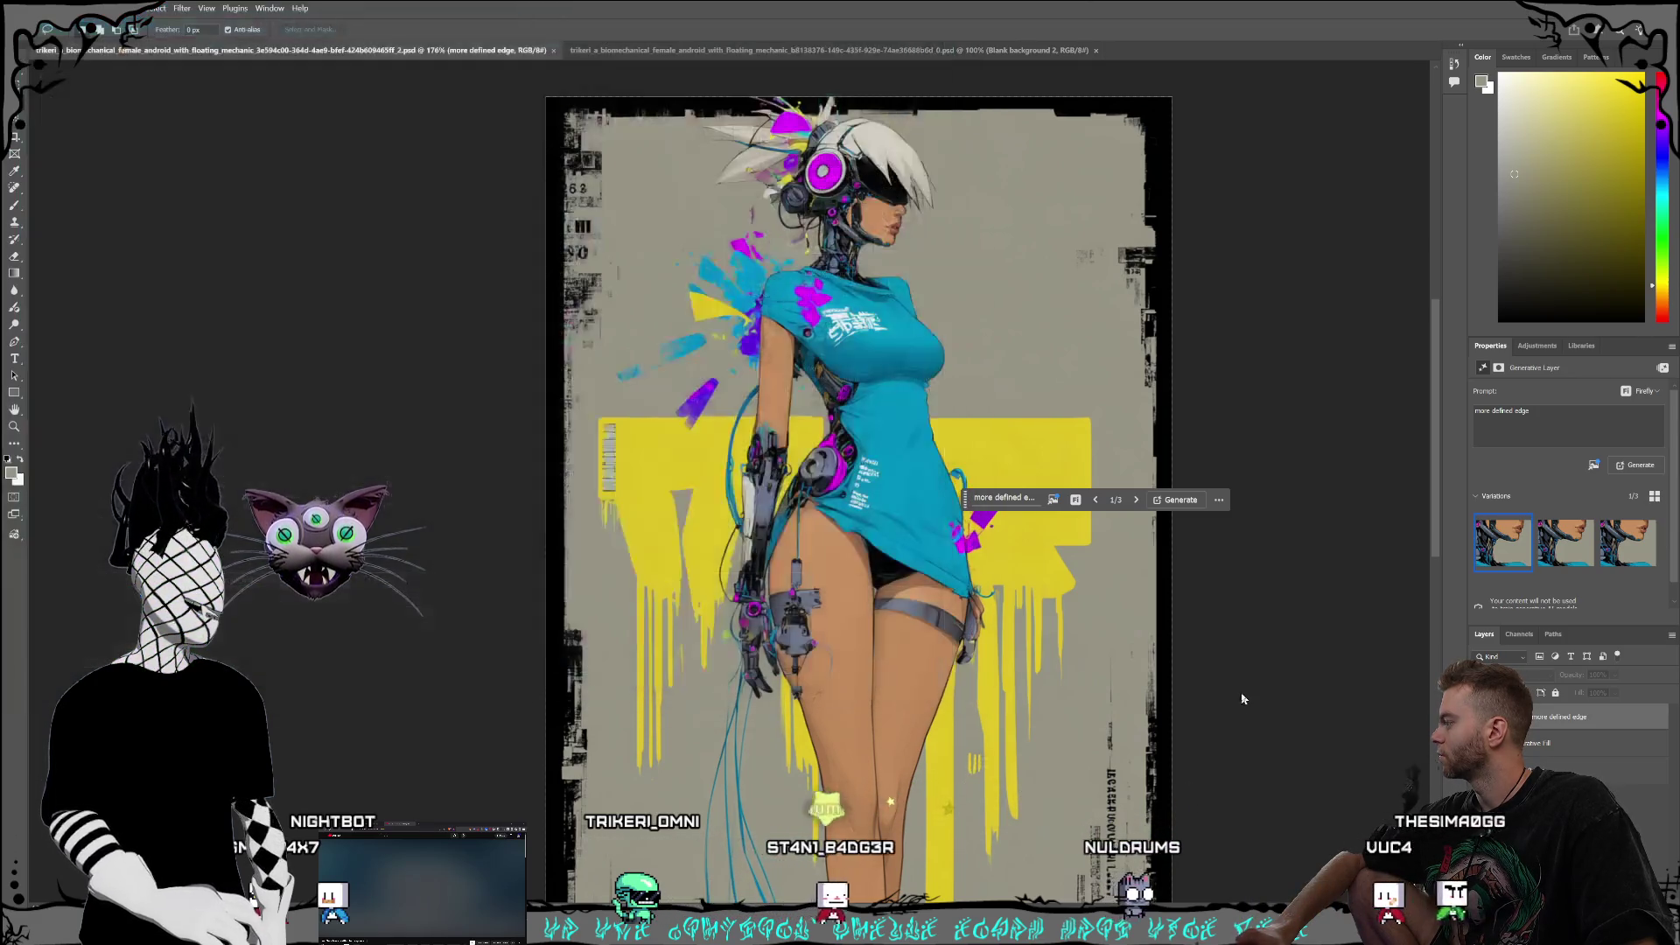
scroll(1177, 705, "down", 10)
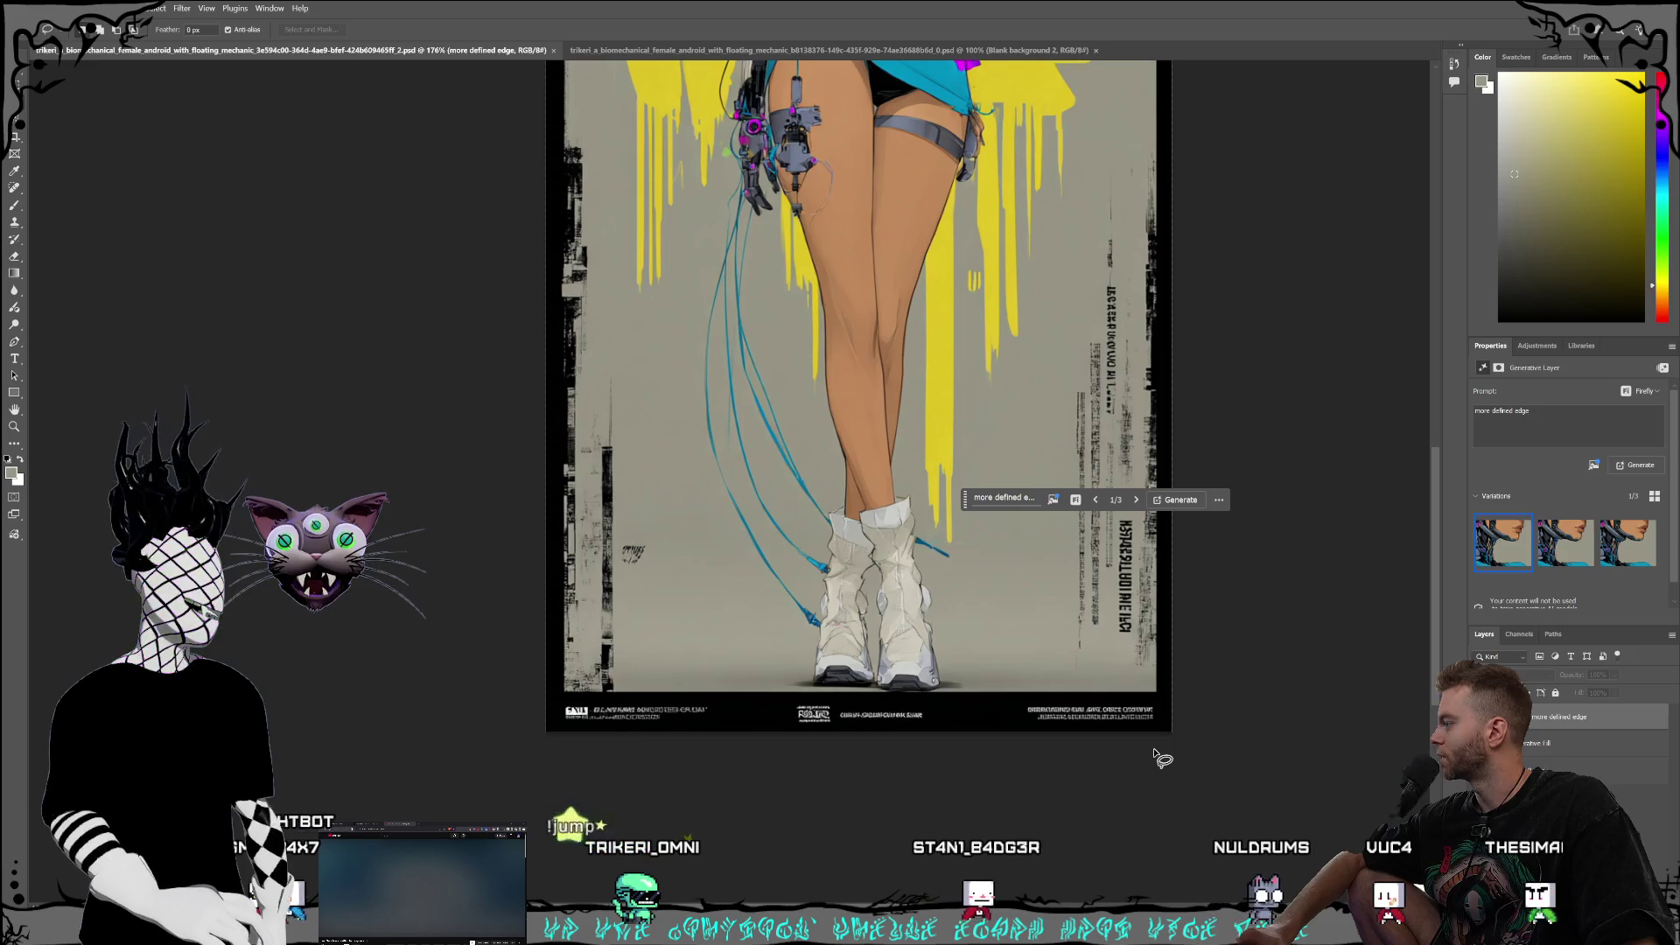
scroll(1153, 754, "up", 5)
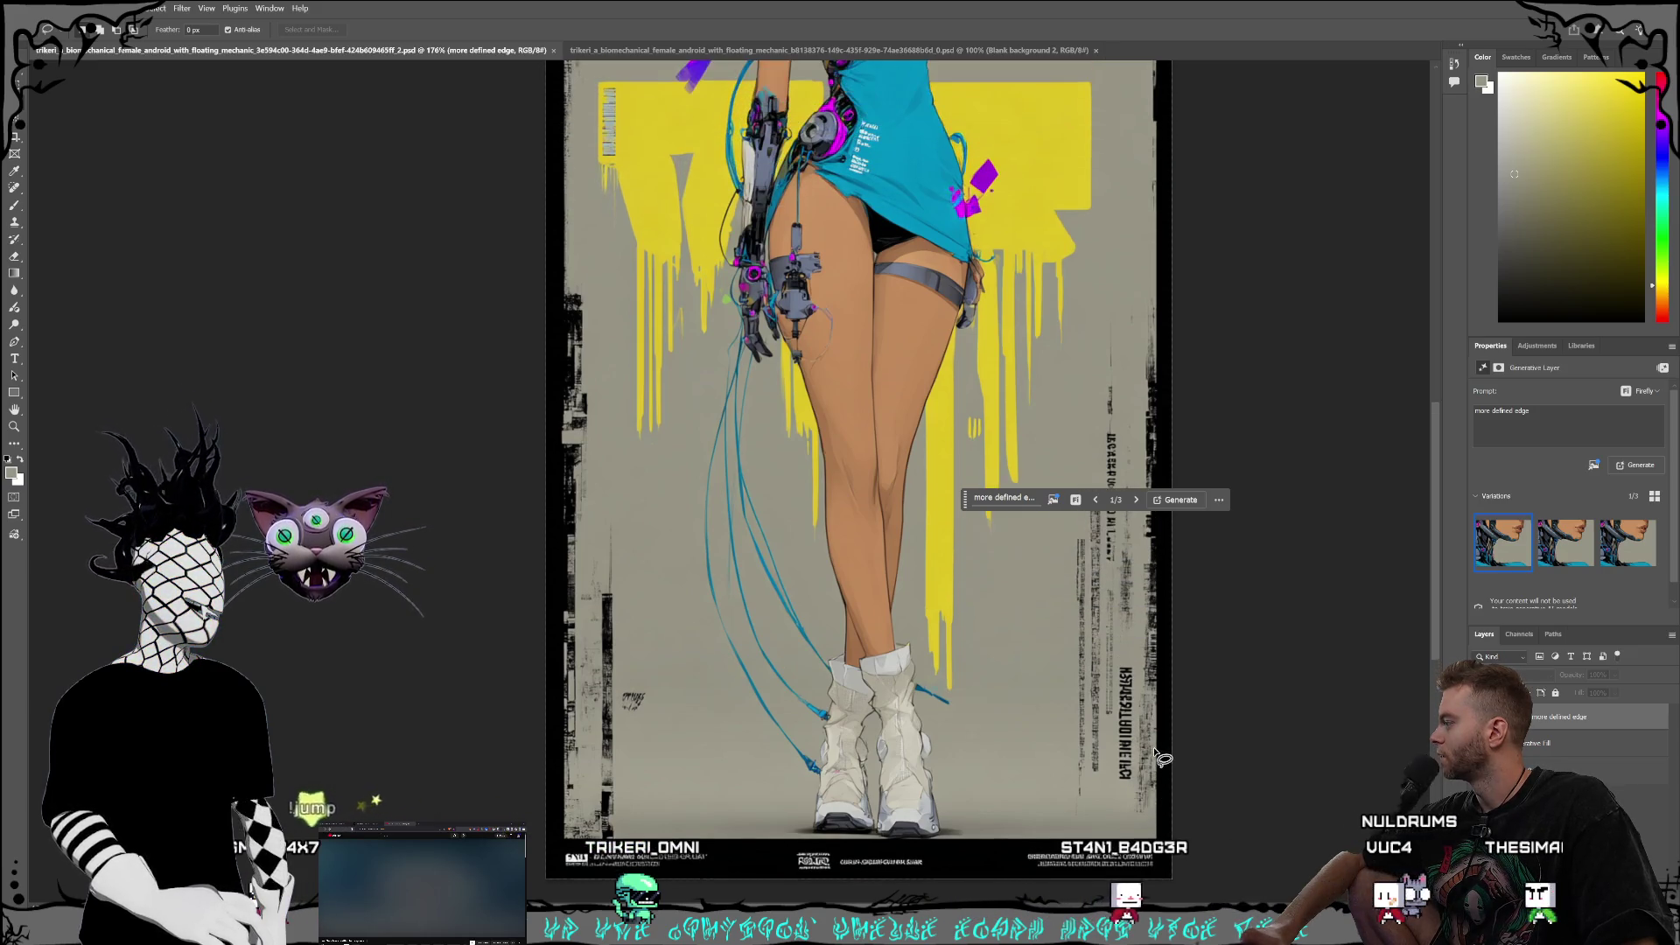
scroll(982, 811, "up", 12)
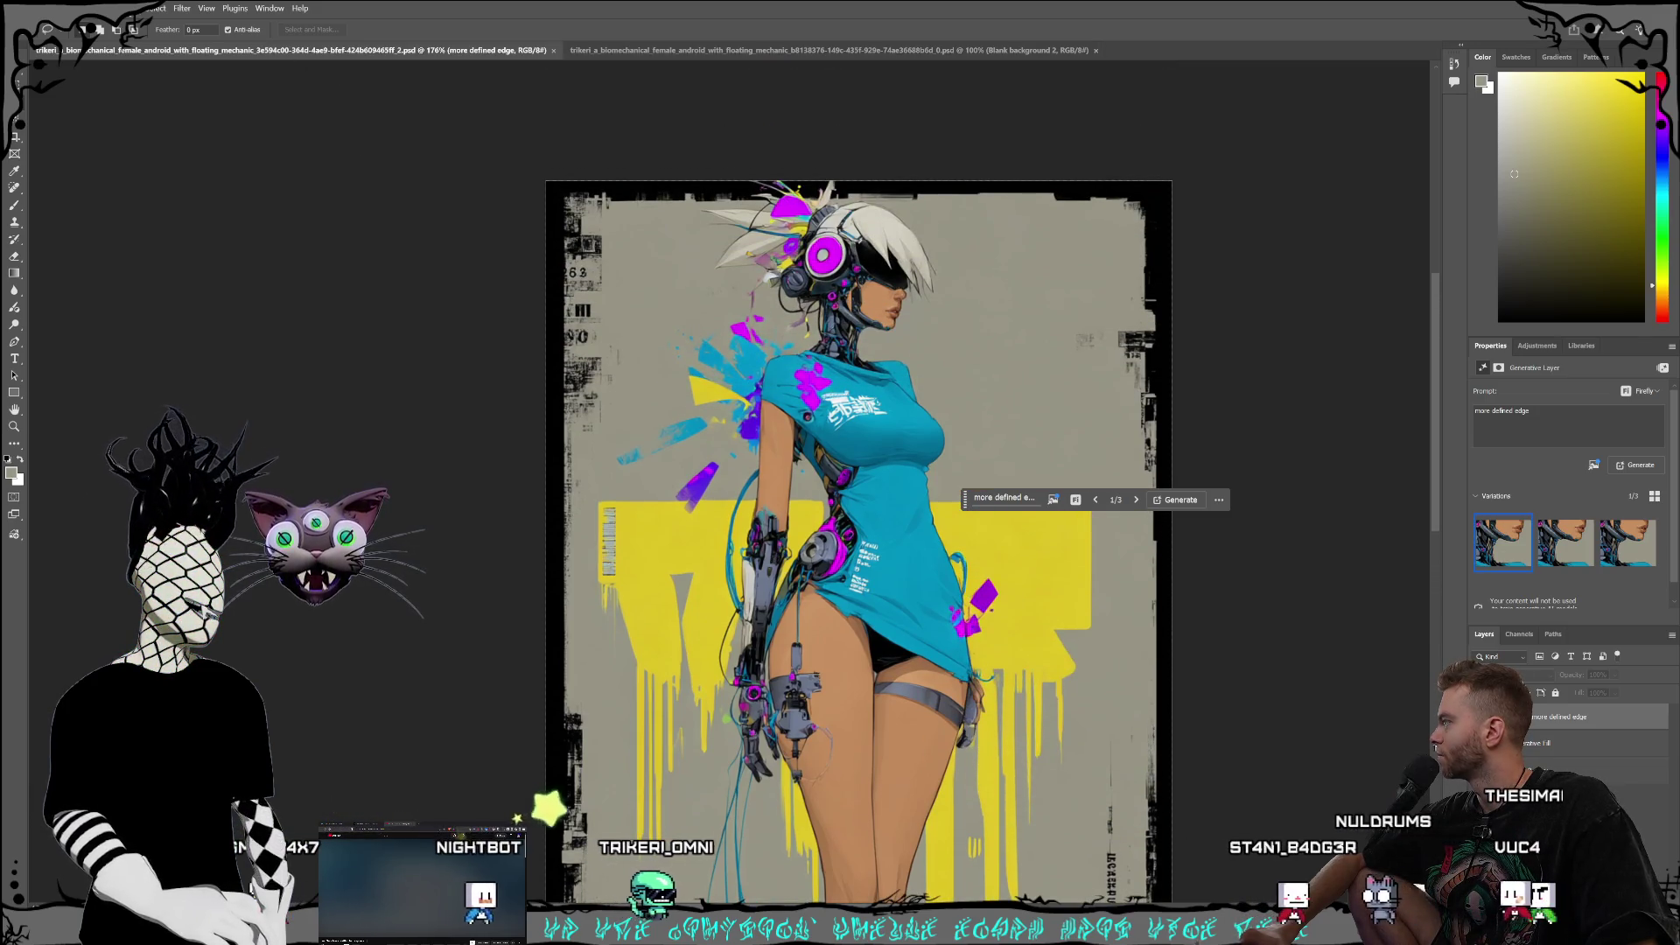
left_click(31, 8)
Step: Export the portrait as PNG, replacing the existing file, then switch to the other document
mouse_move(99, 230)
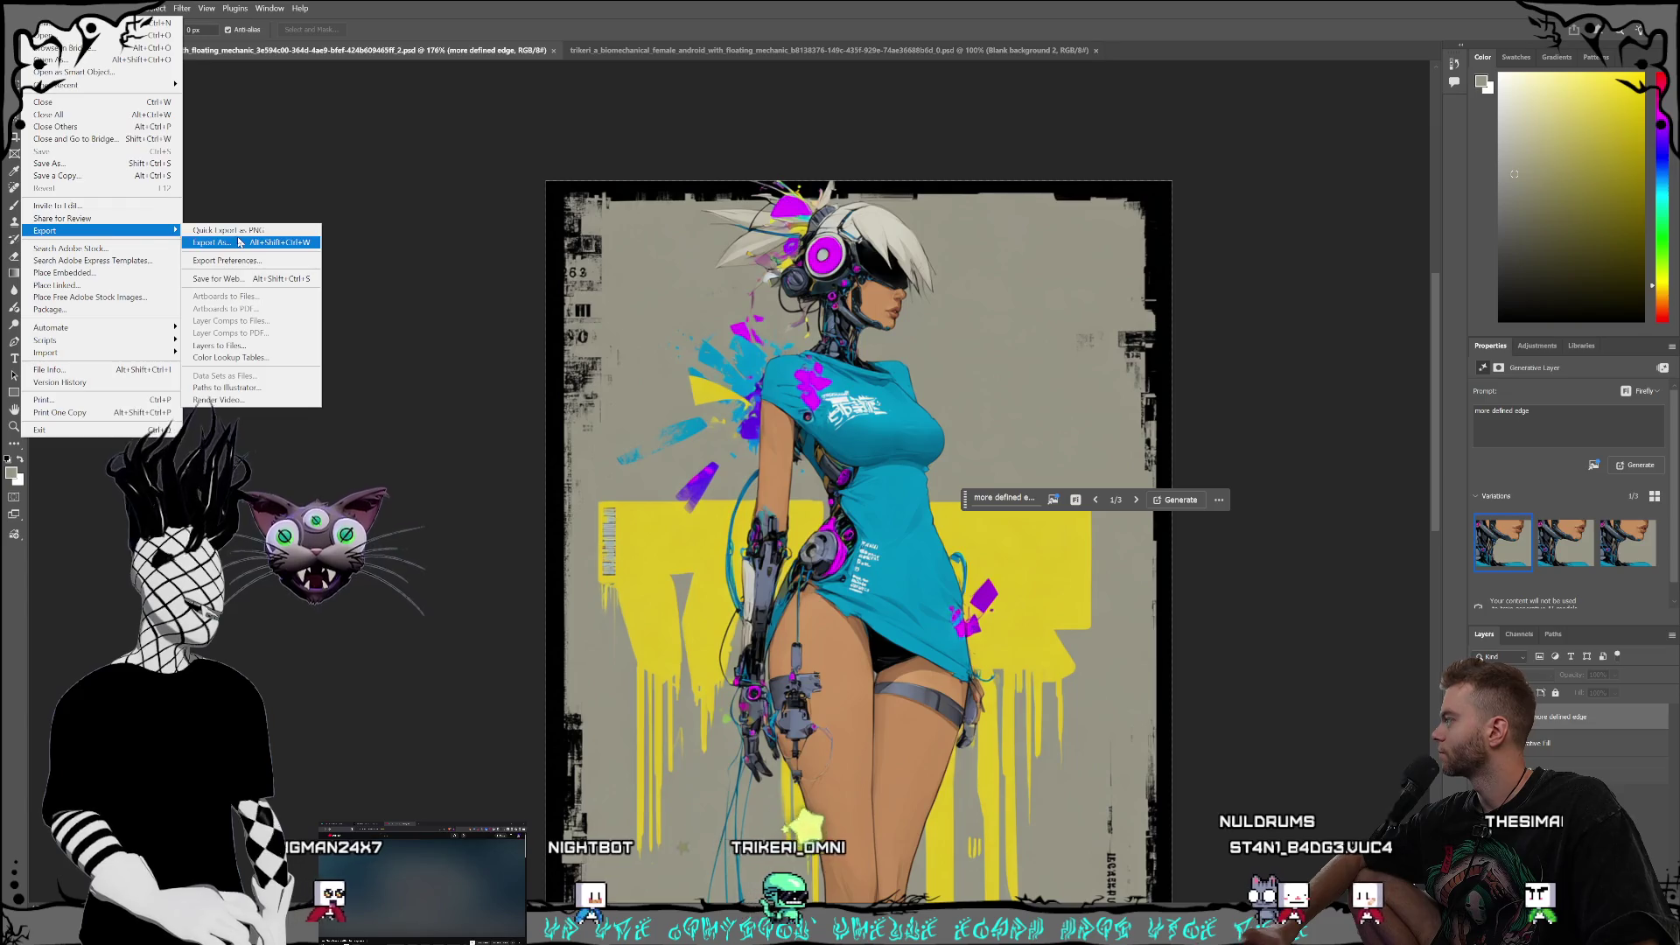
left_click(228, 231)
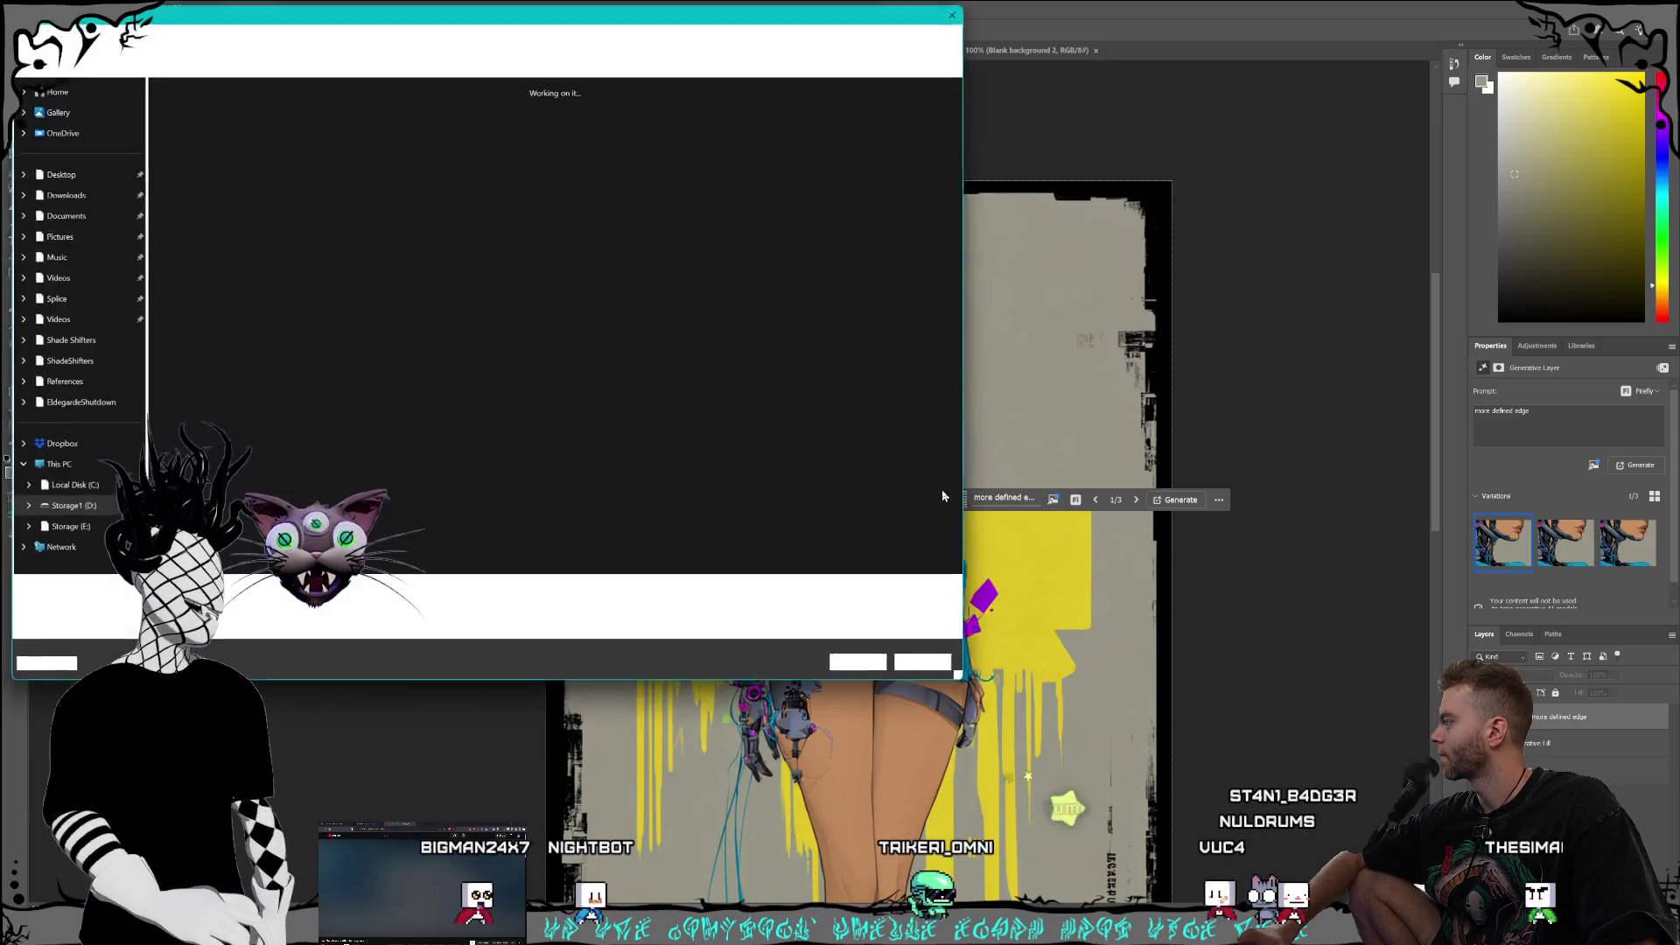
left_click(762, 610)
left_click(762, 620)
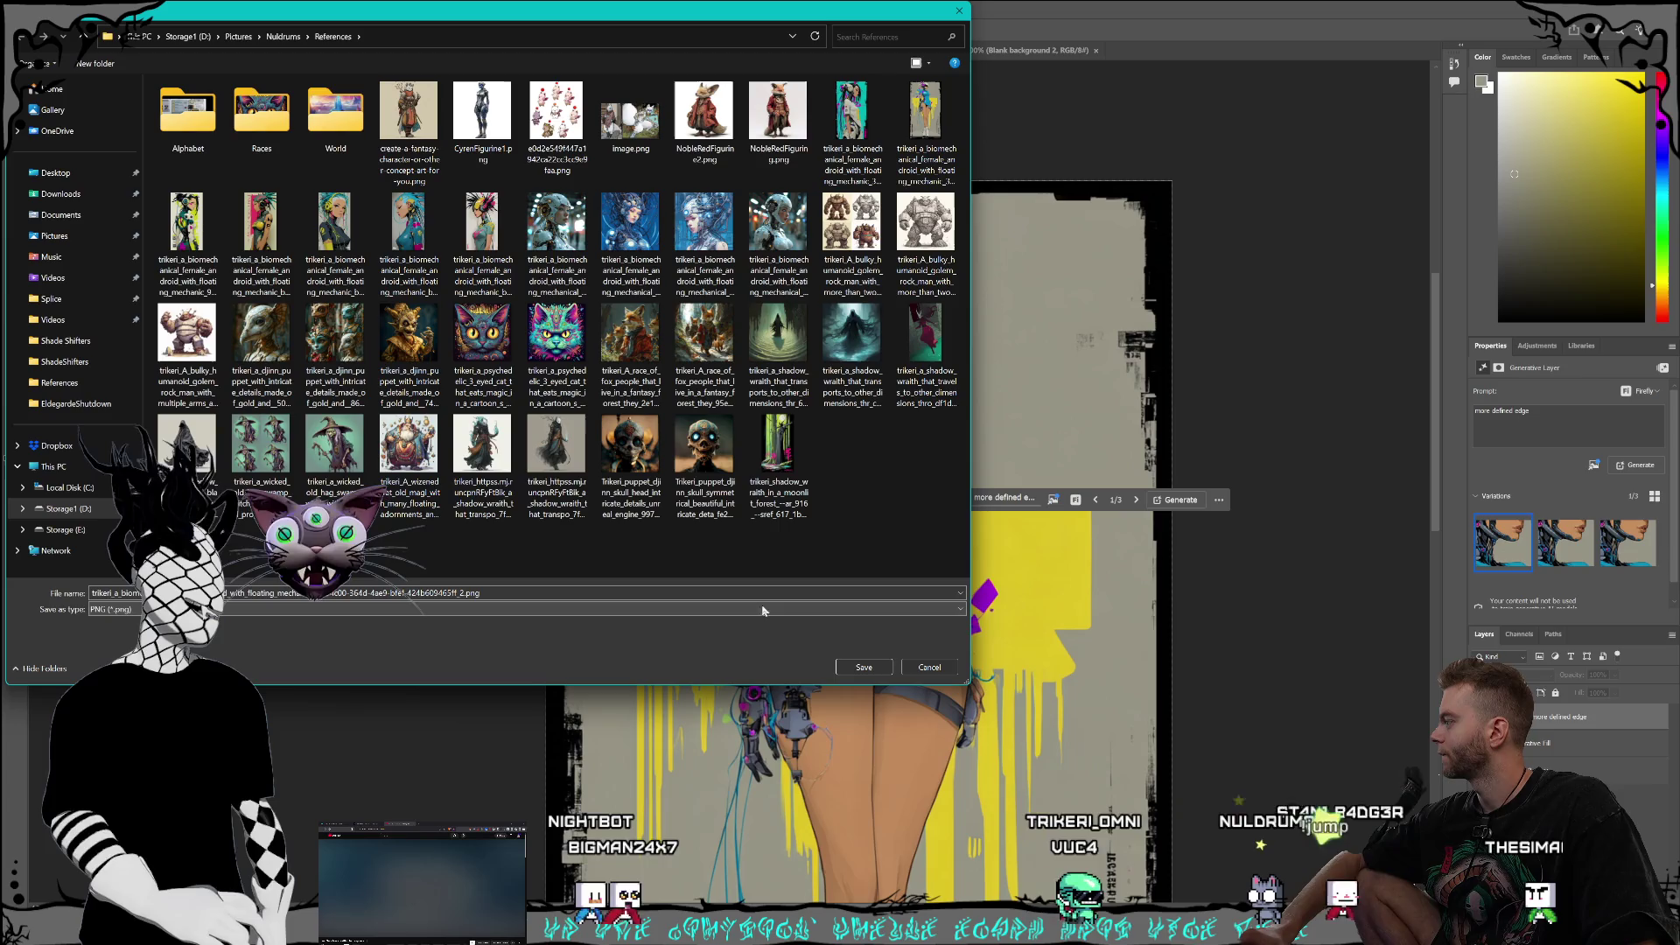
left_click(866, 666)
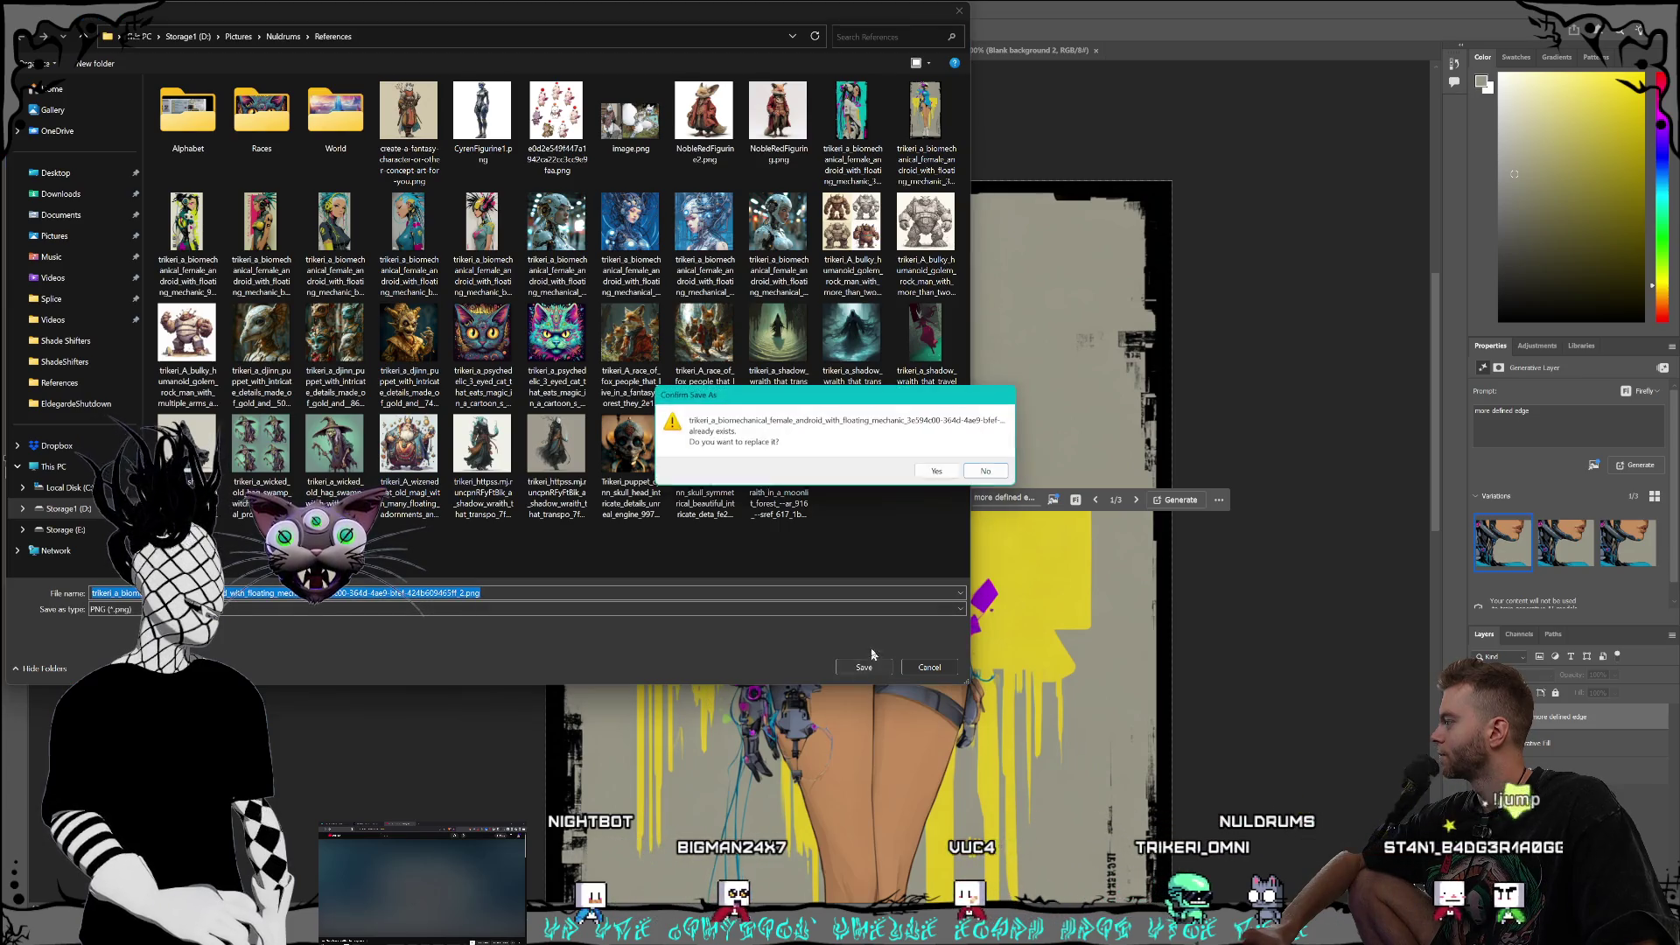
left_click(935, 471)
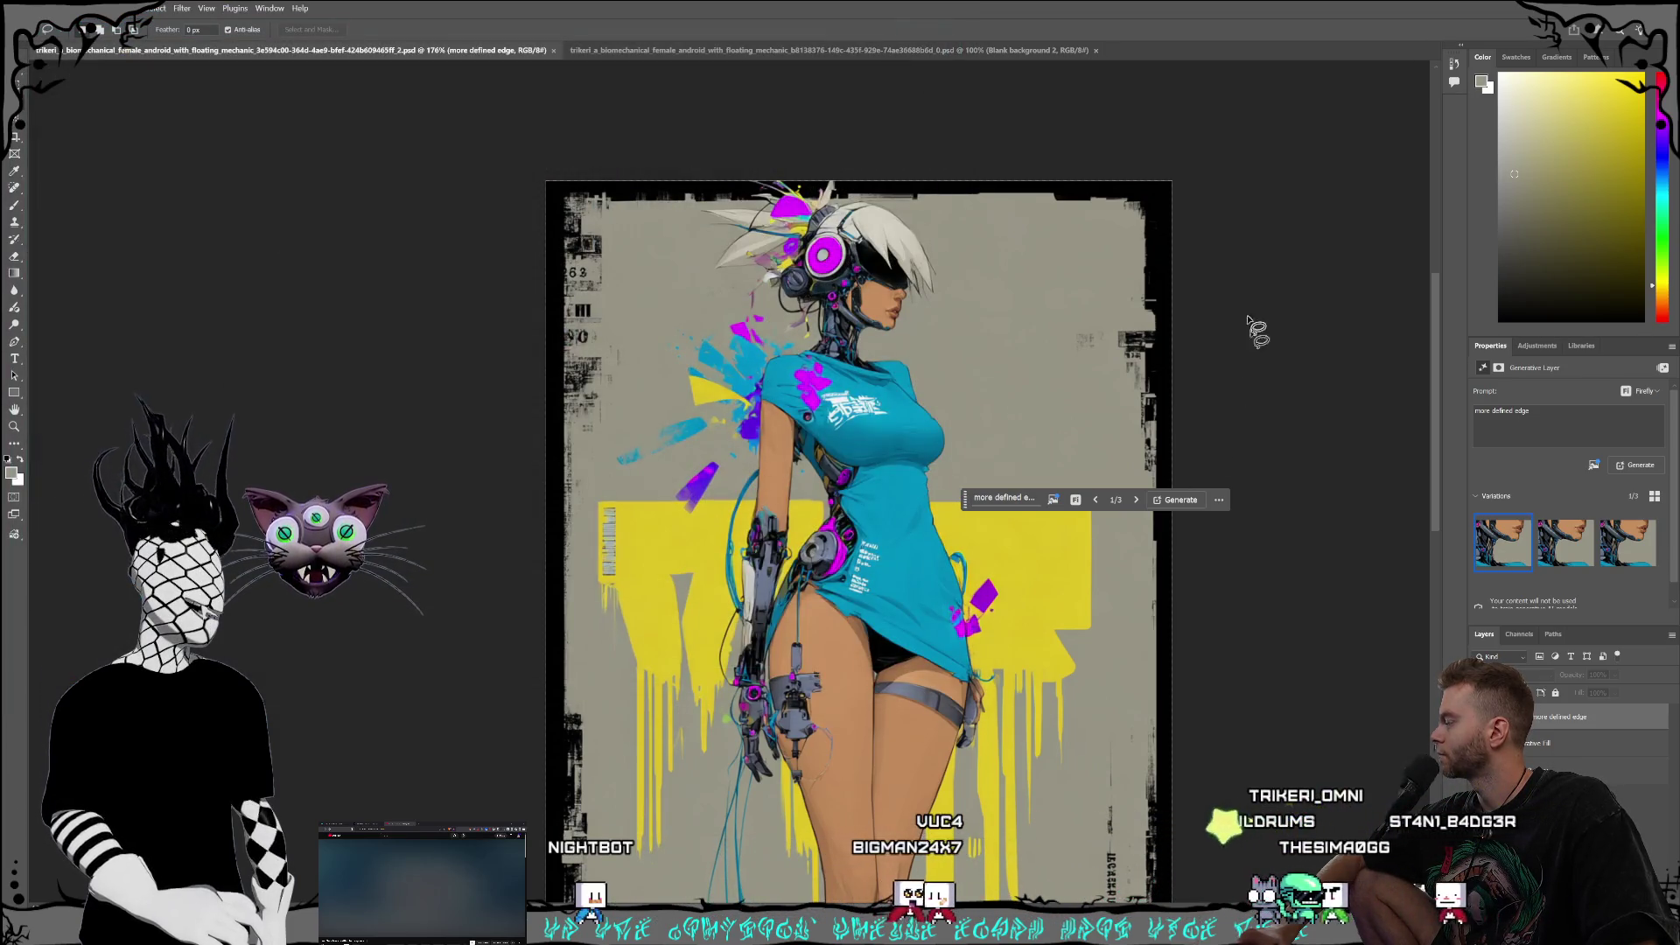
left_click(955, 52)
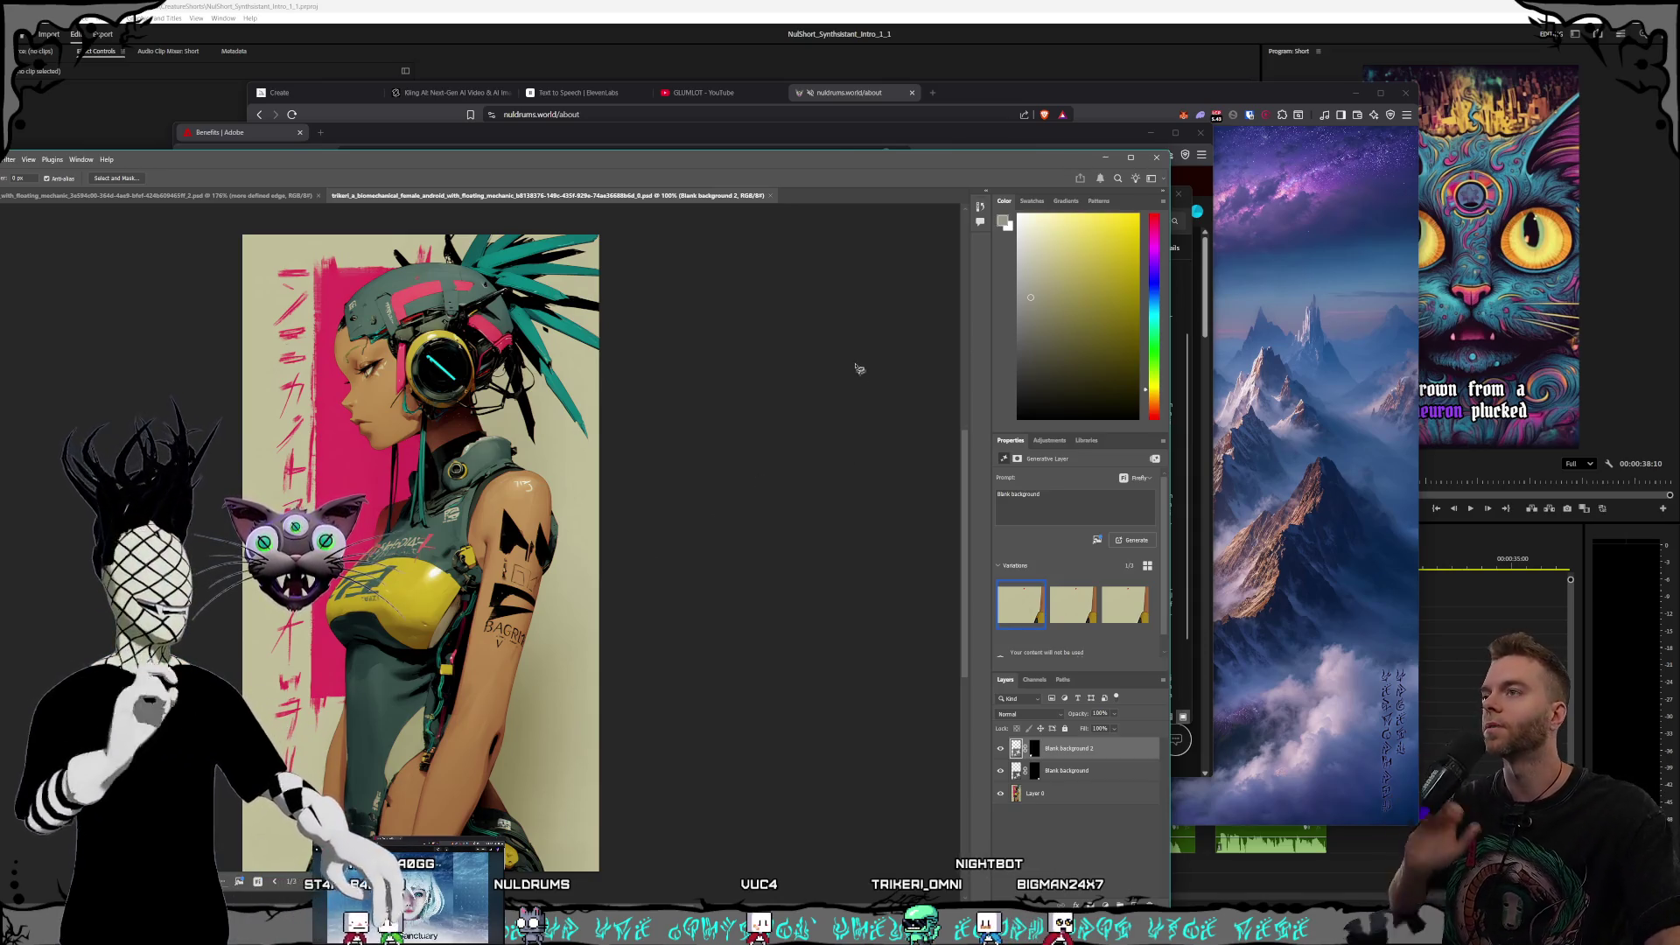
Step: Reposition the Photoshop window and bring it back in front of the browser
left_click_drag(860, 178, 1142, 91)
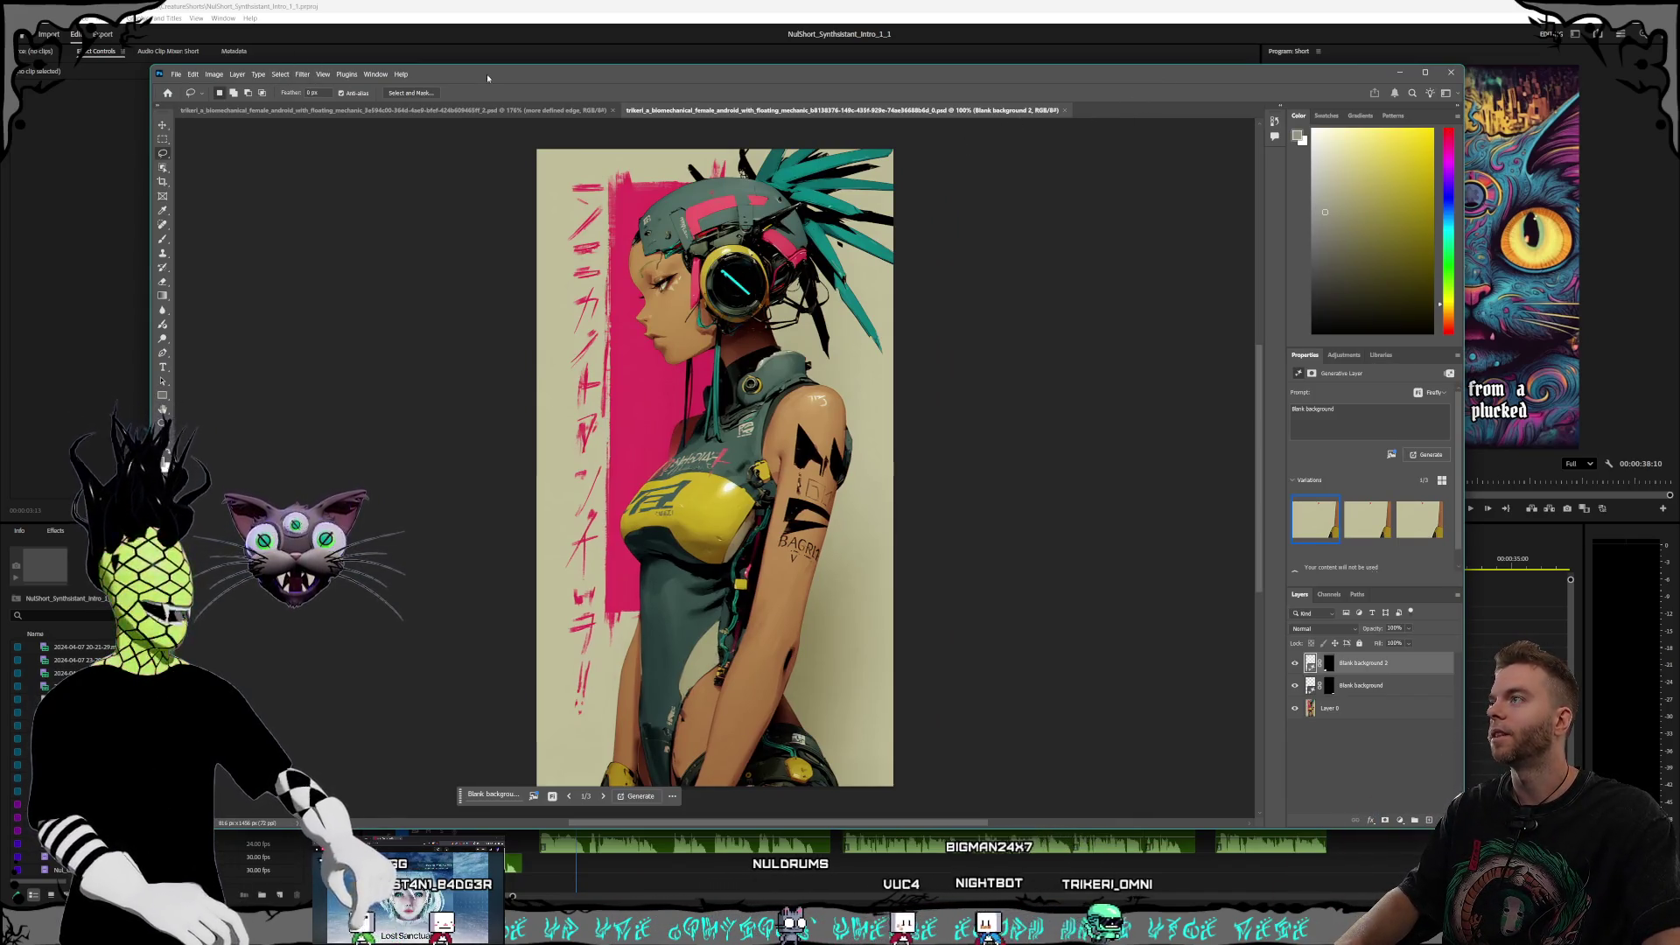
left_click_drag(487, 78, 473, 119)
left_click(849, 70)
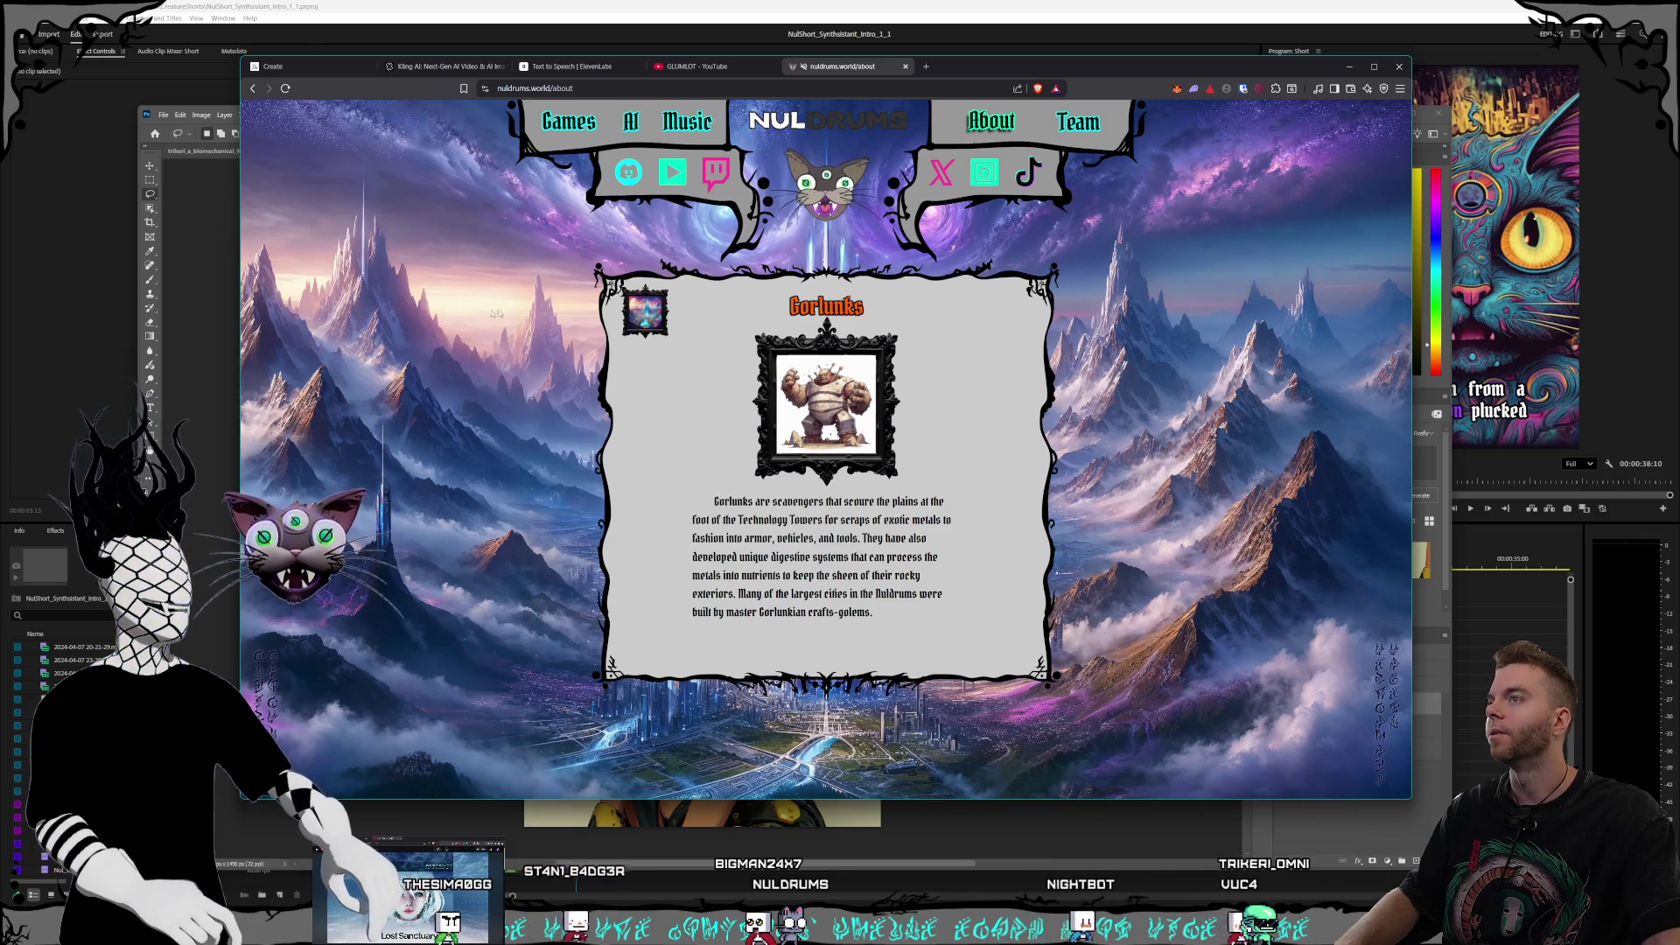
left_click(221, 285)
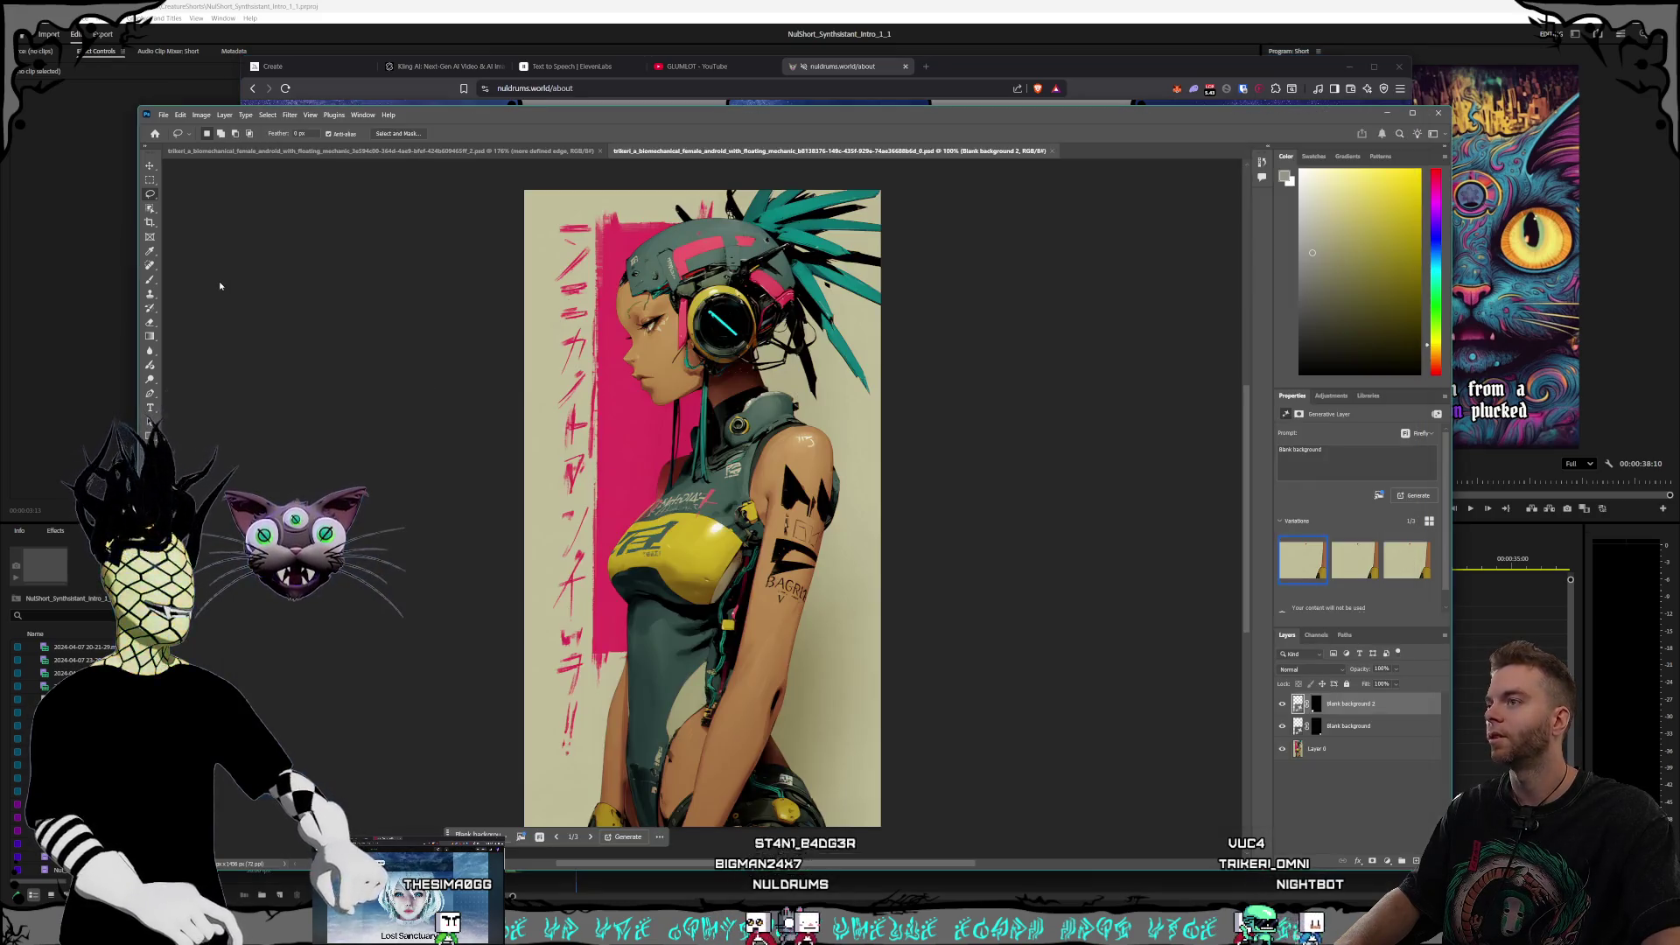
left_click_drag(488, 123, 534, 131)
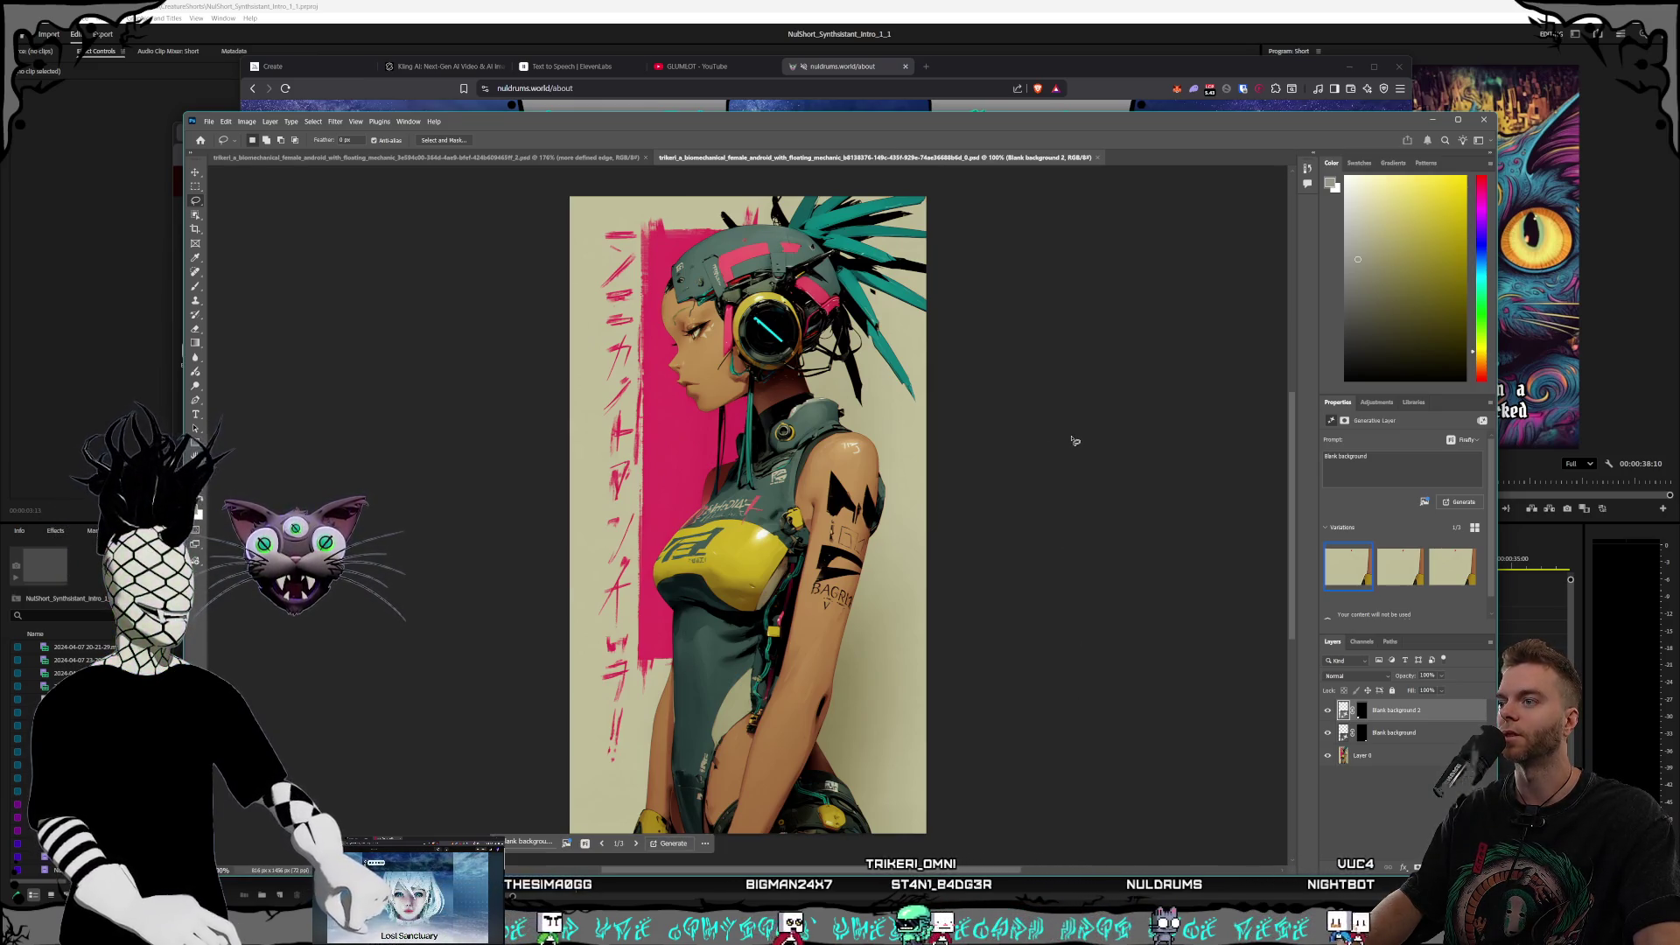
Step: Close the first image document, then switch to the References folder in File Explorer
left_click(433, 159)
left_click(647, 157)
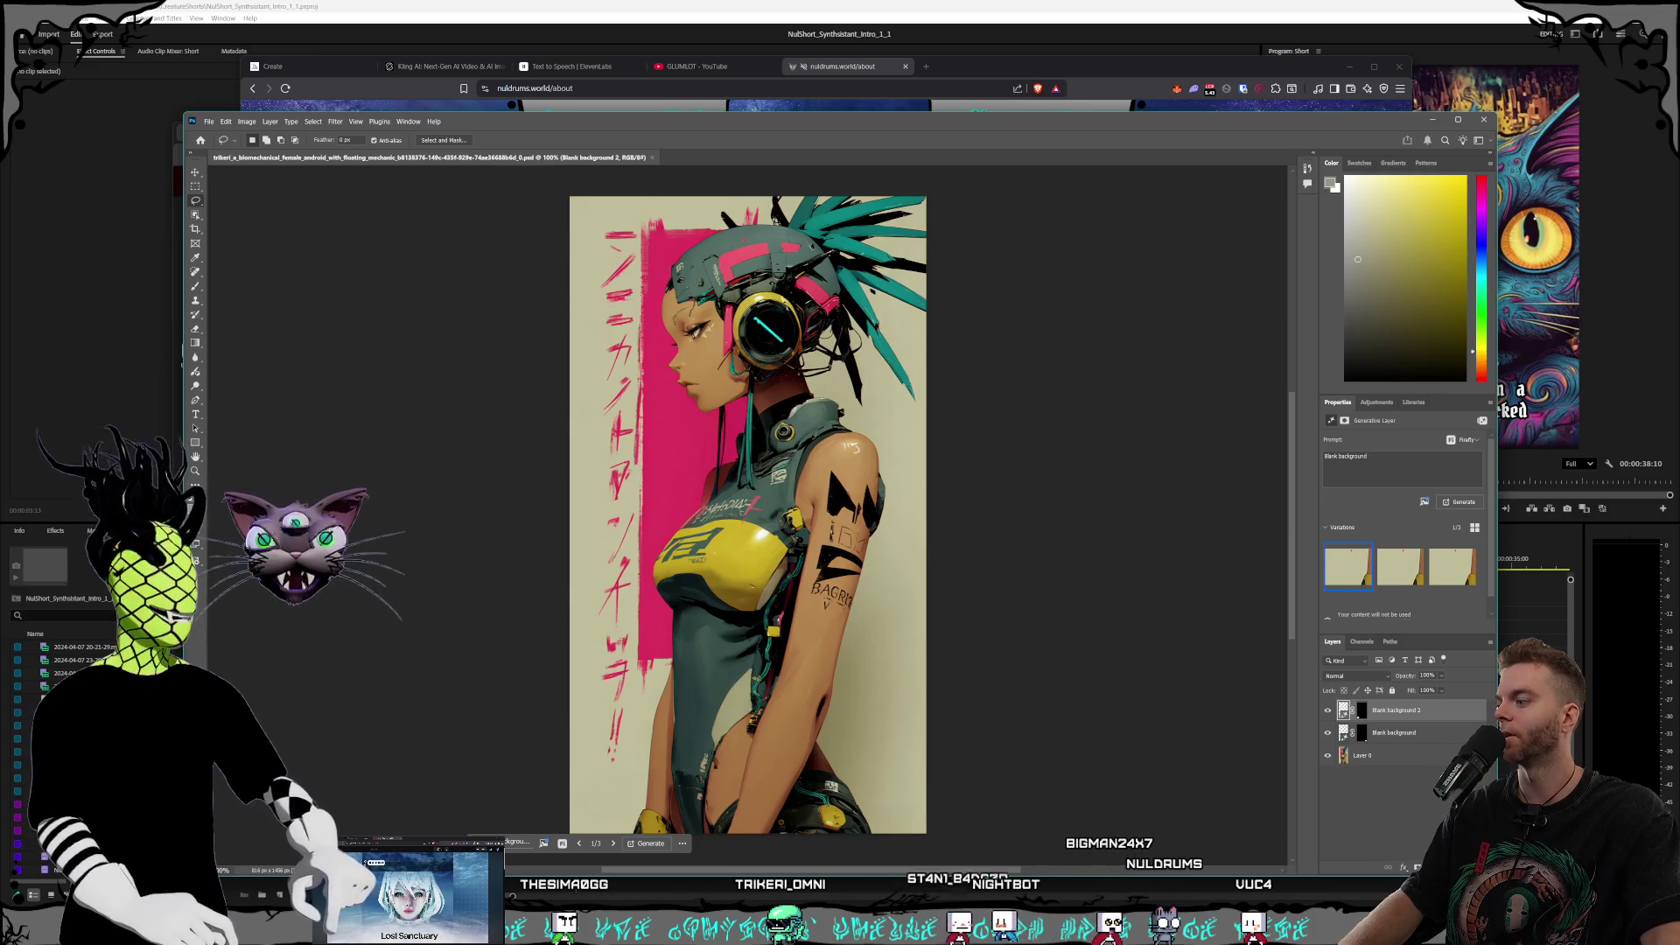
key("alt+Tab")
Step: Preview the blue-haired android reference in Photos, close the viewer, and return to Photoshop
double_click(829, 502)
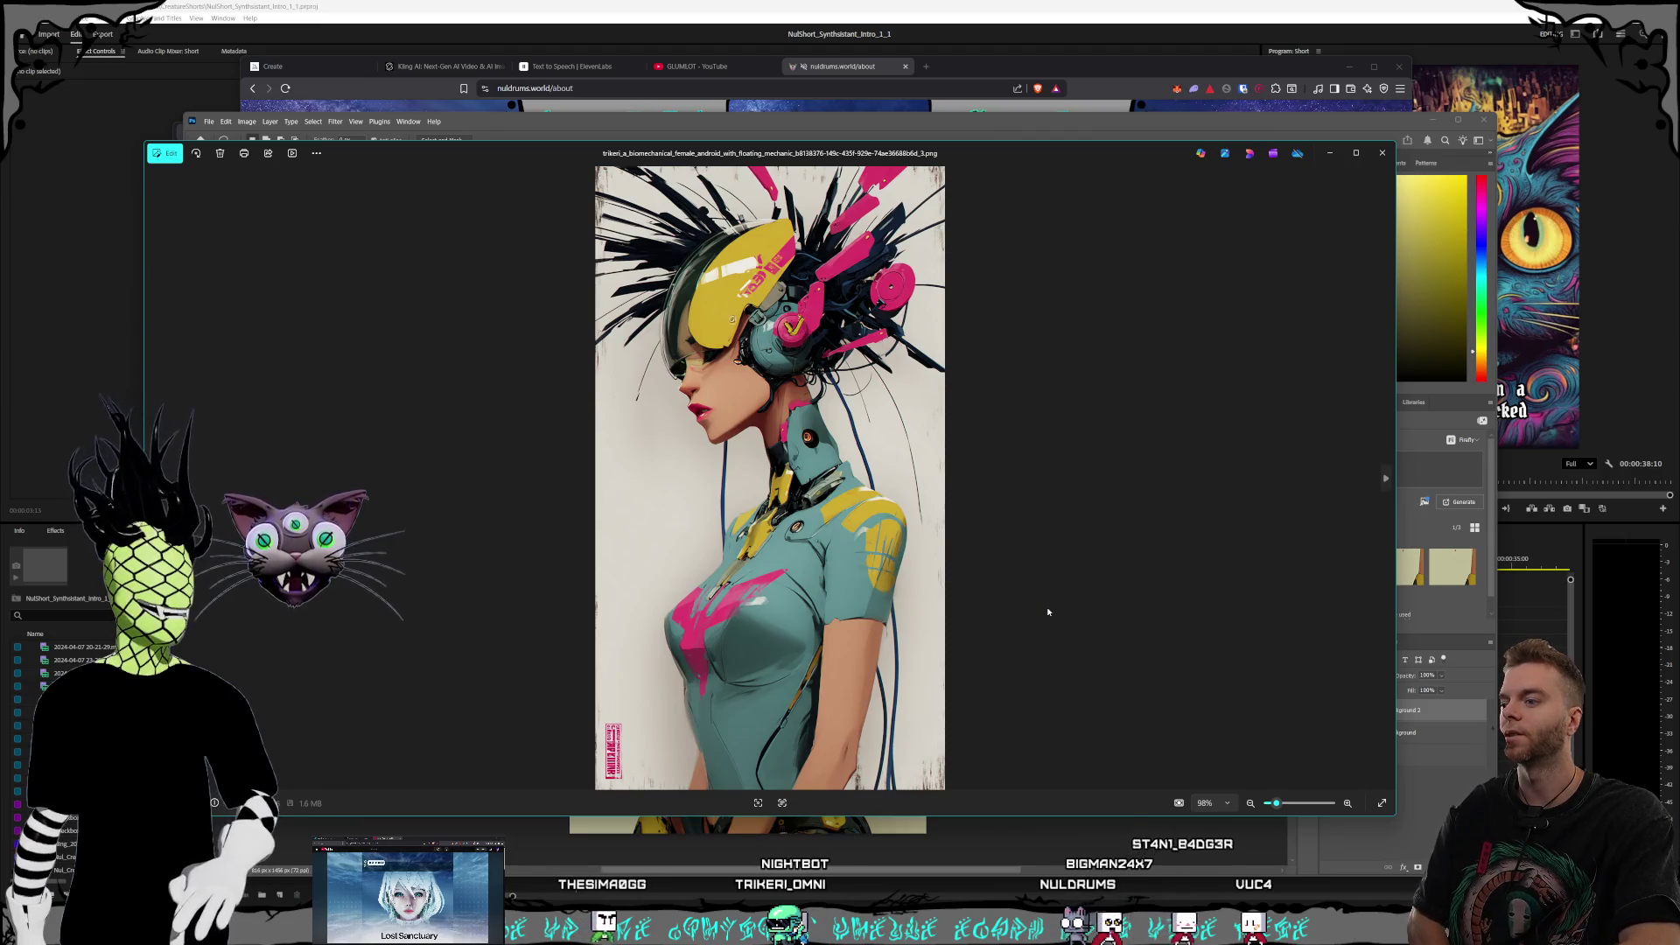
key("Left")
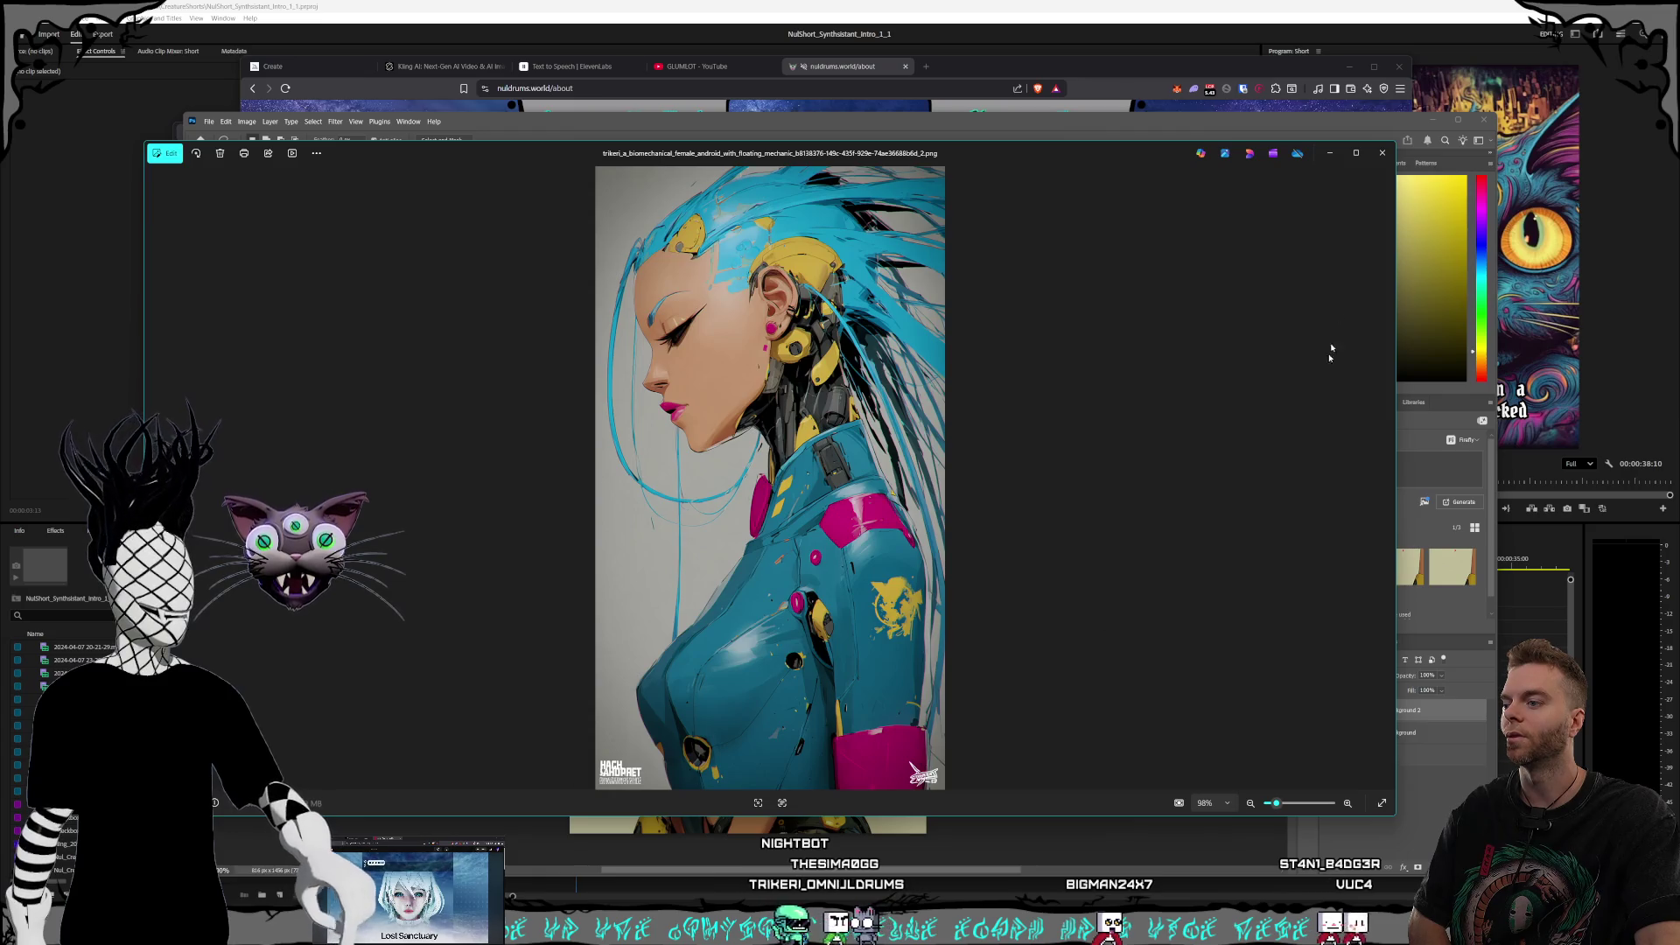
left_click(1392, 161)
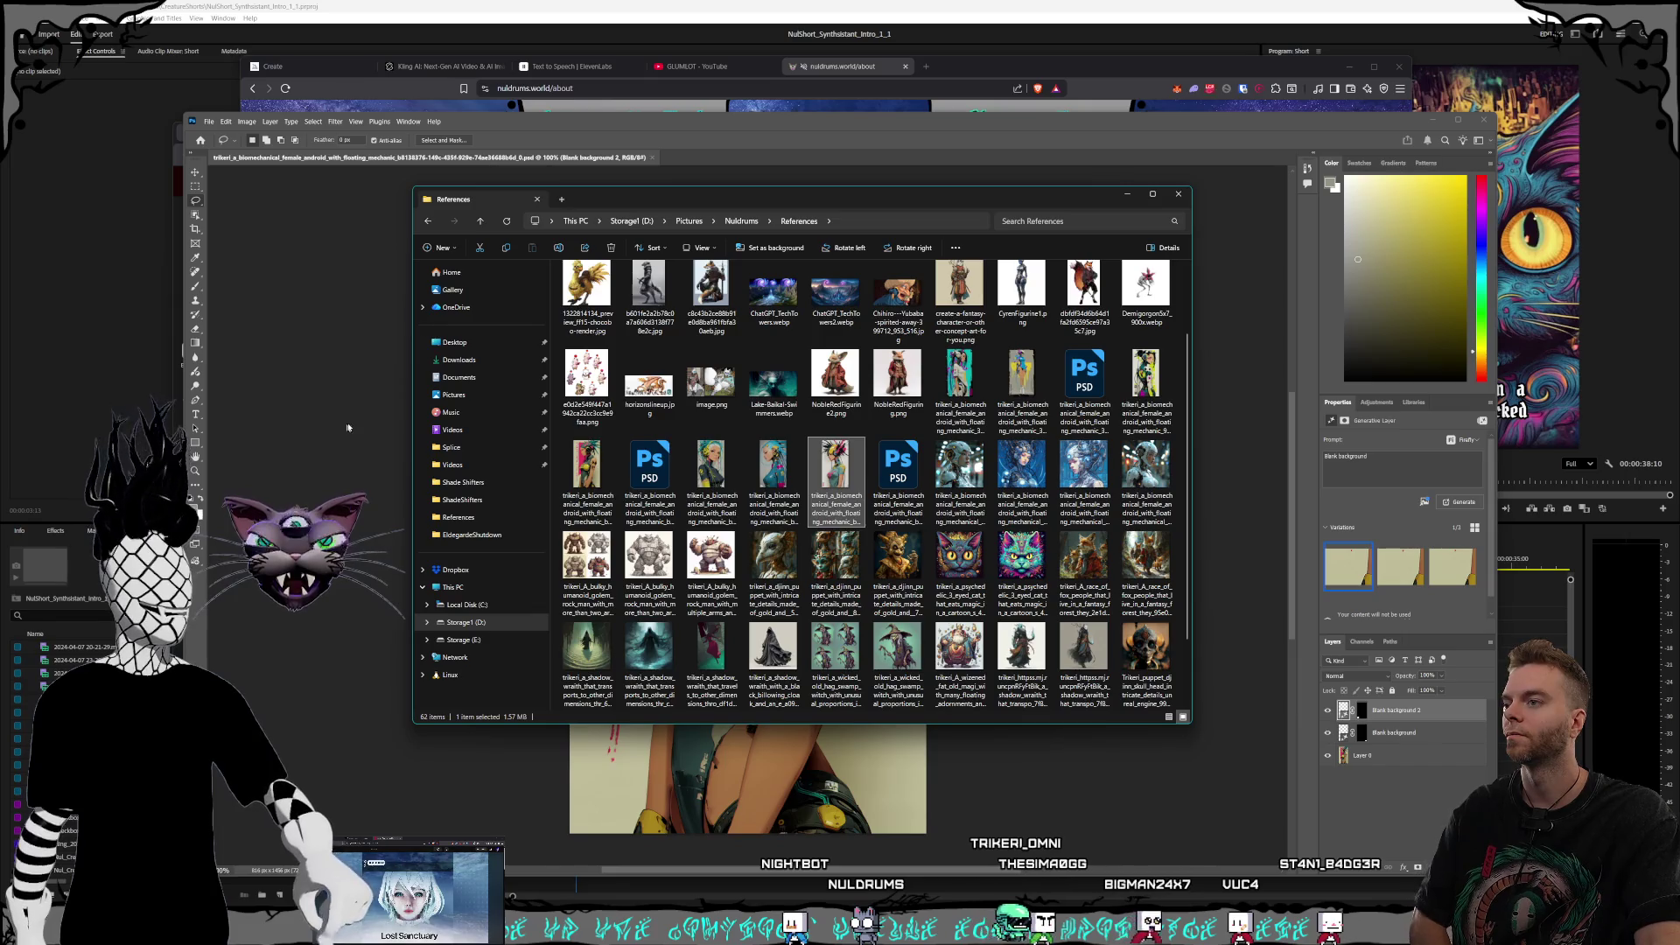
left_click(315, 368)
left_click(210, 122)
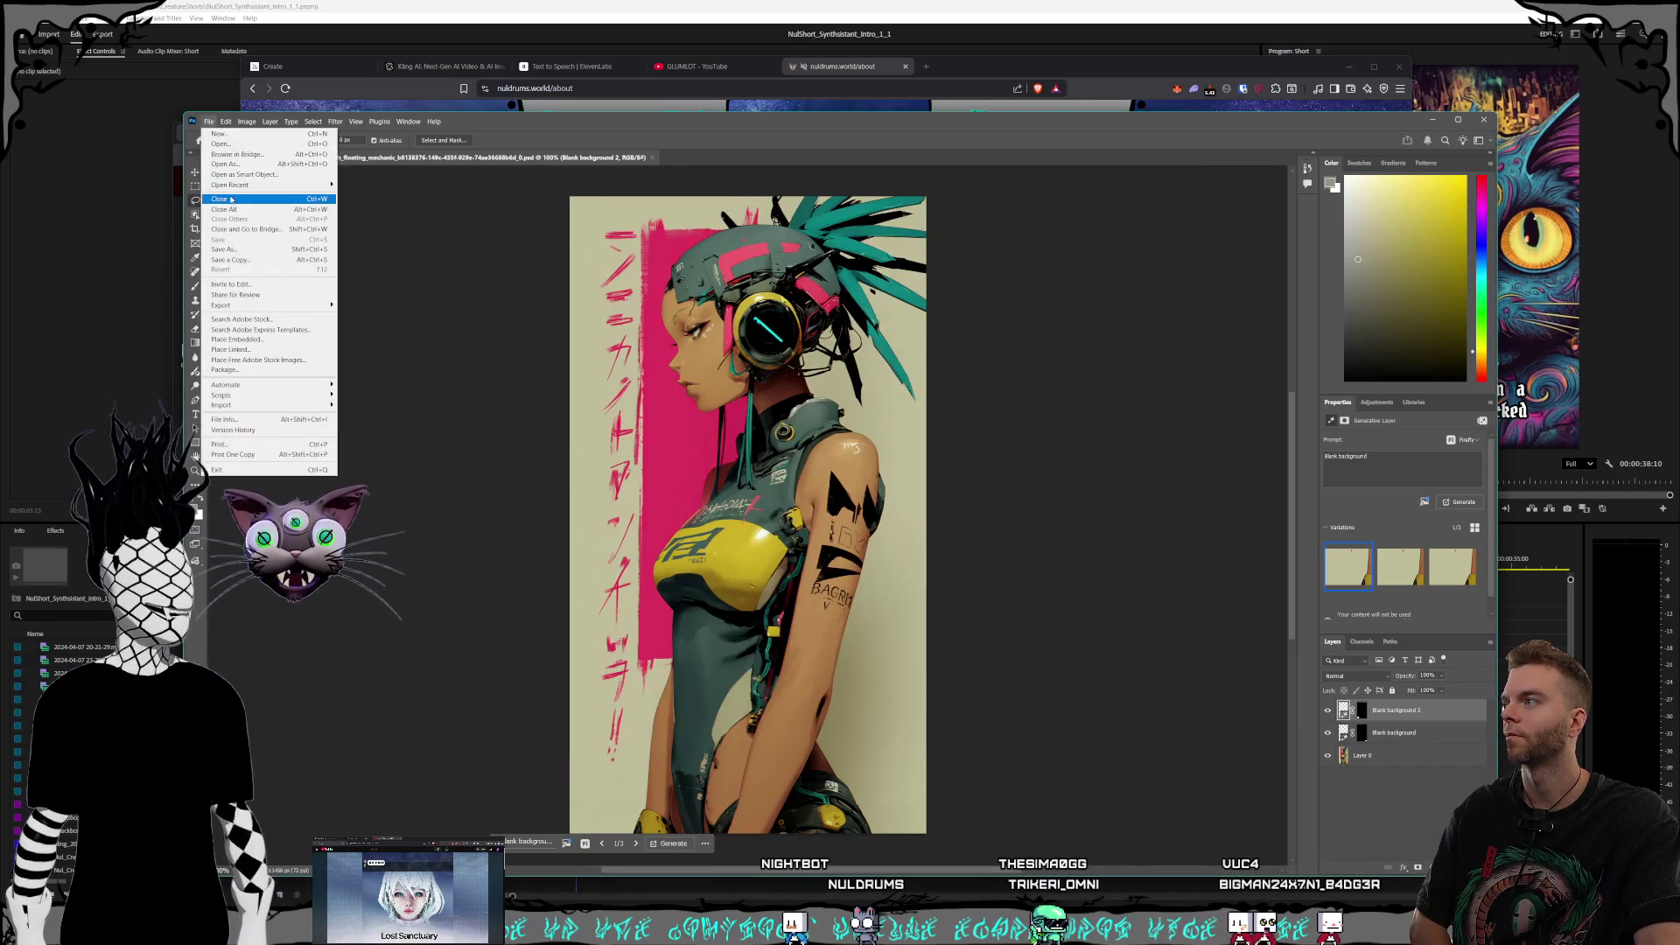
Step: Open the blue-haired biomechanical android _2.png image from the References folder
mouse_move(236, 186)
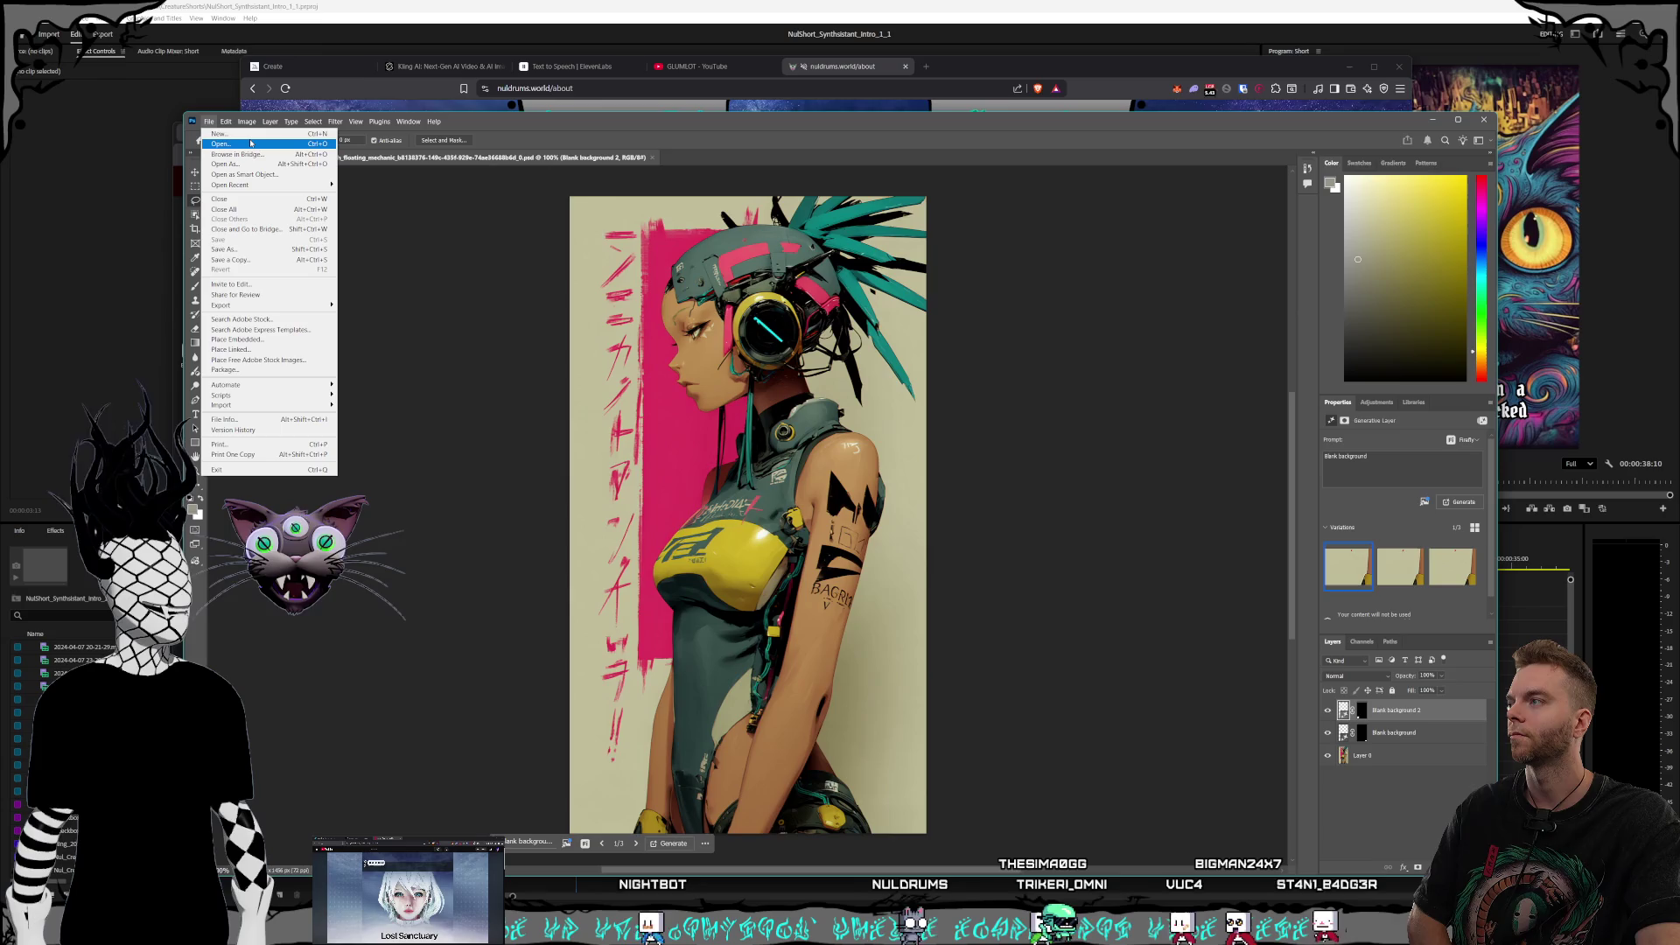
left_click(251, 144)
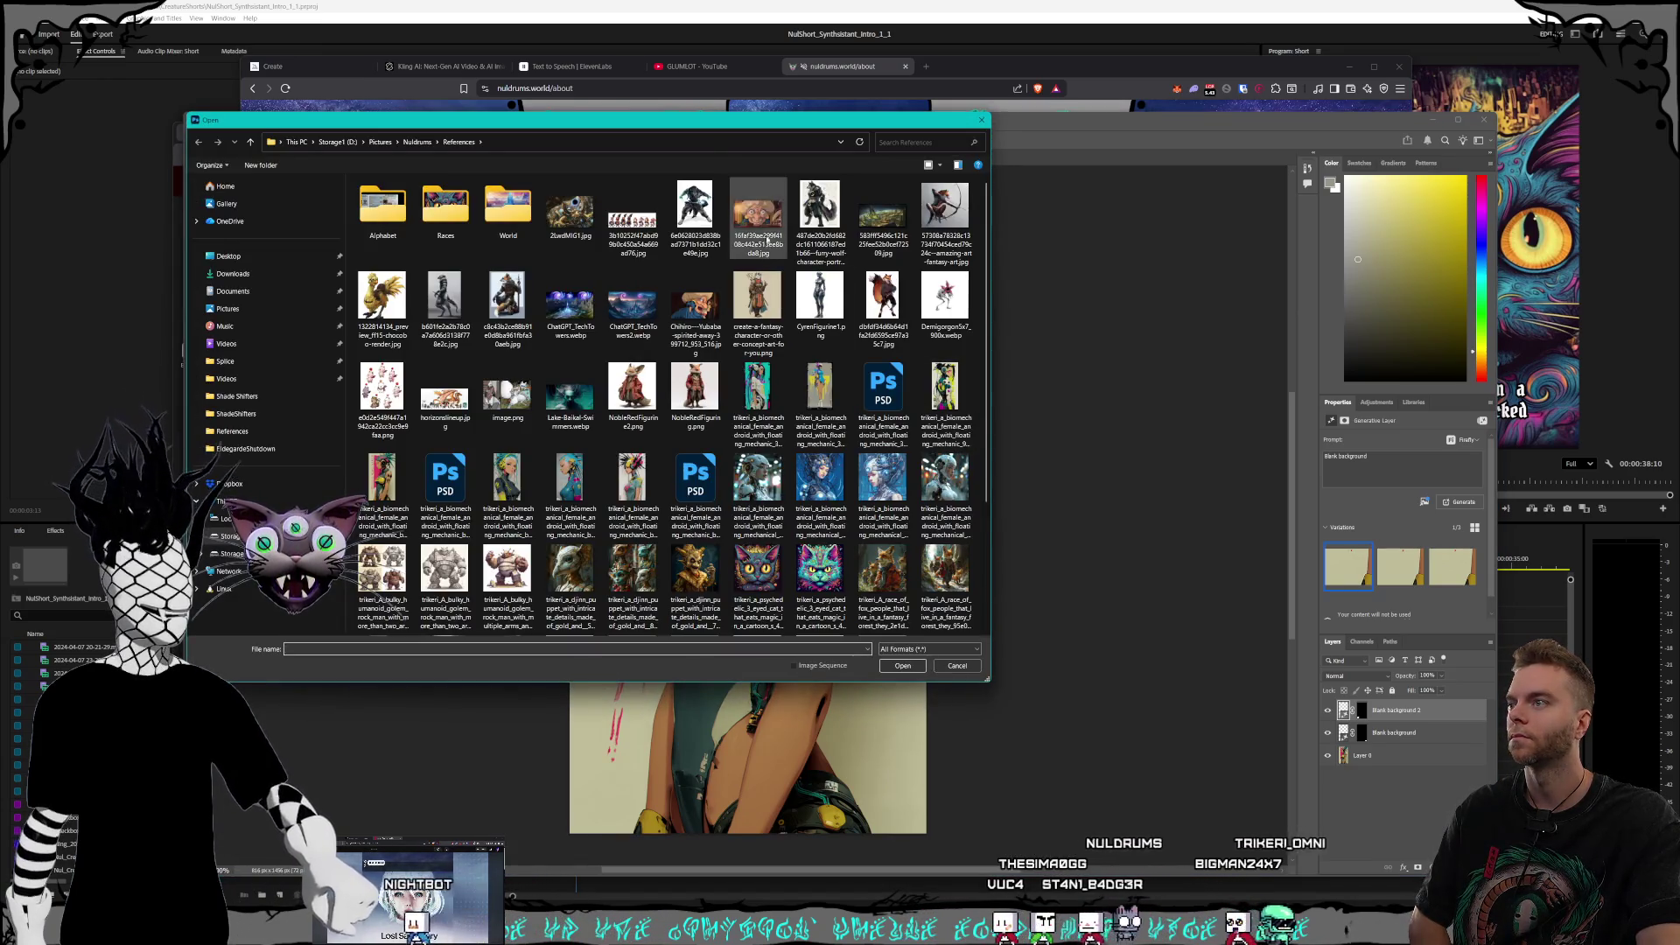
mouse_move(673, 136)
left_mouse_down()
mouse_move(949, 200)
mouse_move(929, 159)
left_mouse_up()
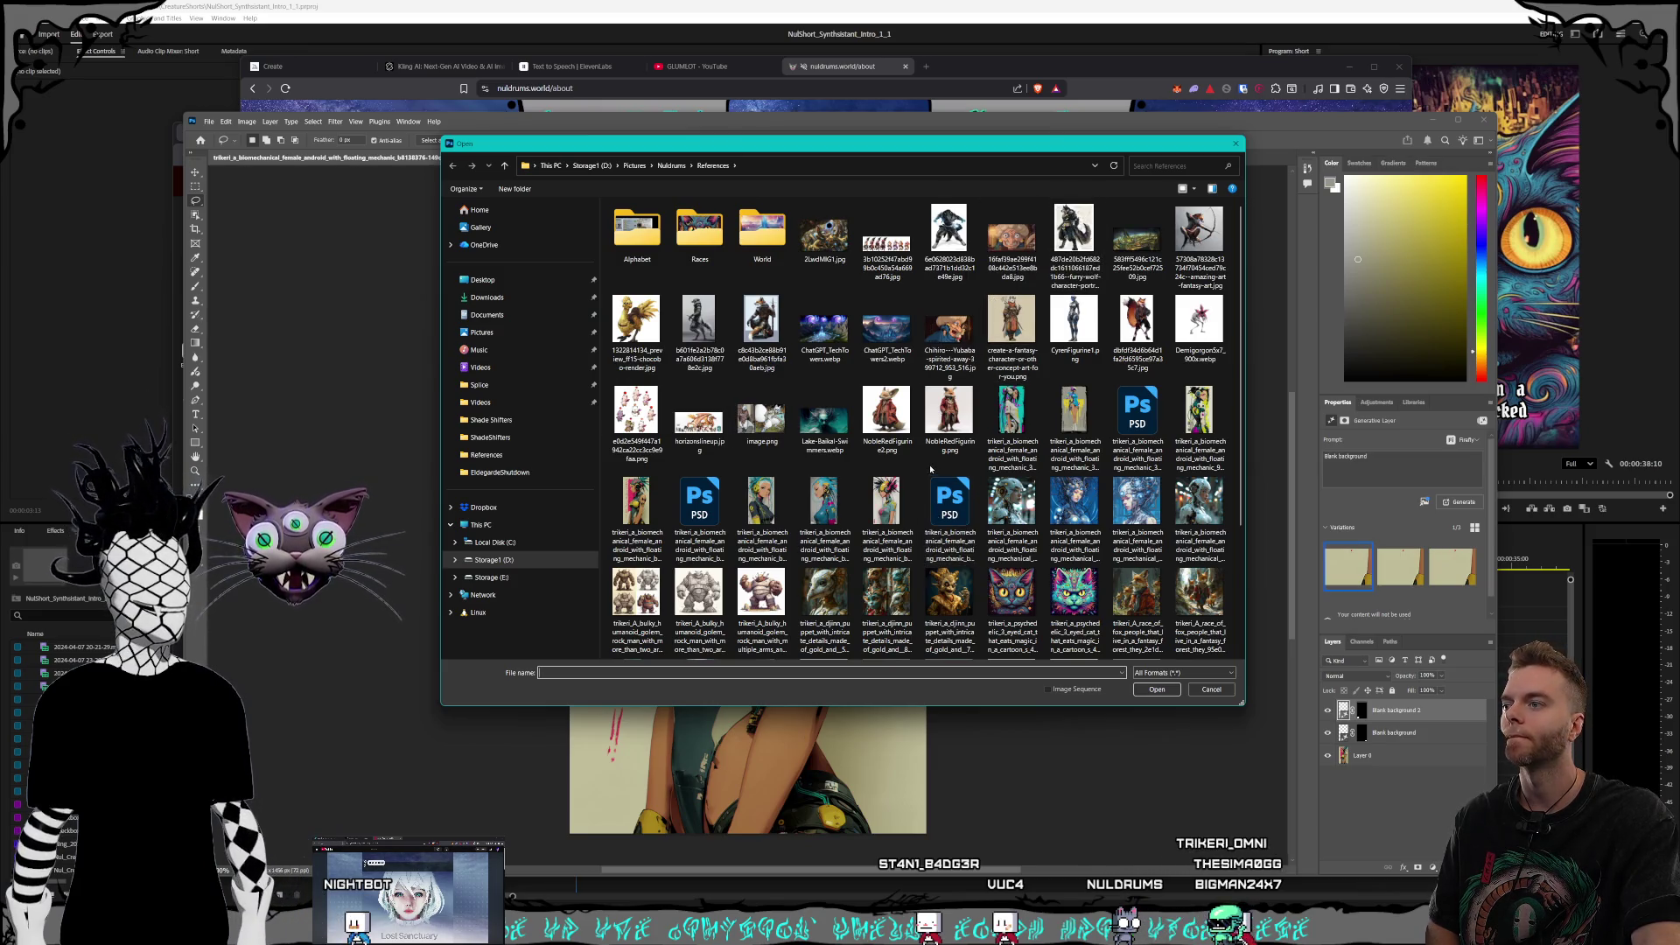
left_click(636, 516)
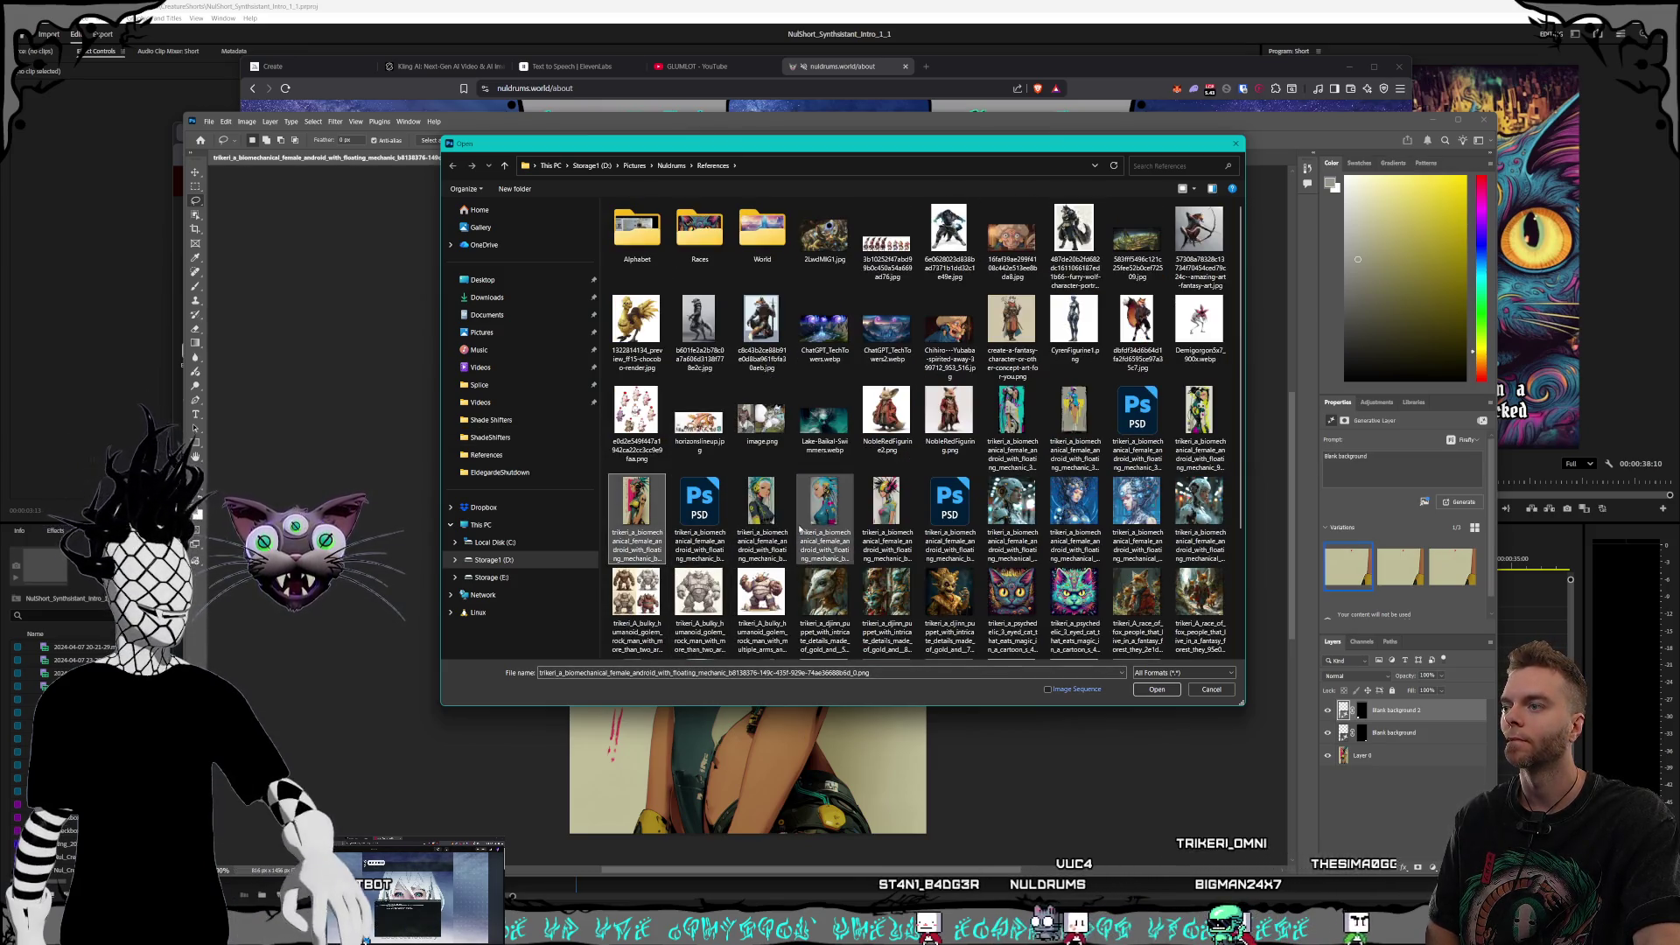
left_click(836, 529)
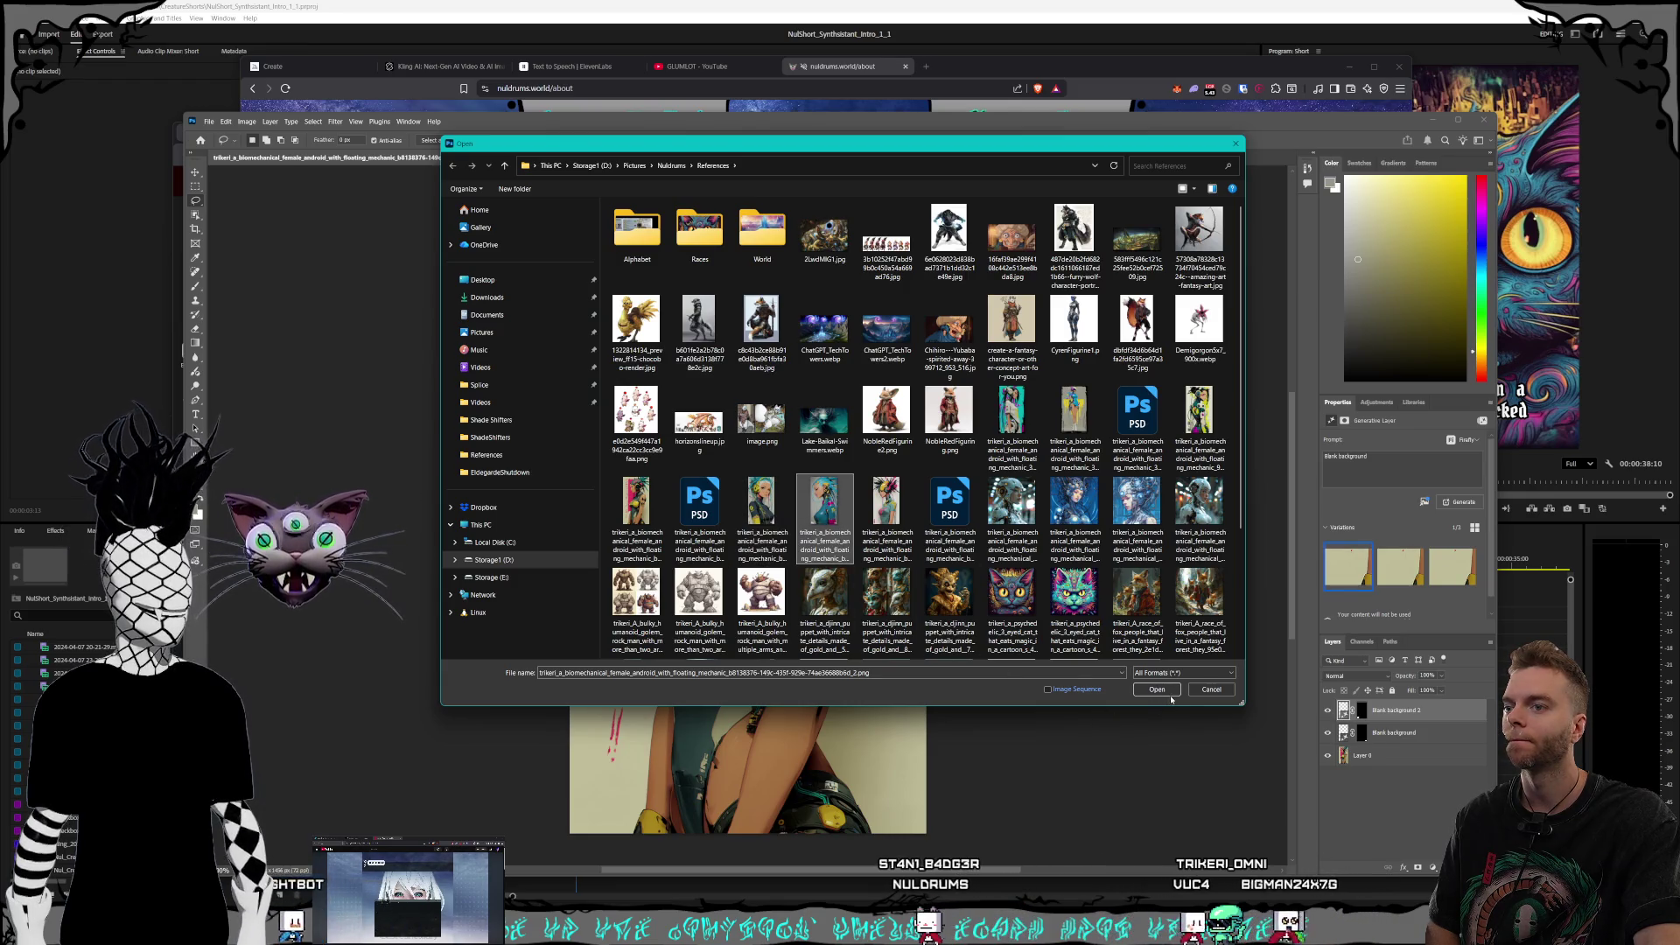
left_click(1167, 692)
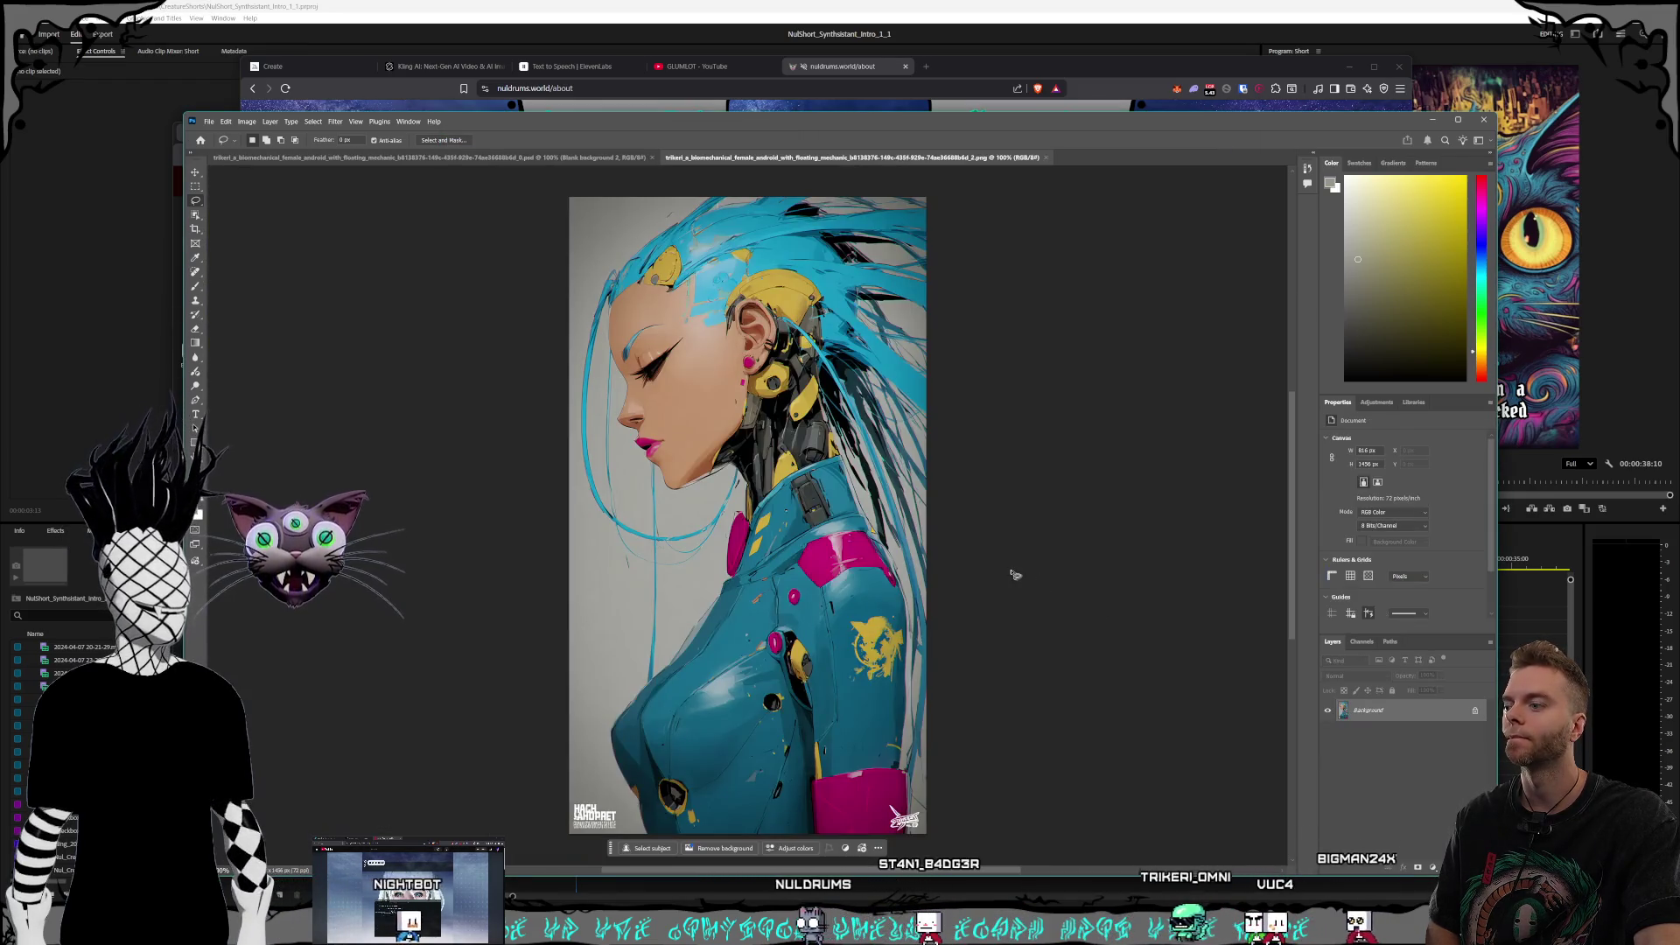
Step: Zoom in and out over the android artwork, then nudge the Photoshop window aside
scroll(1015, 577, "down", 3)
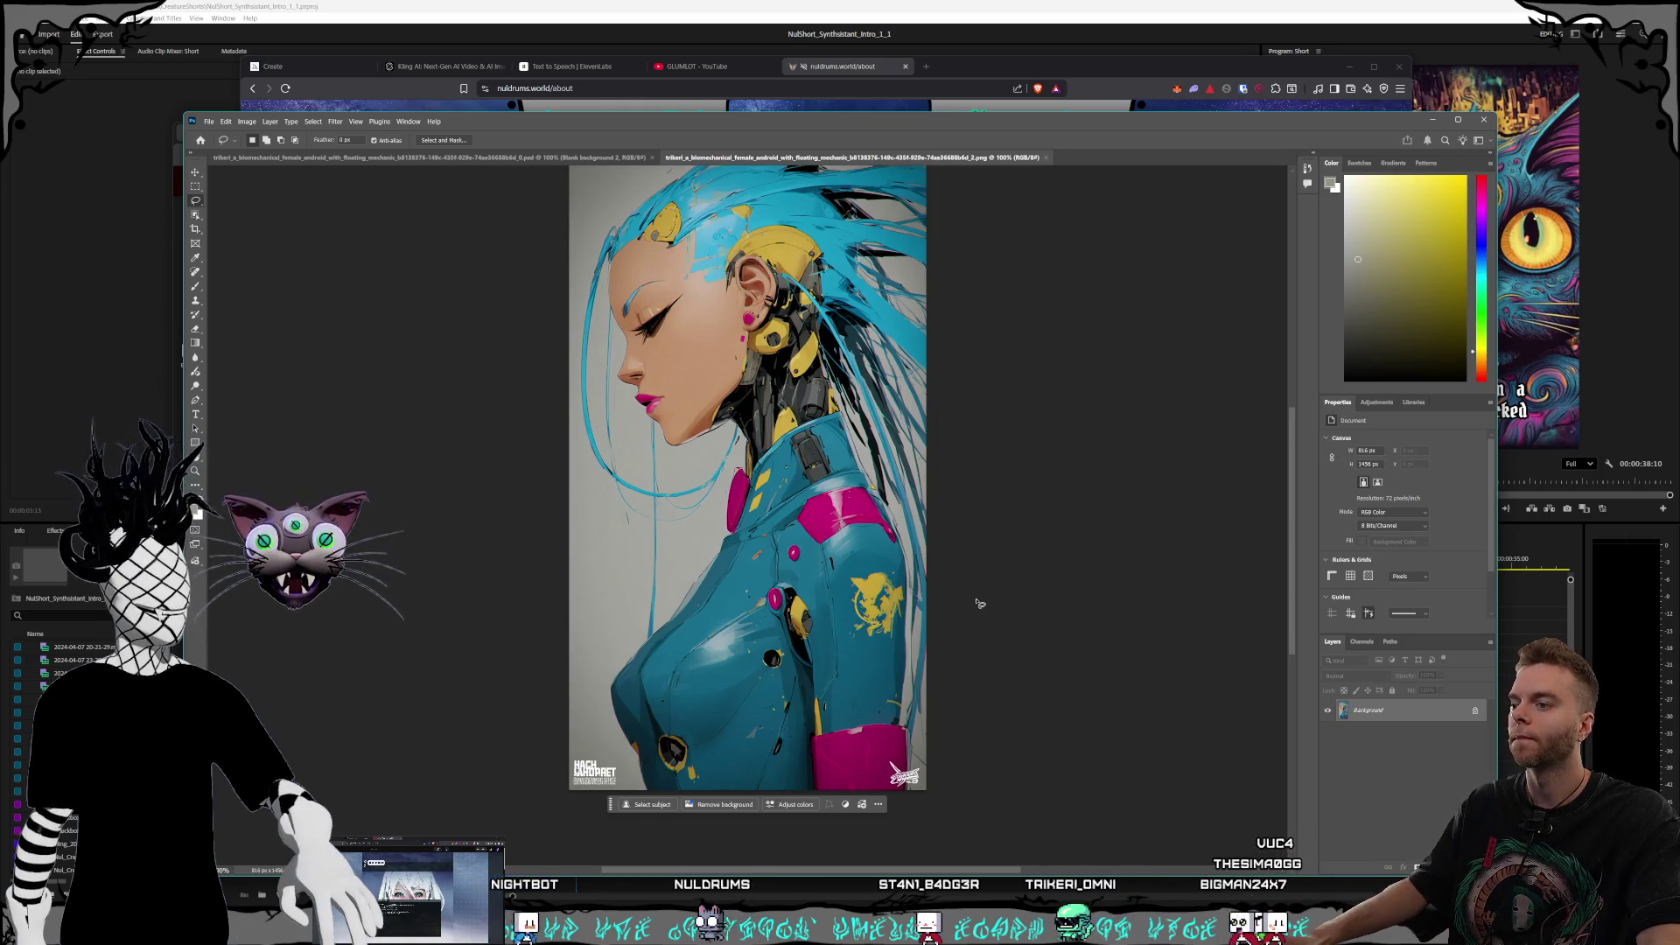
scroll(980, 602, "up", 2)
scroll(881, 662, "up", 2)
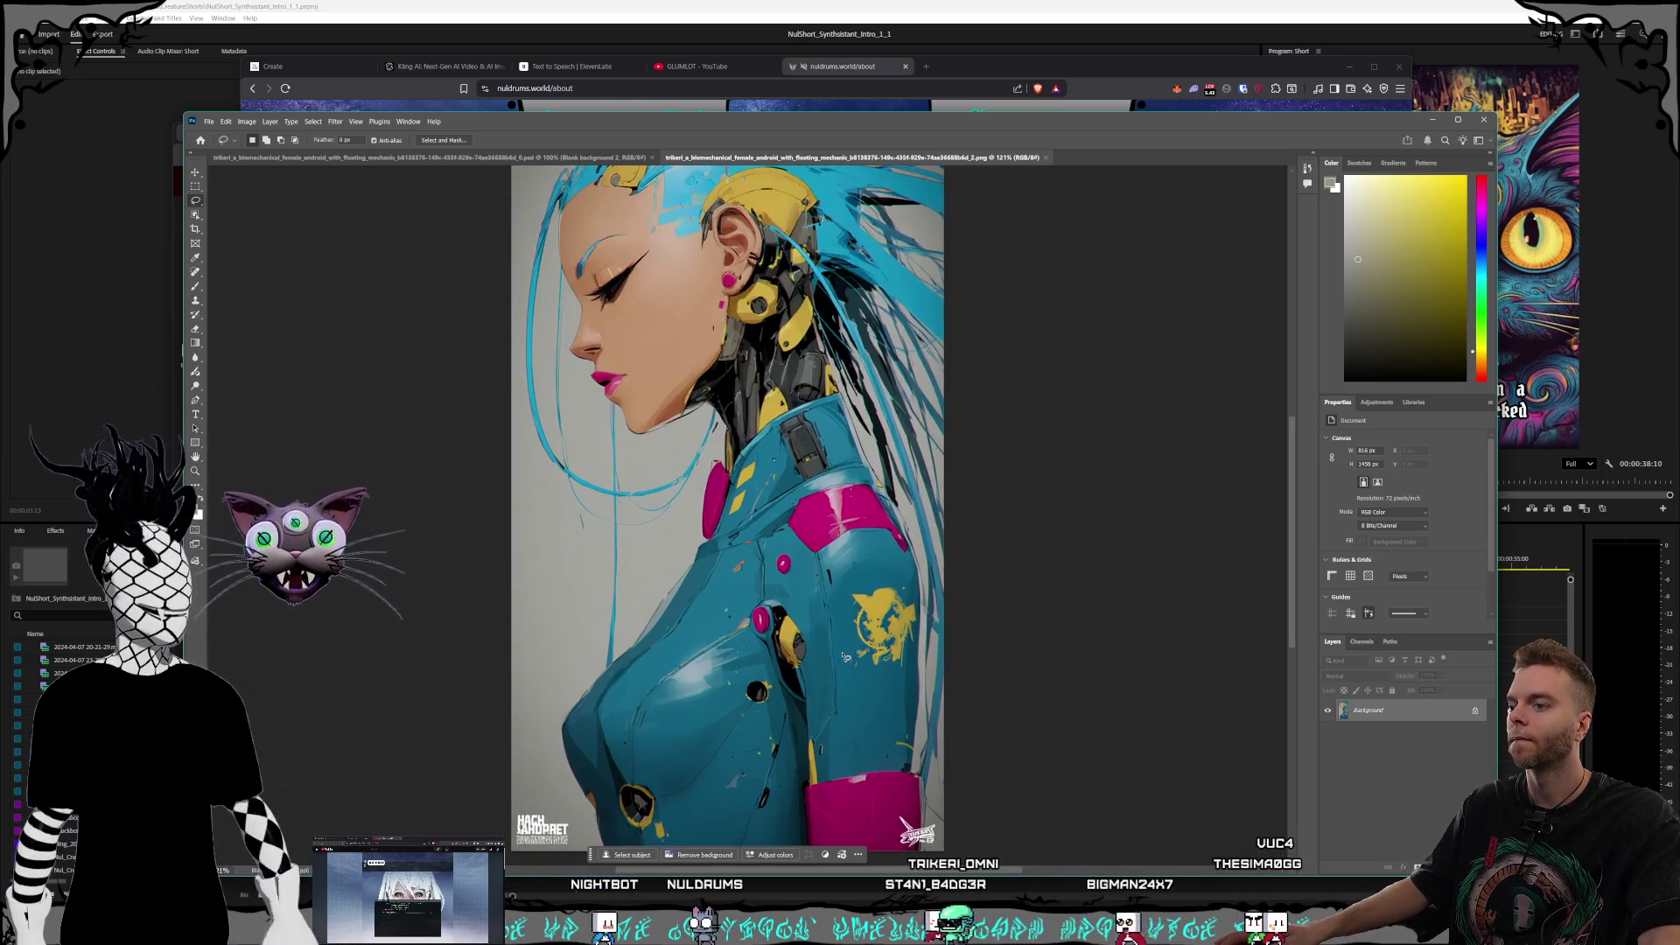
scroll(844, 656, "down", 2)
scroll(853, 656, "up", 1)
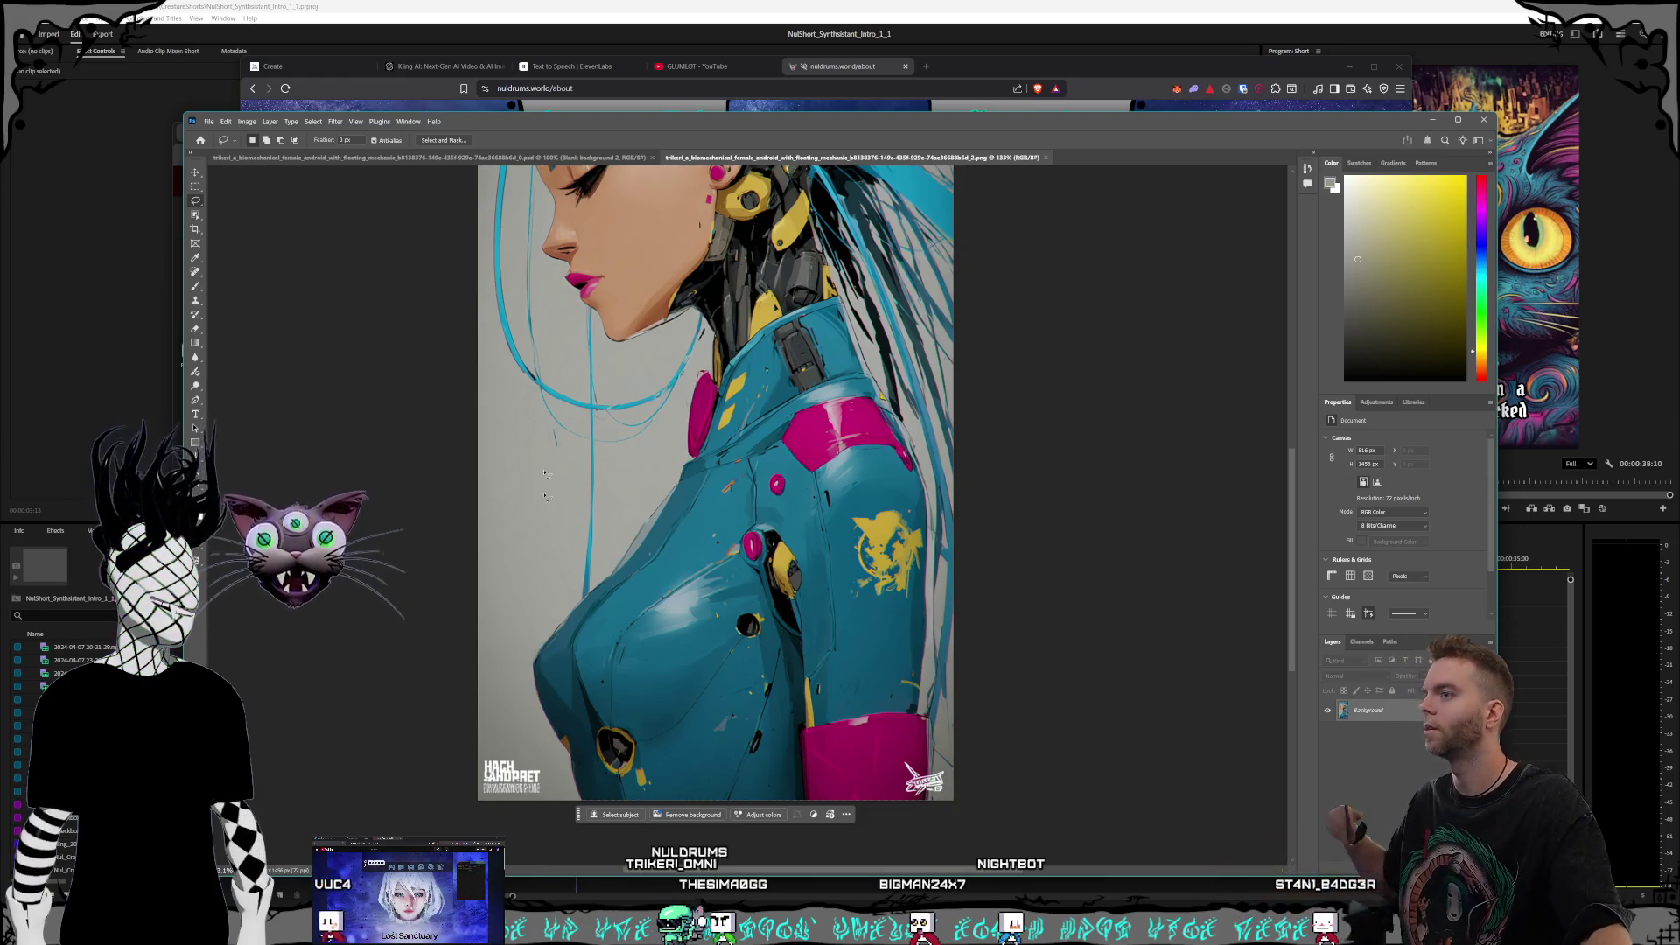
left_click_drag(670, 129, 685, 117)
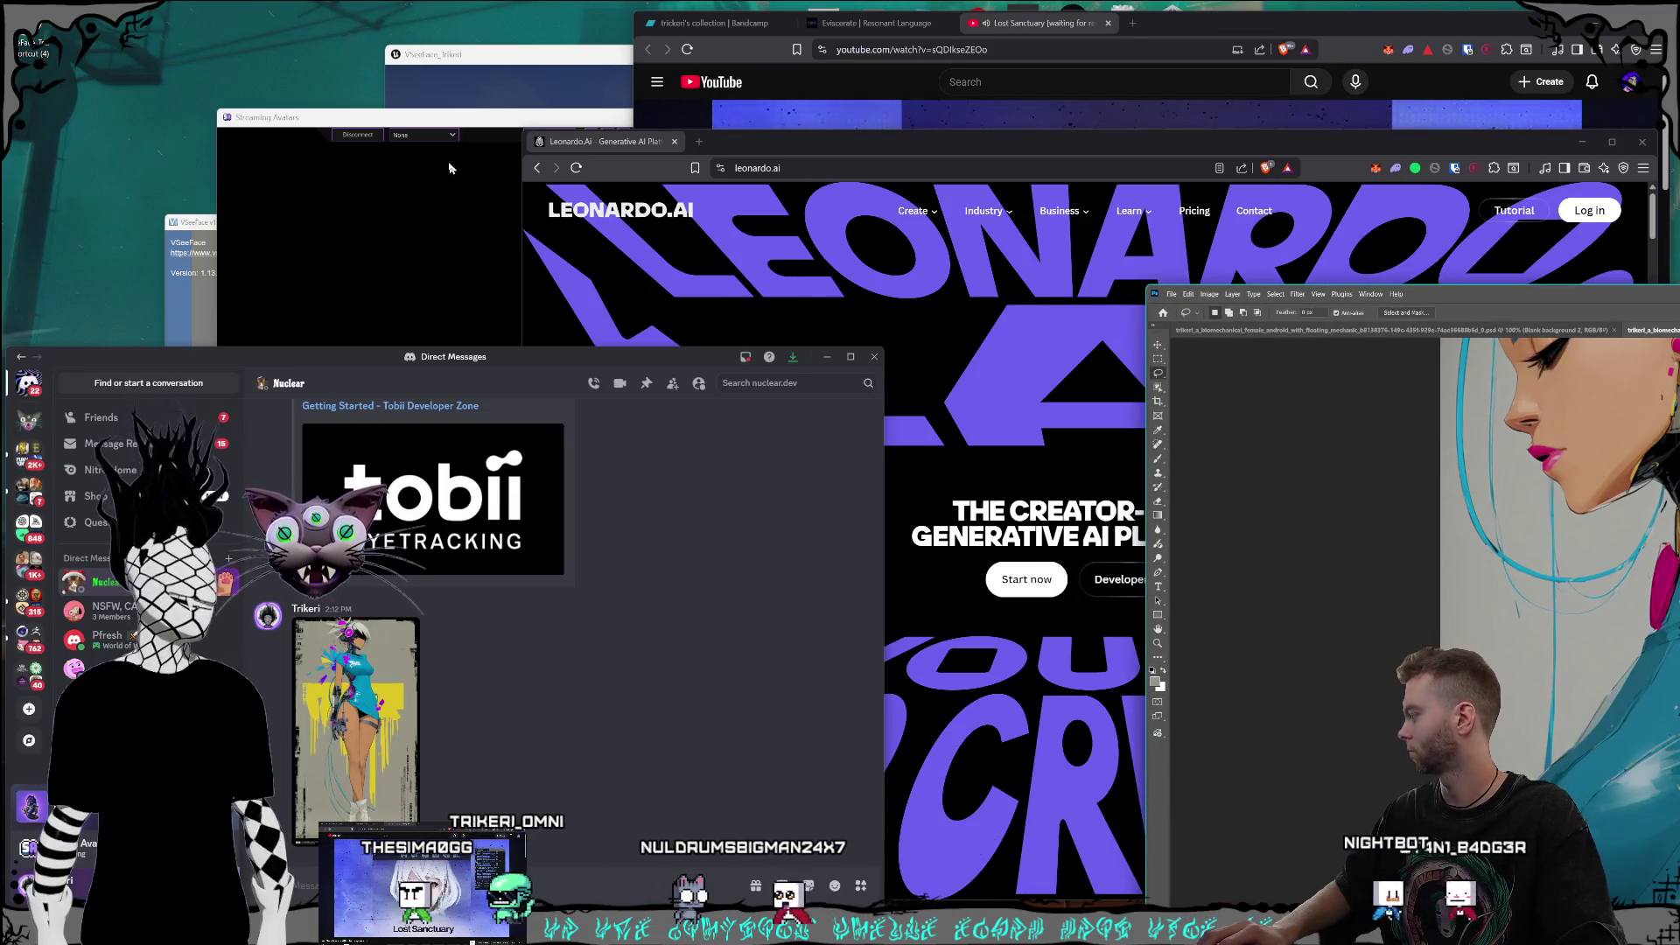
Step: Drag the Photoshop window back to the left and maximize it to full screen
left_click_drag(1443, 299, 608, 131)
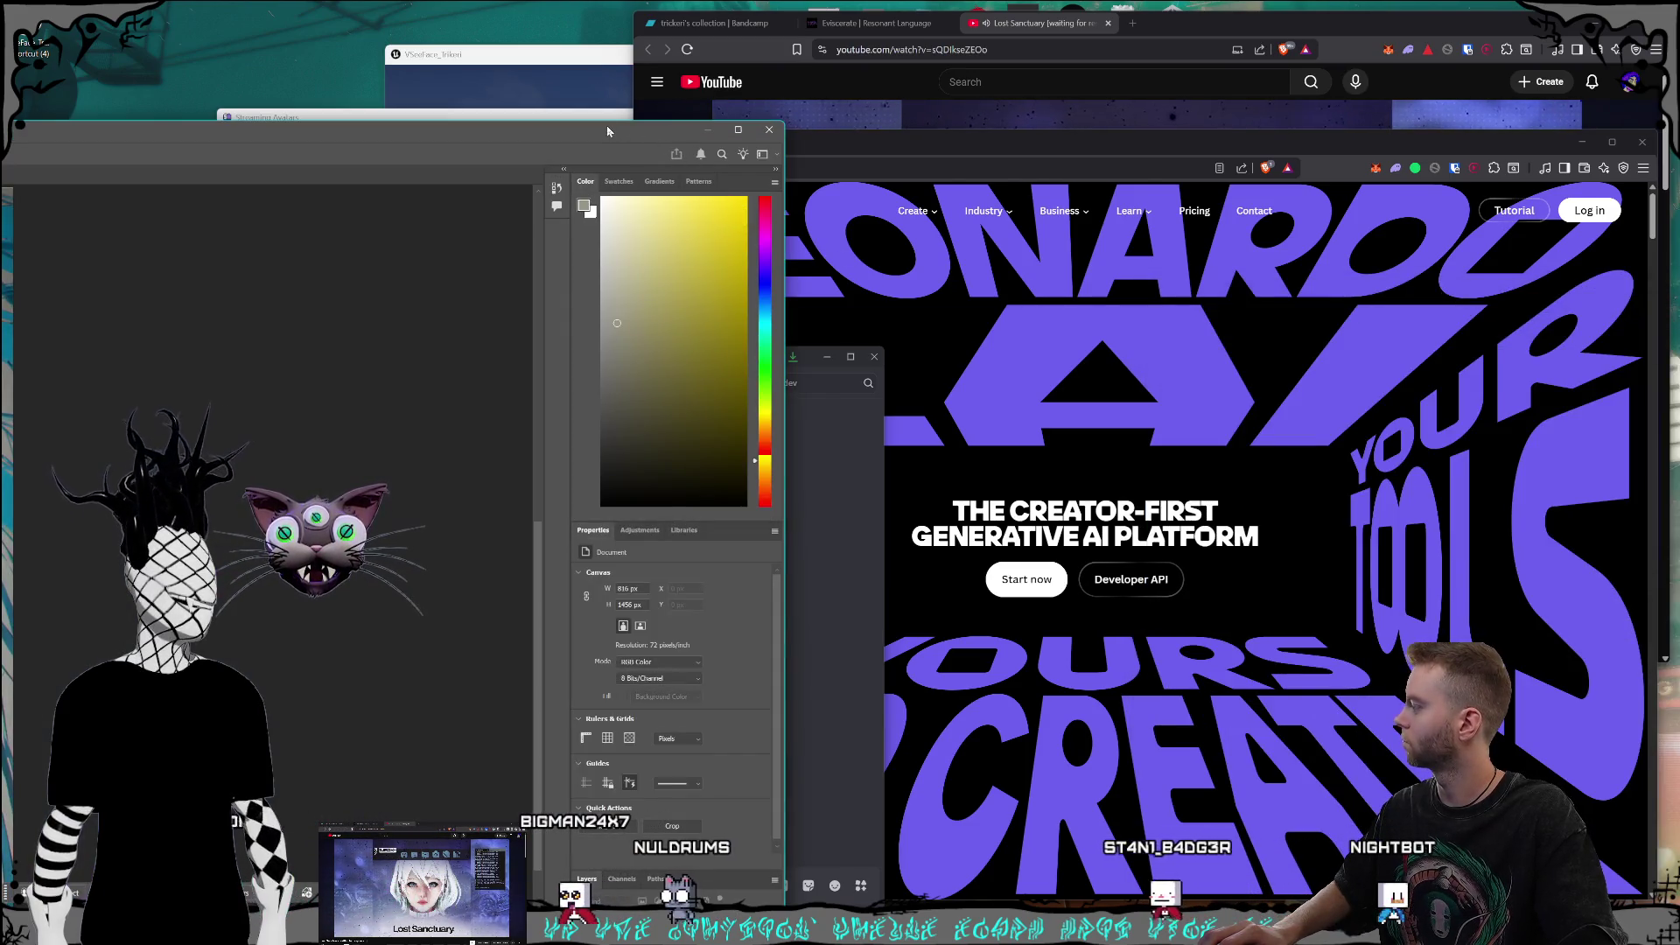
double_click(608, 131)
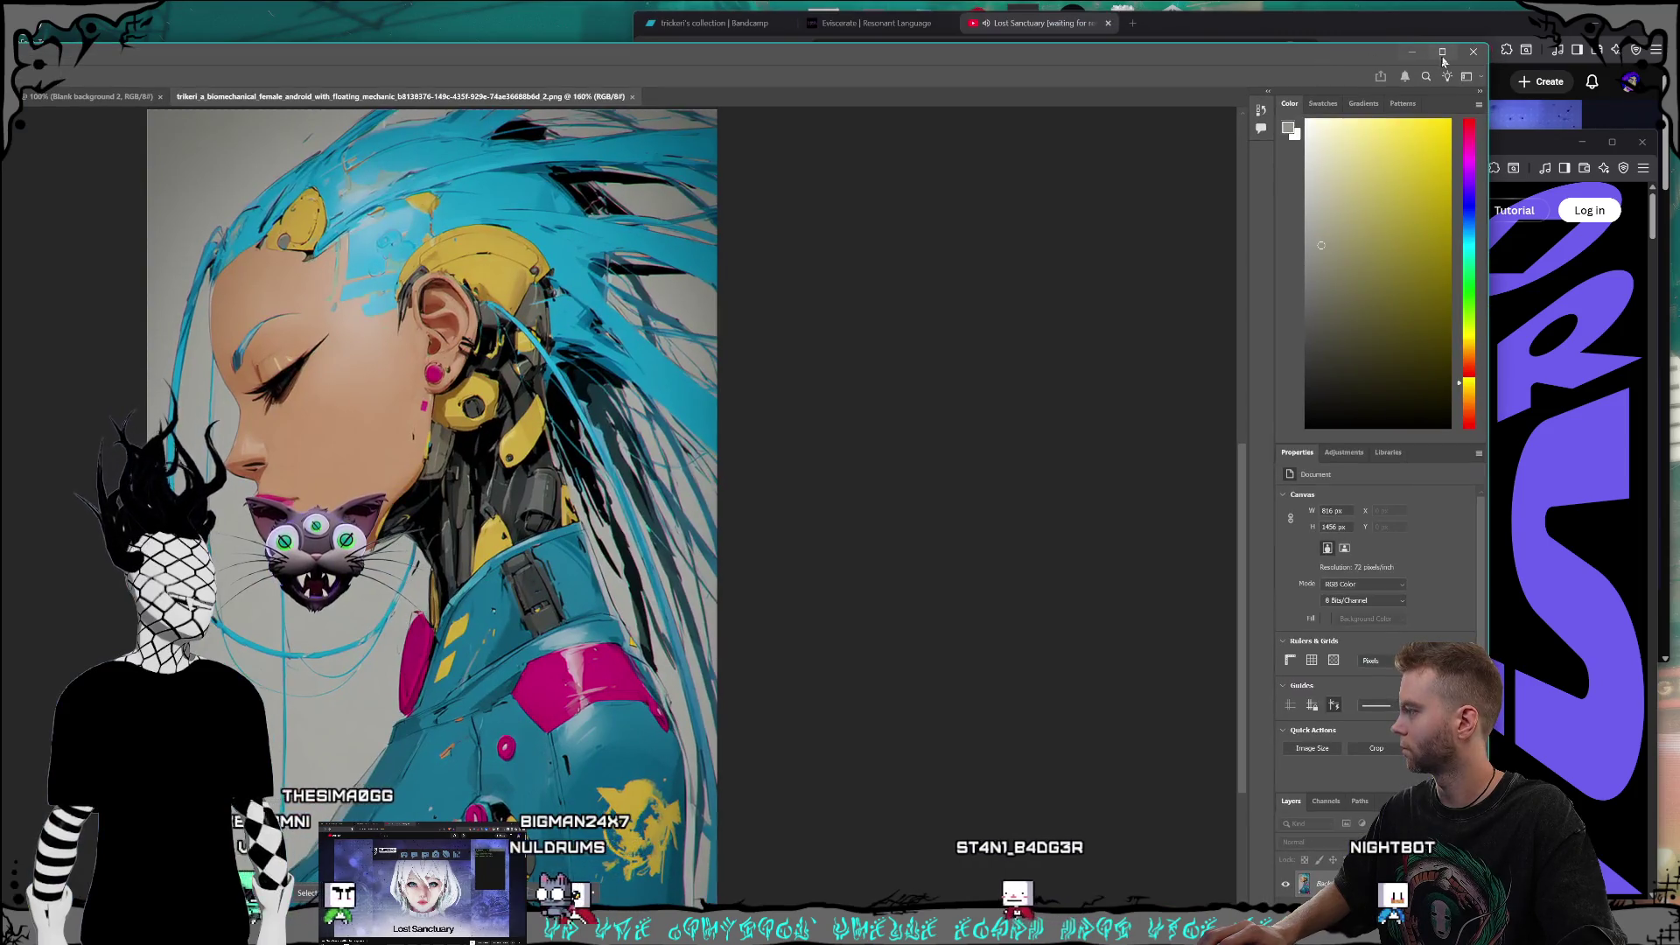
left_click(1442, 54)
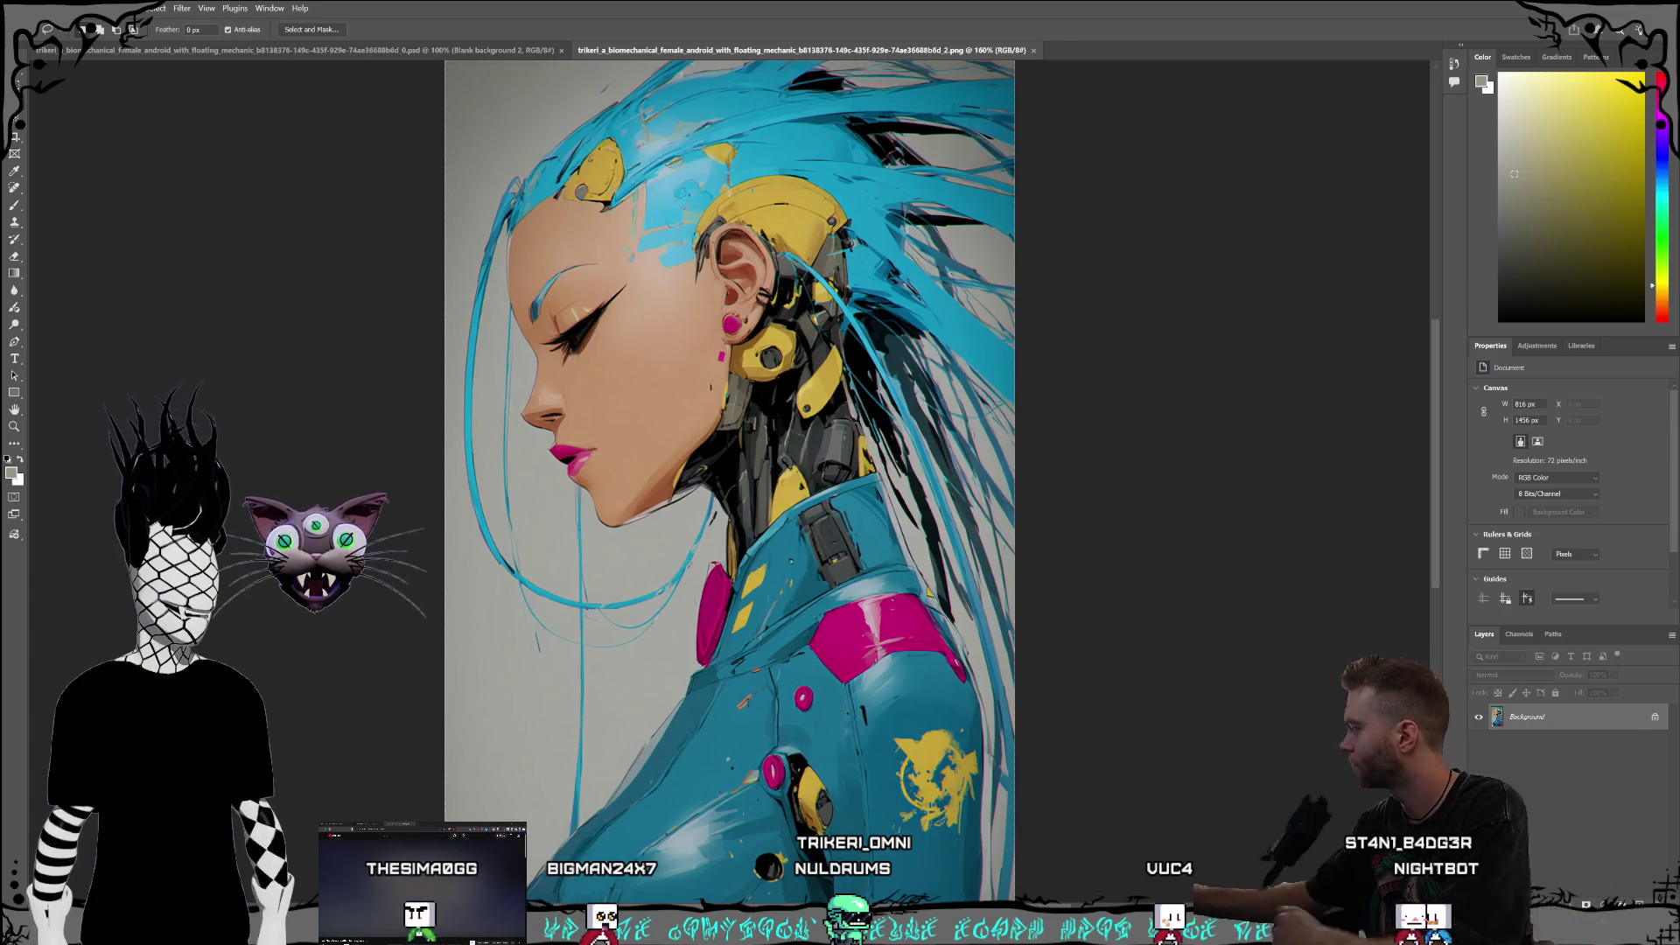
Step: Convert the locked Background layer into an editable Layer 0
mouse_move(1435, 470)
left_mouse_down()
mouse_move(1435, 591)
mouse_move(1434, 540)
left_mouse_up()
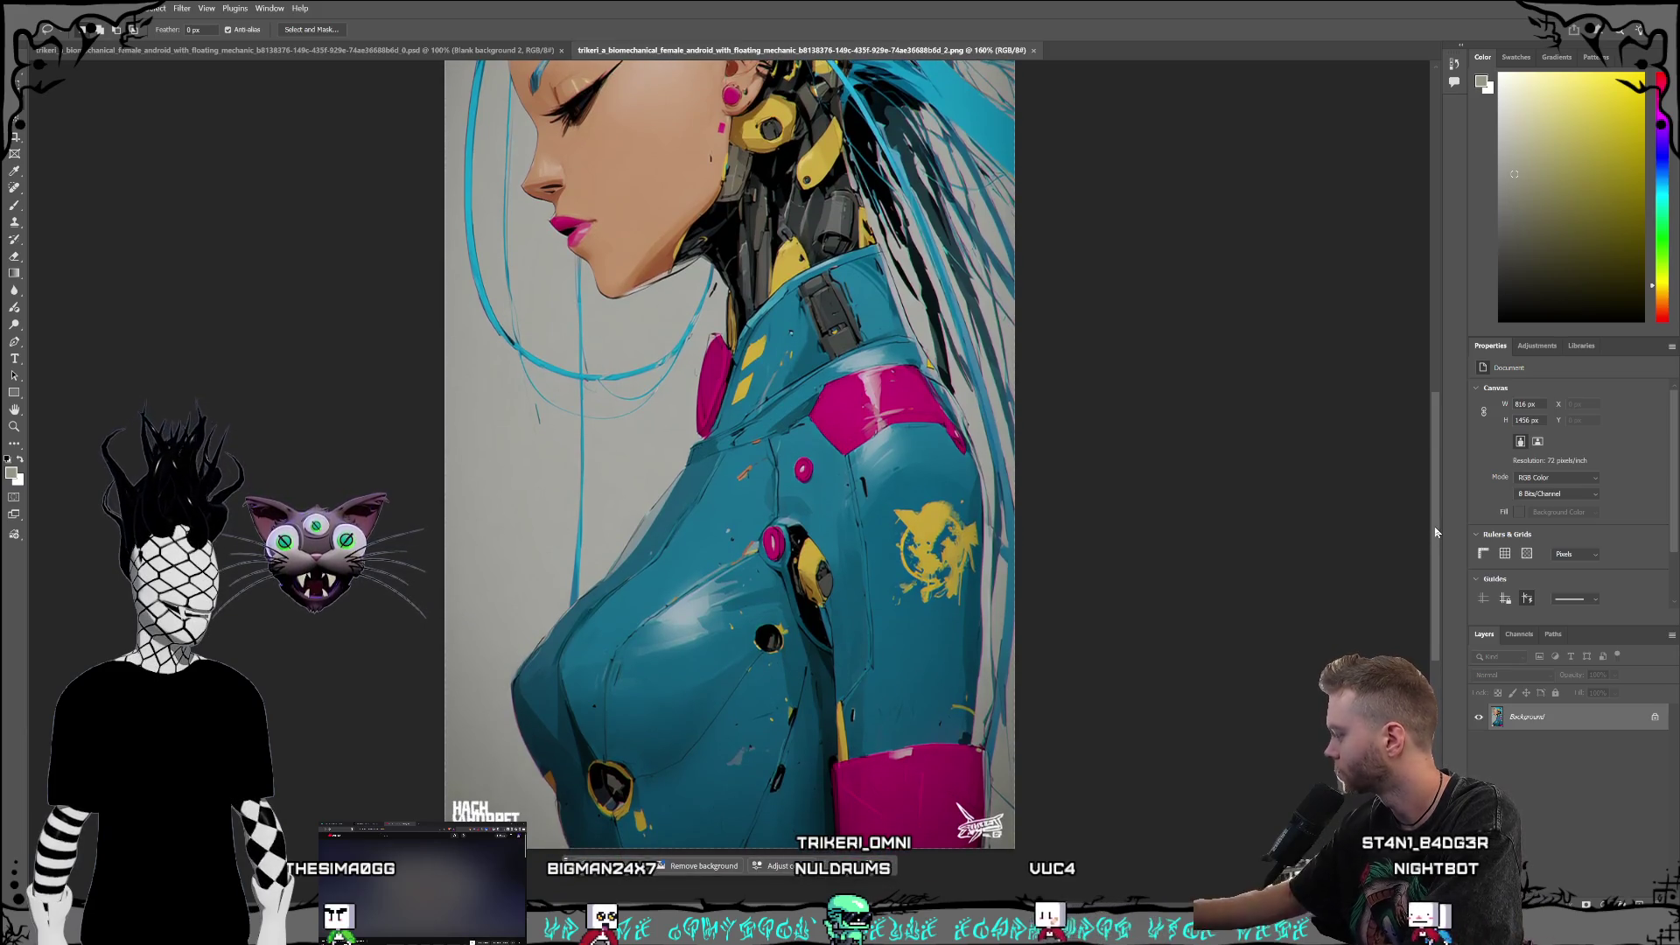
double_click(1561, 727)
left_click(983, 453)
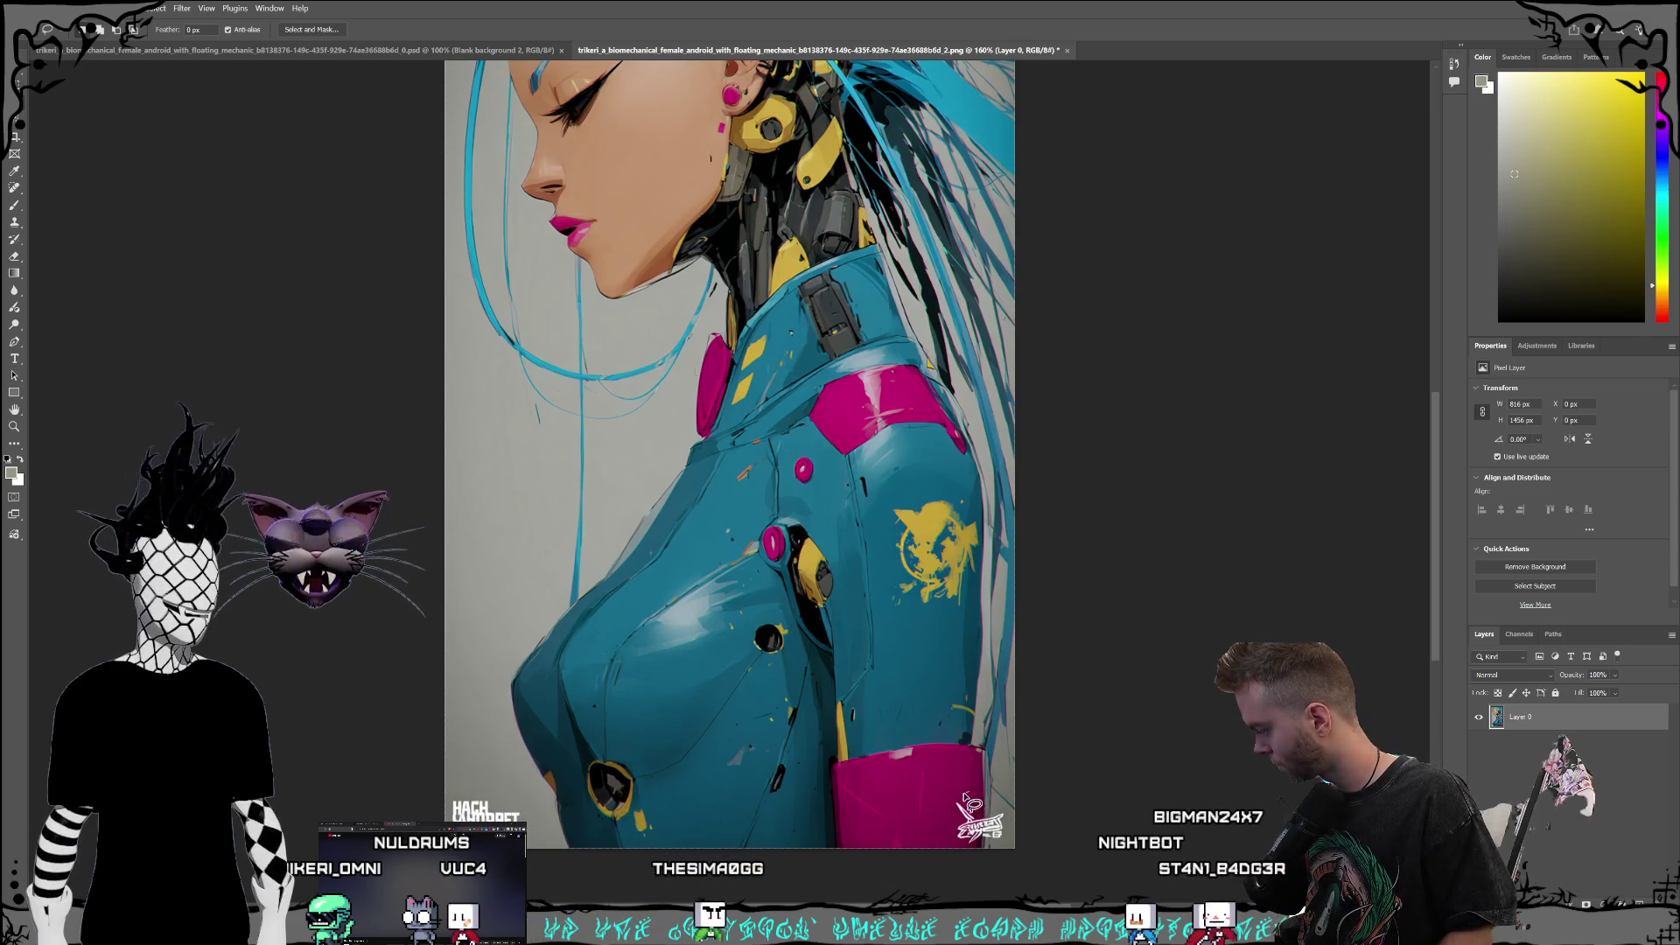
Step: Lasso the lower-right signature logo and generative-fill it with the prompt 'no logo'
left_click_drag(1015, 801, 968, 777)
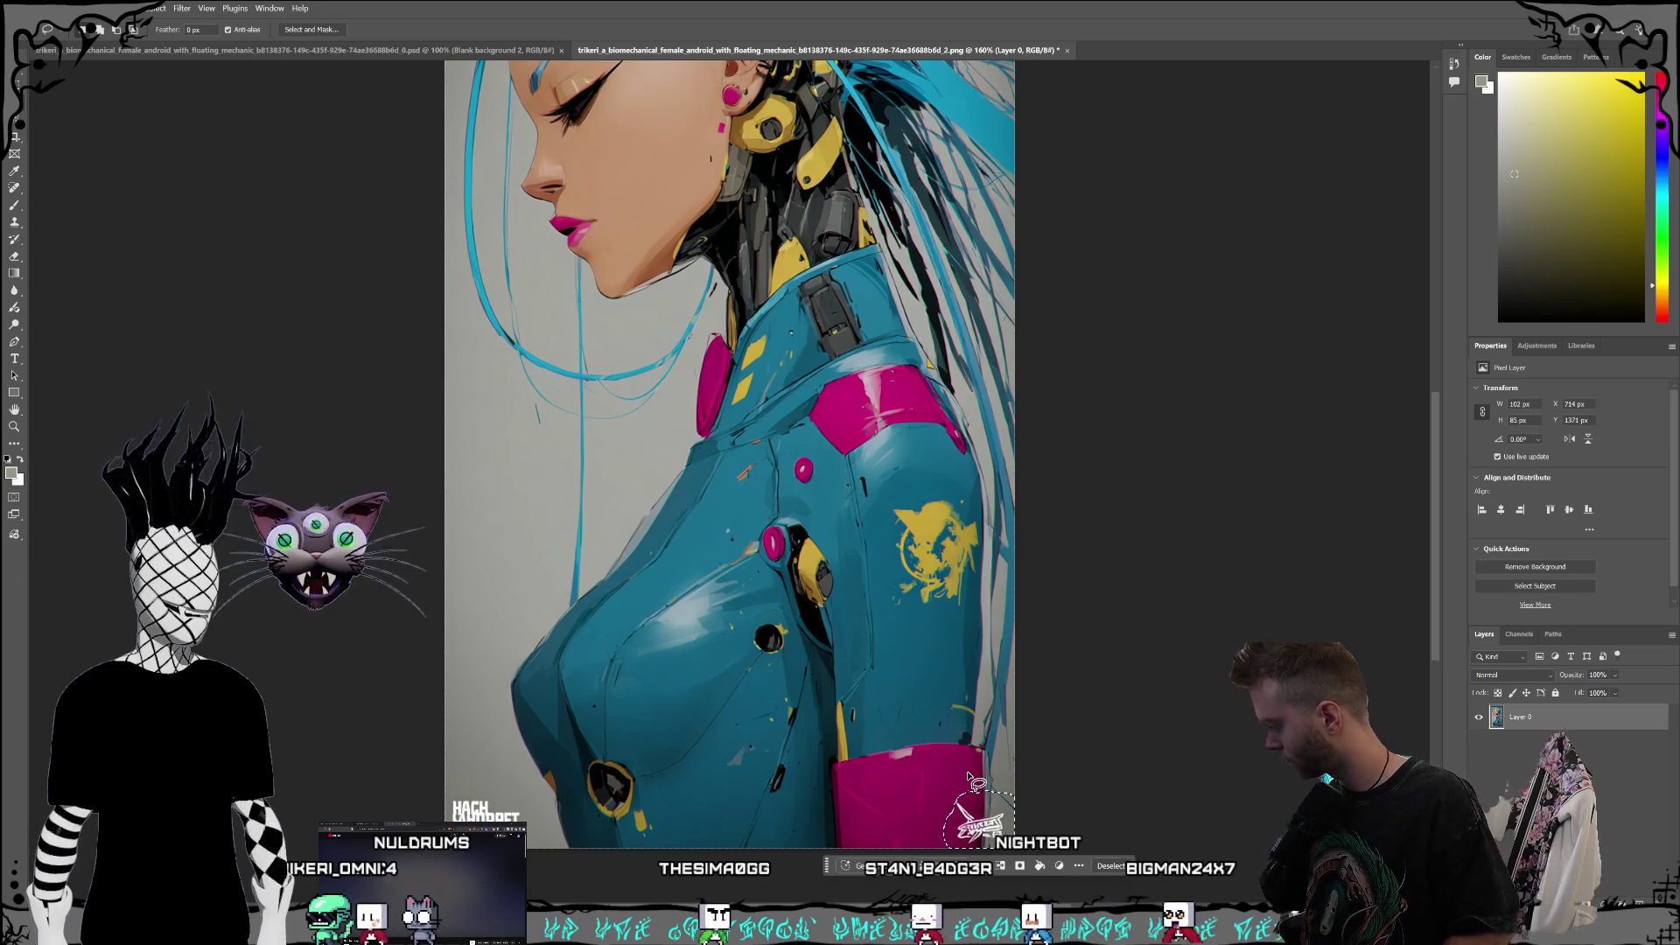
left_click(875, 865)
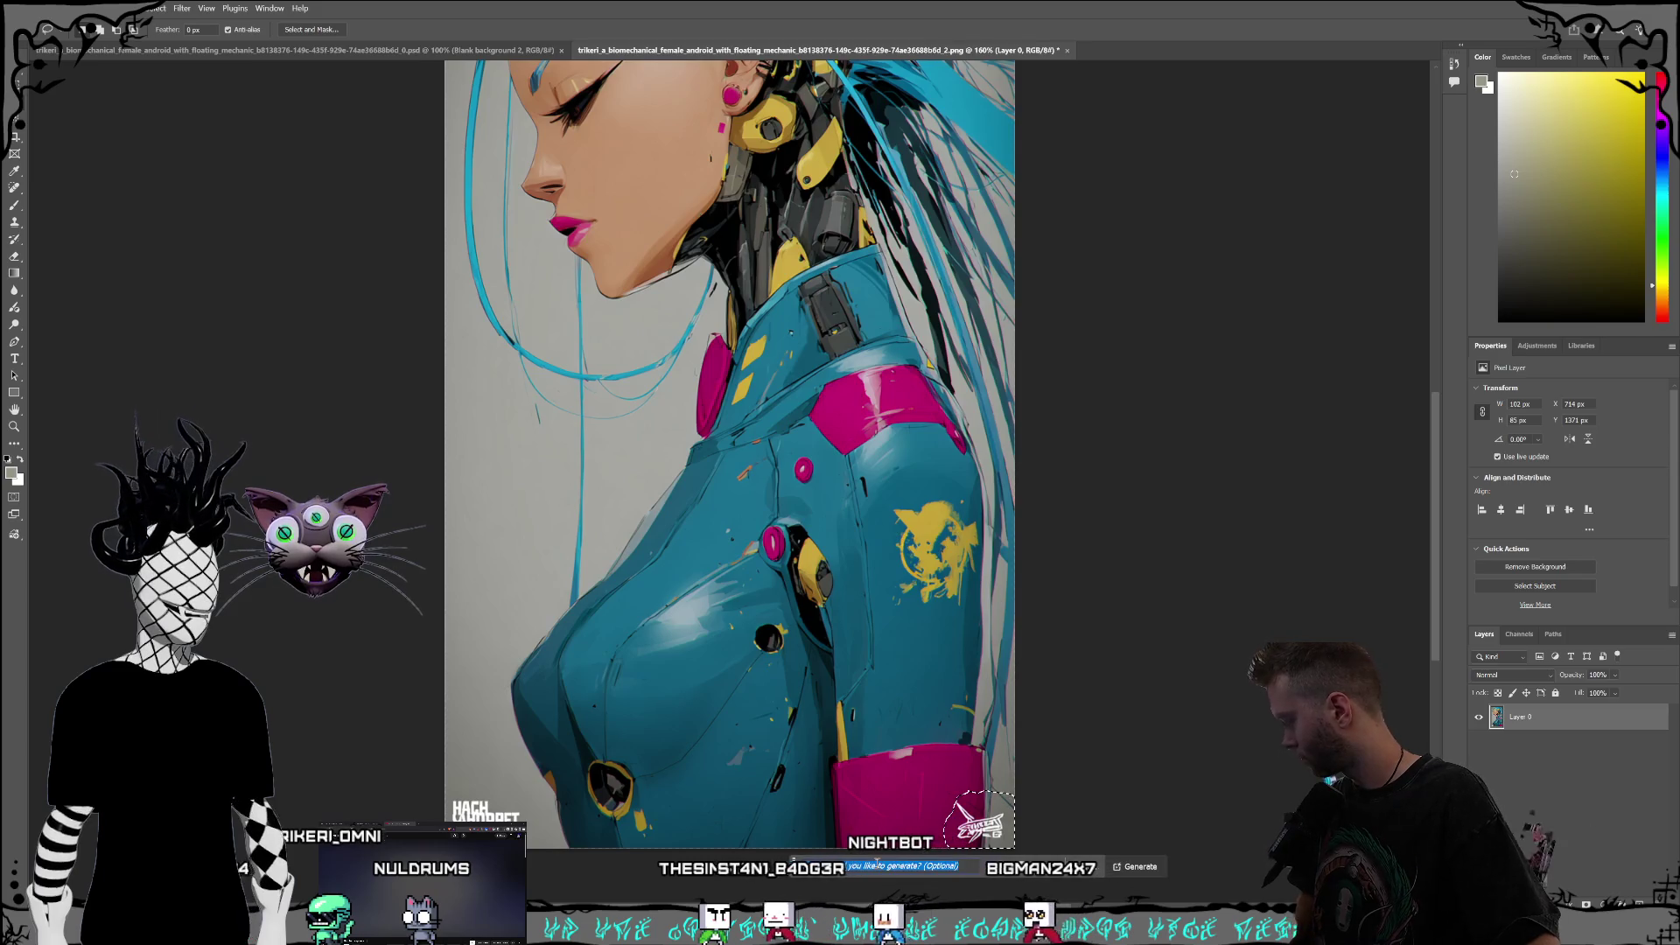
type("no lo")
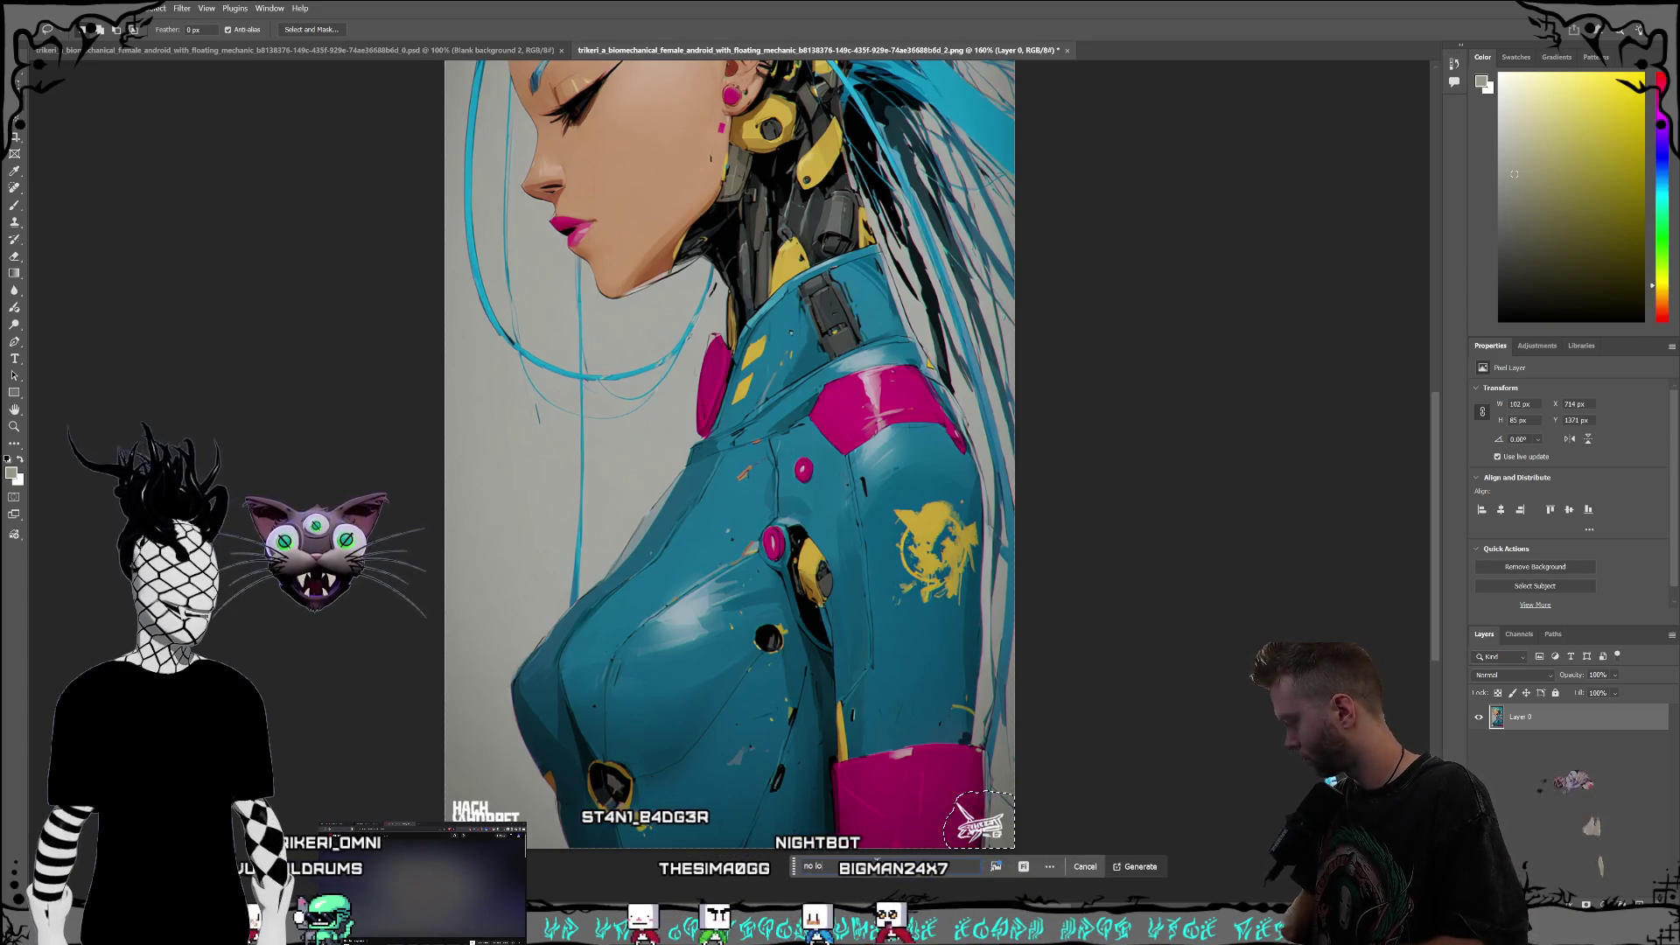
type("go")
key("Return")
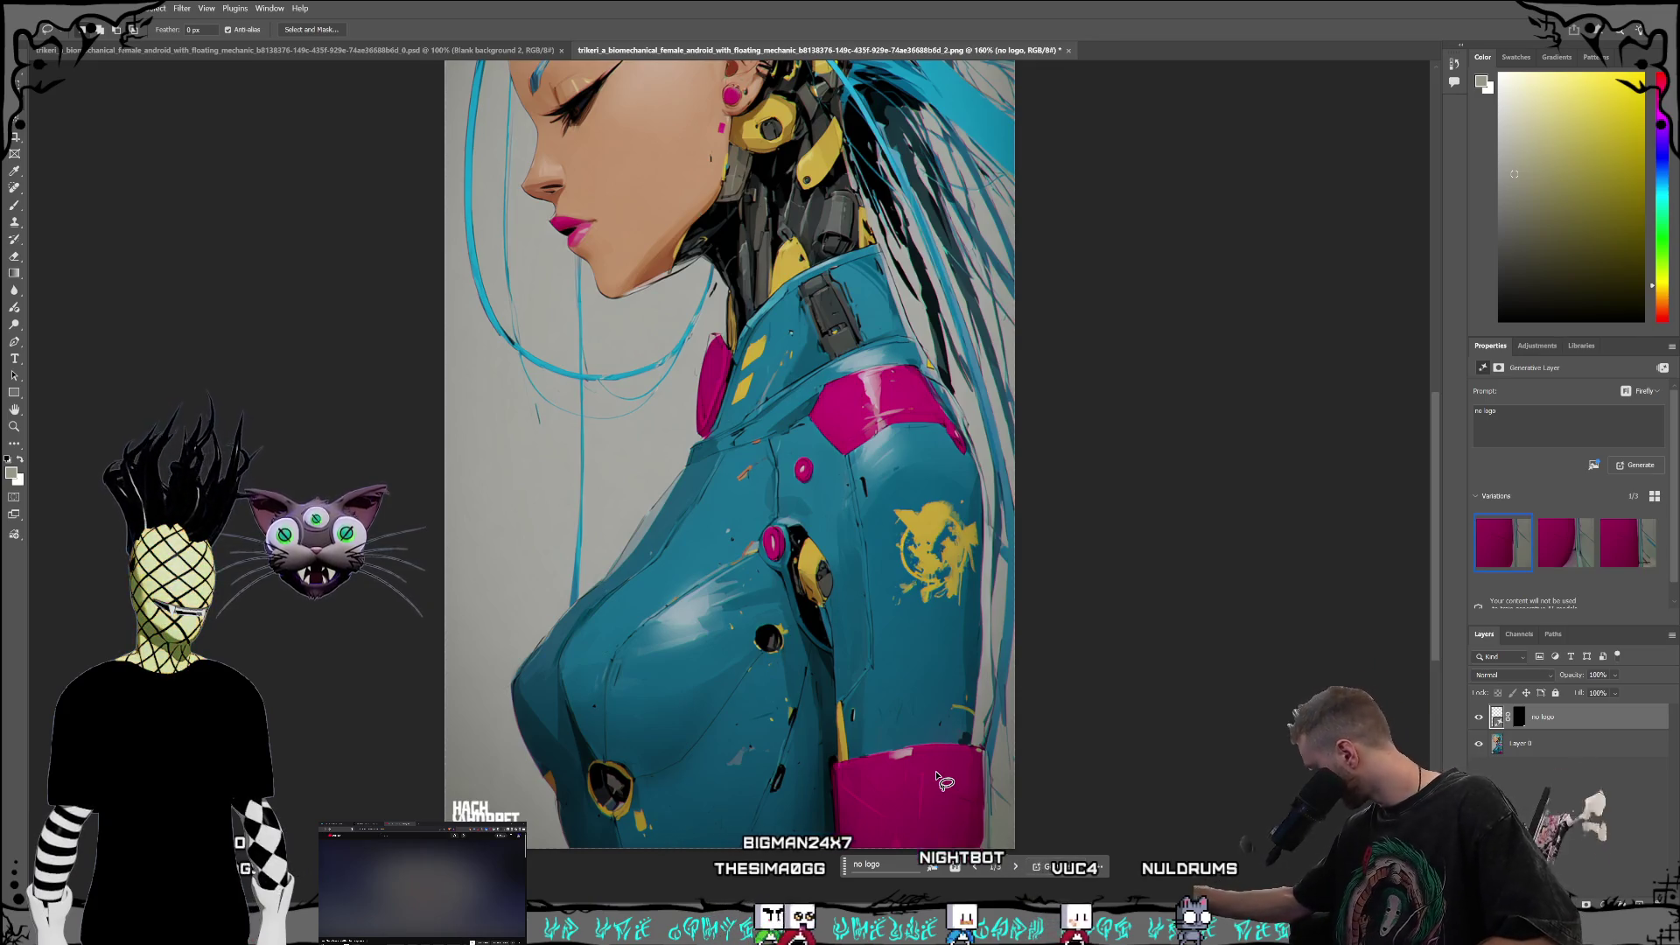
left_click(450, 784)
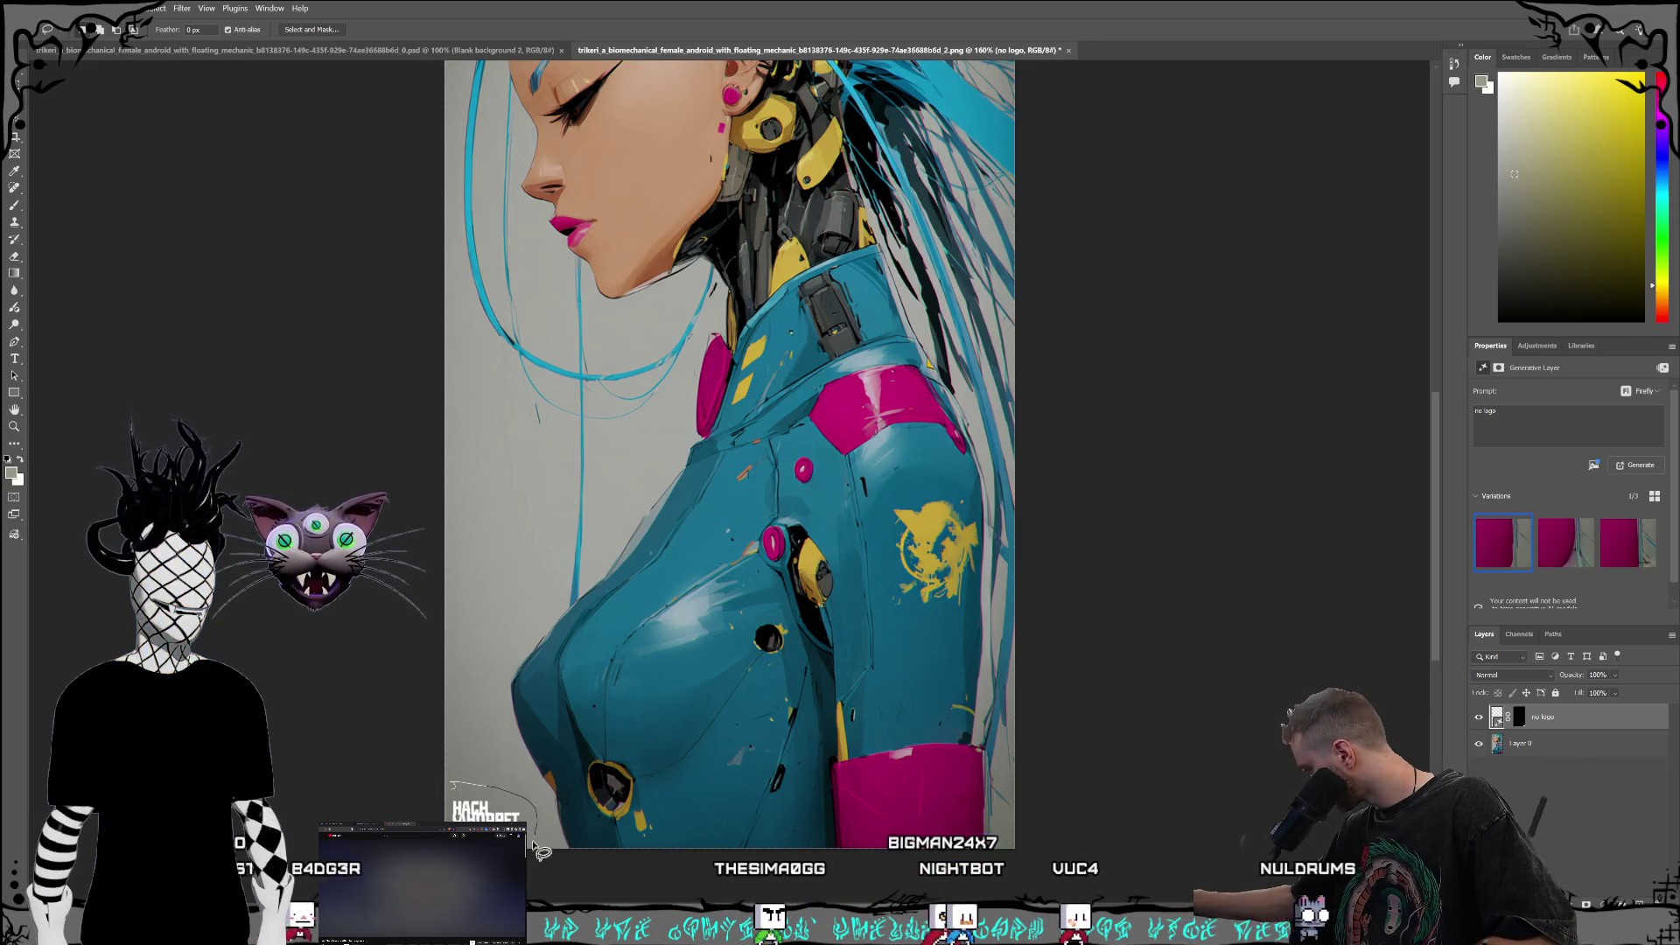
Step: Select the HACH logo at the lower left and generate a fill over it
left_click_drag(460, 785, 454, 769)
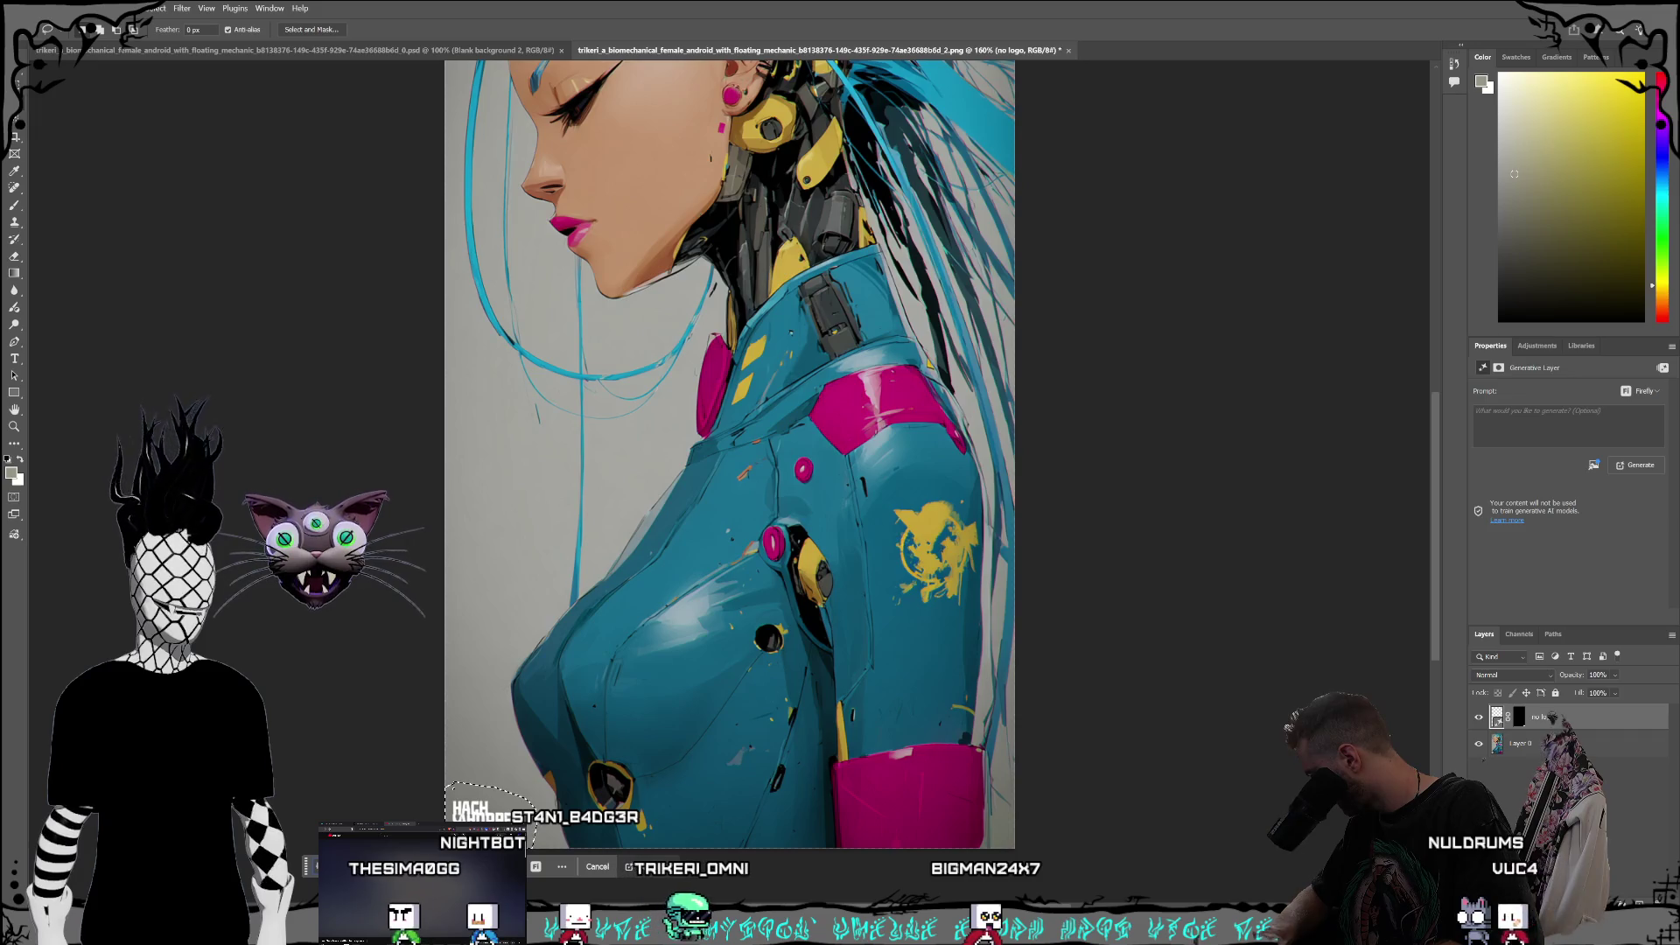
key("Return")
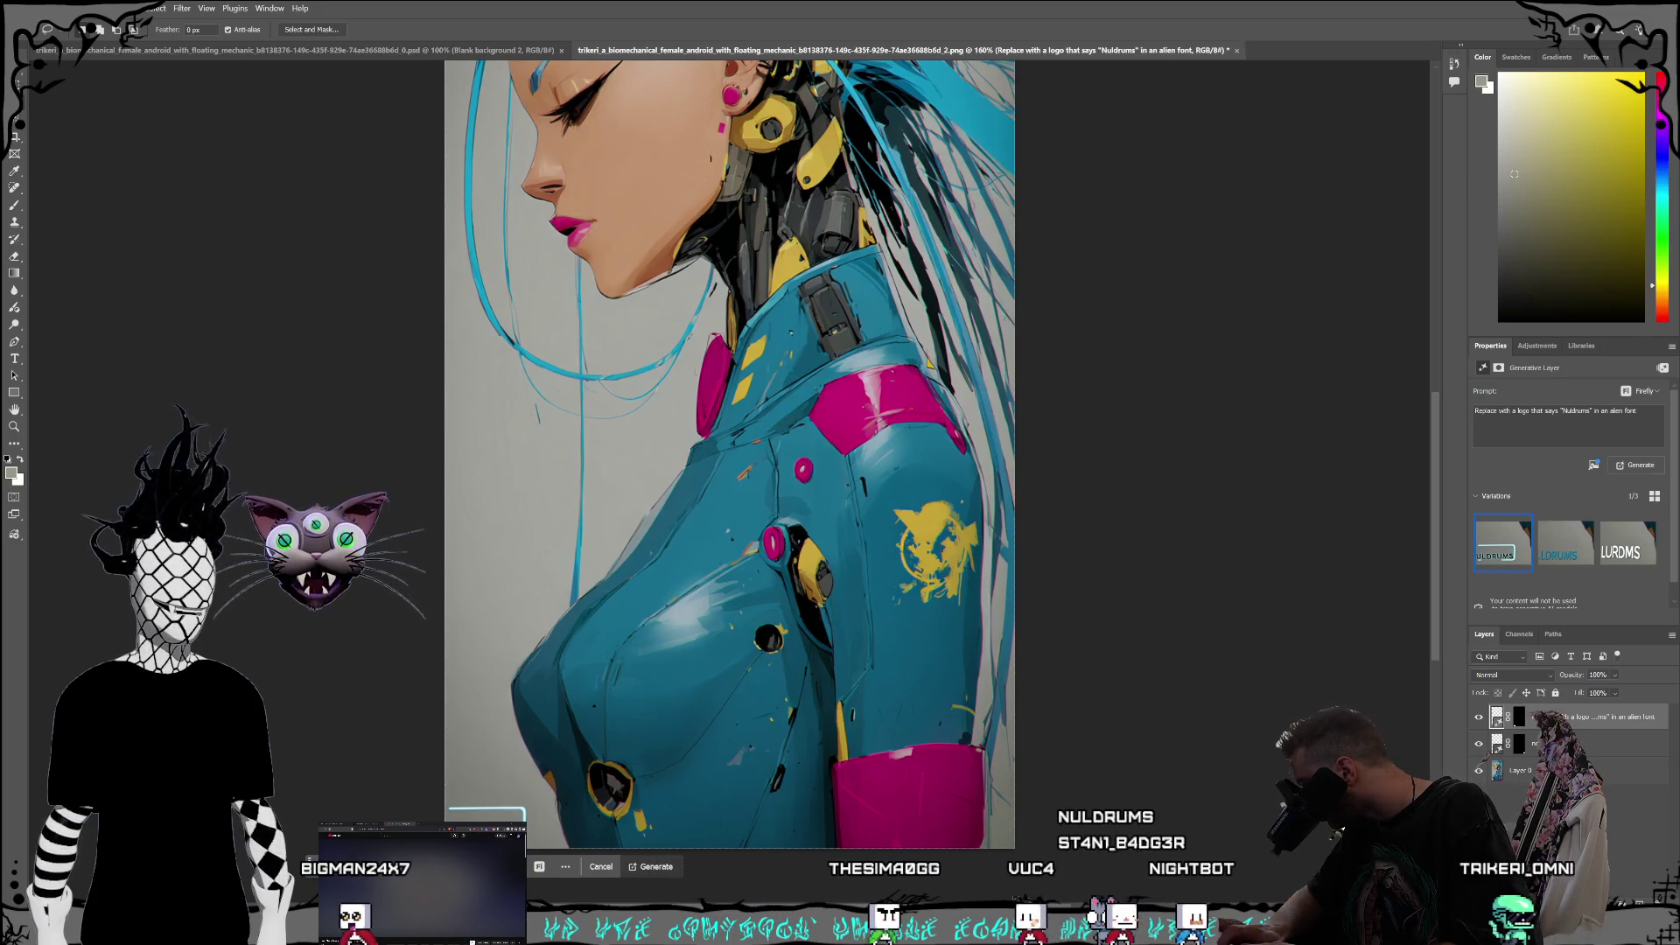
left_click(645, 869)
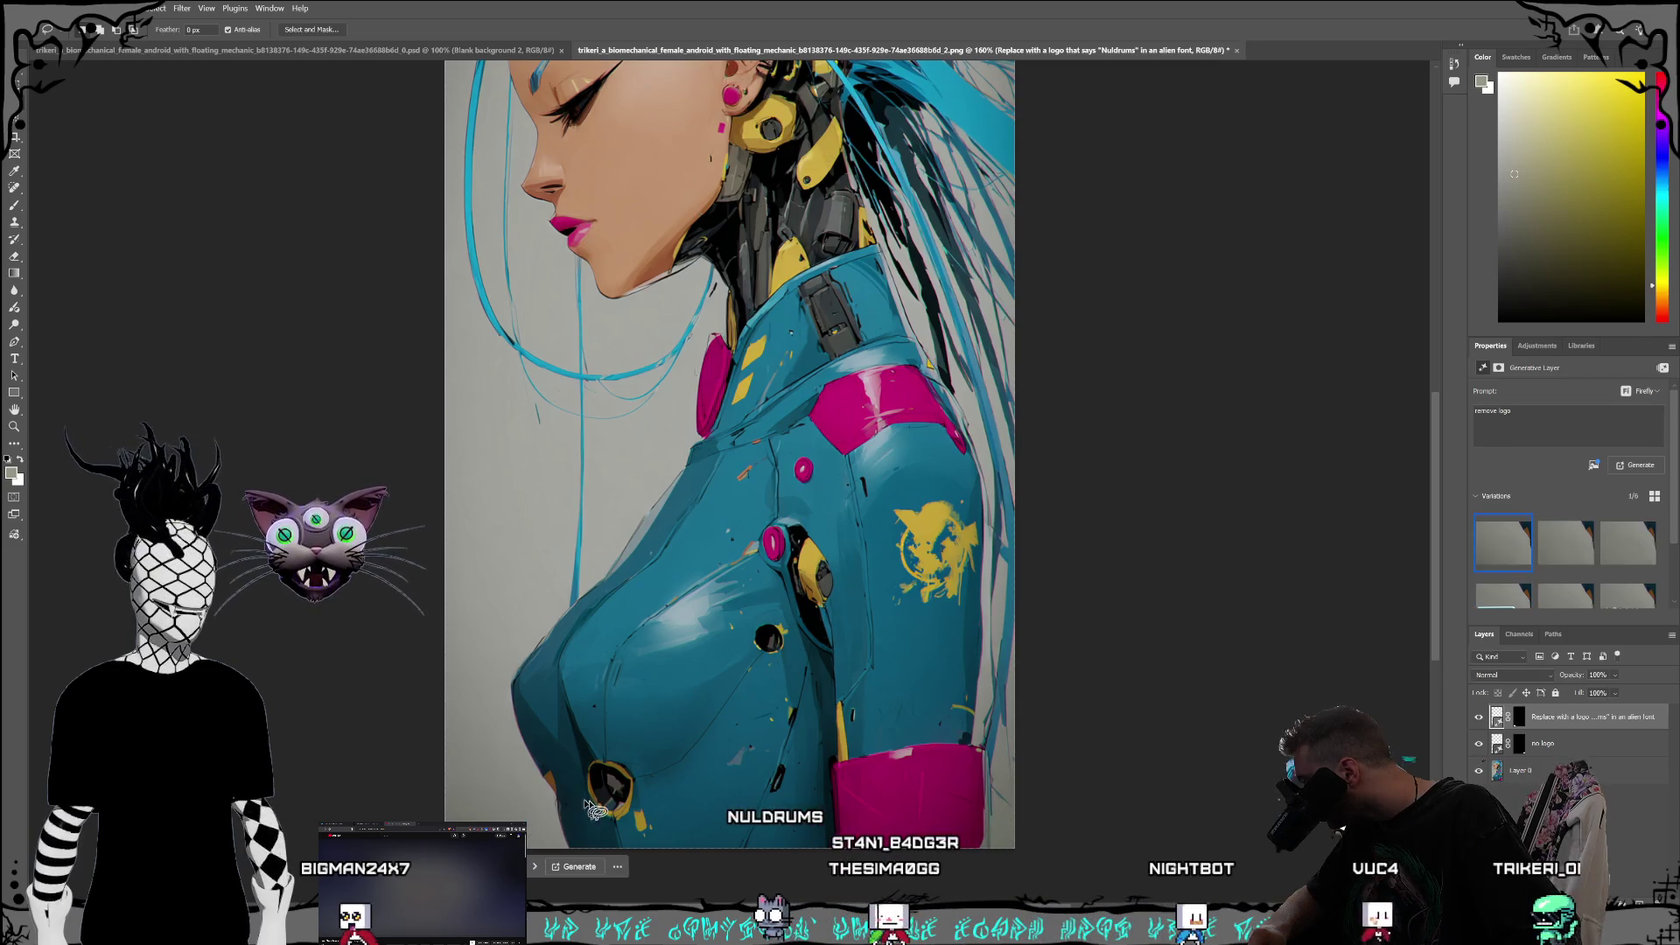
Step: Merge Layer 0 and the generative layers into one, then add a new empty layer
left_click(1549, 782)
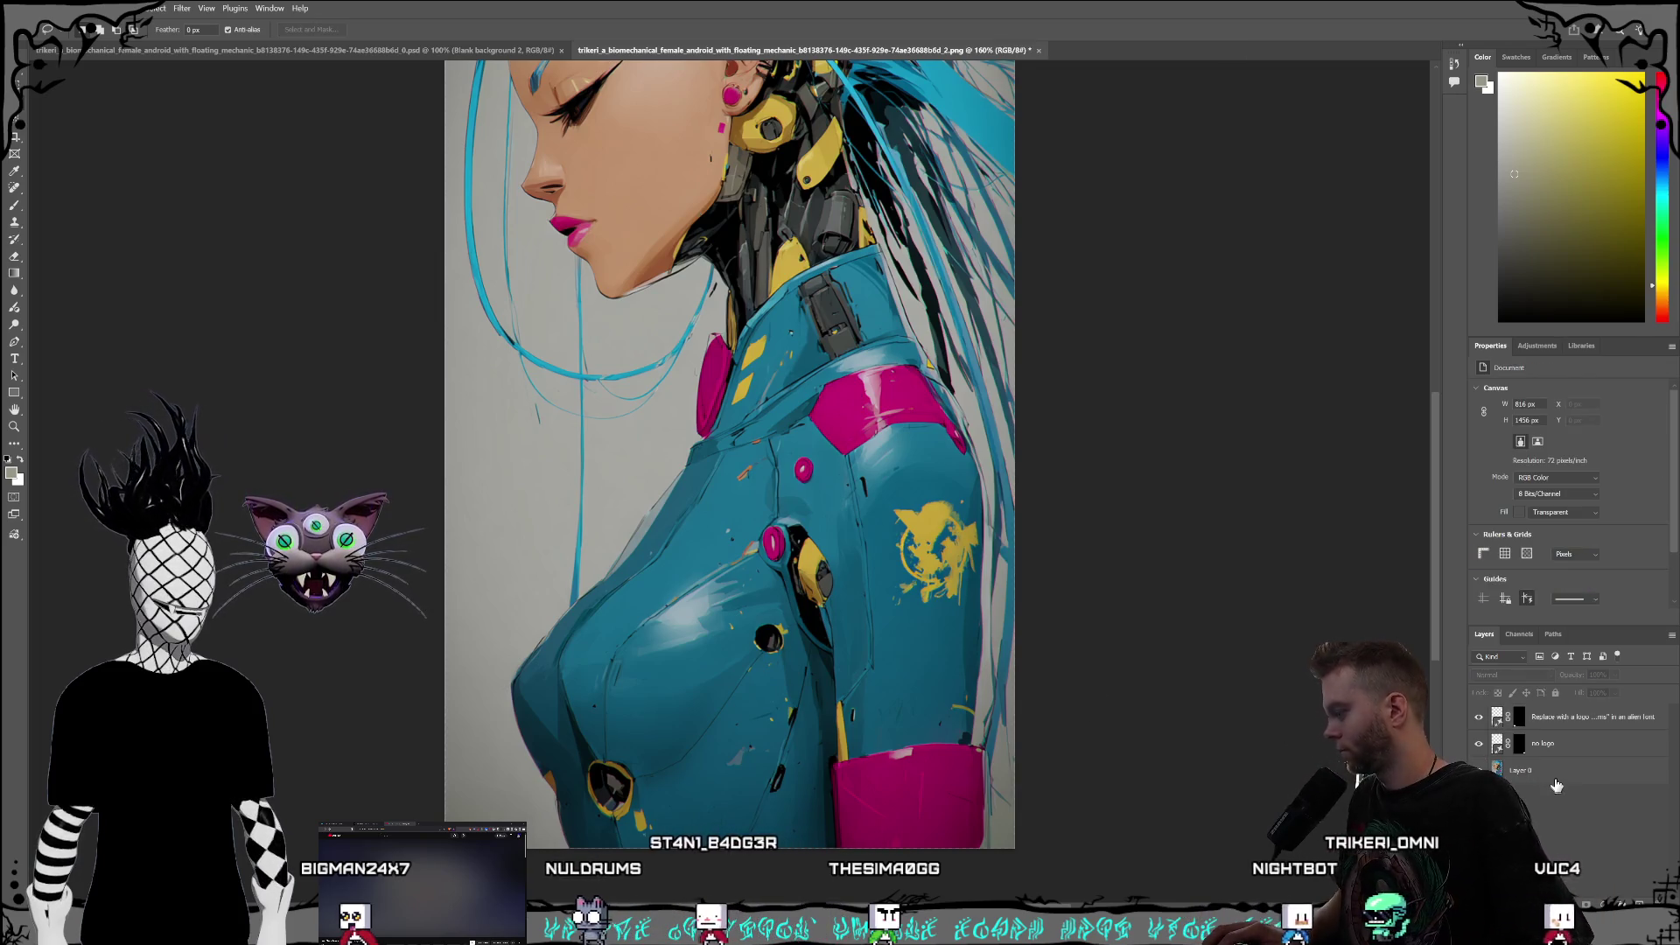
left_click(1567, 727, "shift")
right_click(1567, 728)
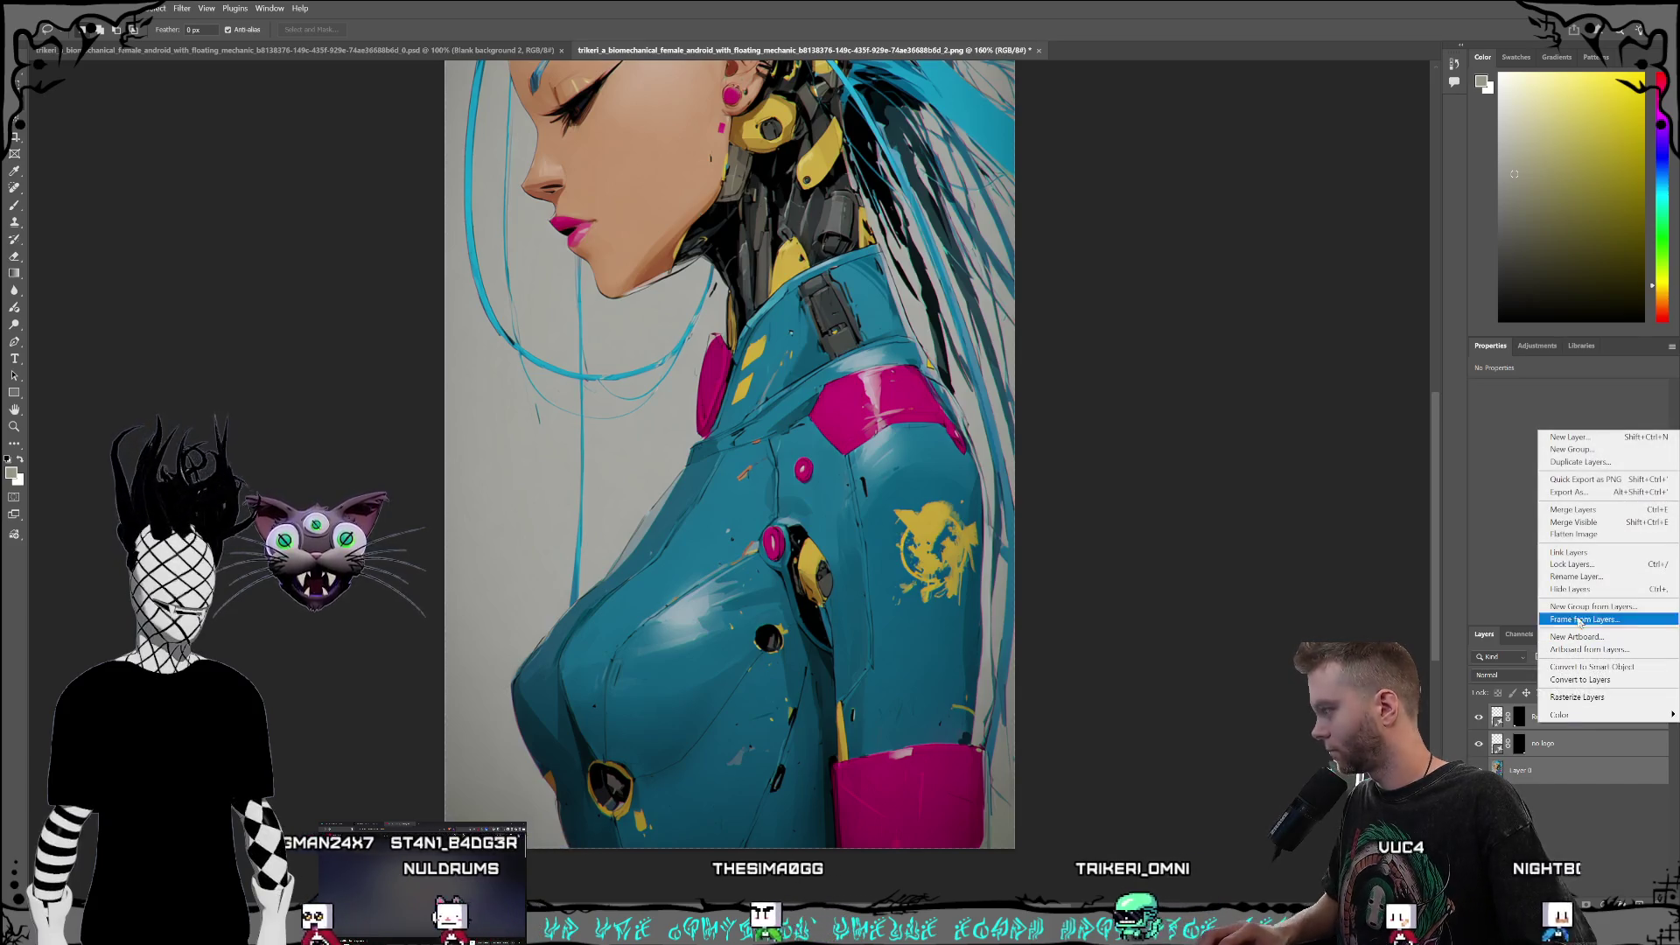
left_click(1607, 519)
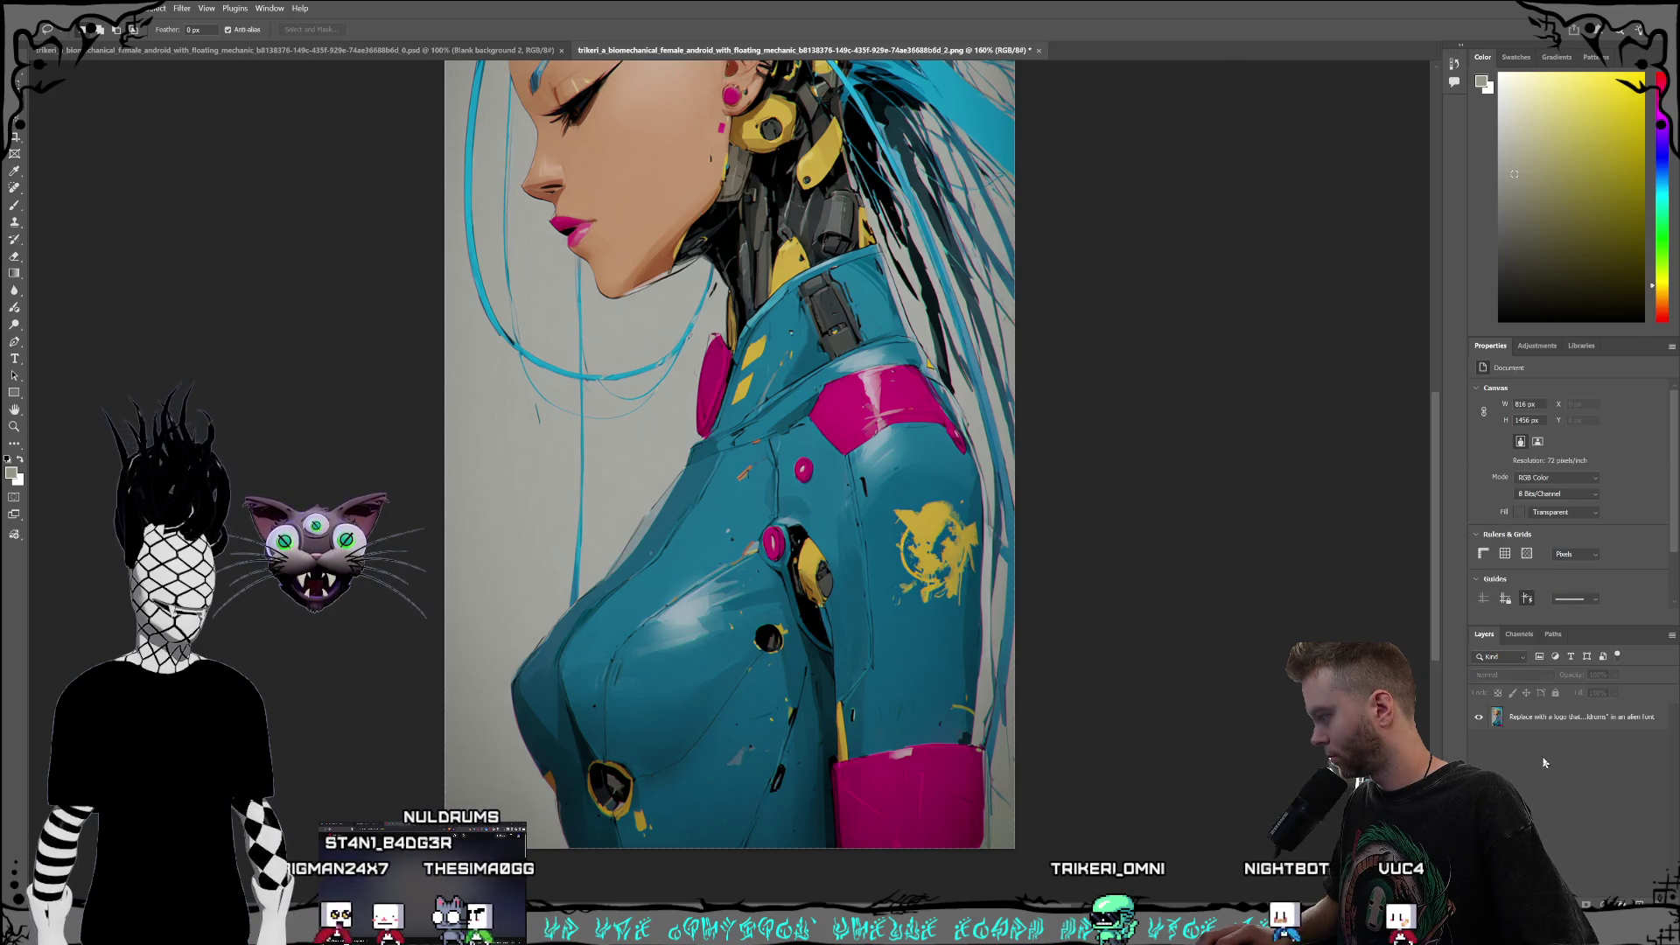
key("ctrl+shift+alt+n")
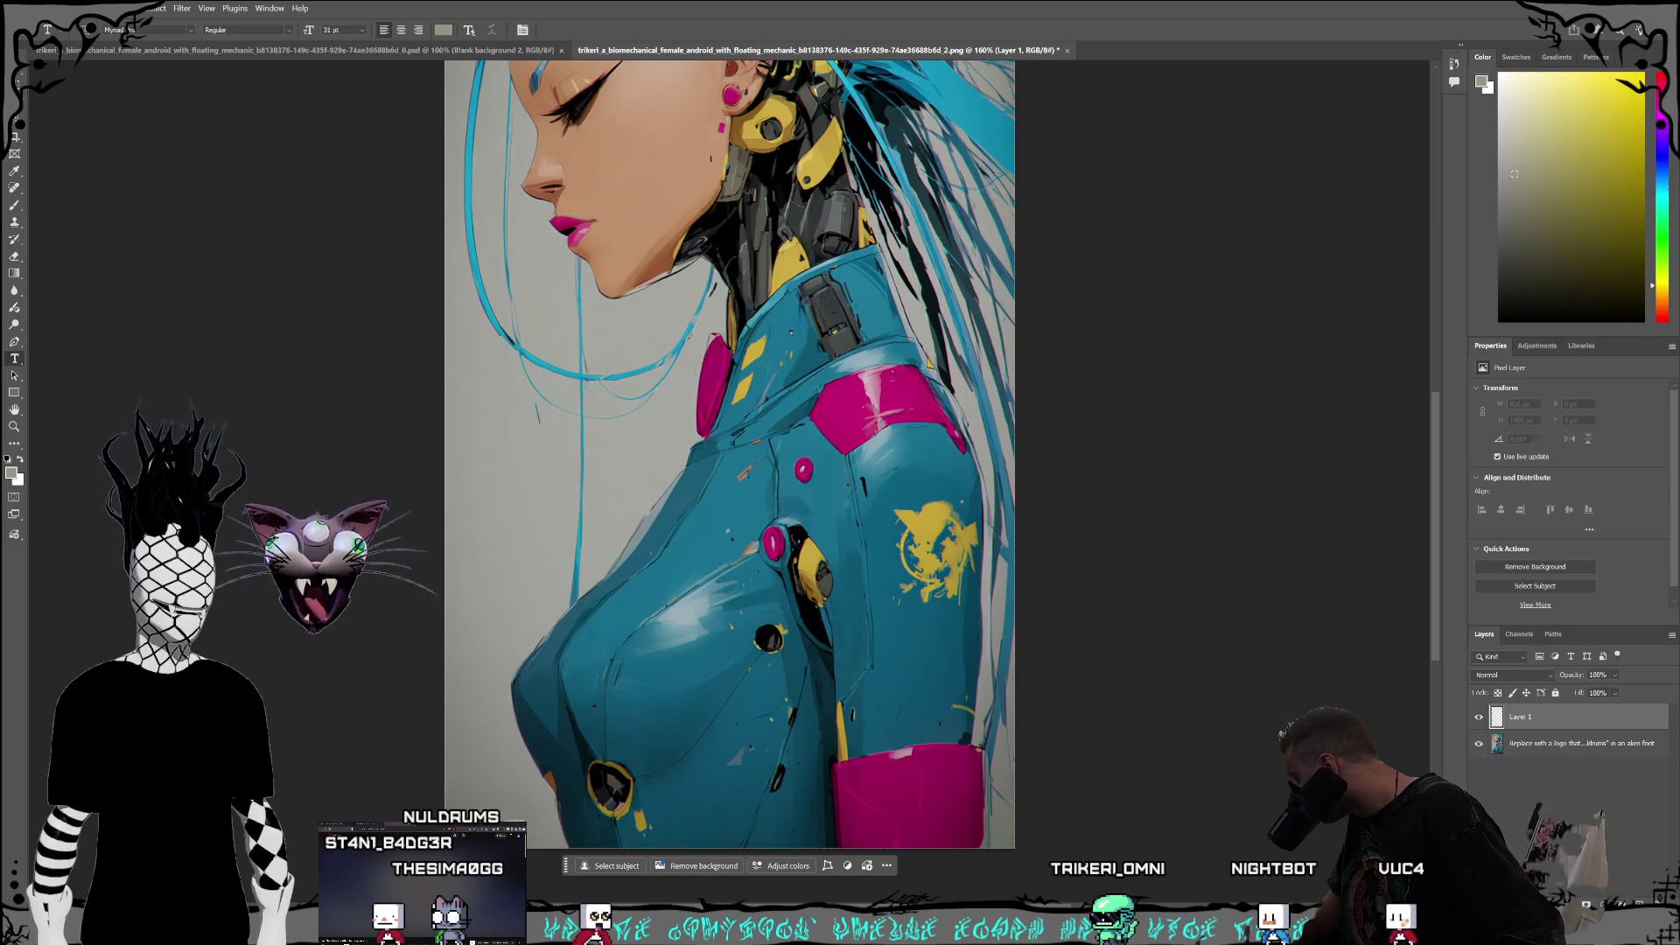
Step: Type 'Nuldrums' at the portrait's bottom-left in the Nulgl_case2 alien font
left_click(532, 805)
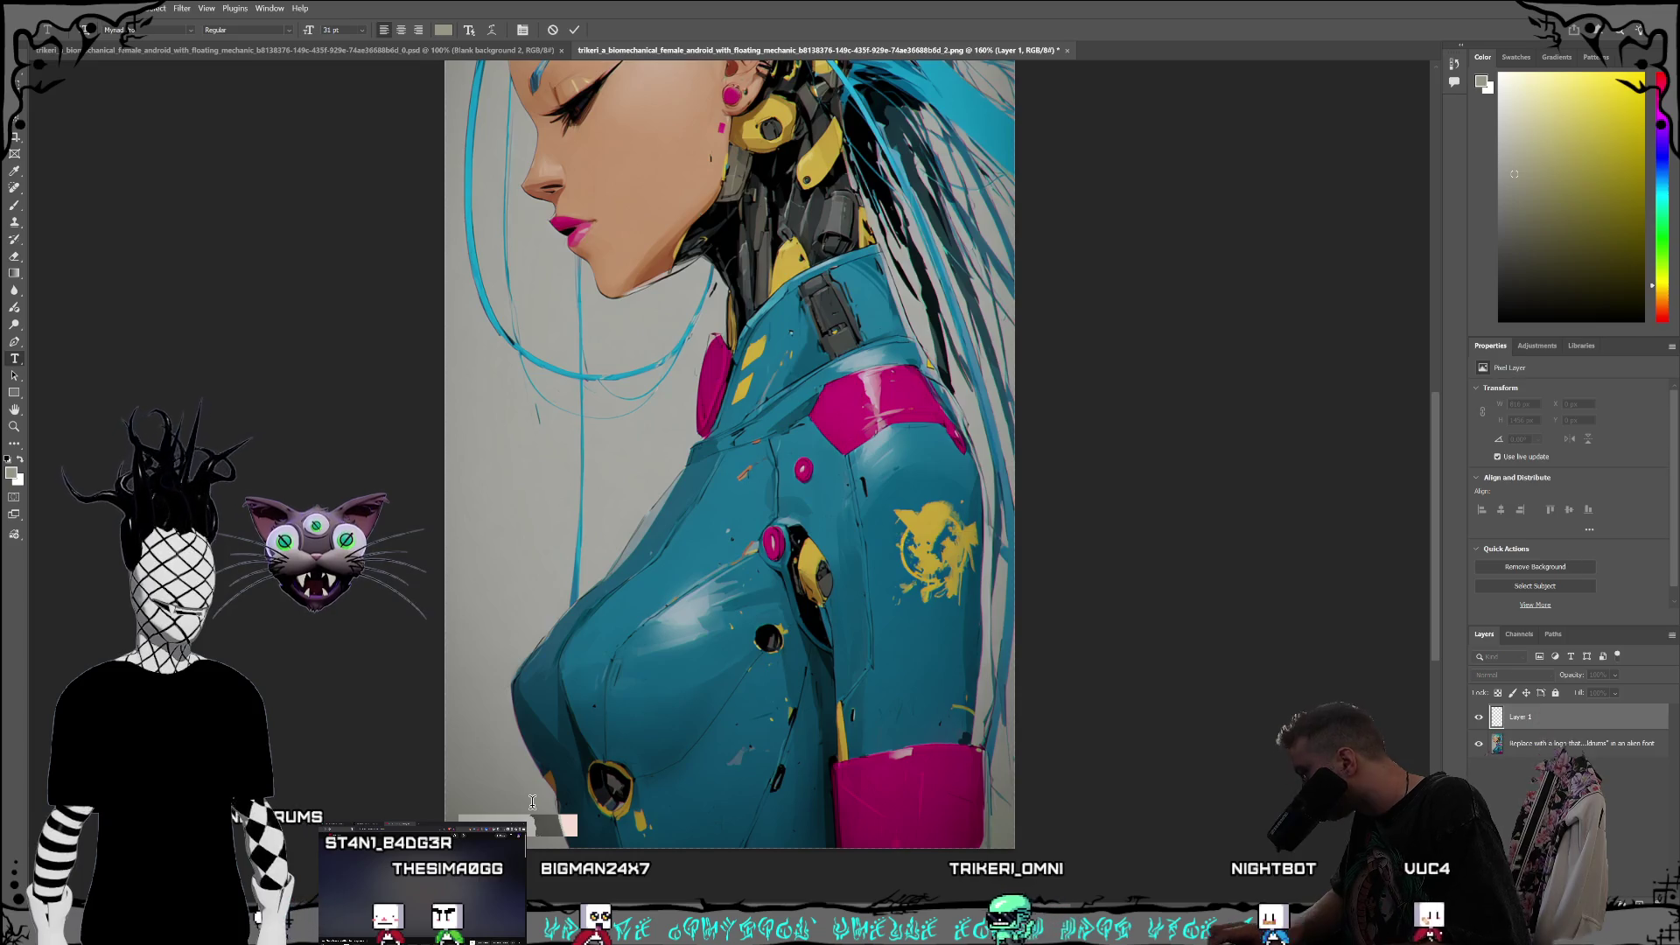
type("drums")
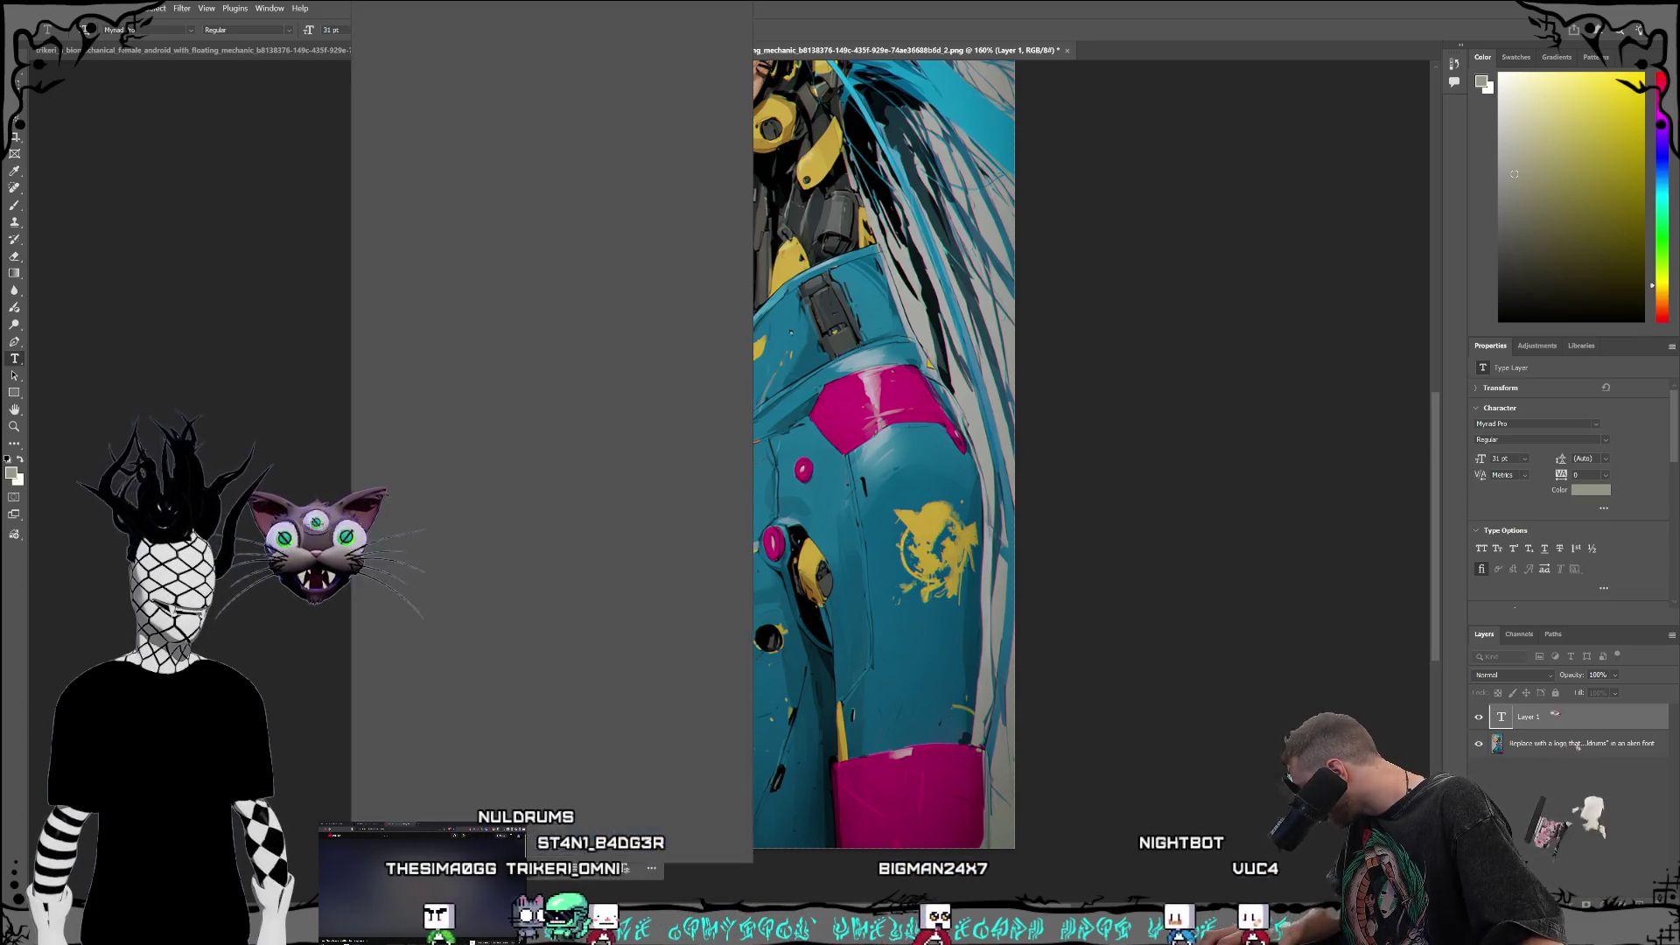
scroll(638, 489, "down", 10)
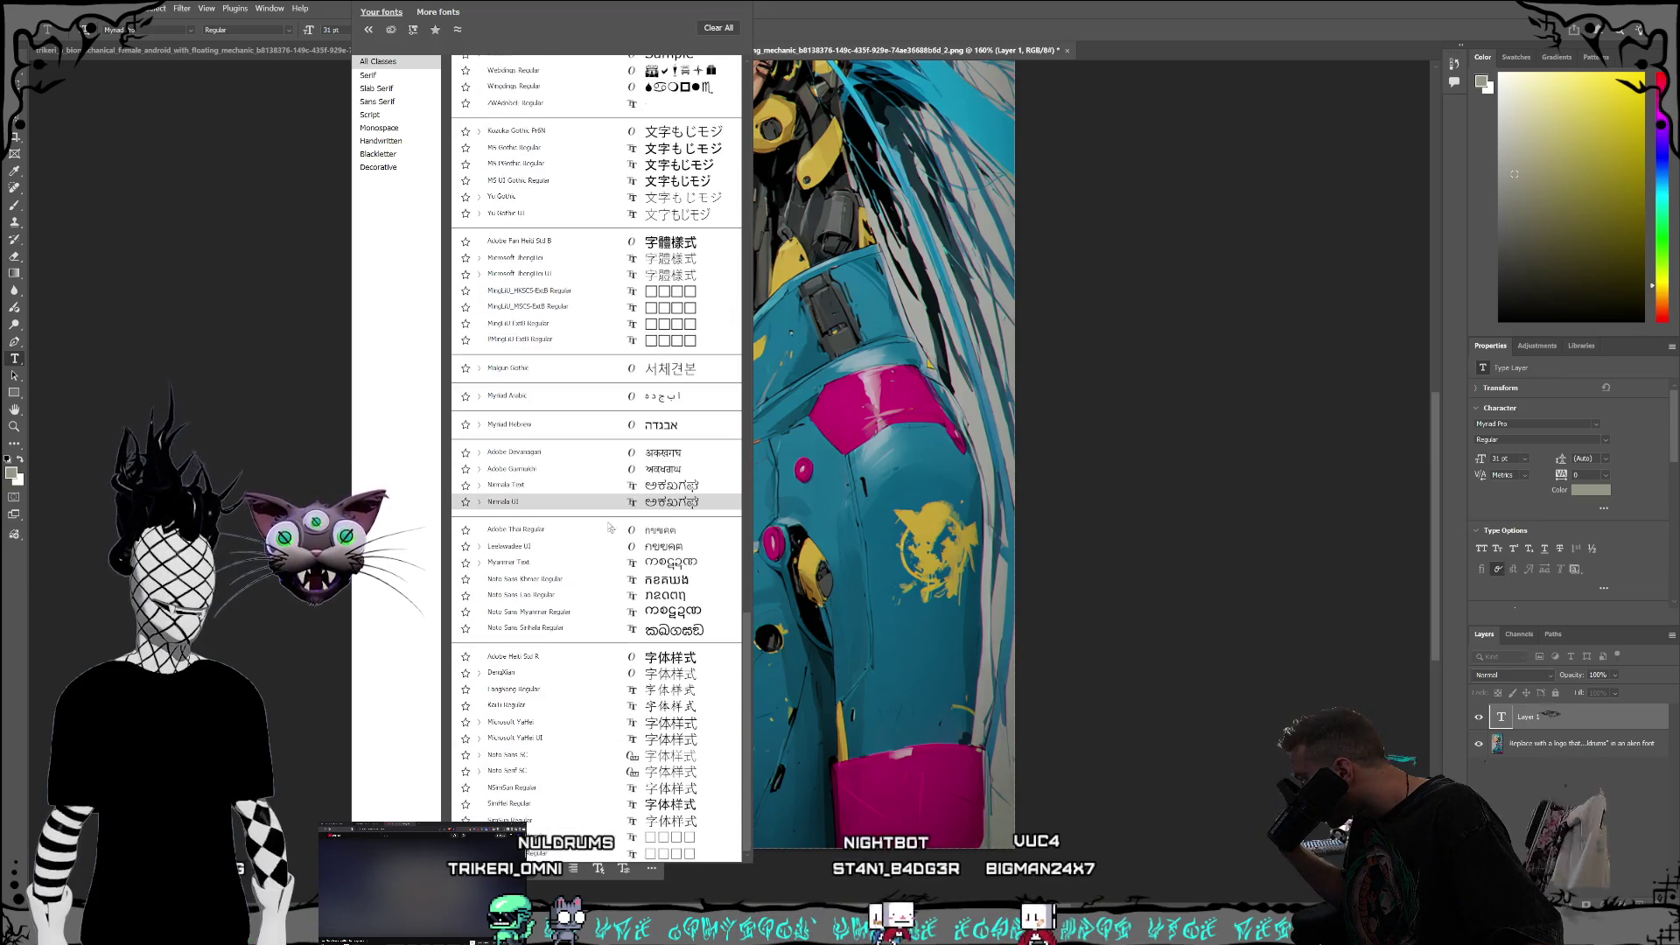
scroll(600, 542, "up", 12)
scroll(589, 576, "up", 4)
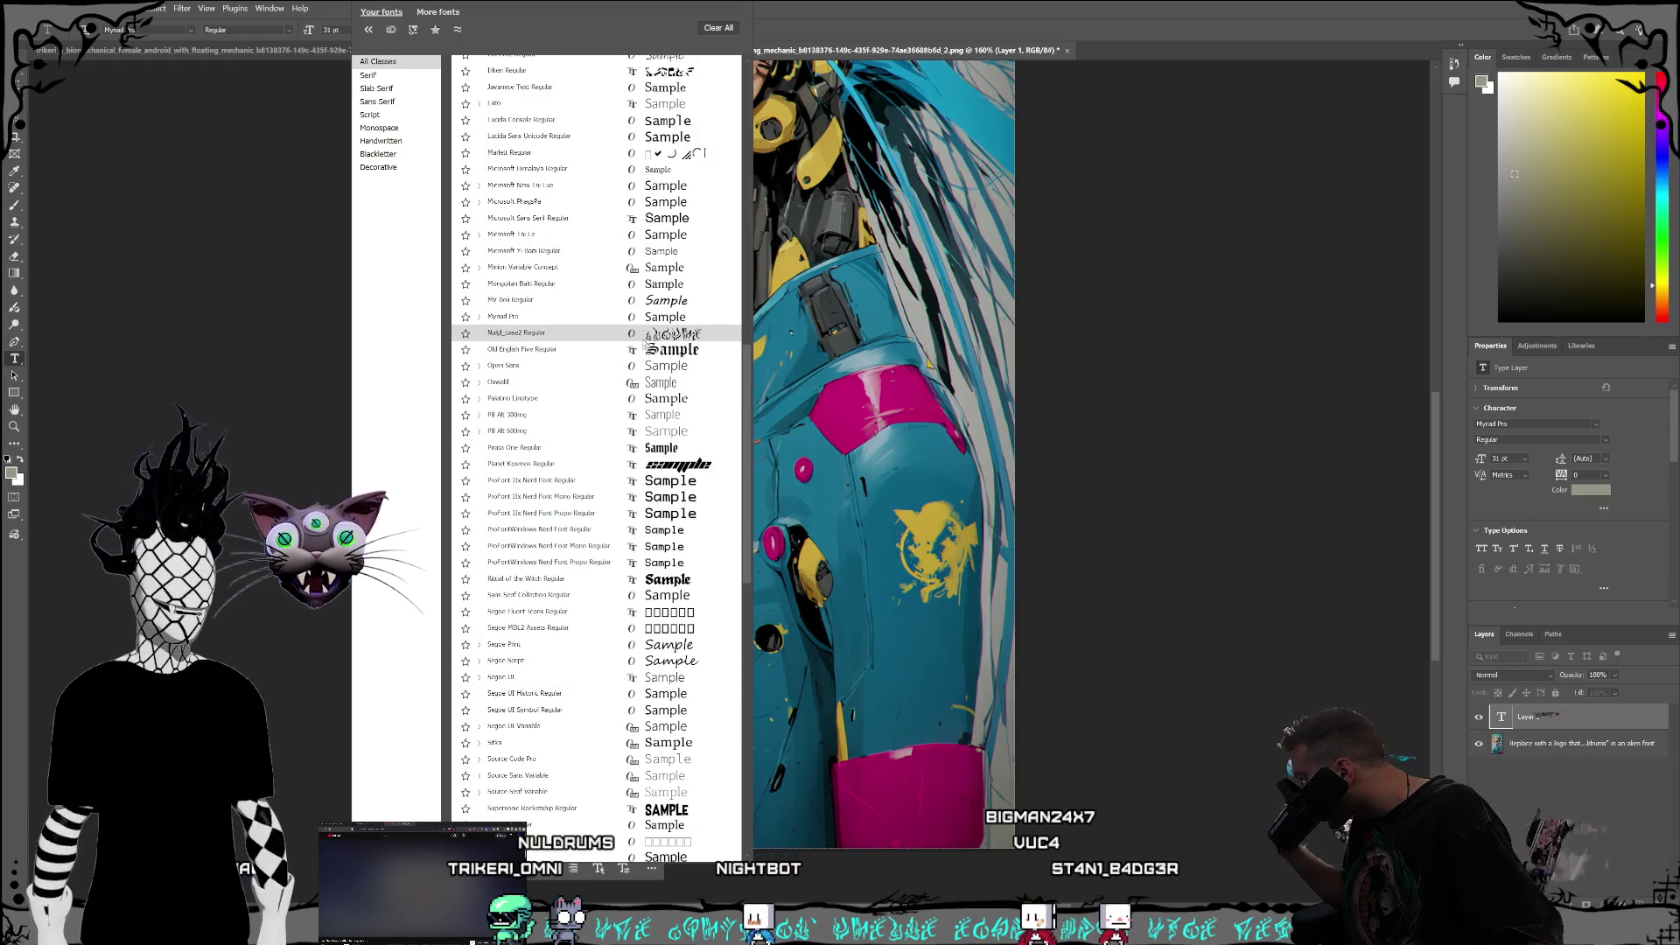
left_click(645, 335)
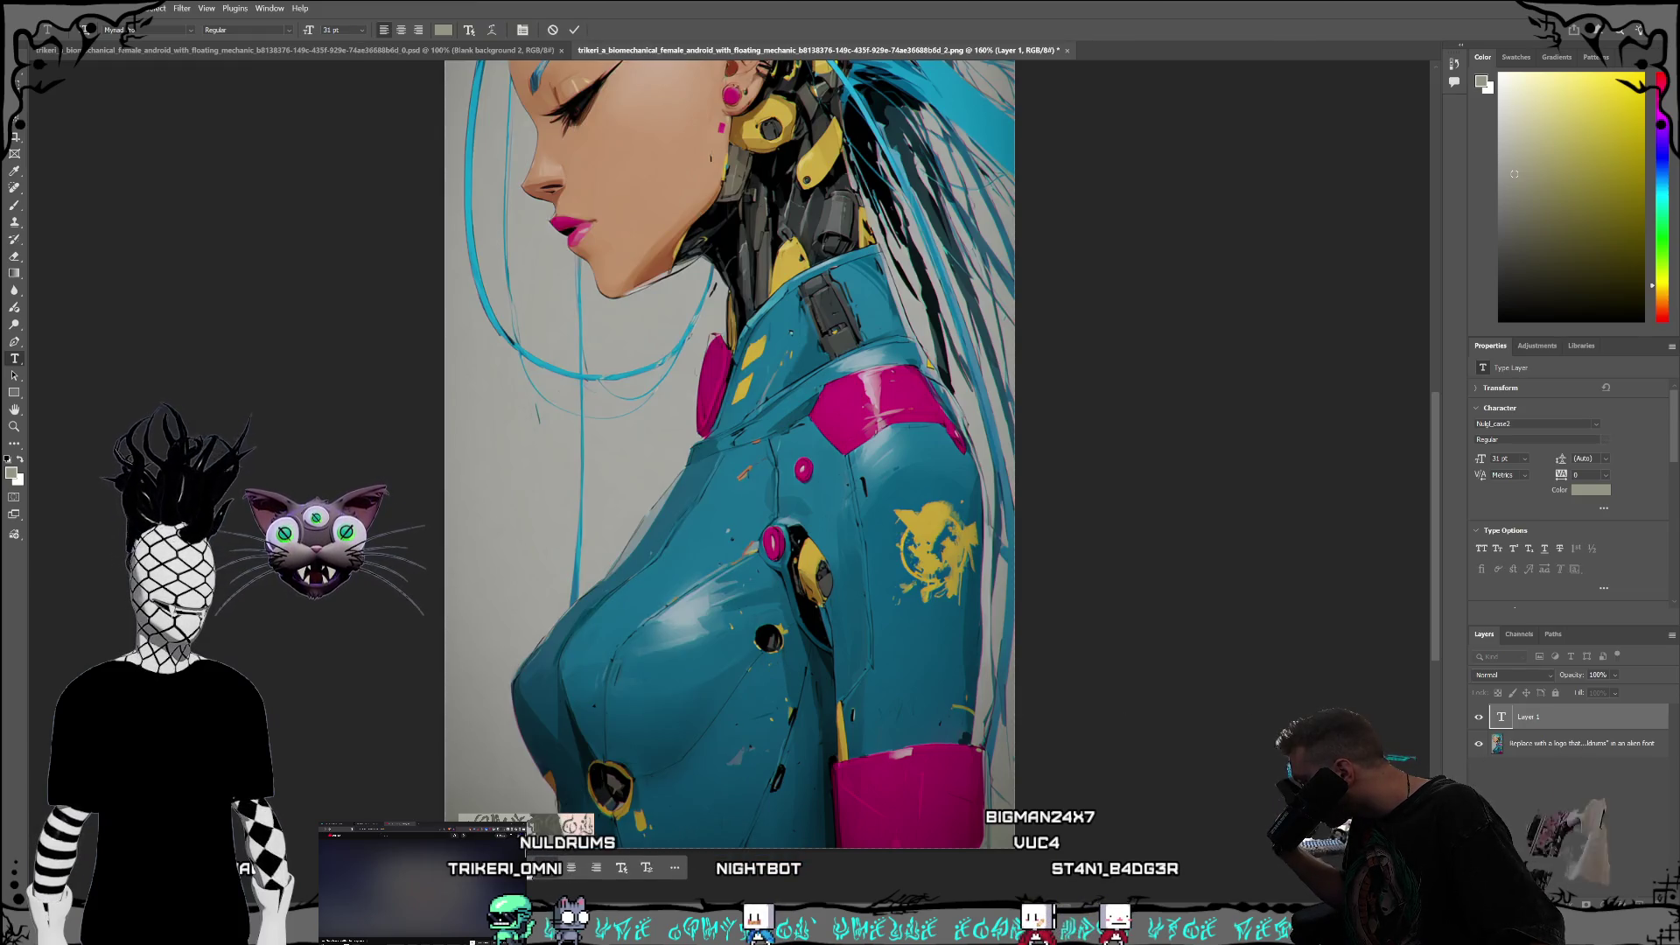
Step: Colour the Nuldrums text bright cyan (#00e4ff) and commit the type layer
left_click(443, 30)
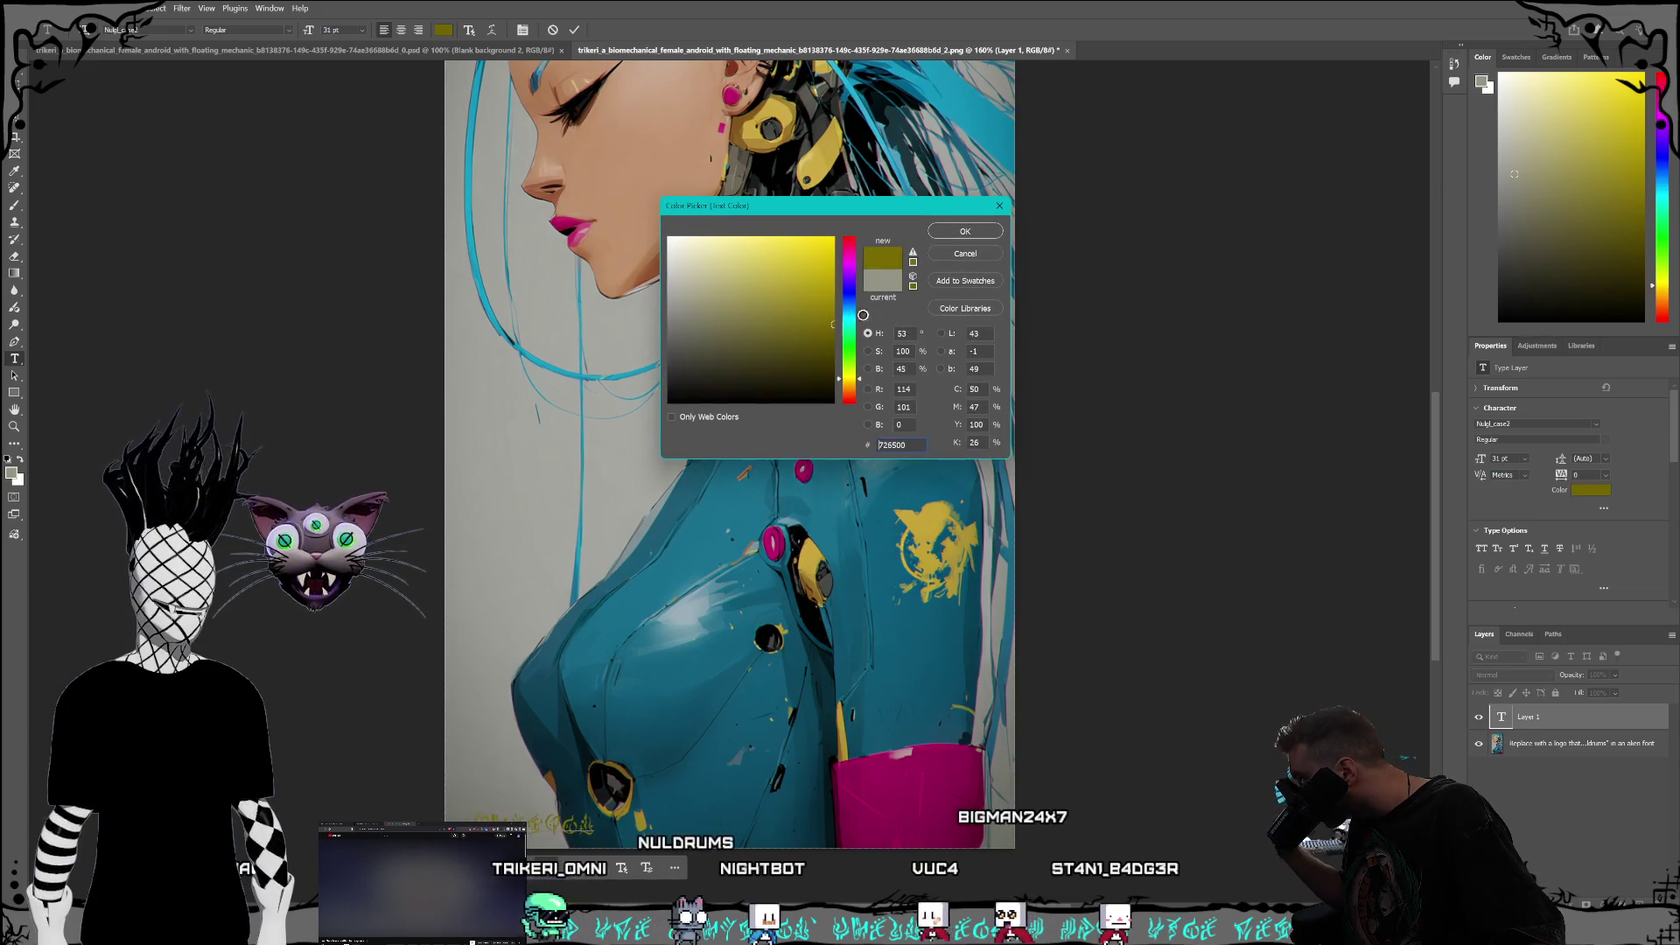
left_click_drag(848, 378, 851, 322)
left_click(833, 238)
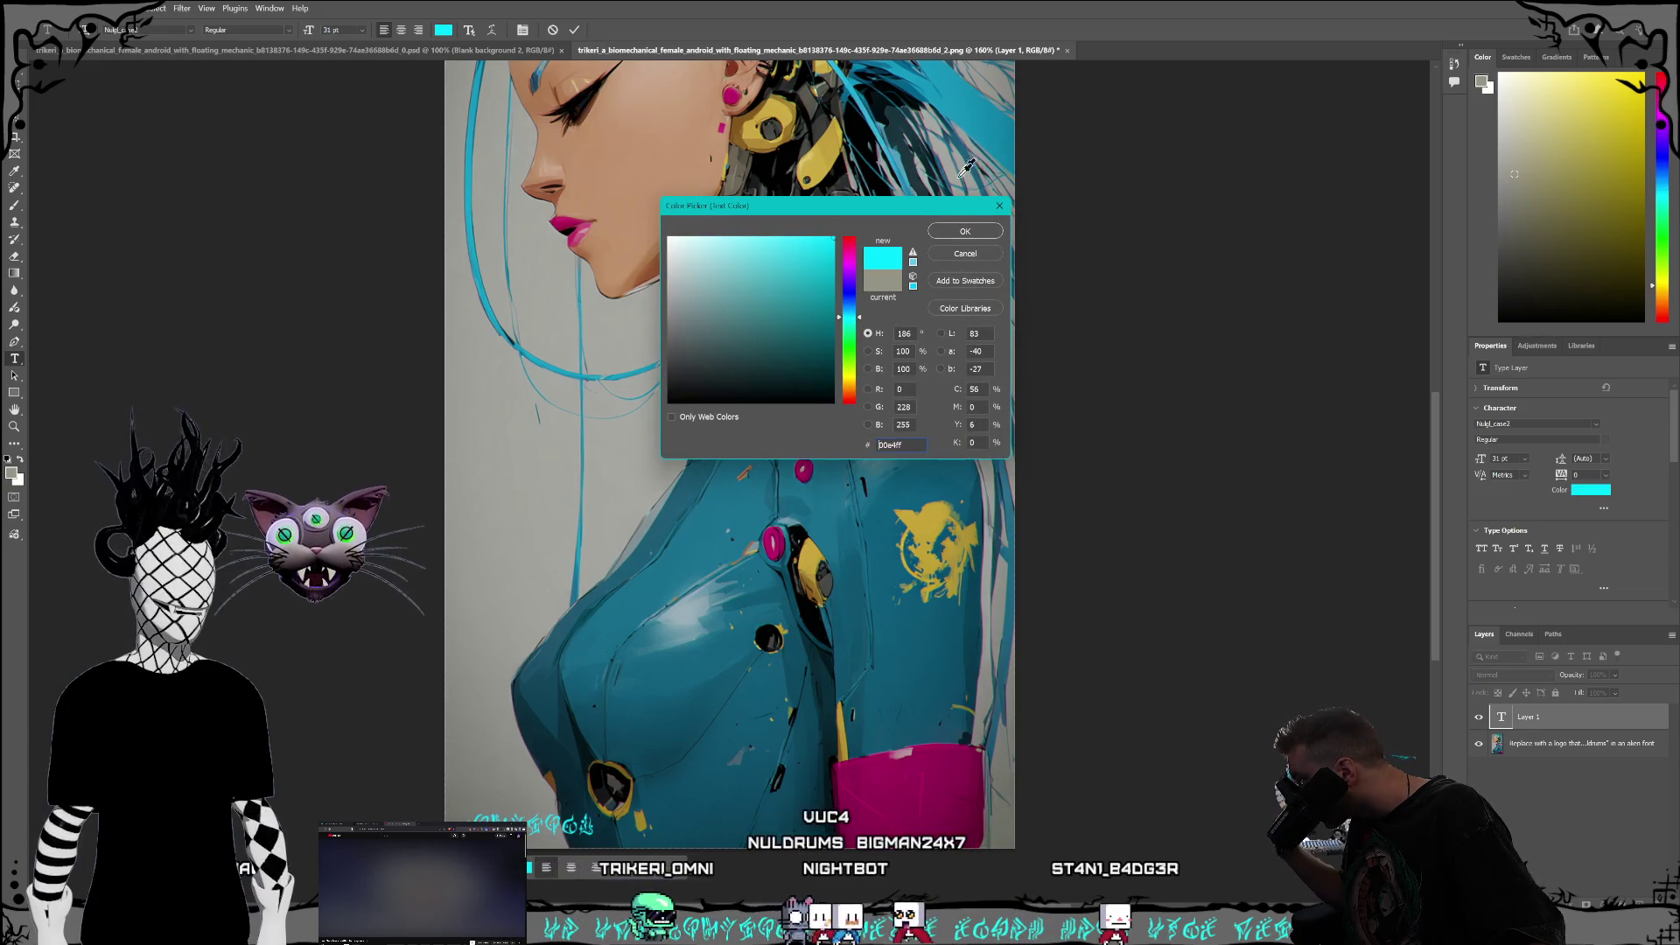
left_click(985, 234)
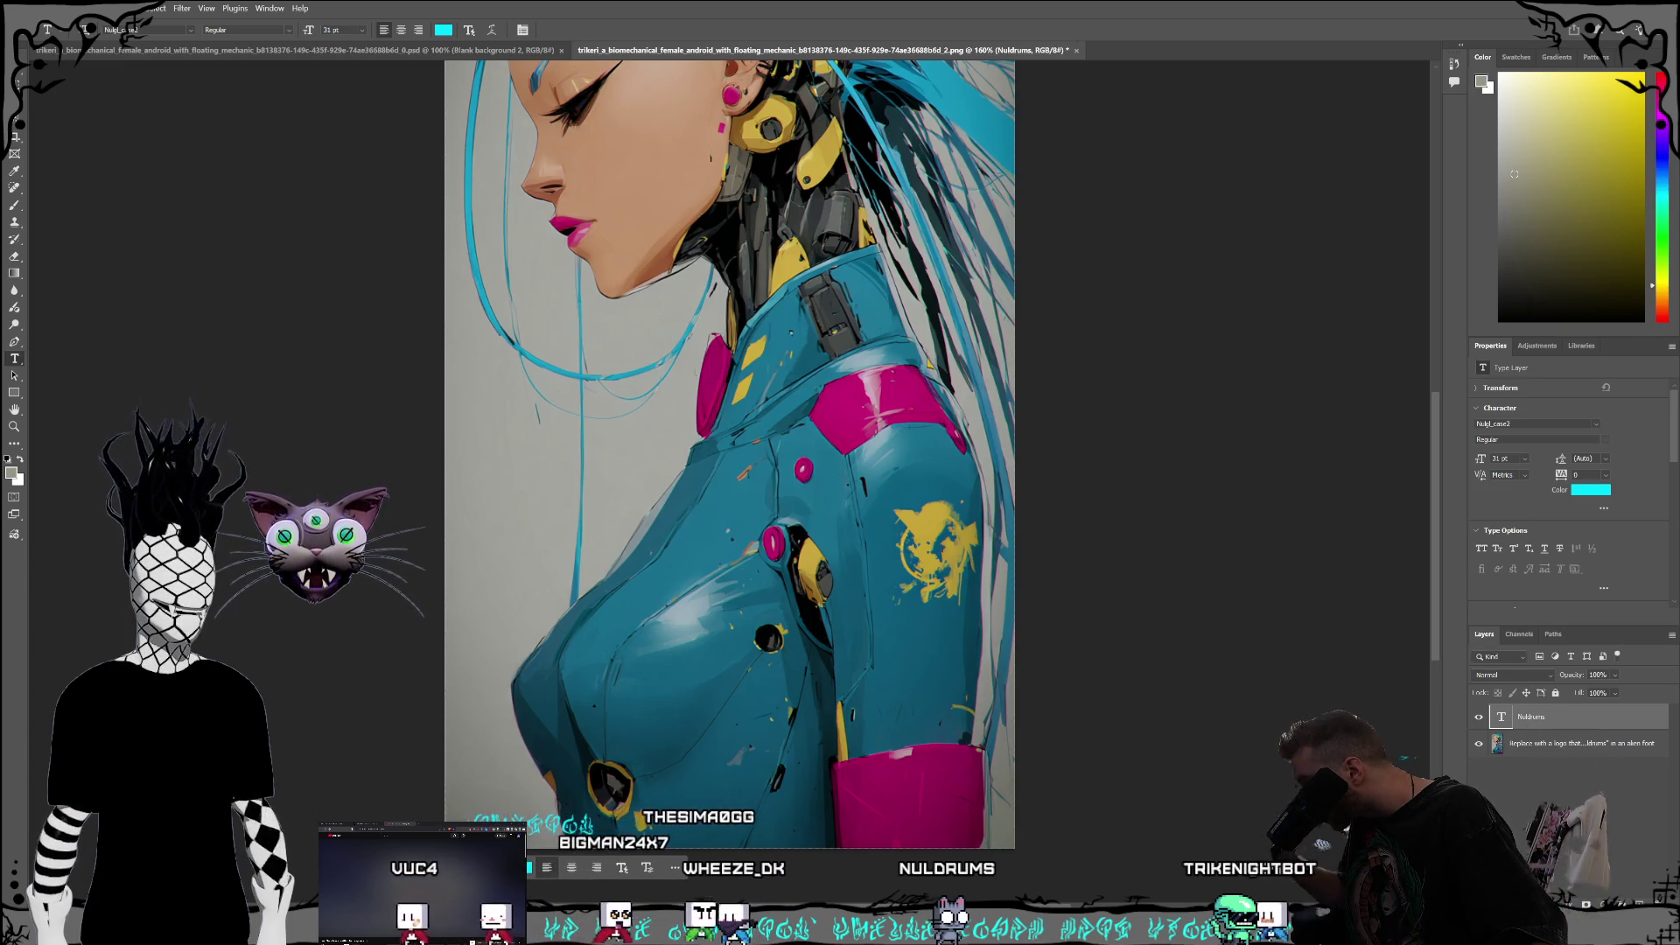
left_click(1572, 719, "ctrl")
left_click(1572, 719)
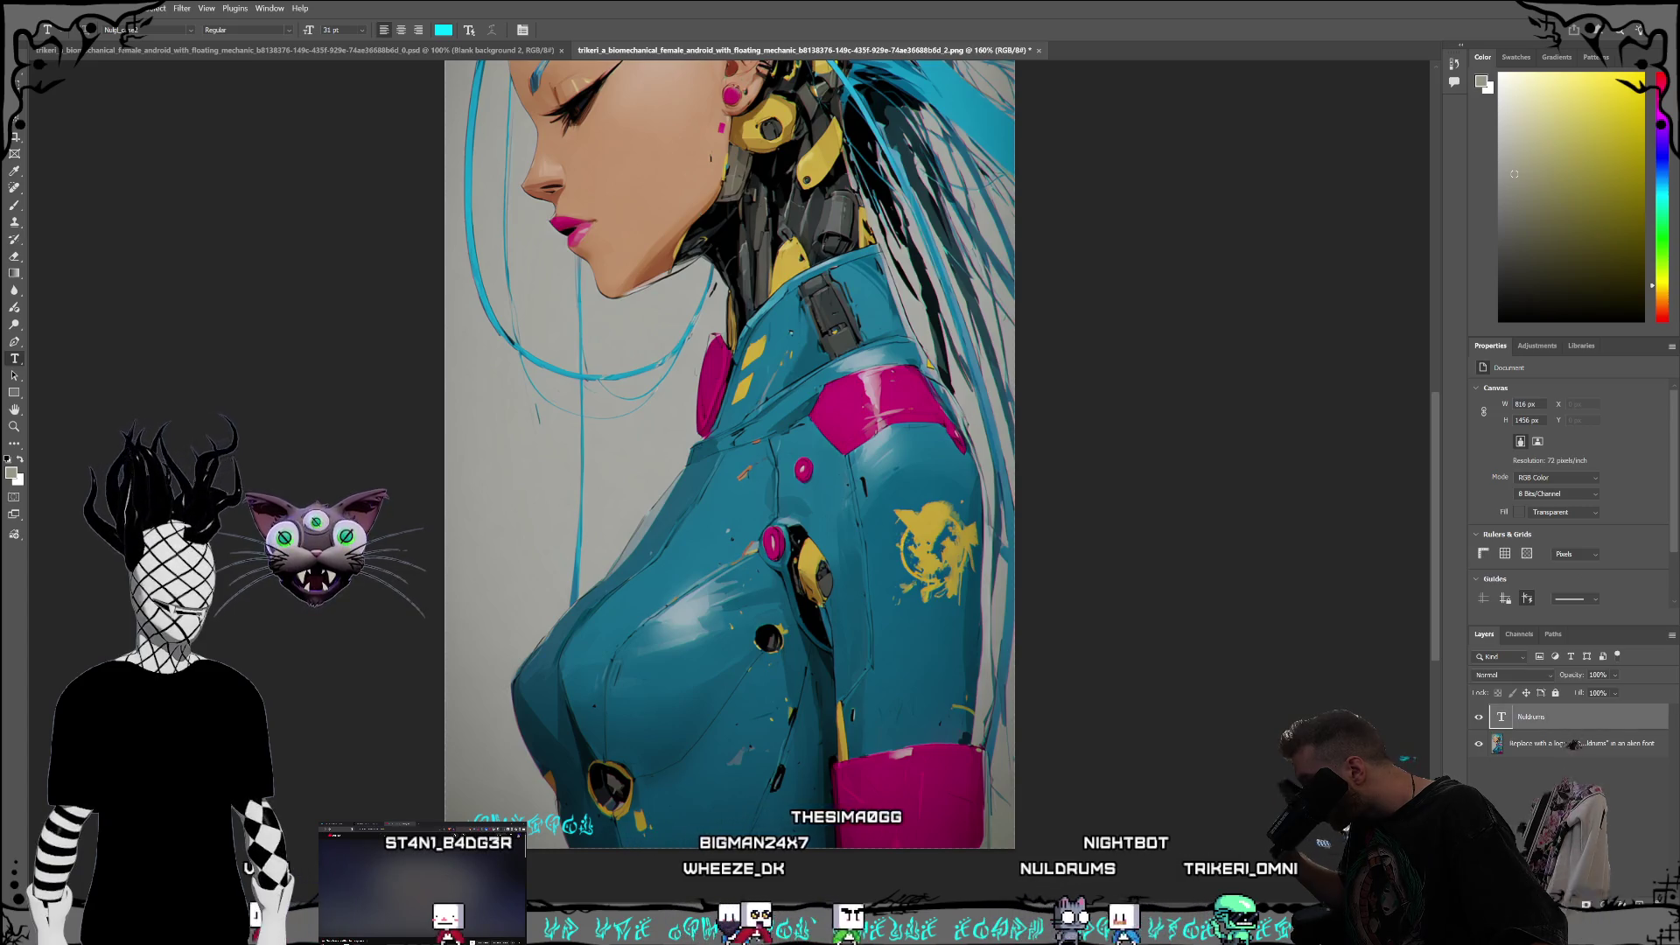
left_click(1574, 910)
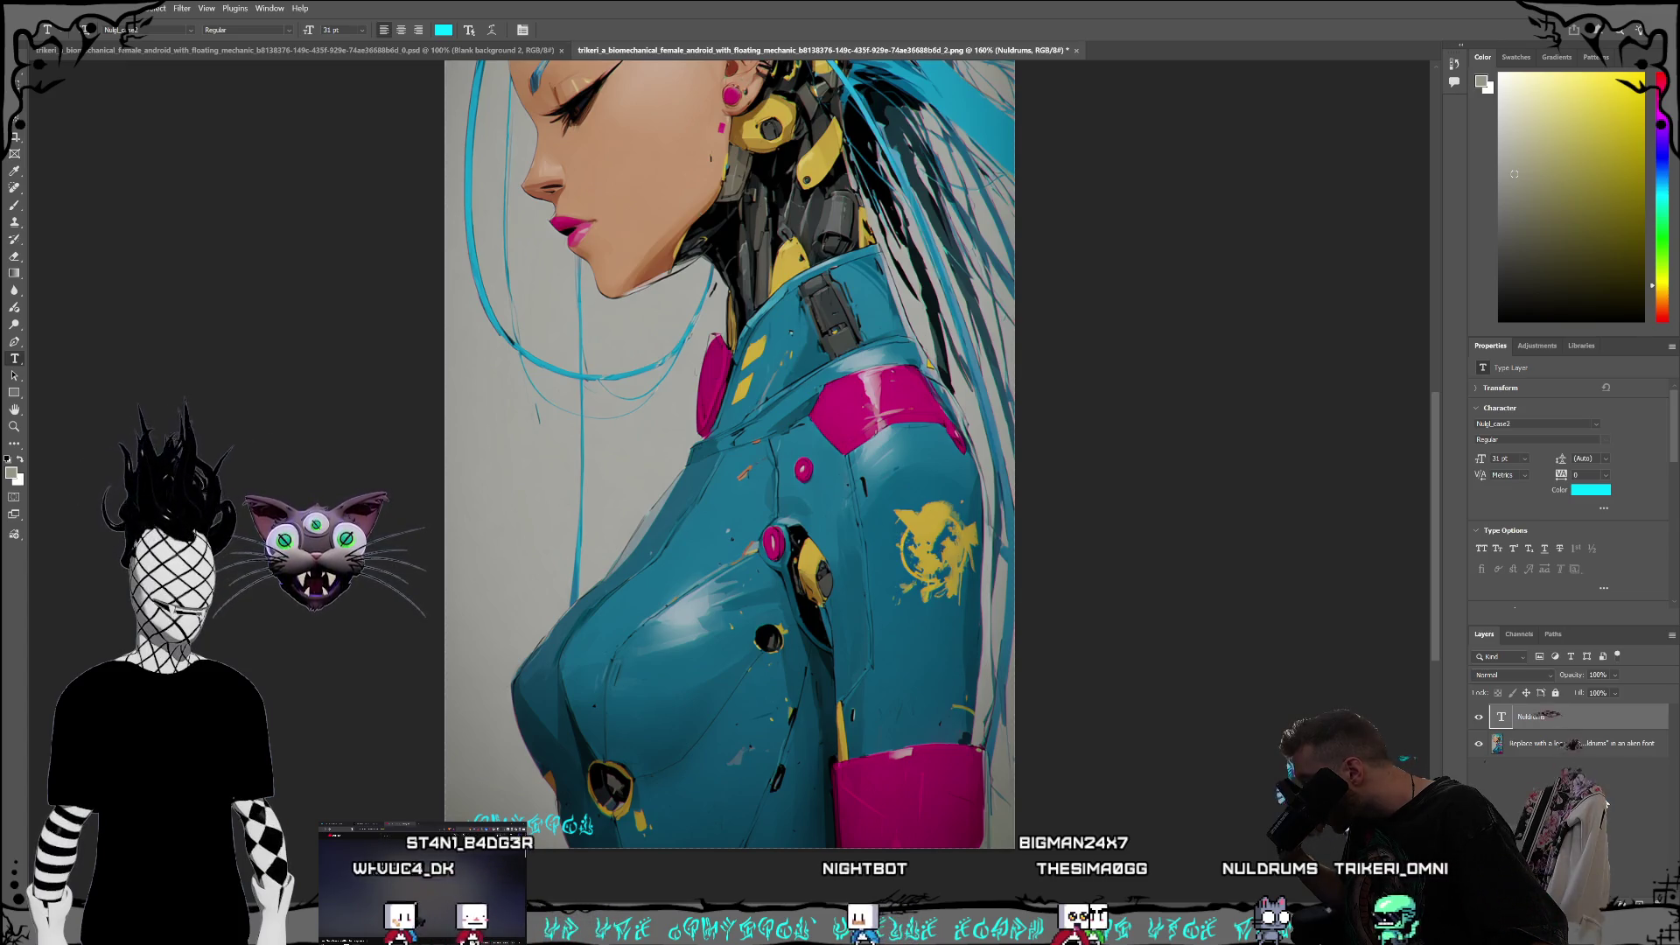
Step: In Layer Style, try the Emboss bevel, then enable a 1 px black outside Stroke and confirm
left_click(1607, 803)
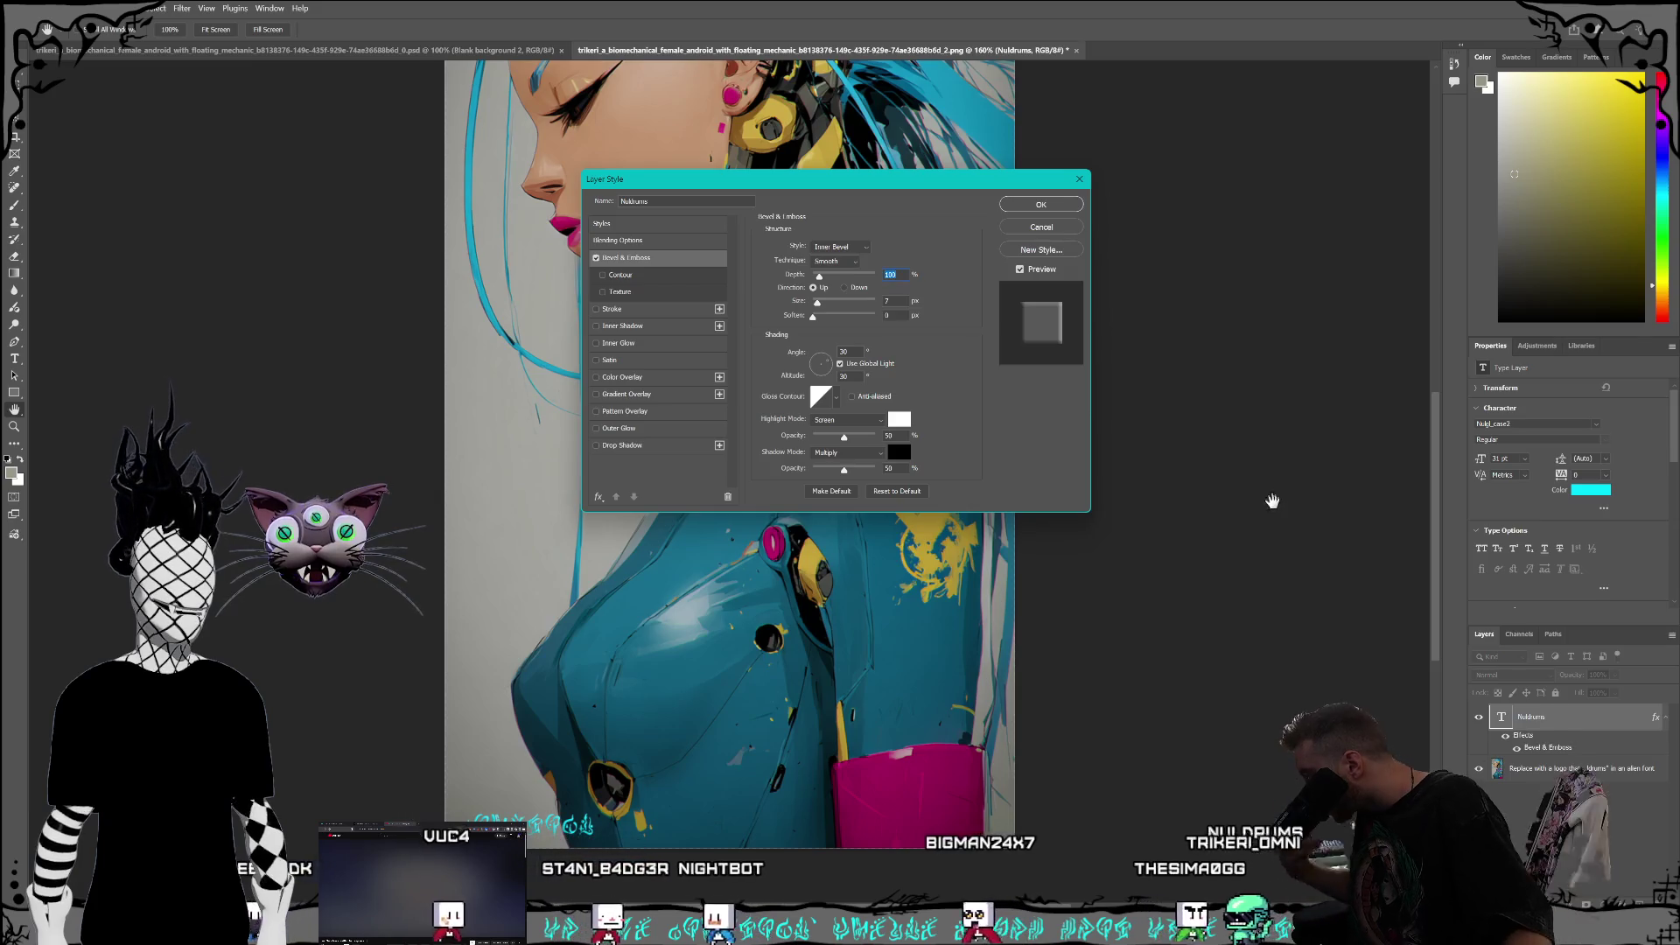
left_click(853, 247)
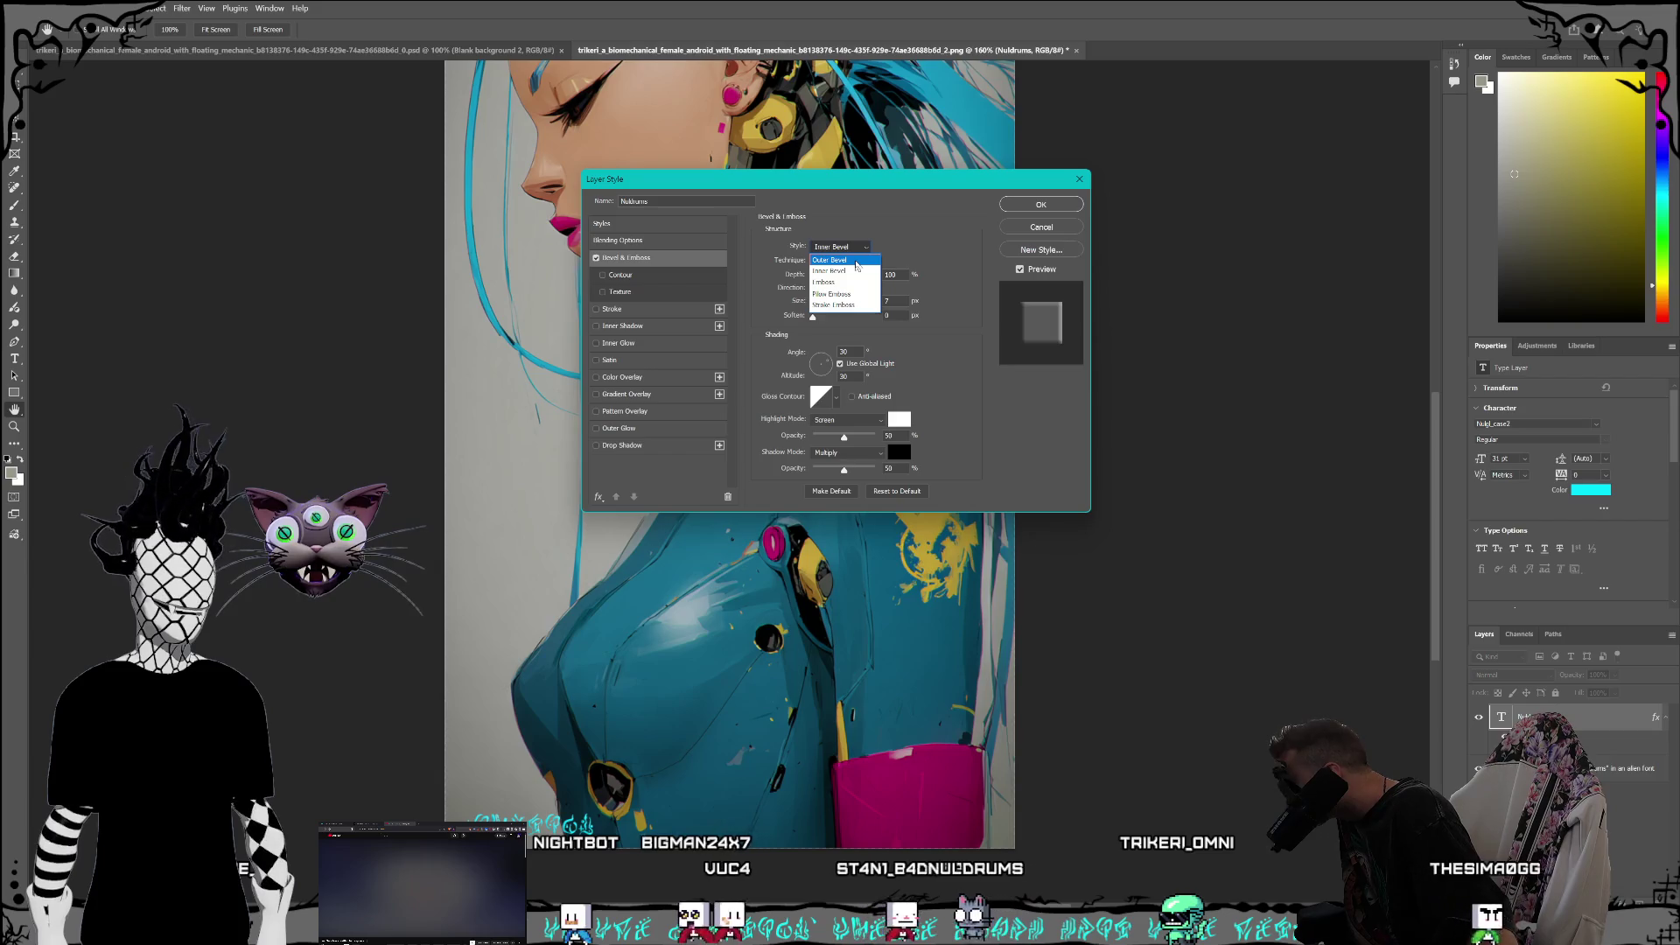
left_click(857, 264)
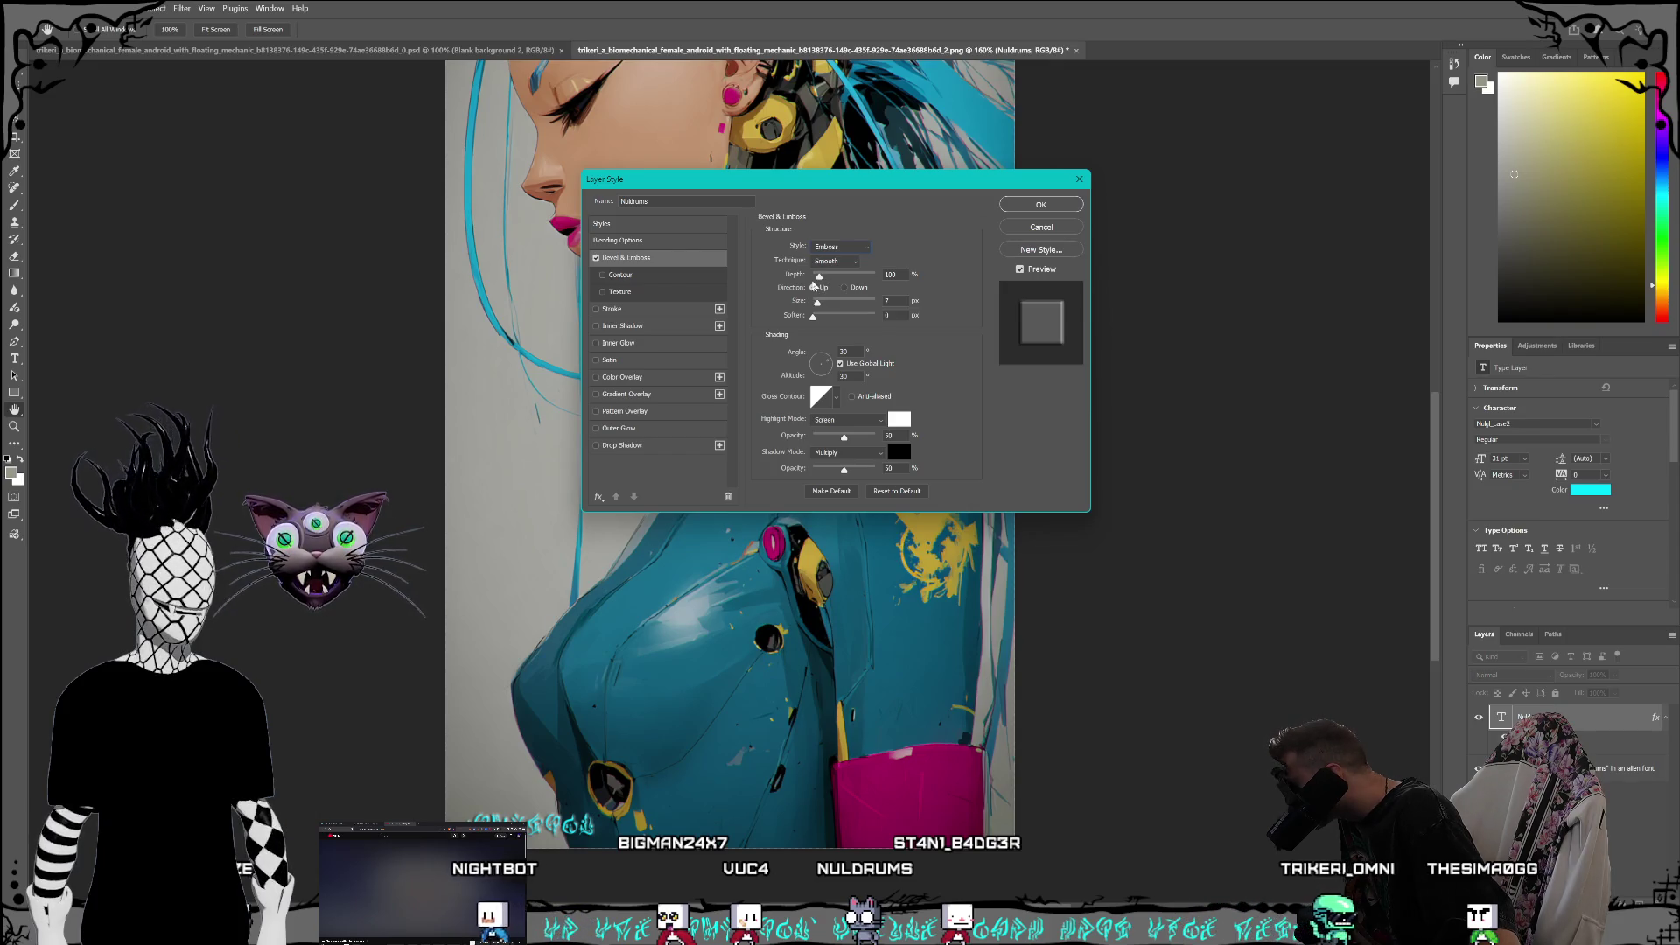
left_click(596, 310)
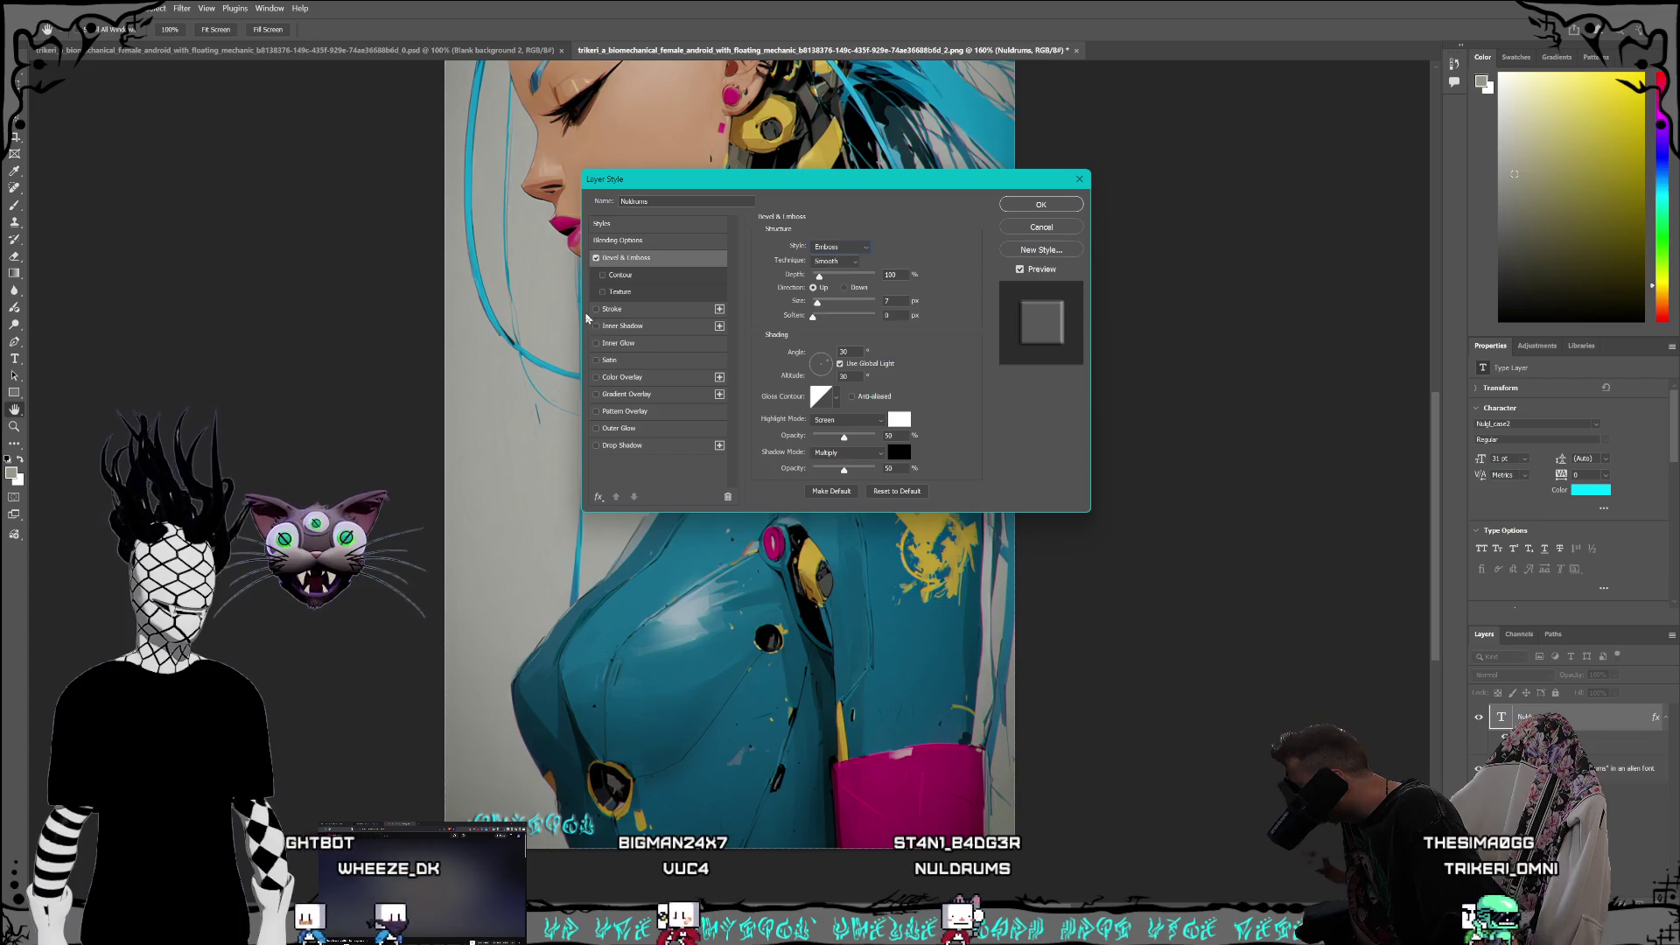
left_click(648, 309)
left_click(822, 261)
left_click(833, 274)
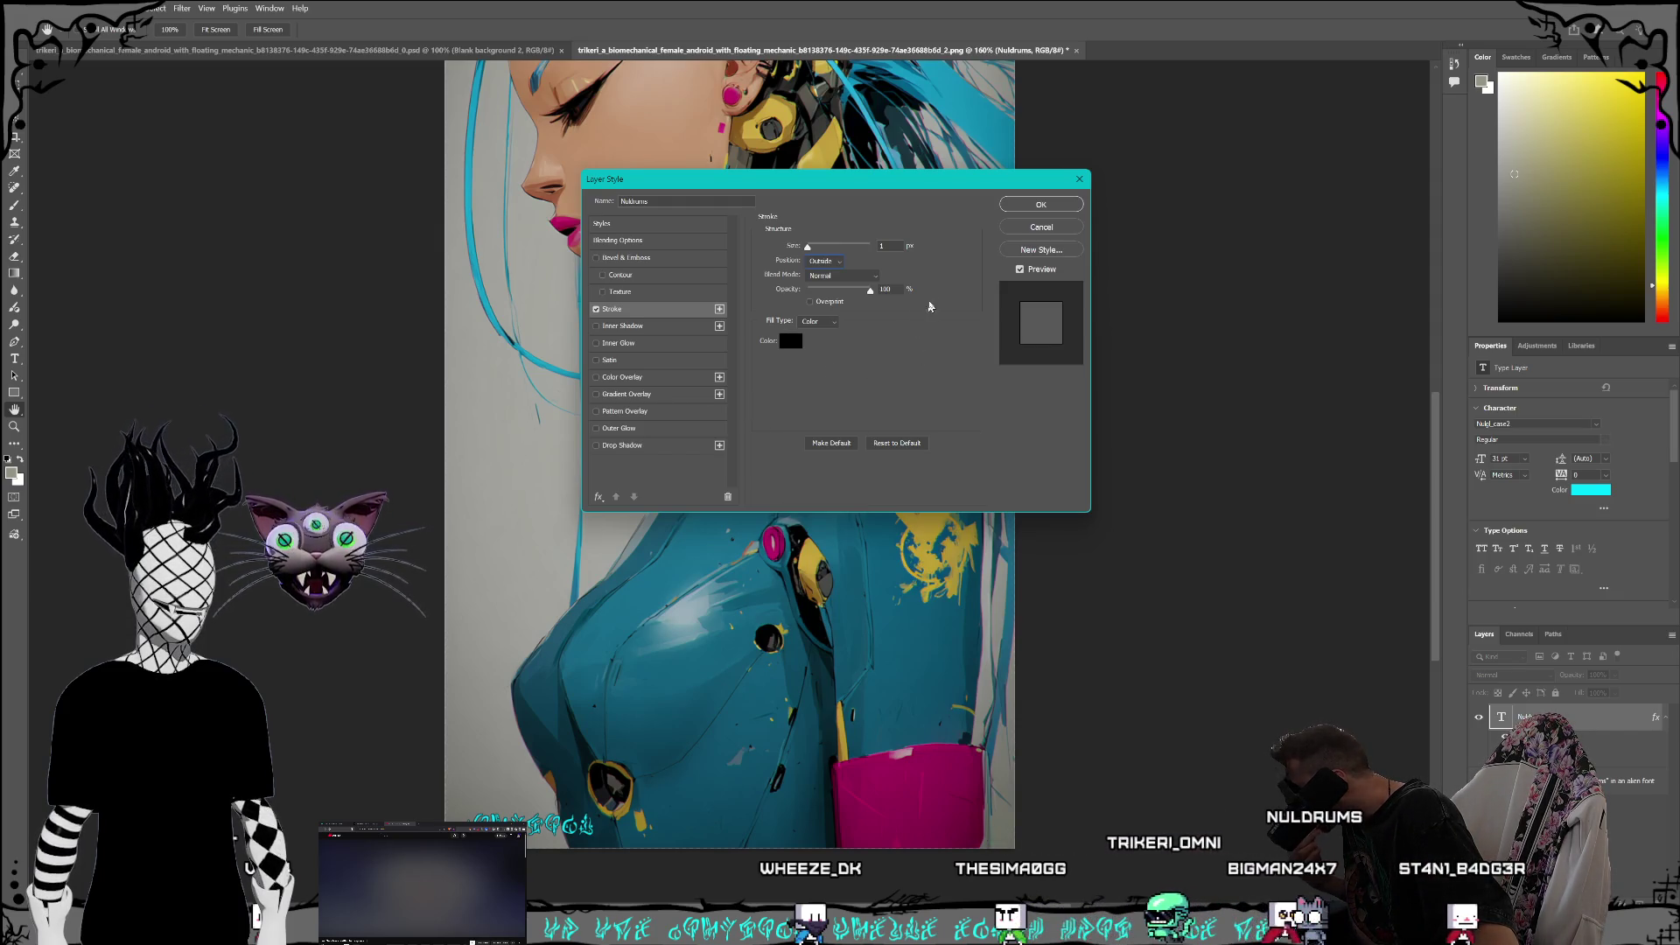
key("Return")
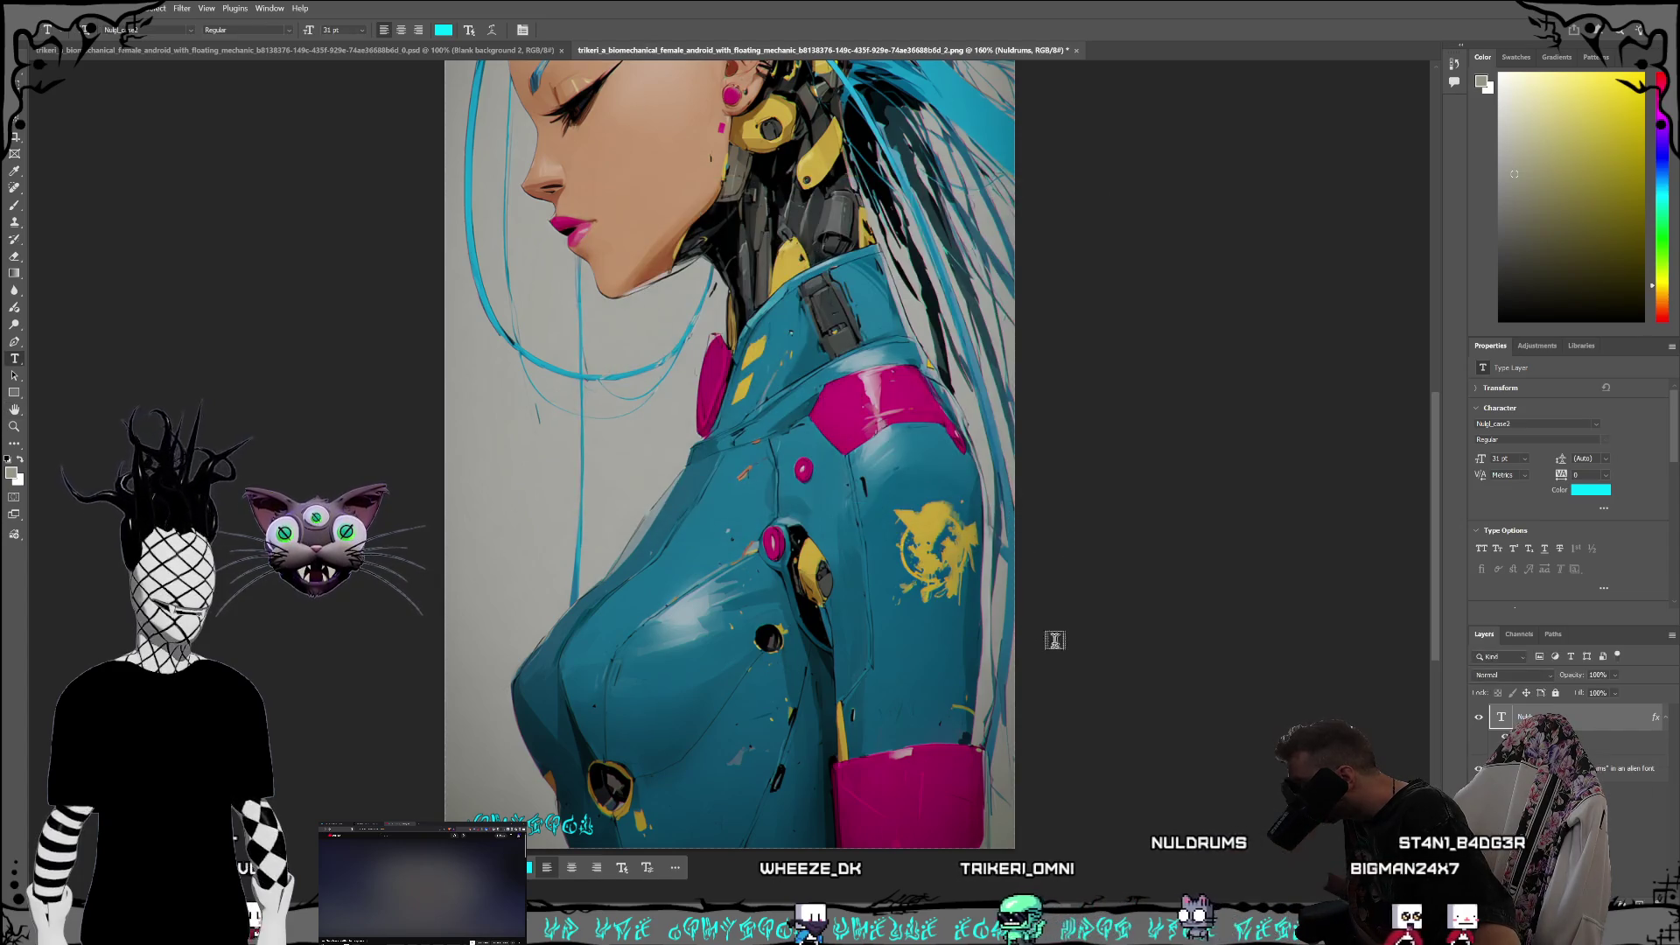
Step: Scroll down to the alien-font text and retype its opening letters as 'Nu'
scroll(1058, 641, "up", 5)
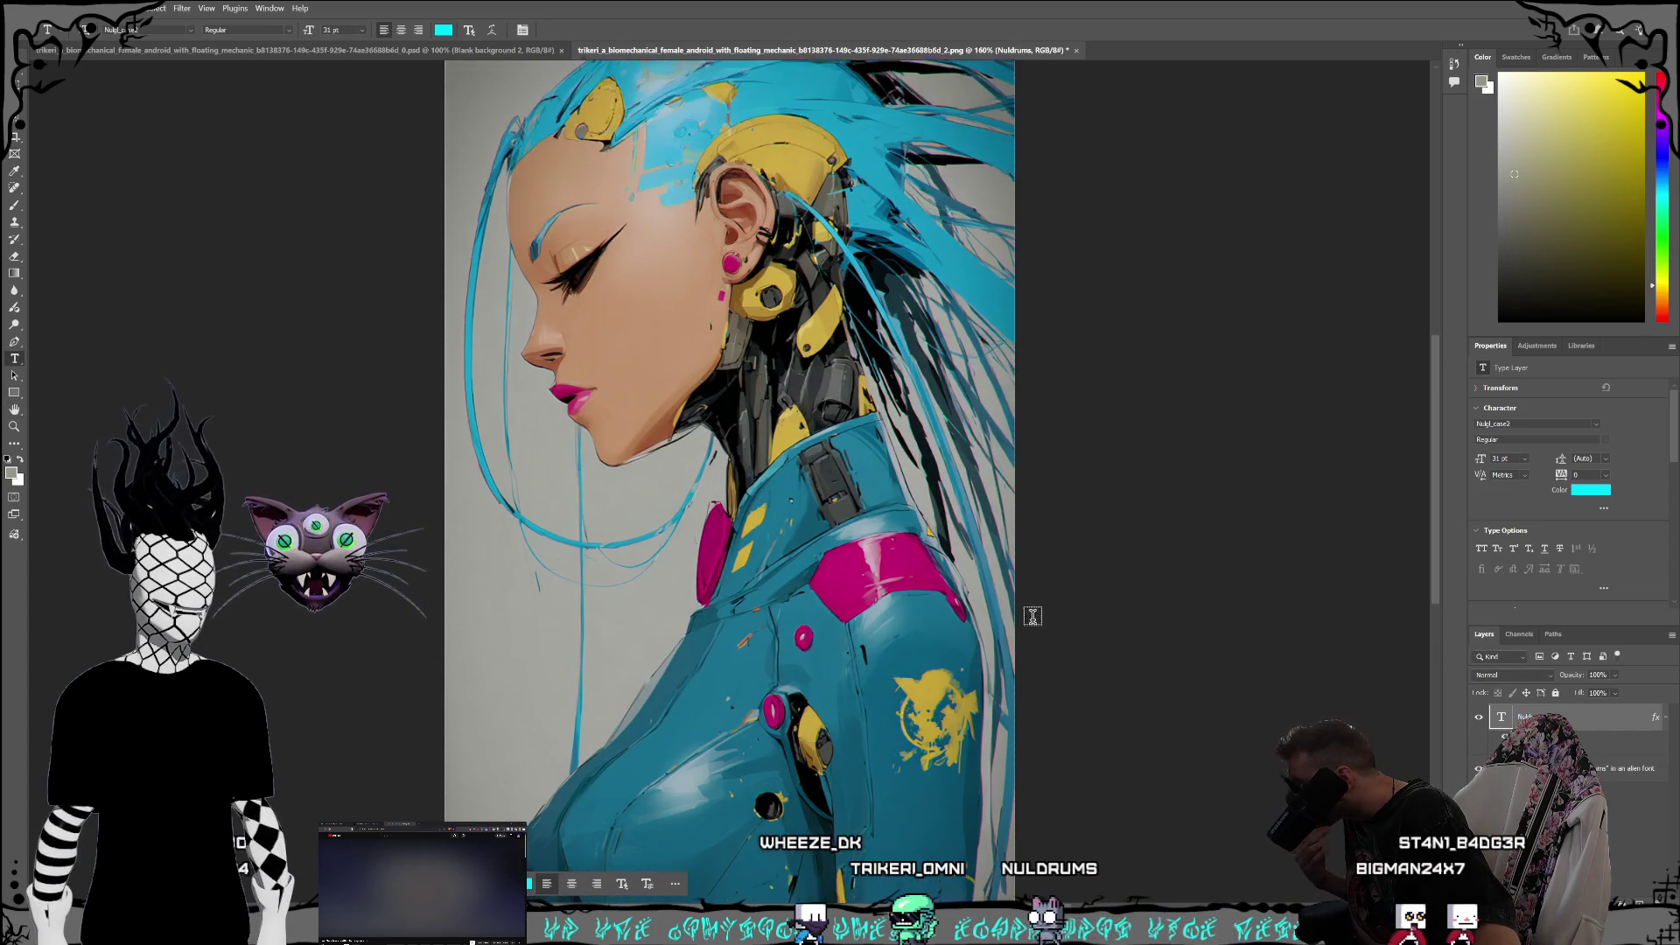
scroll(1033, 618, "down", 4)
scroll(969, 649, "down", 2)
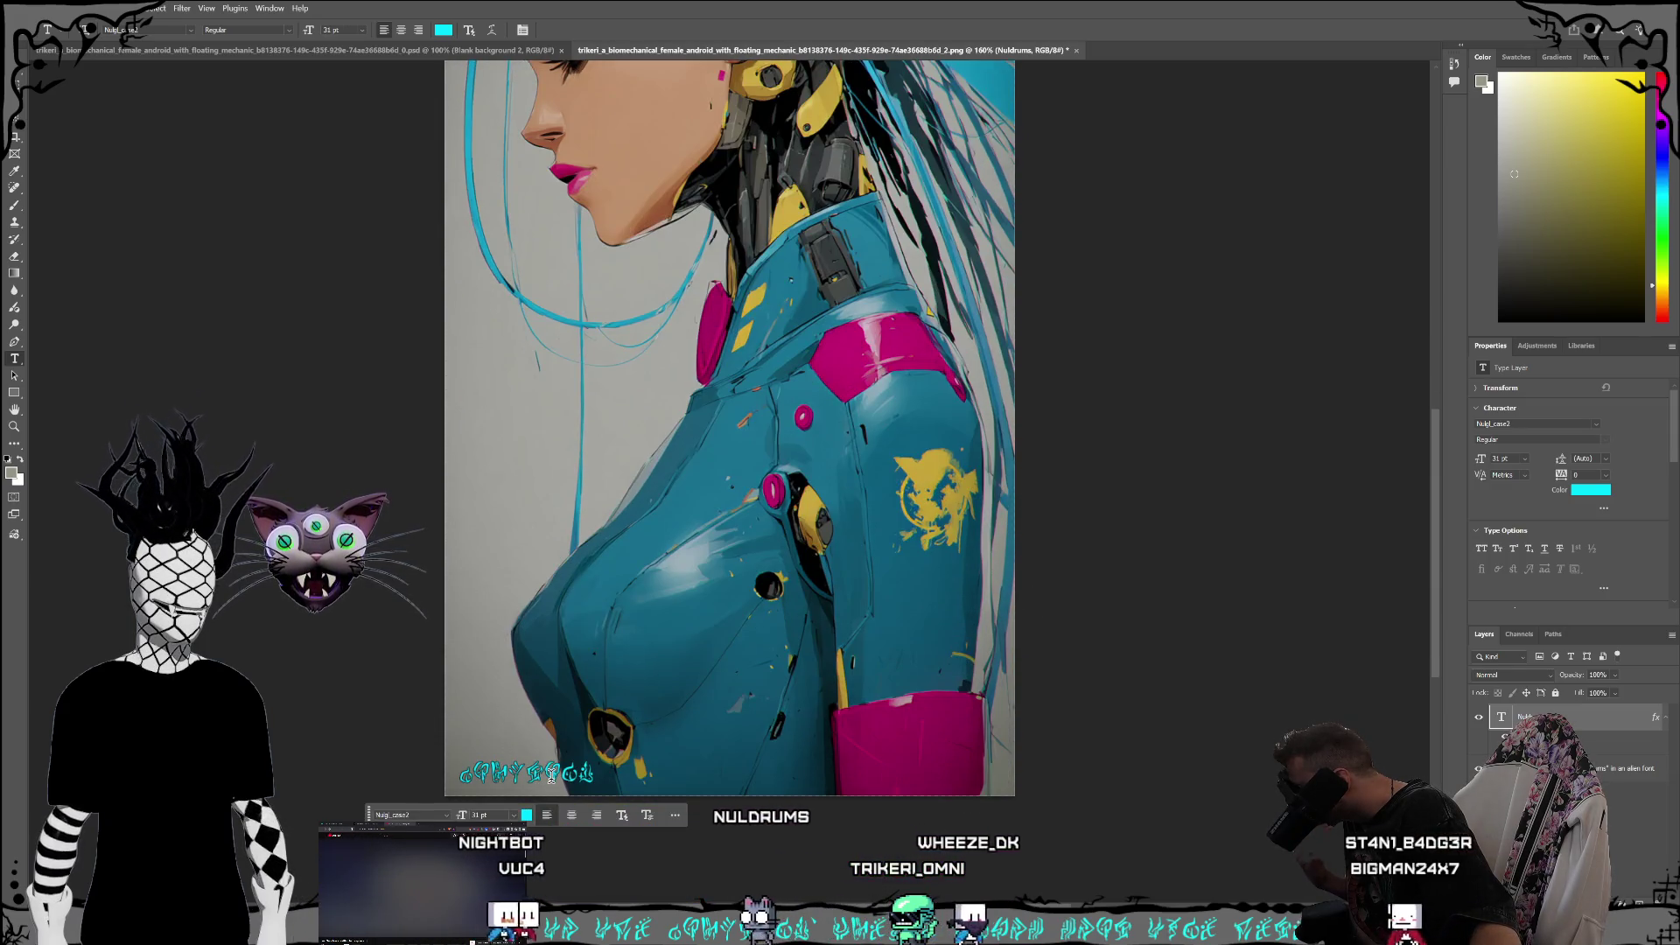
left_click(583, 773)
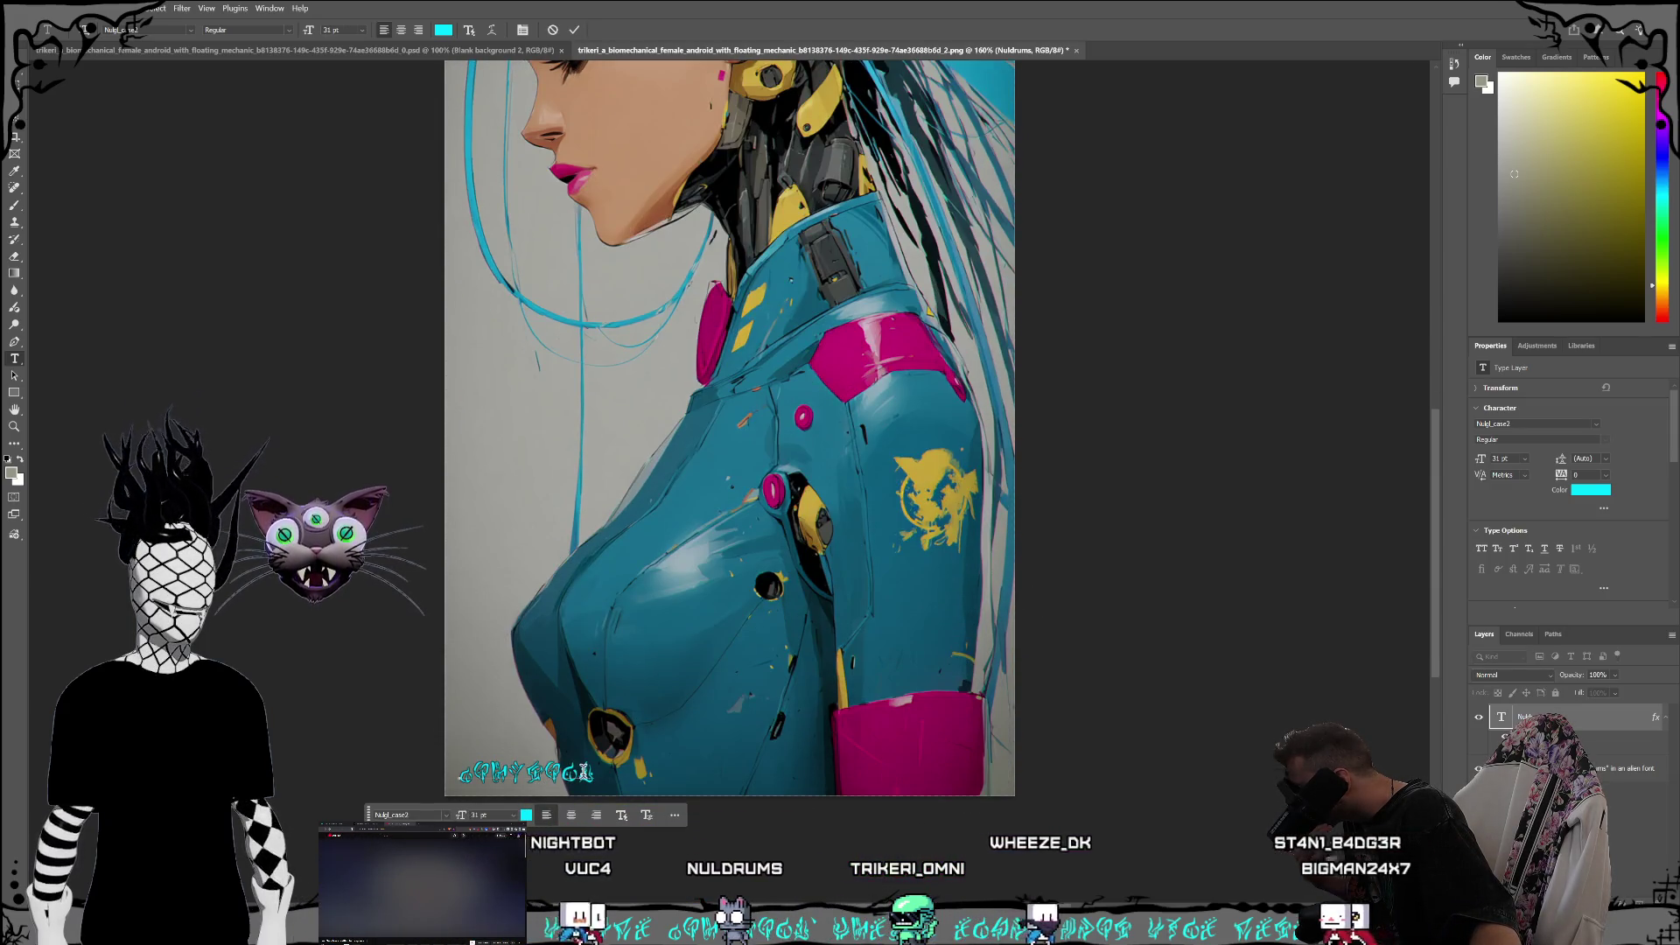
double_click(522, 774)
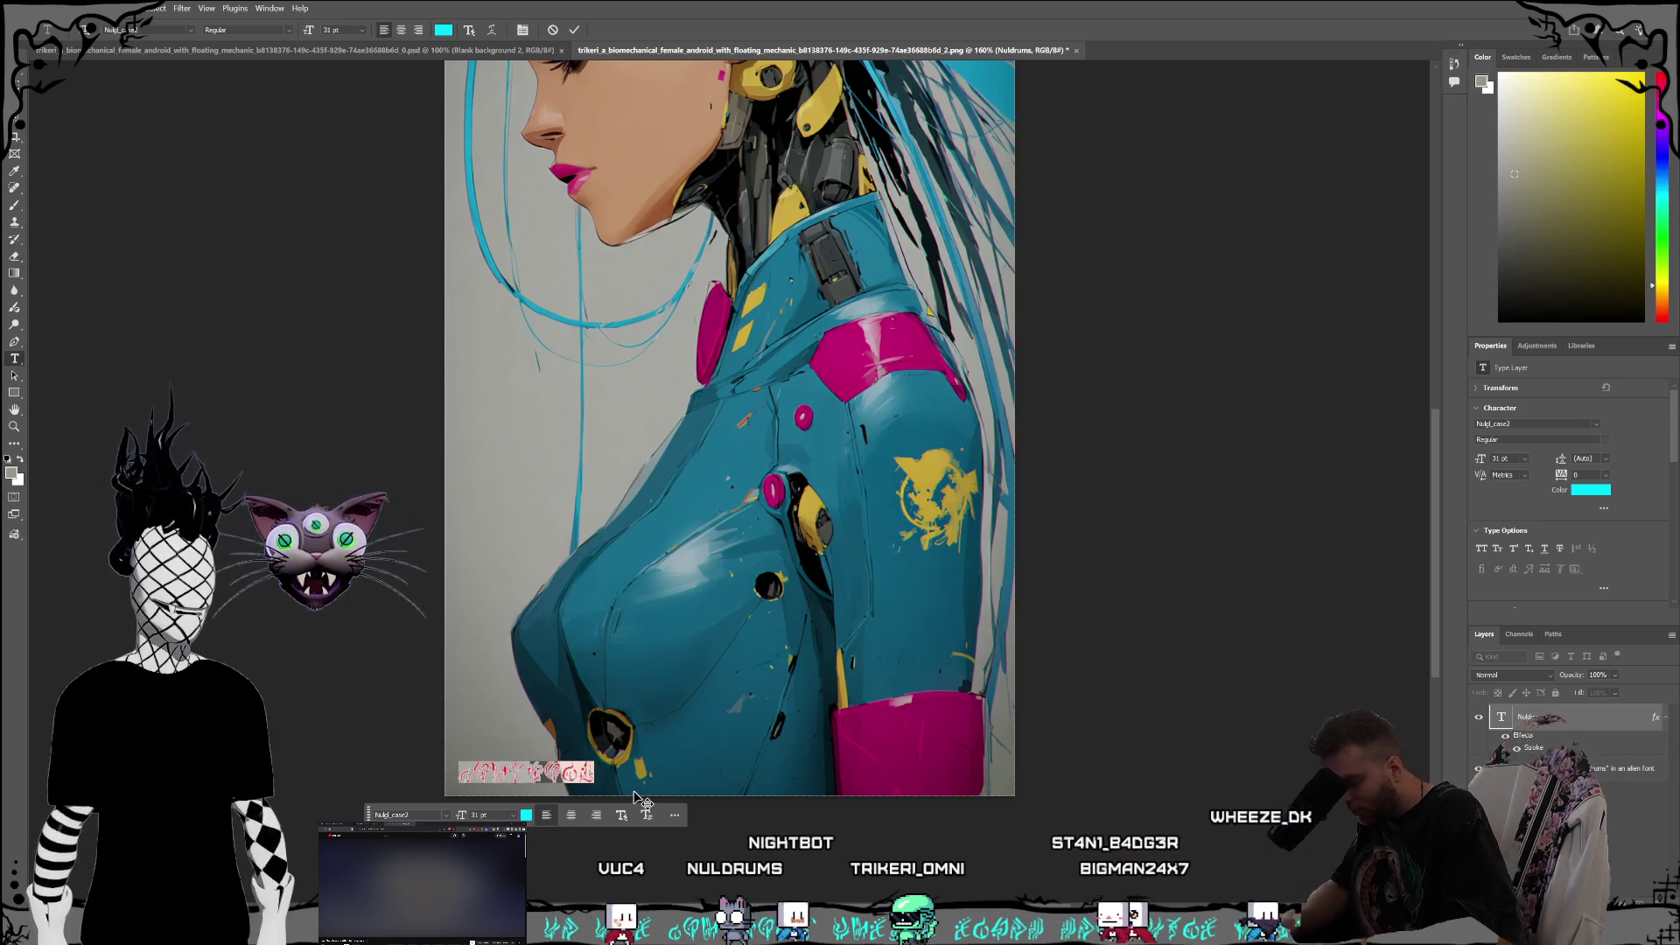
type("Nu")
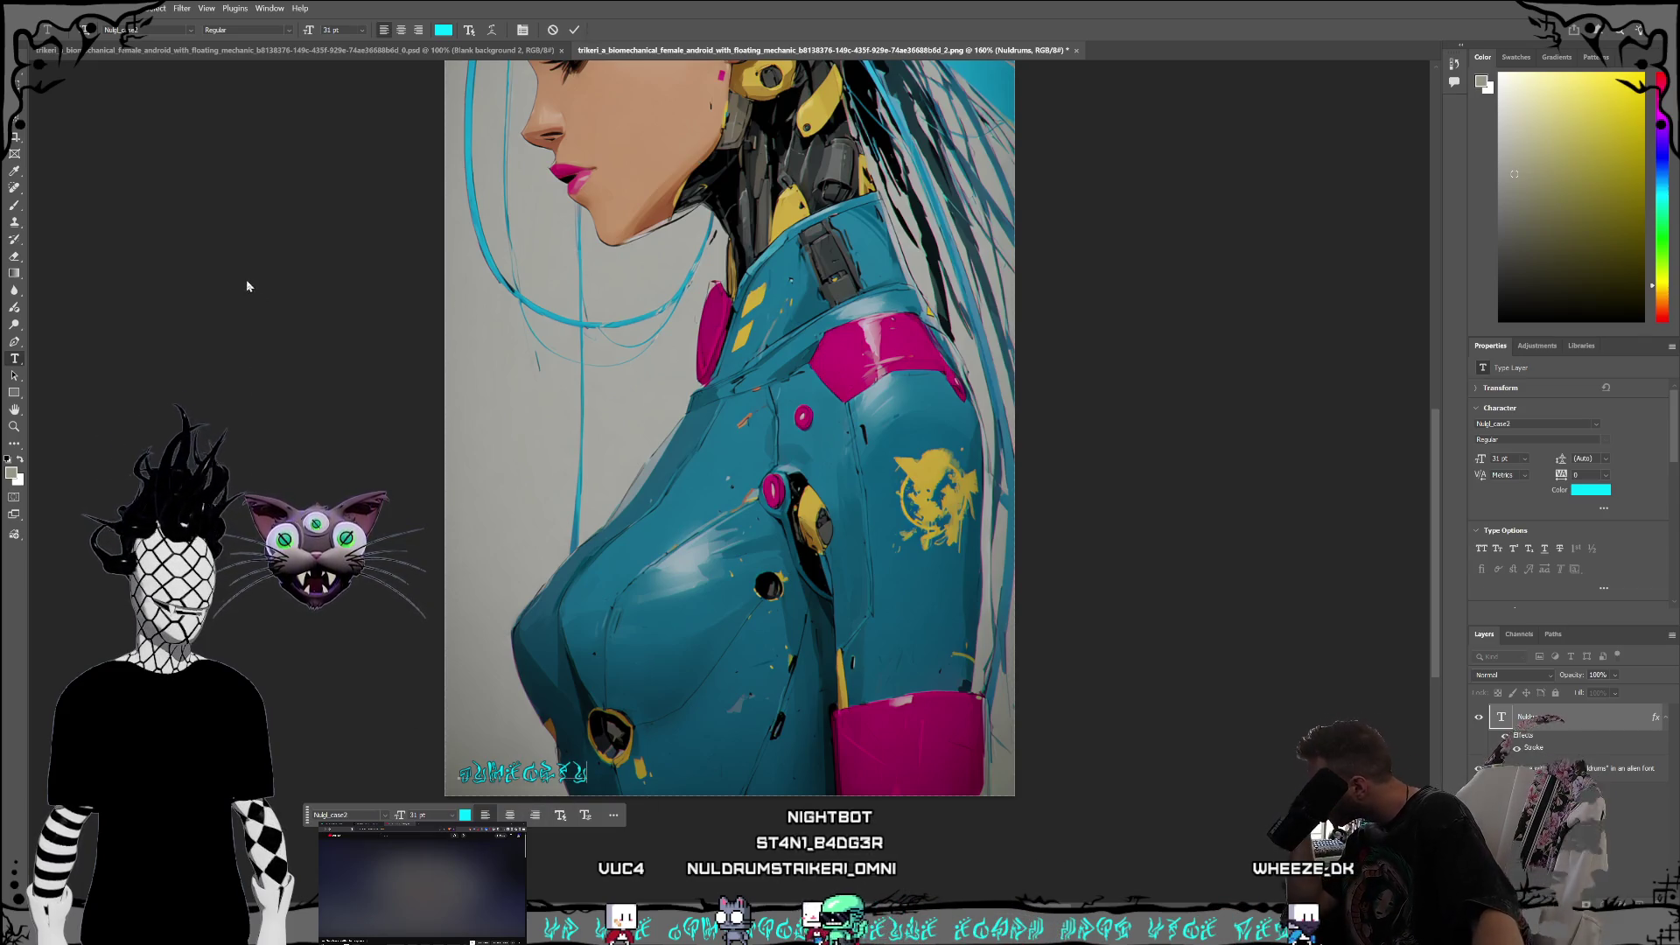
left_click(275, 621)
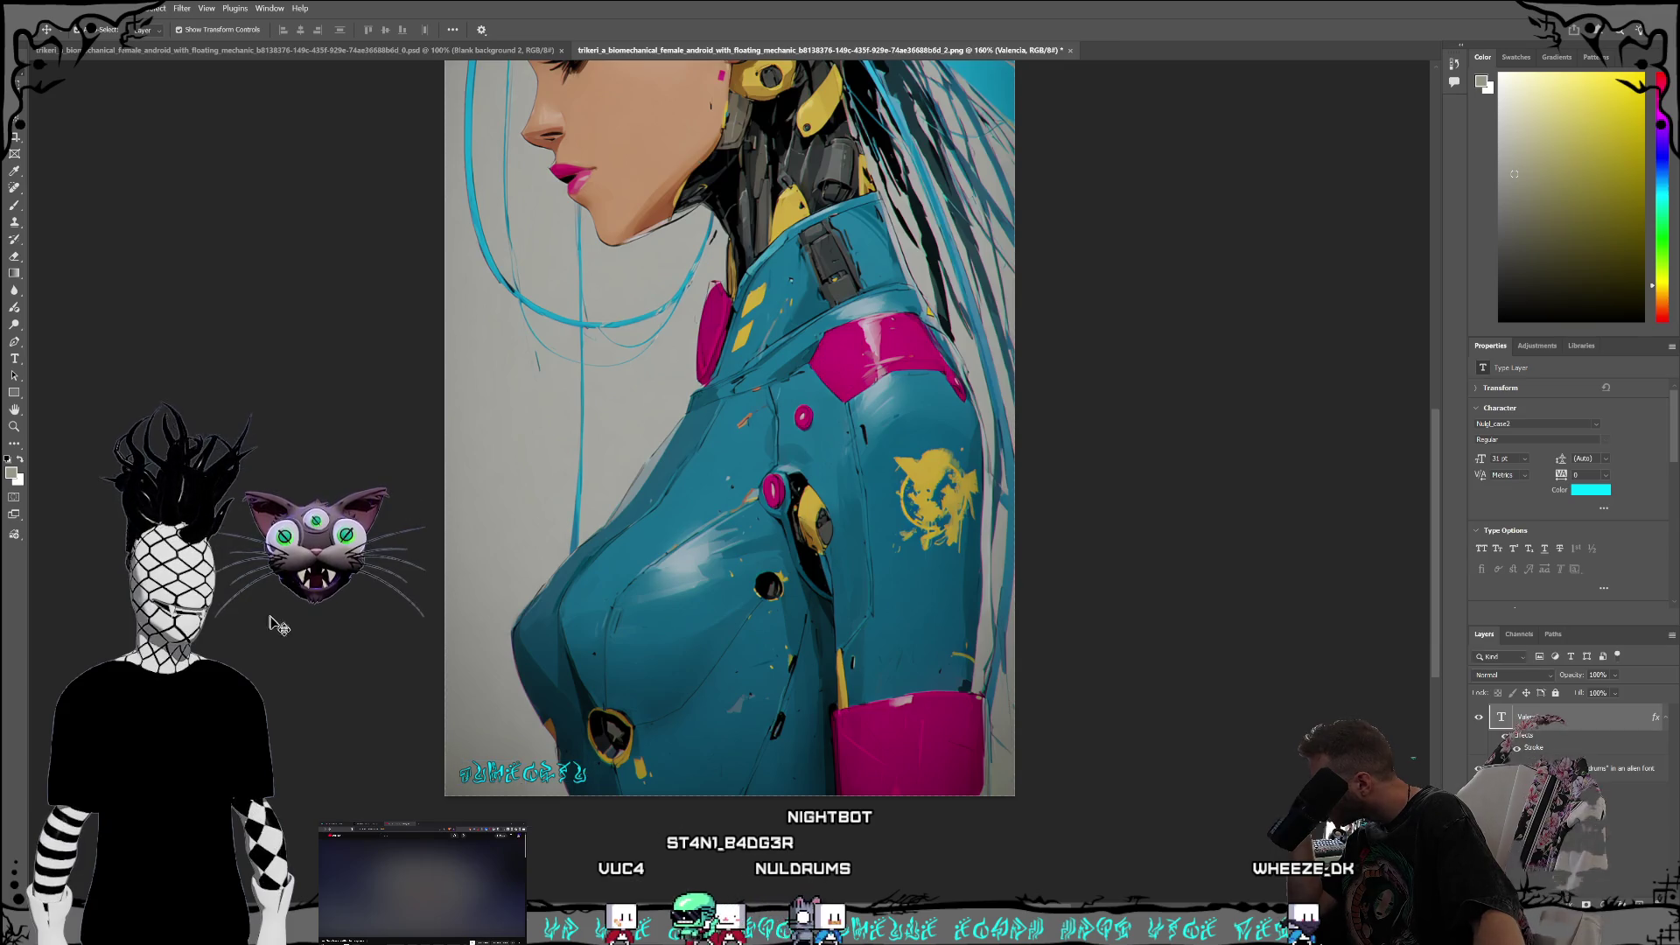
left_click(329, 619)
Step: Scroll back over the cyborg's torso and select the stroked text layer
scroll(350, 636, "up", 3)
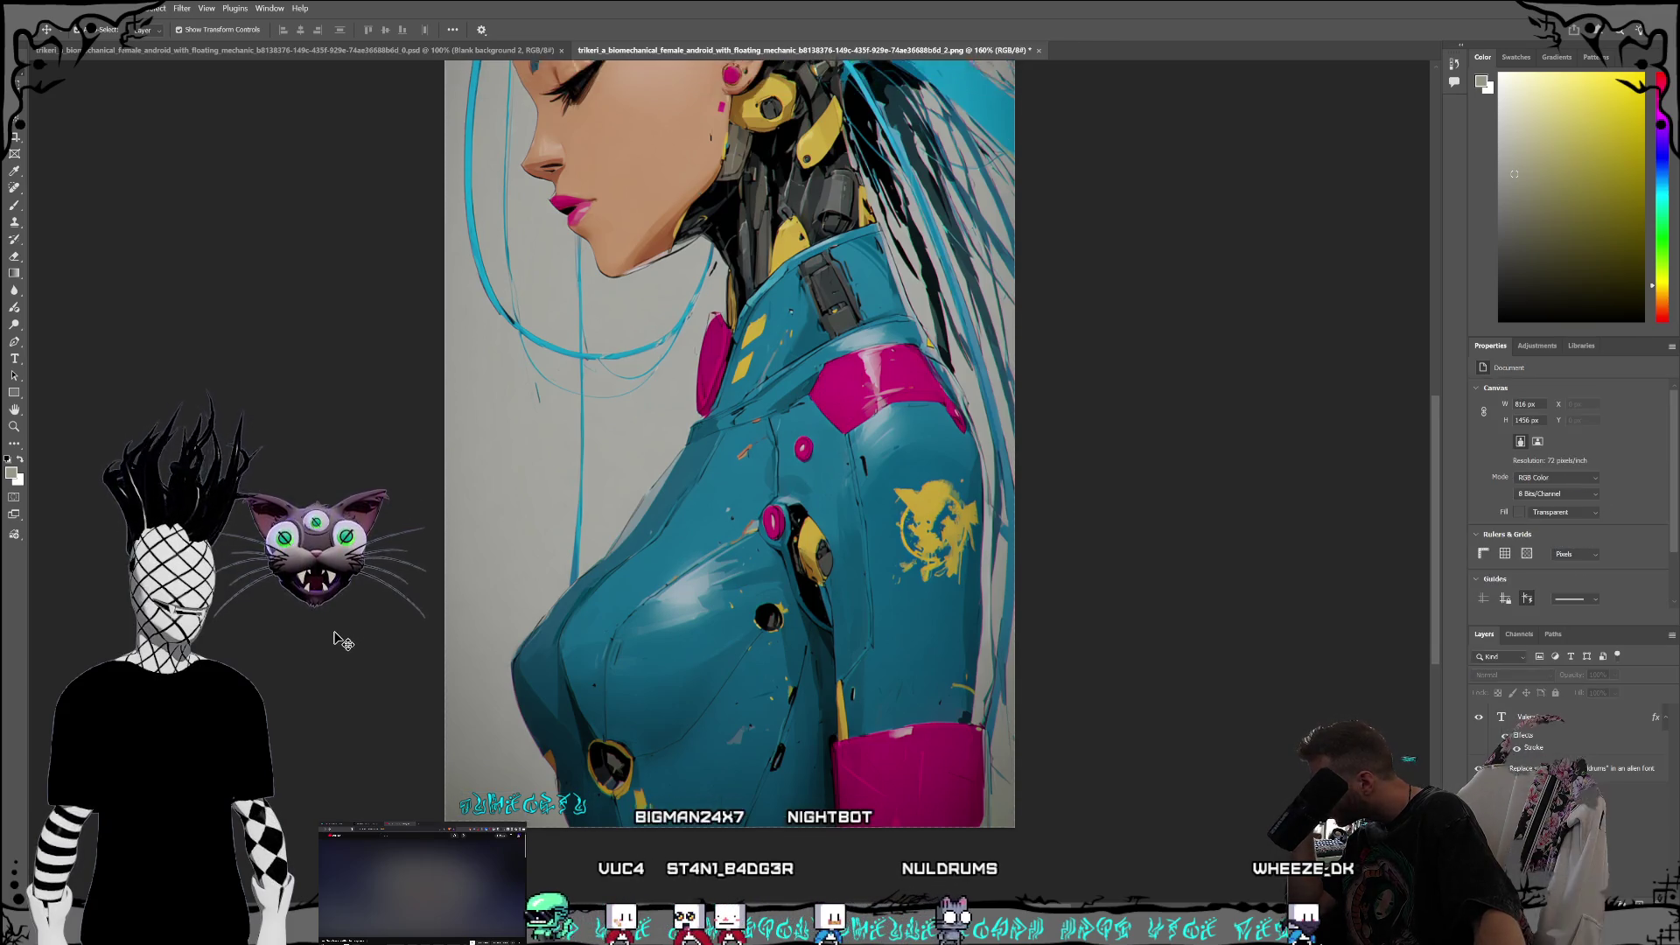
scroll(343, 642, "up", 2)
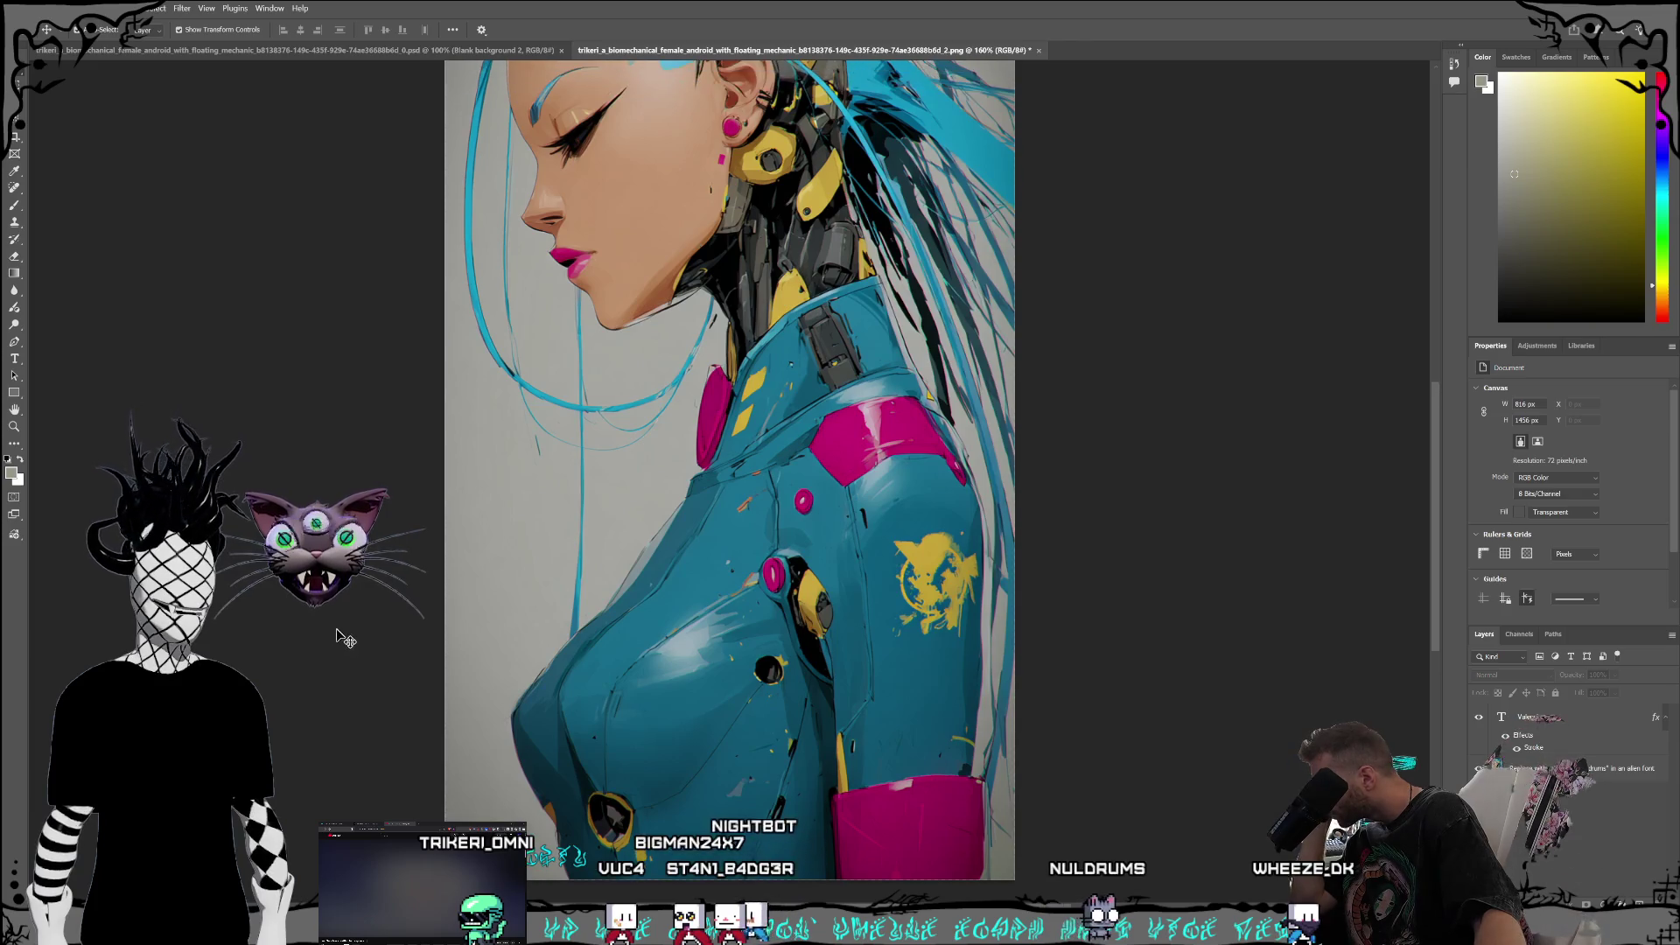
scroll(348, 637, "up", 2)
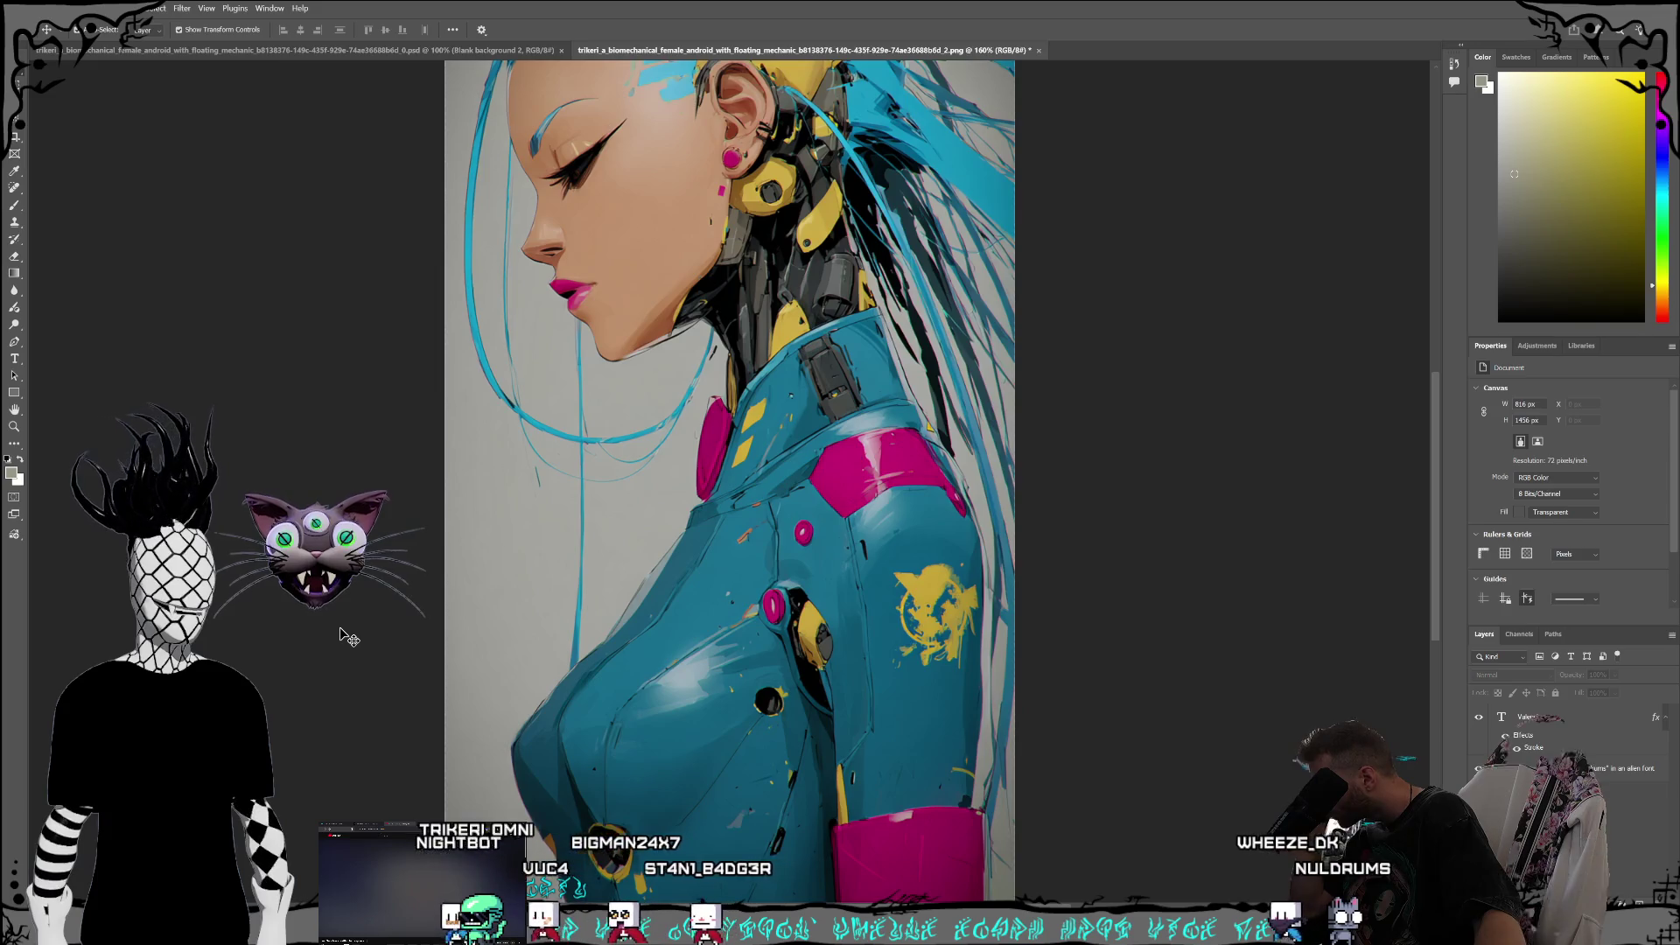
scroll(348, 638, "up", 3)
scroll(350, 636, "up", 4)
scroll(356, 630, "down", 9)
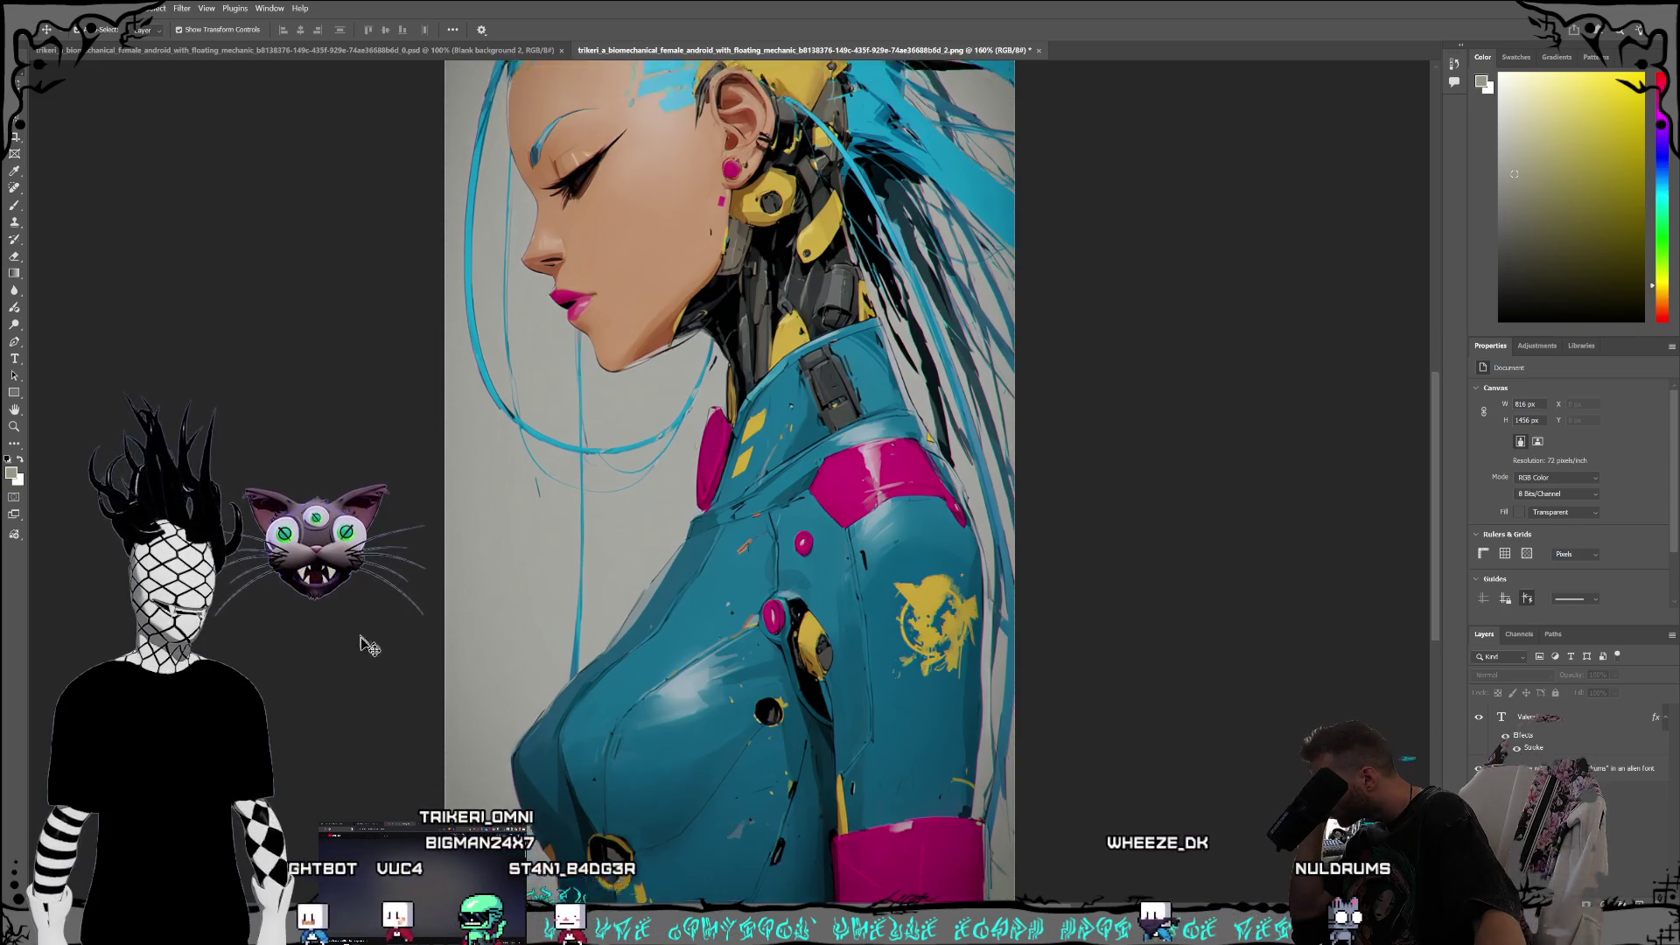
left_click(1509, 739)
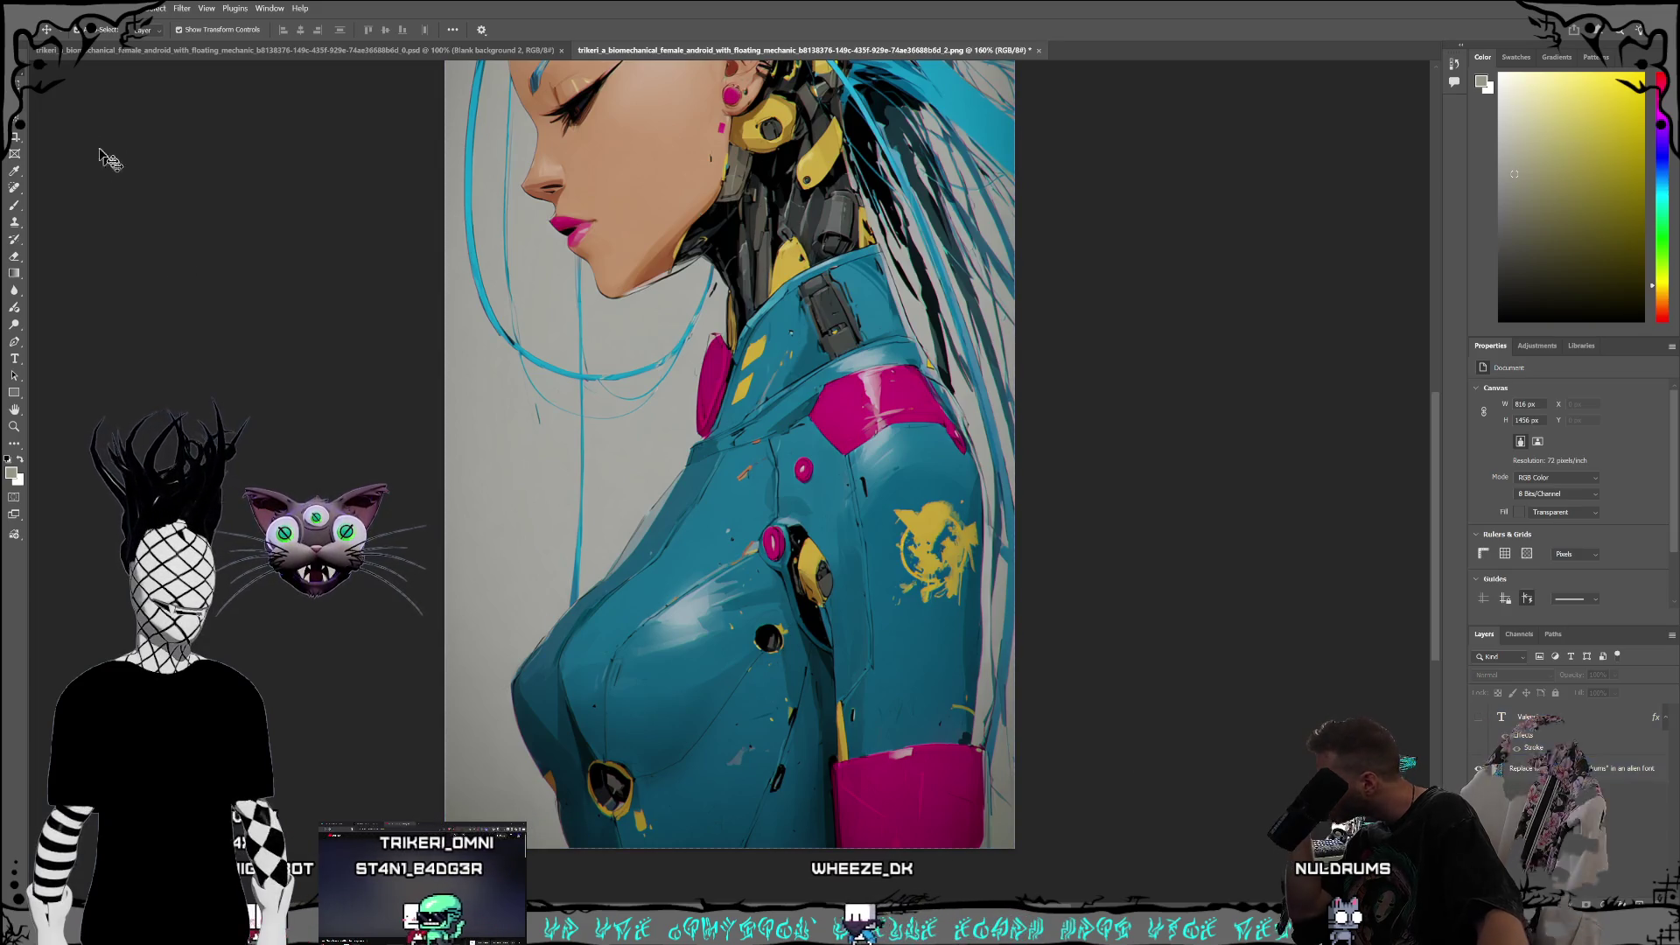
Step: Save the teal-suited cyborg portrait as a PSD in the References folder
left_click(30, 8)
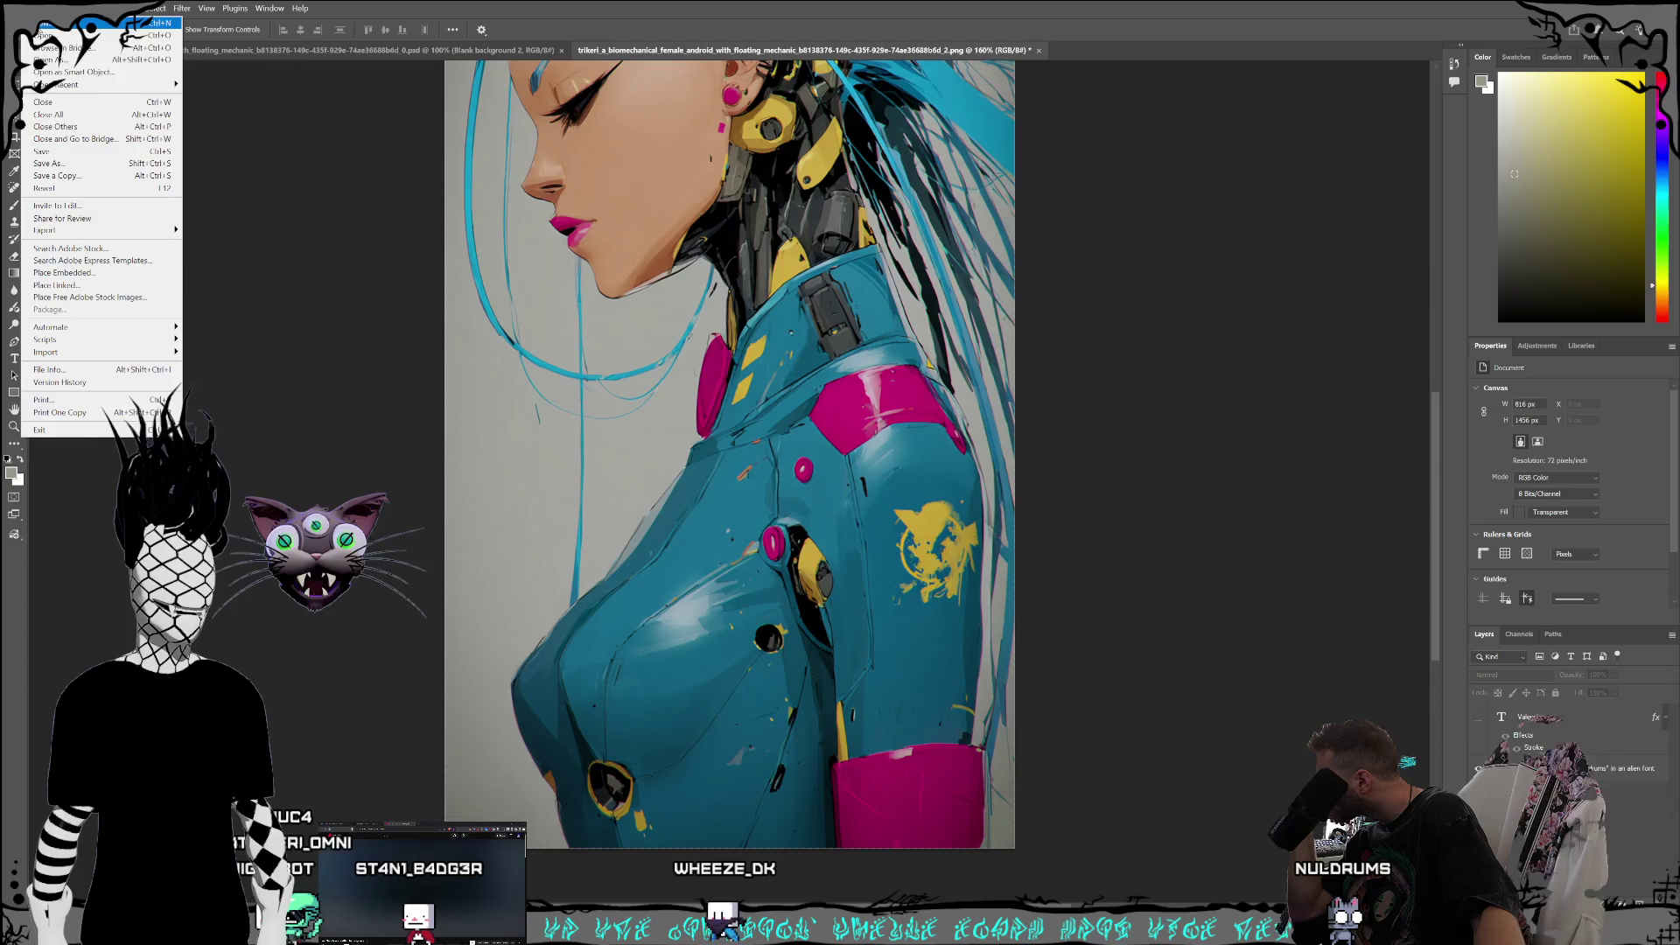
left_click(172, 148)
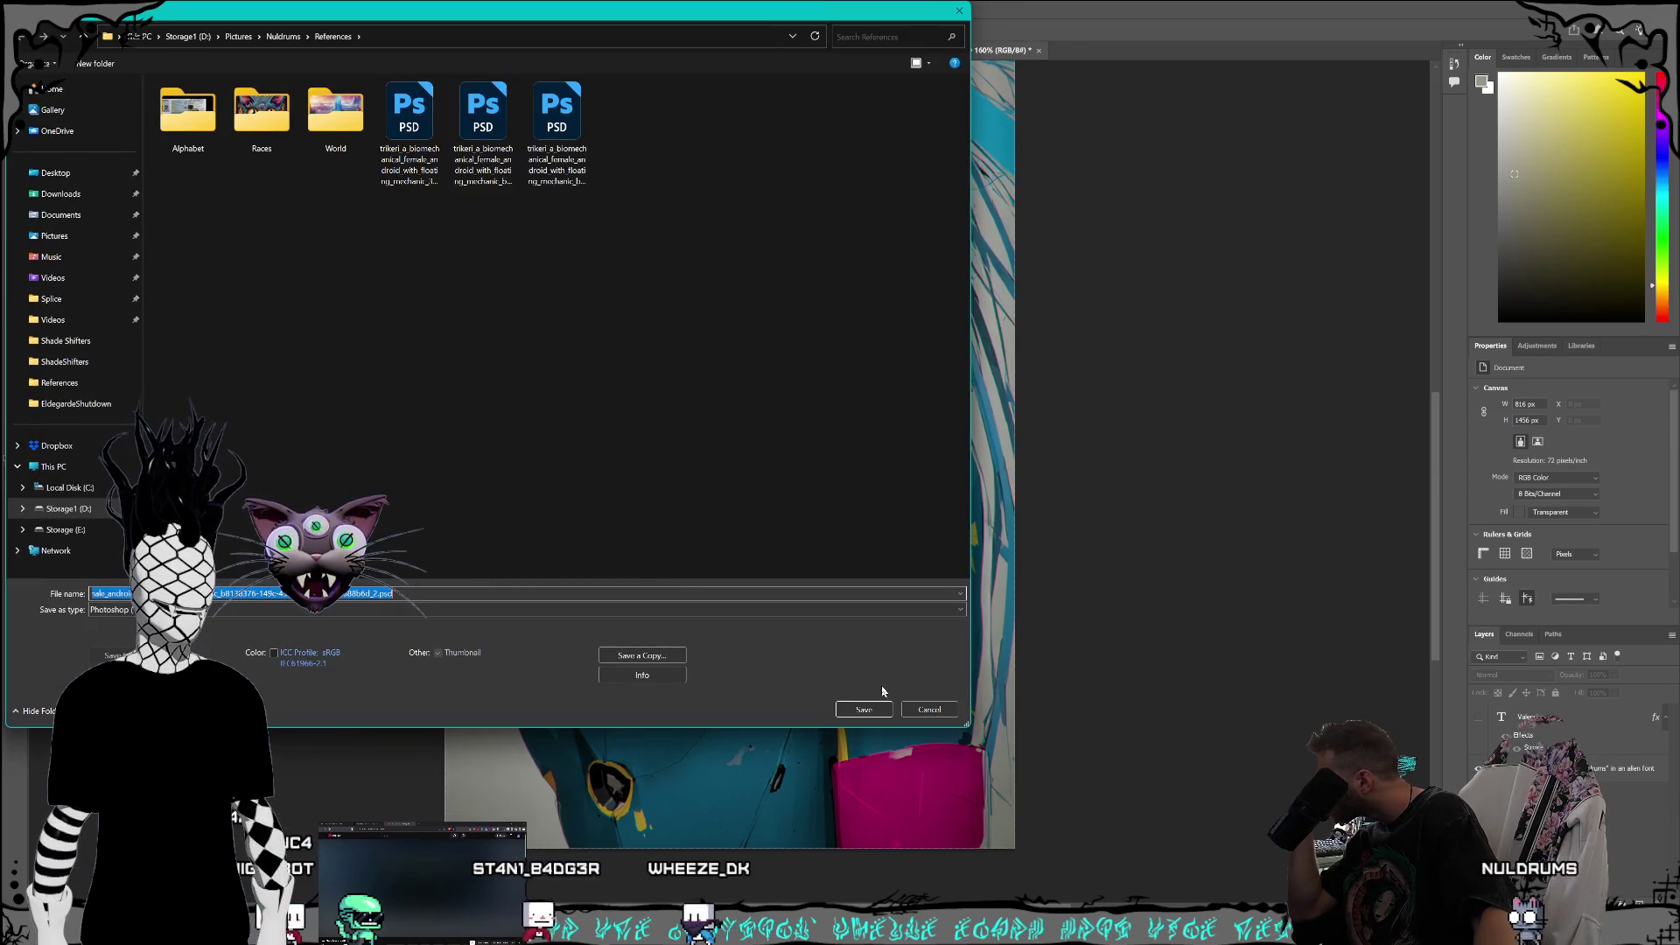
left_click(929, 708)
Step: Start saving the headphone portrait, then cancel the save dialog
left_click(31, 8)
mouse_move(86, 234)
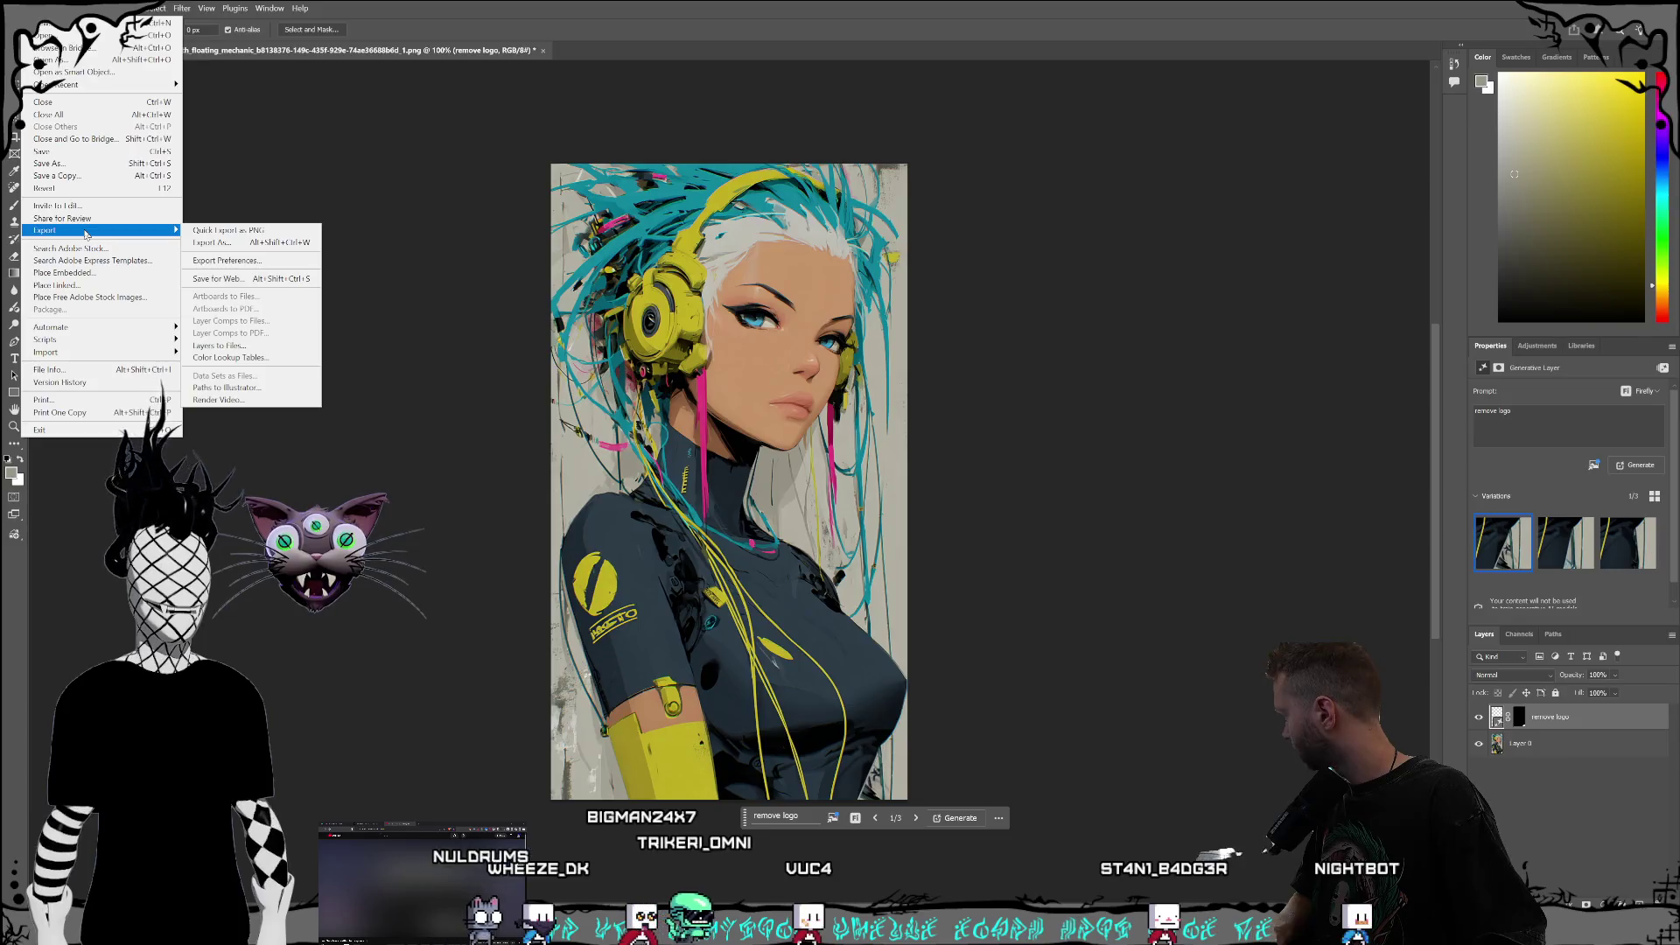
left_click(88, 152)
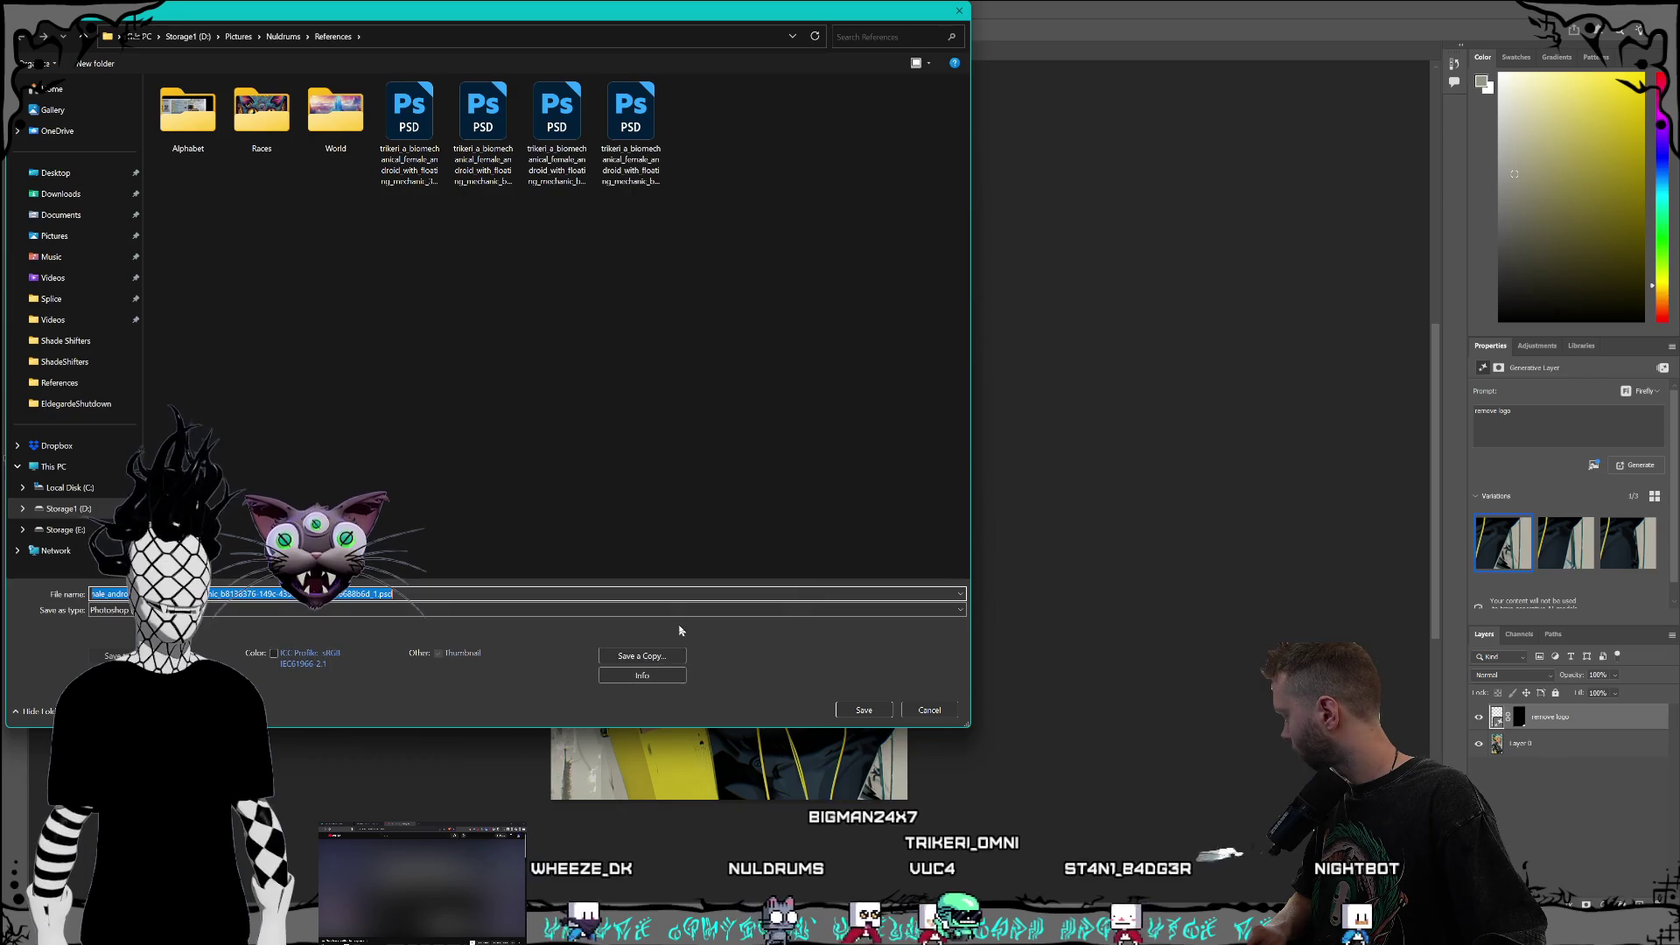
left_click(929, 709)
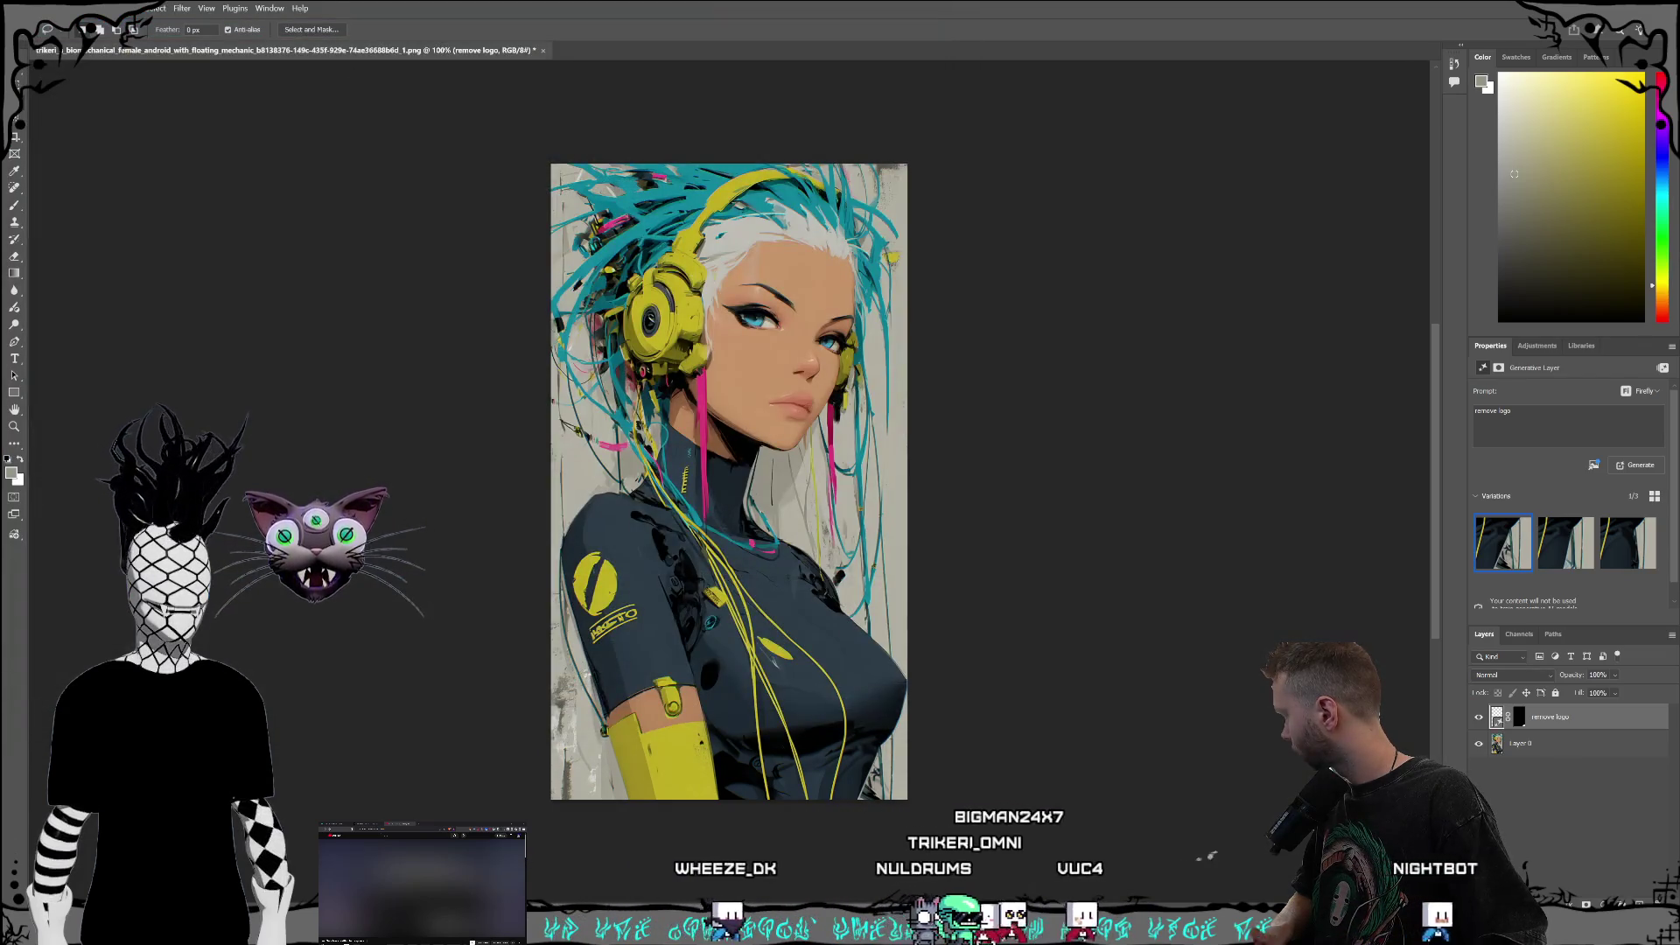
Step: Save the headphone cyborg portrait as a PSD, abandoning a Save a Copy attempt
left_click(29, 8)
left_click(87, 169)
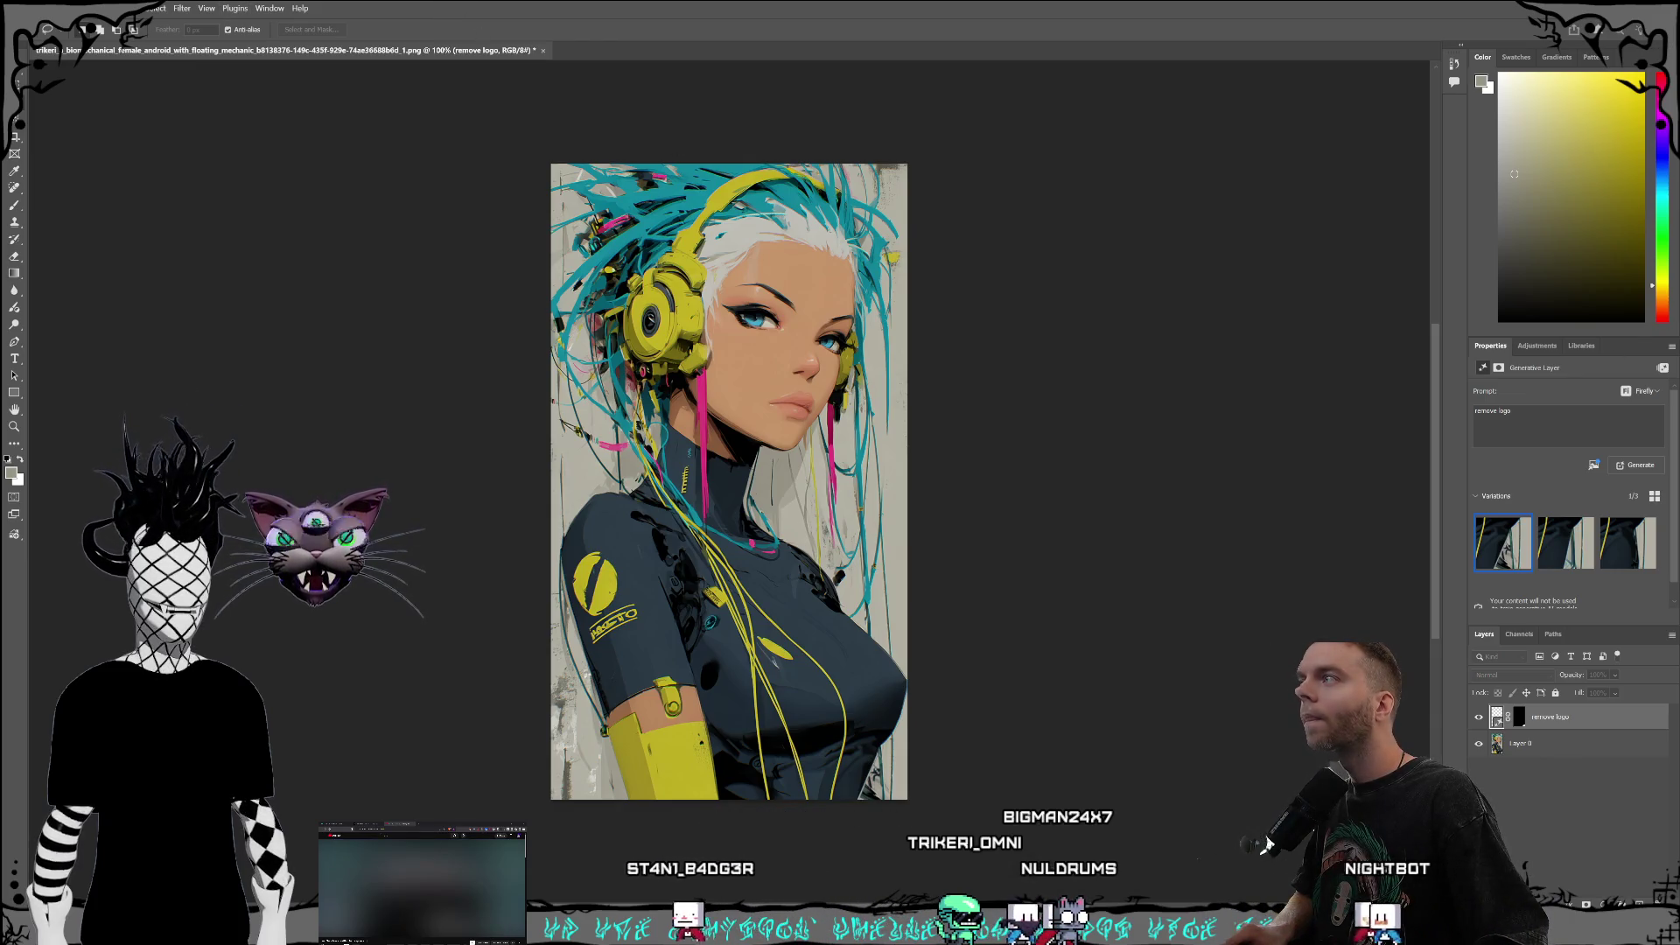
key("Return")
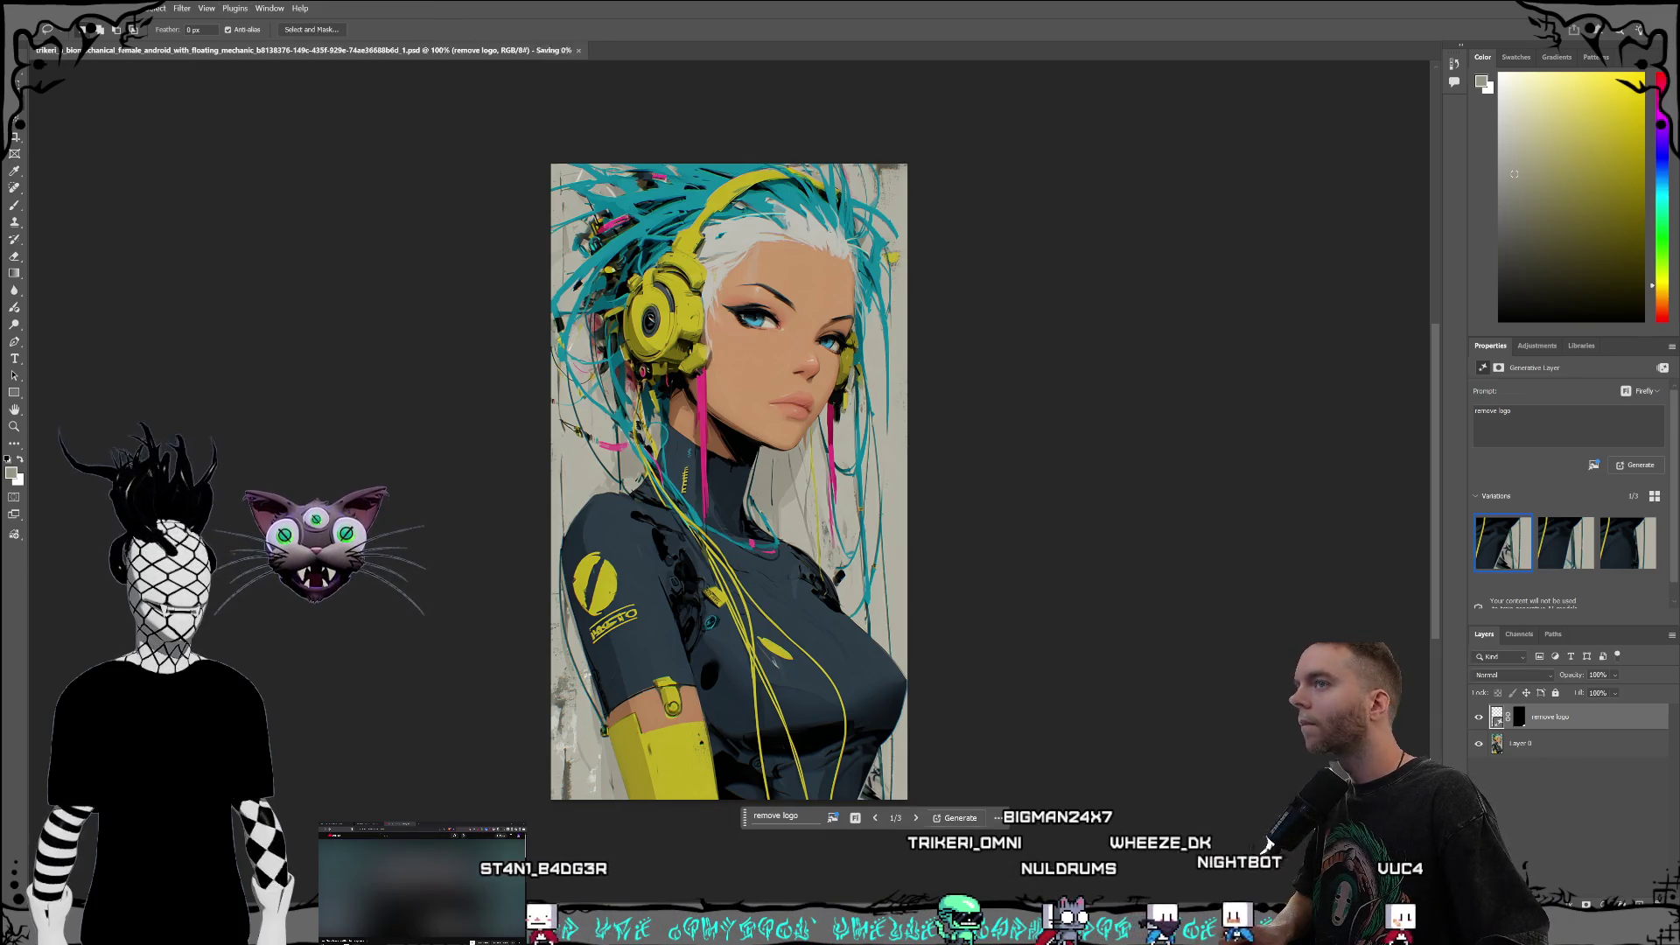
left_click(29, 8)
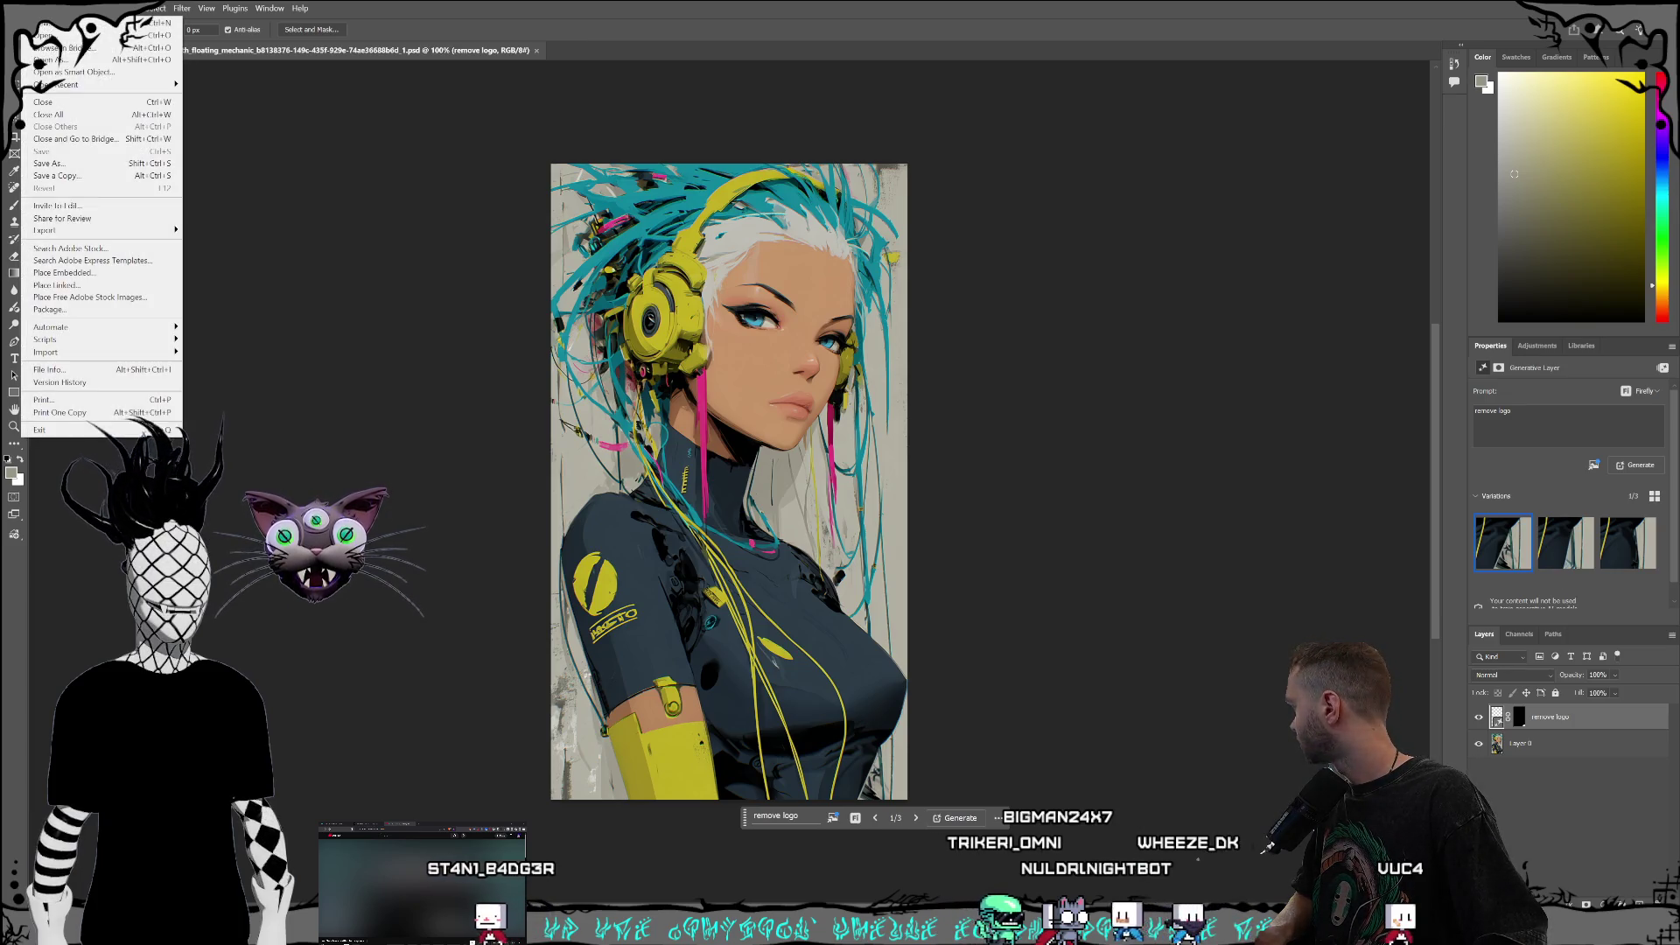
left_click(99, 175)
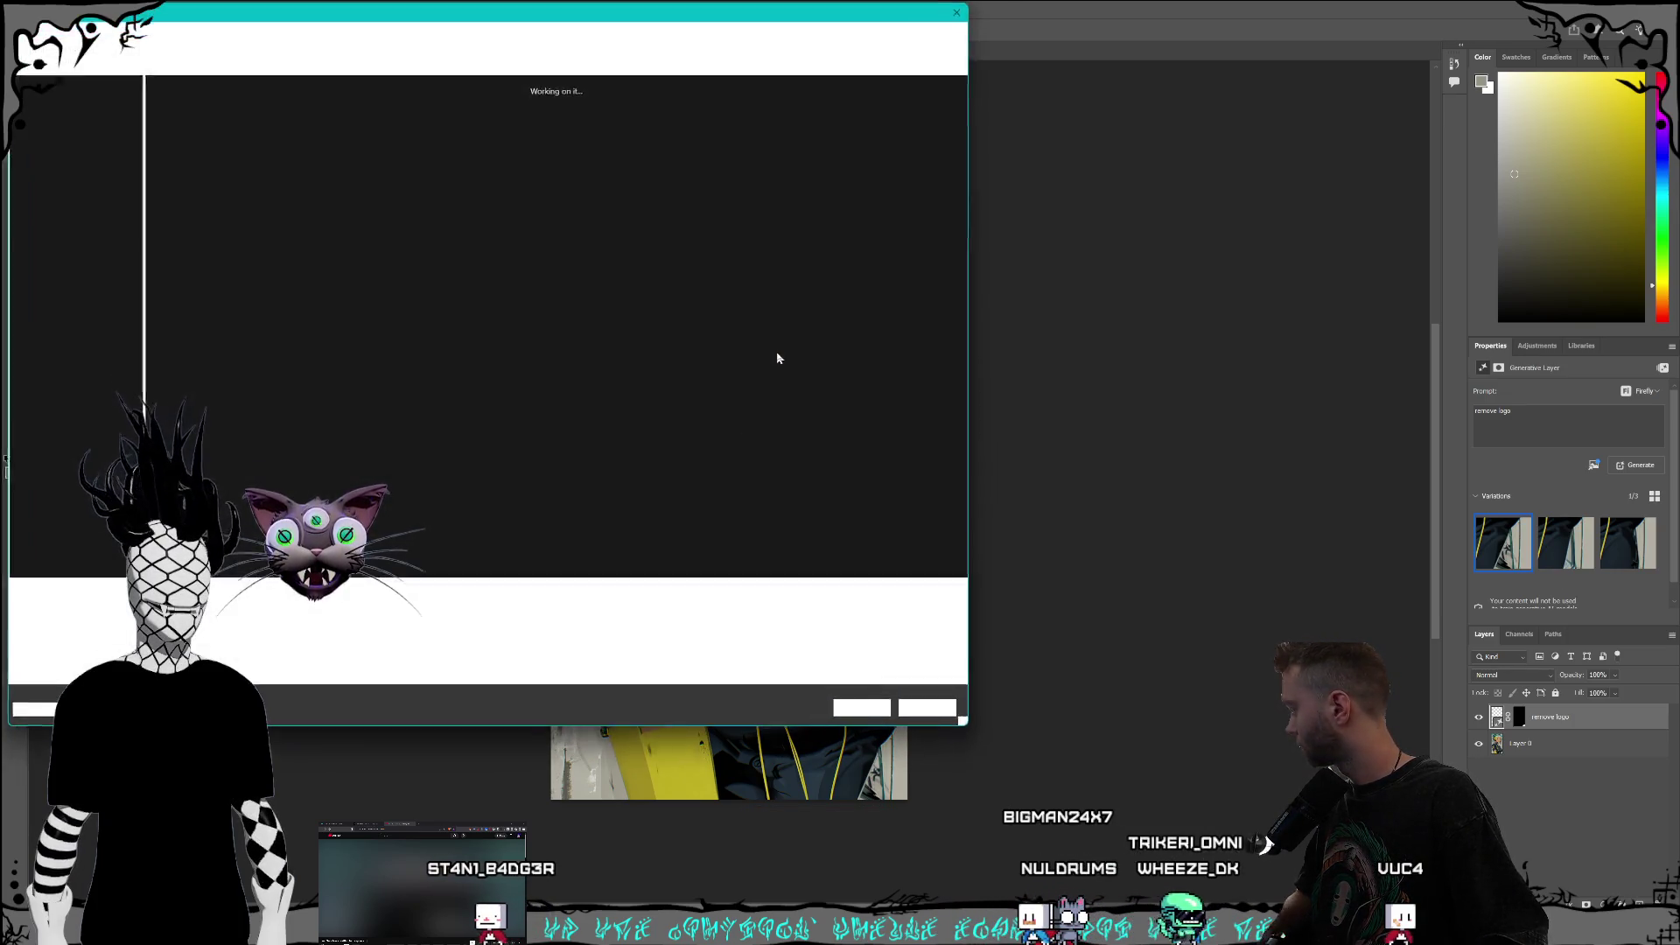
left_click(957, 11)
Step: Quick Export the portrait as PNG into References, replacing the existing file
left_click(29, 8)
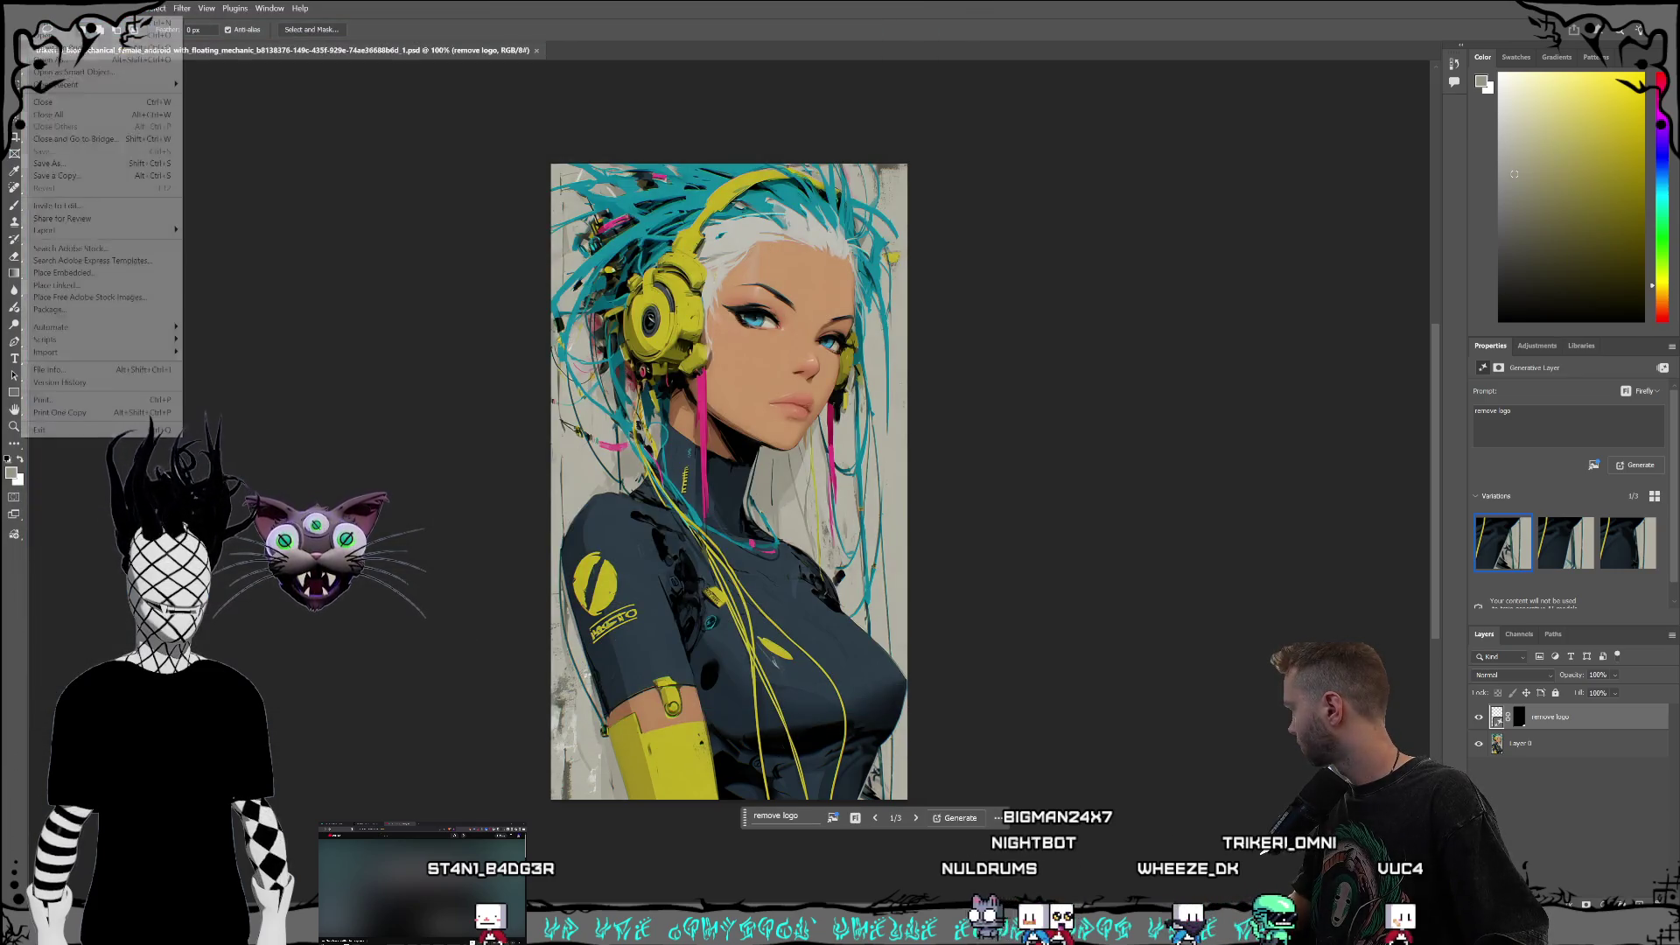
mouse_move(120, 230)
left_click(236, 230)
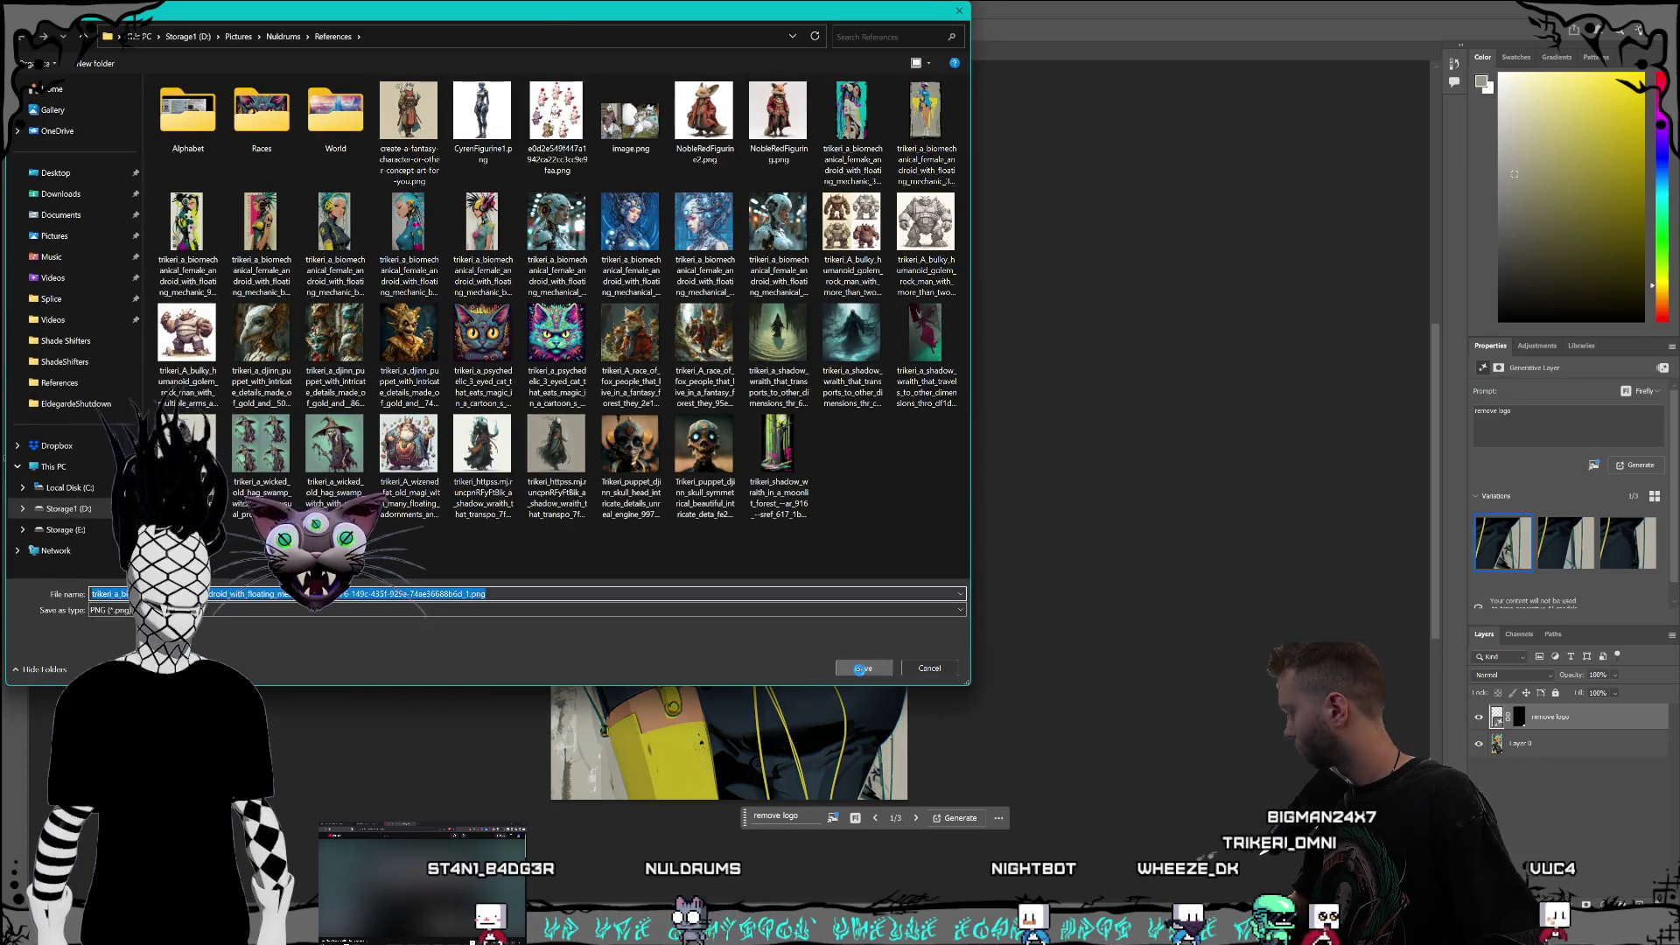
left_click(860, 669)
left_click(938, 472)
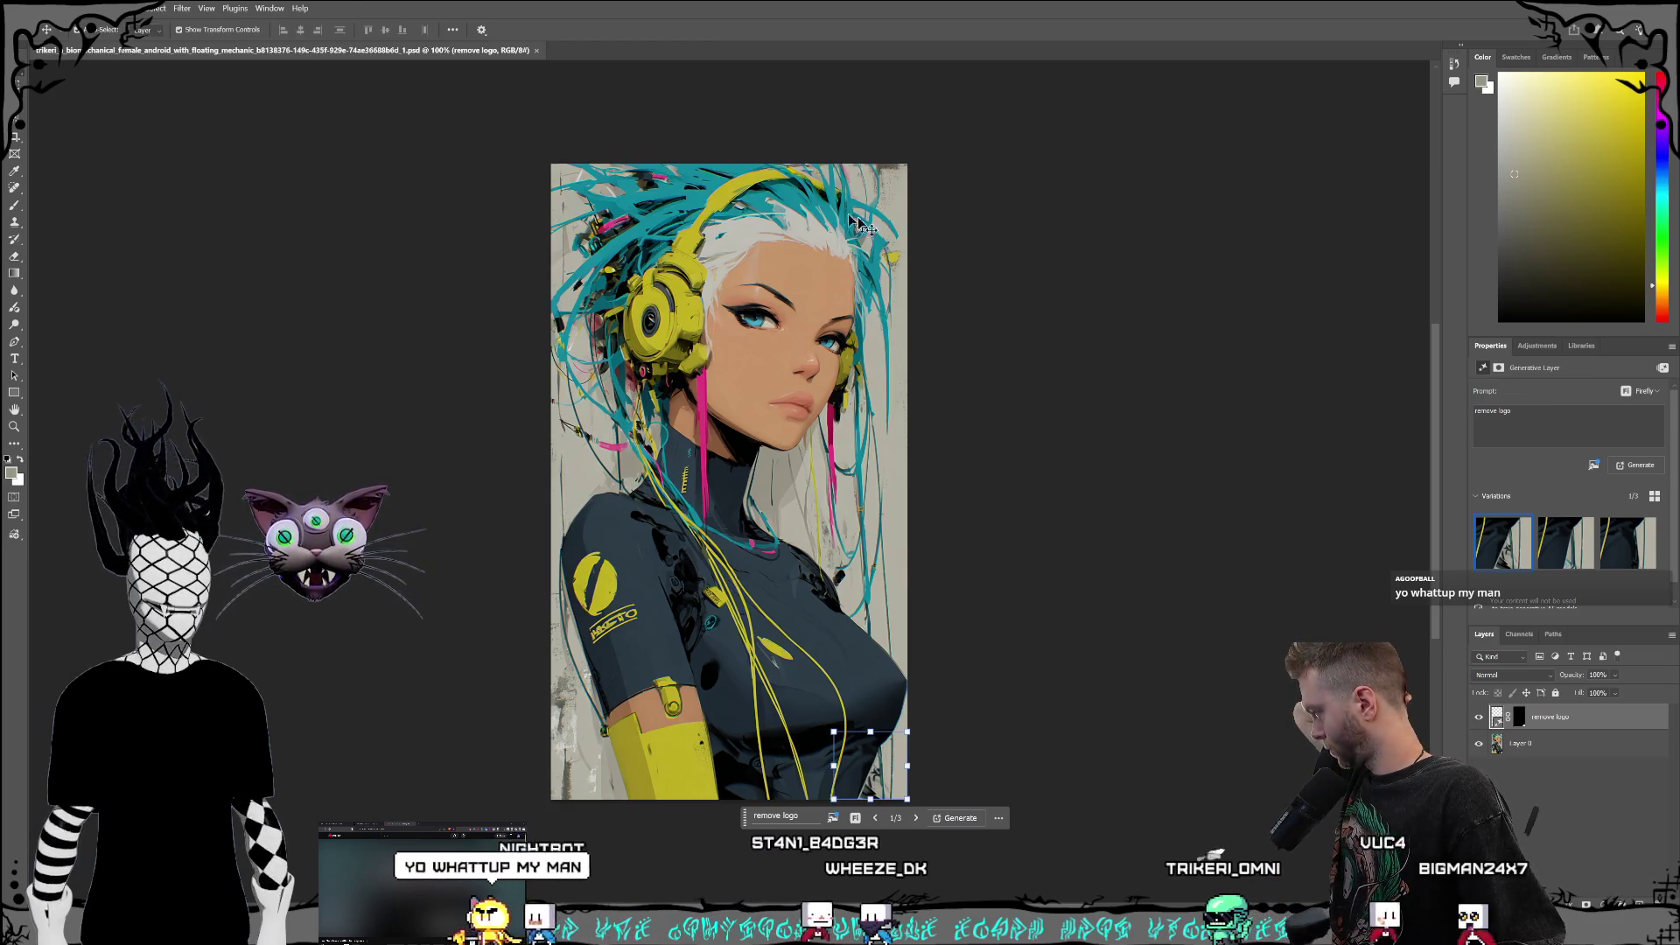
Step: Switch to the Move tool and clear the layer selection
key("v")
left_click(1207, 273)
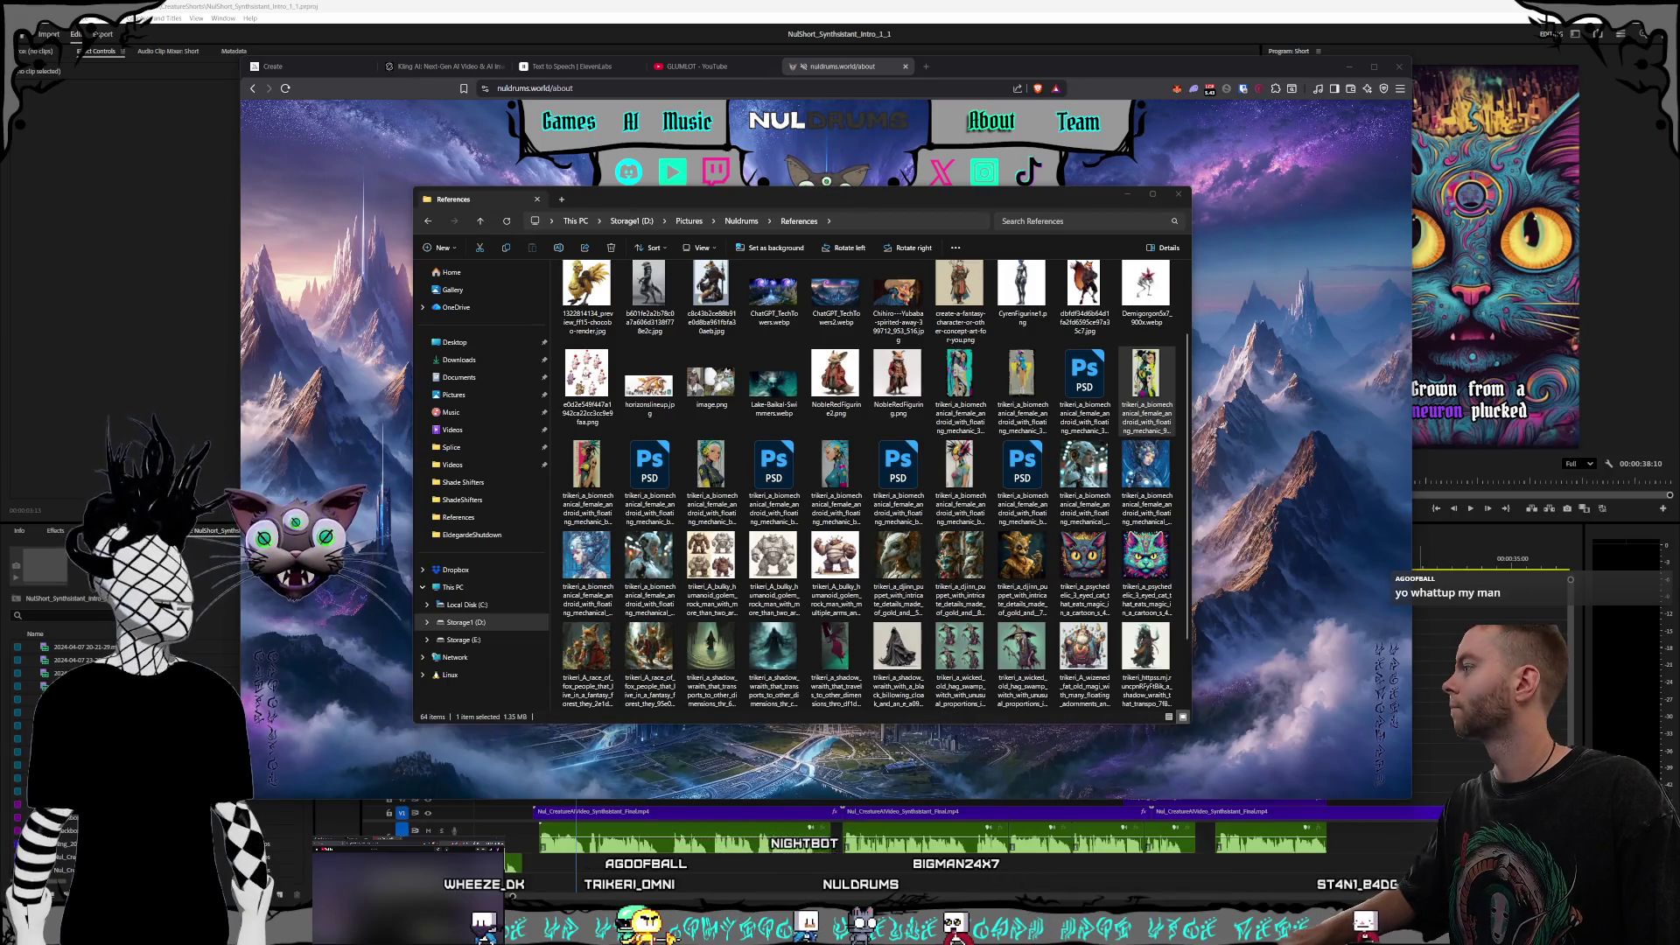
Step: Bring the Photoshop window back, reposition it, then return to the browser
key("alt+Tab")
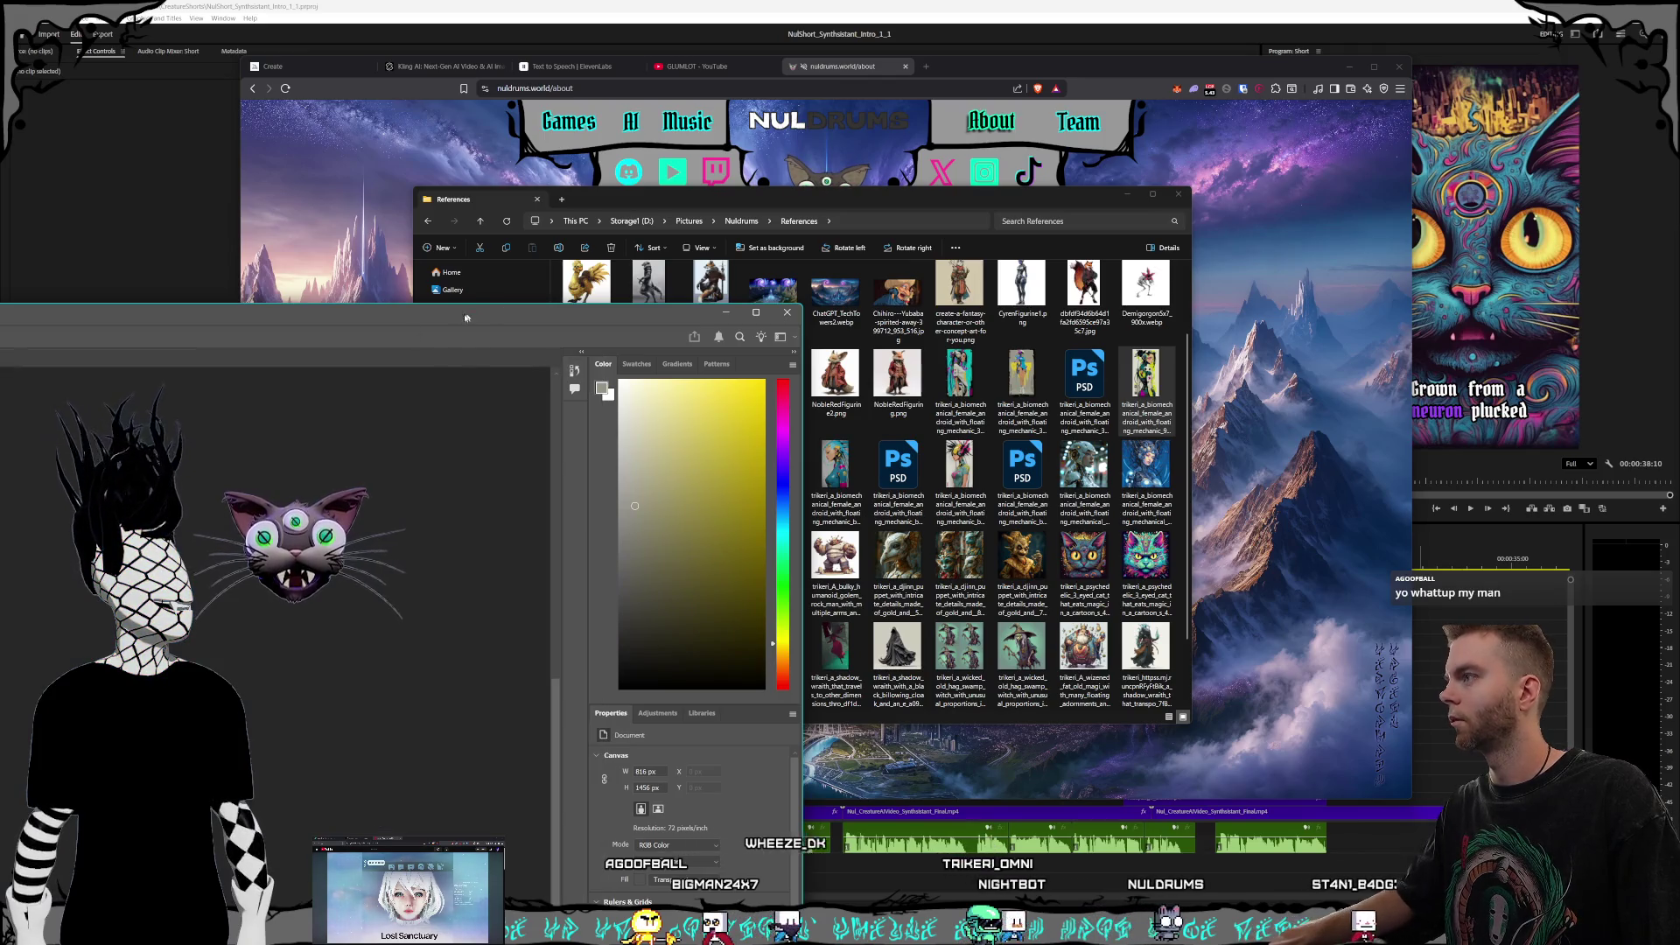
left_click_drag(465, 318, 636, 300)
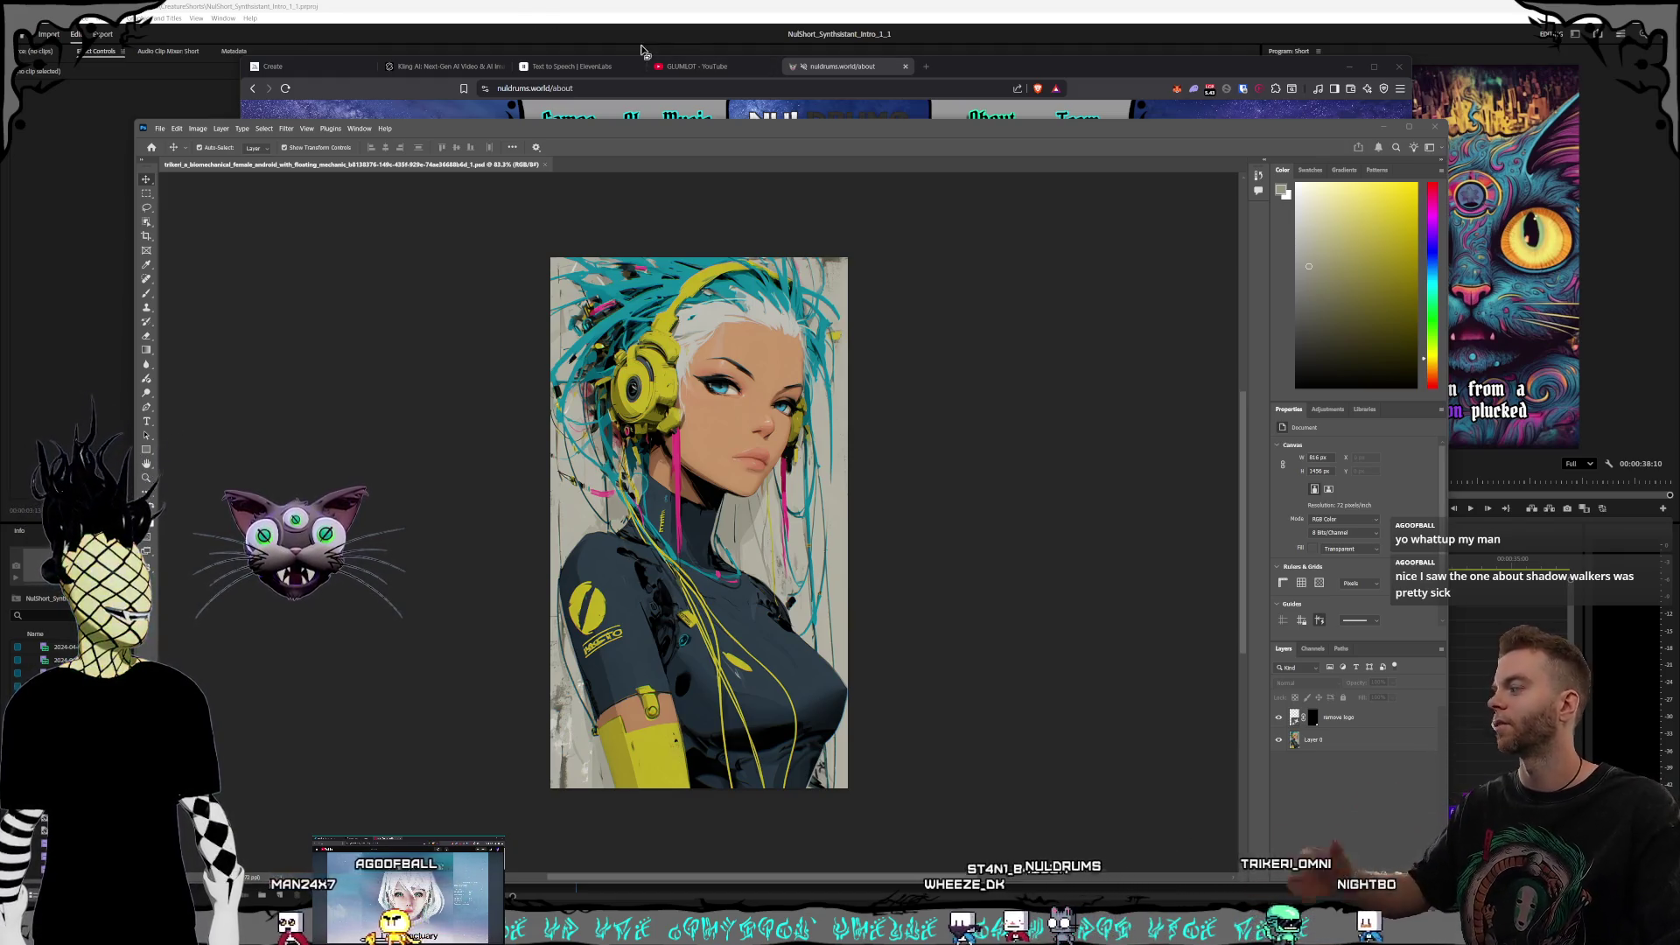
key("alt+Tab")
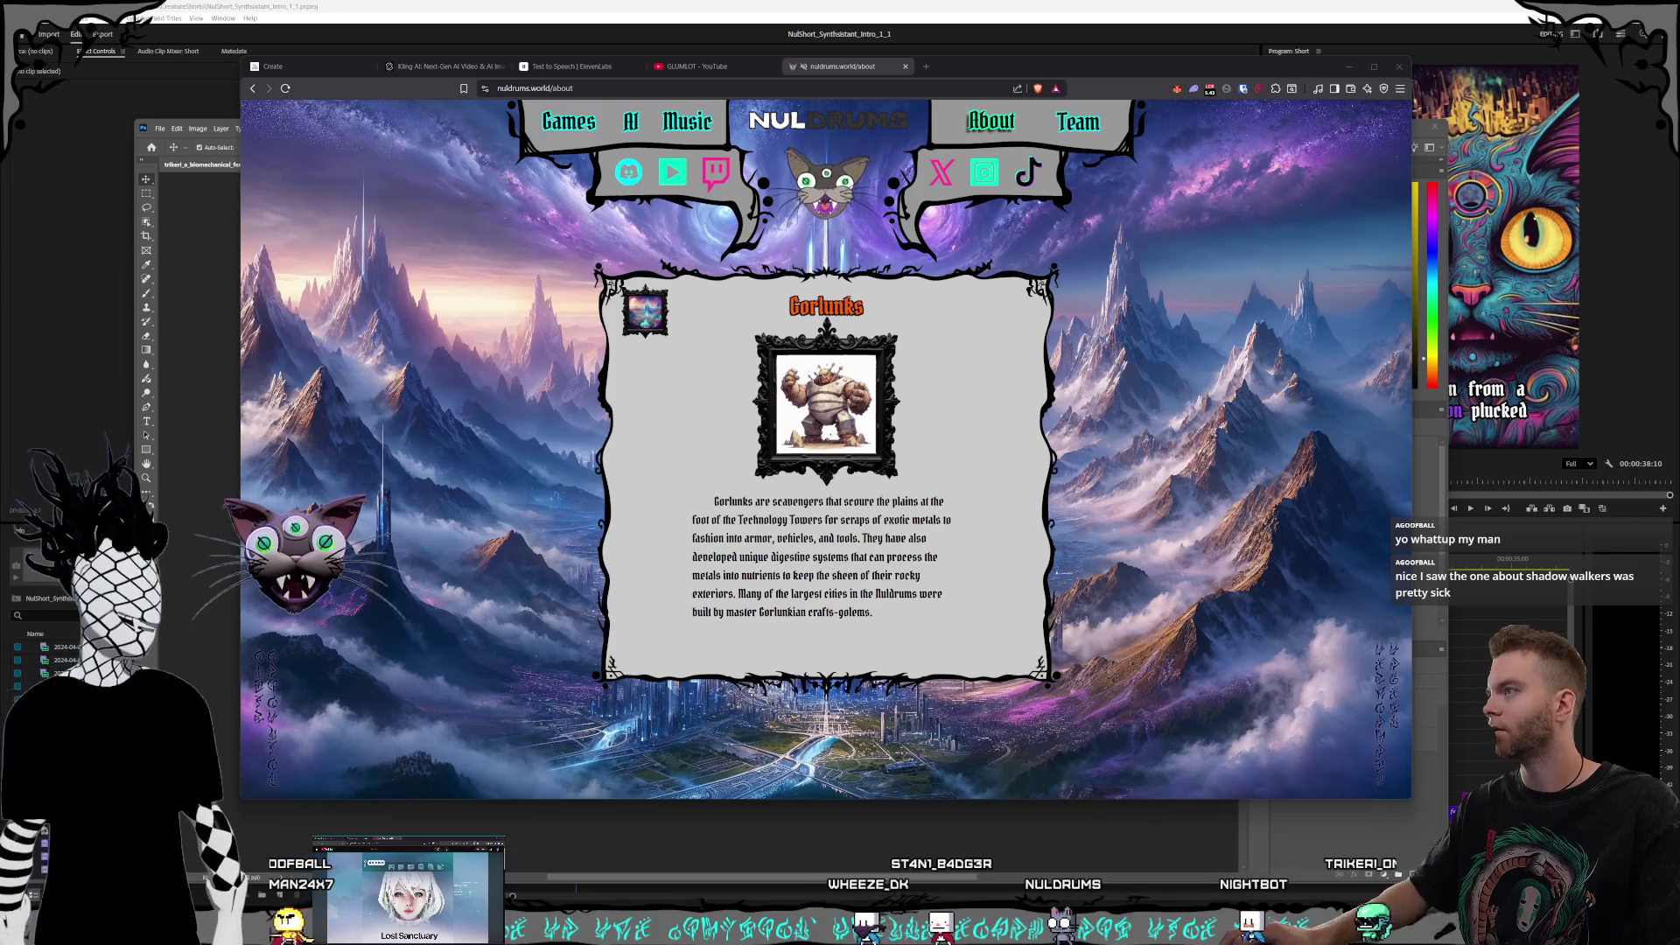
Step: Bring Photoshop forward, shrink its window and shift it left
left_click(222, 260)
left_click_drag(537, 131, 547, 111)
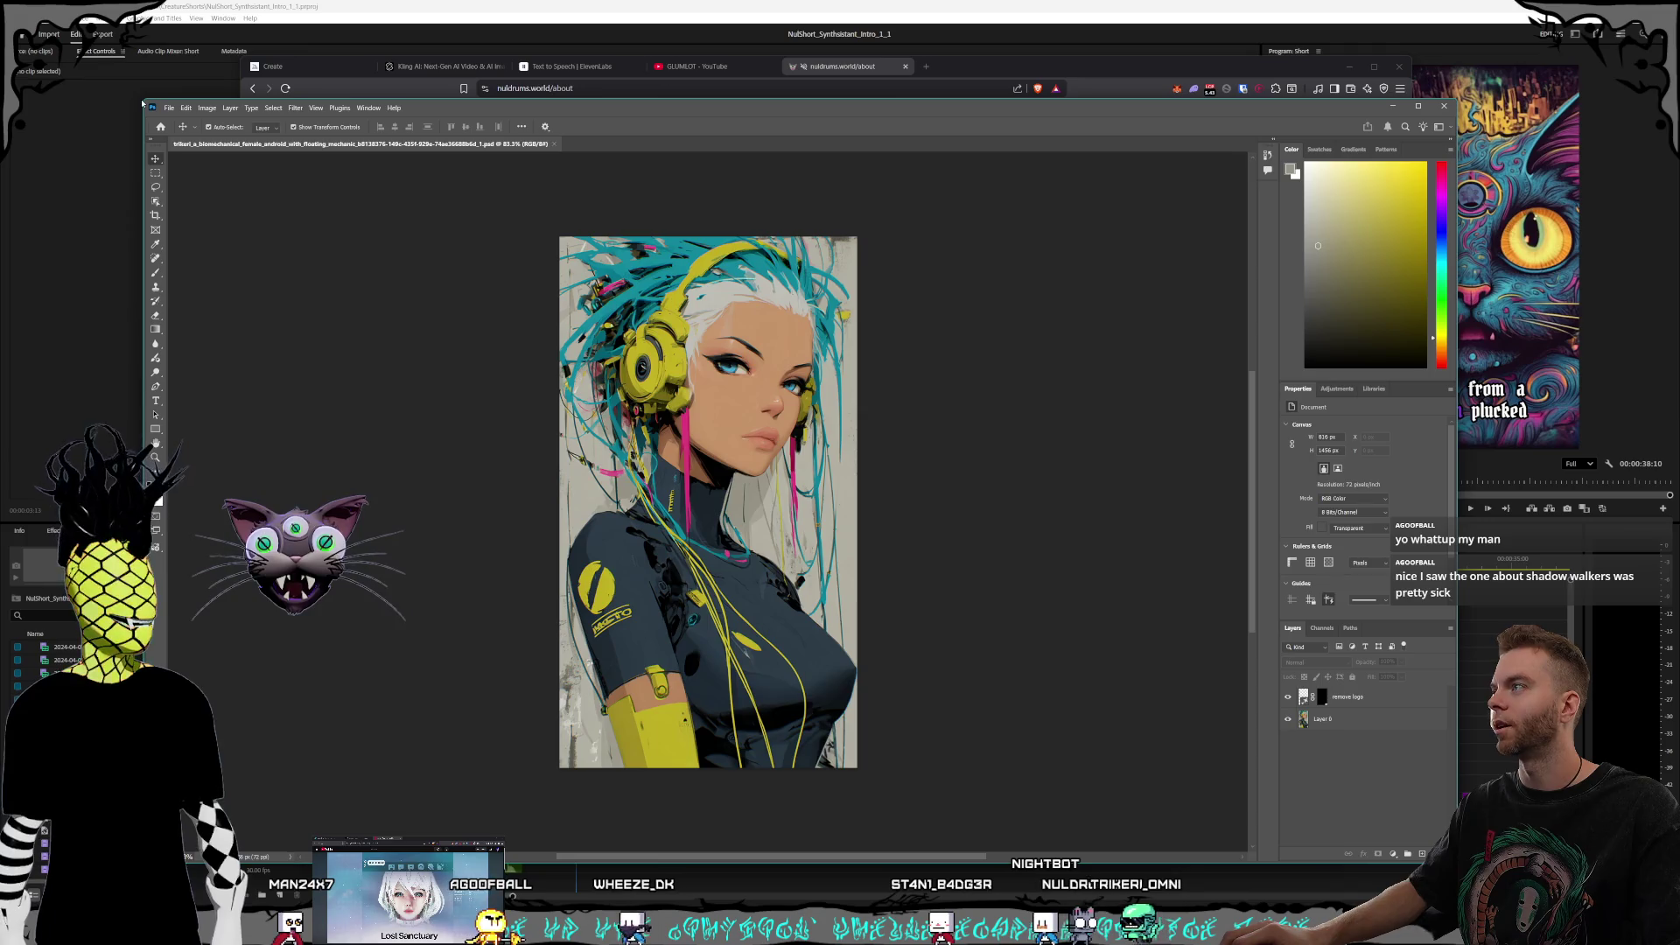
left_click_drag(142, 99, 385, 133)
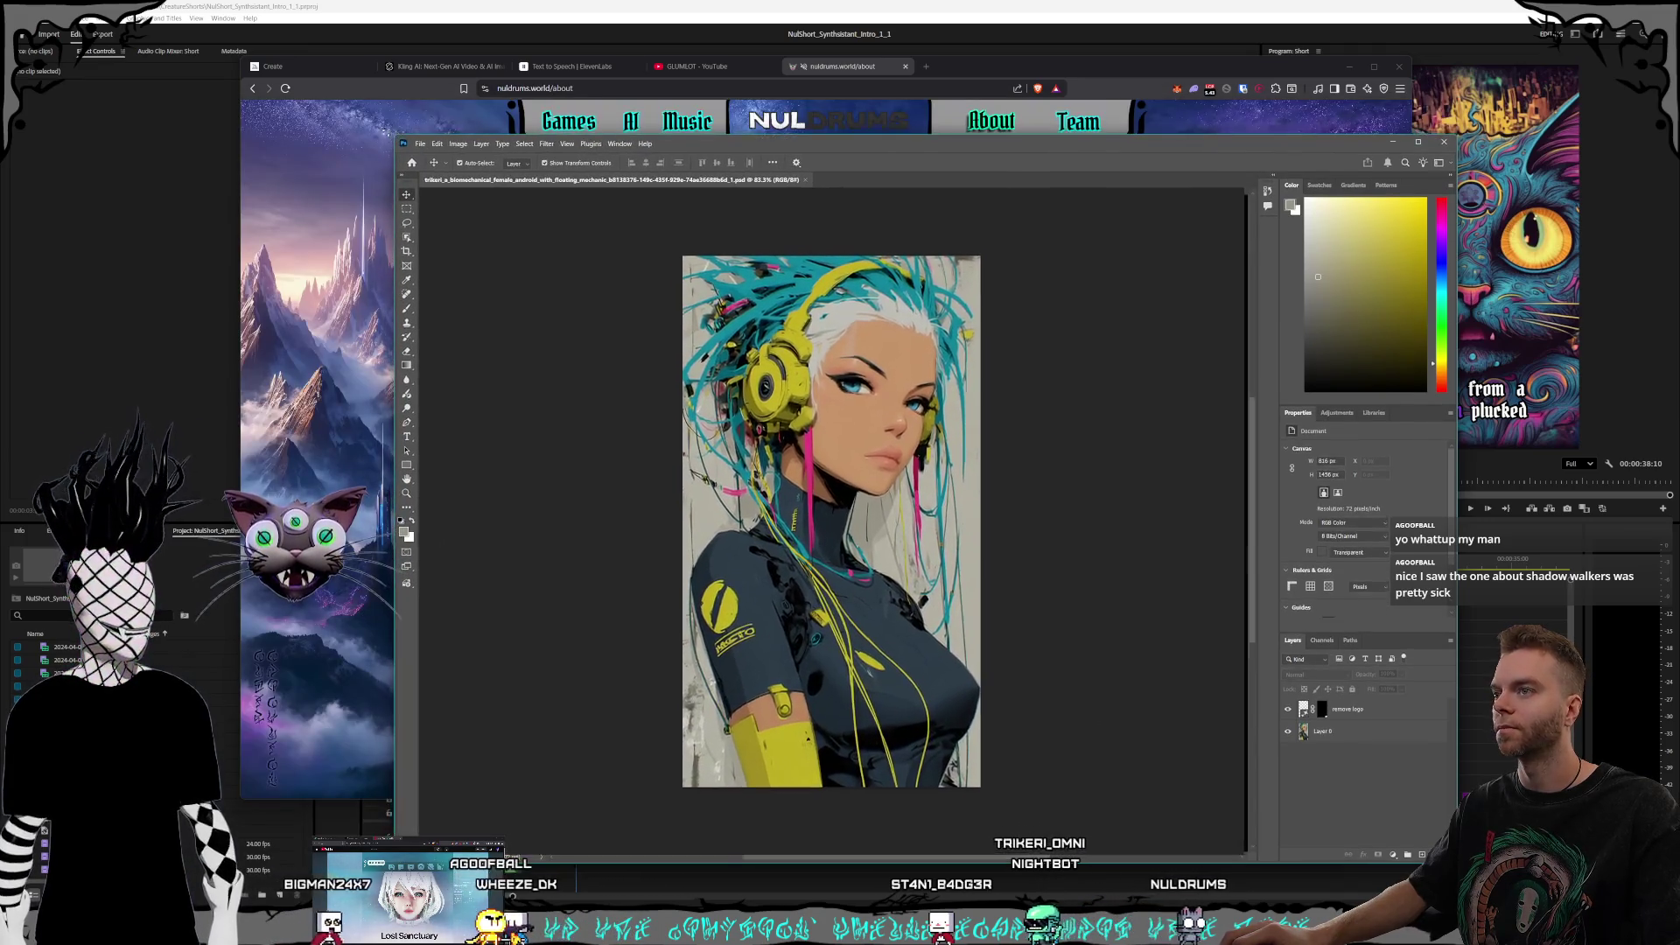
left_click_drag(982, 138, 888, 129)
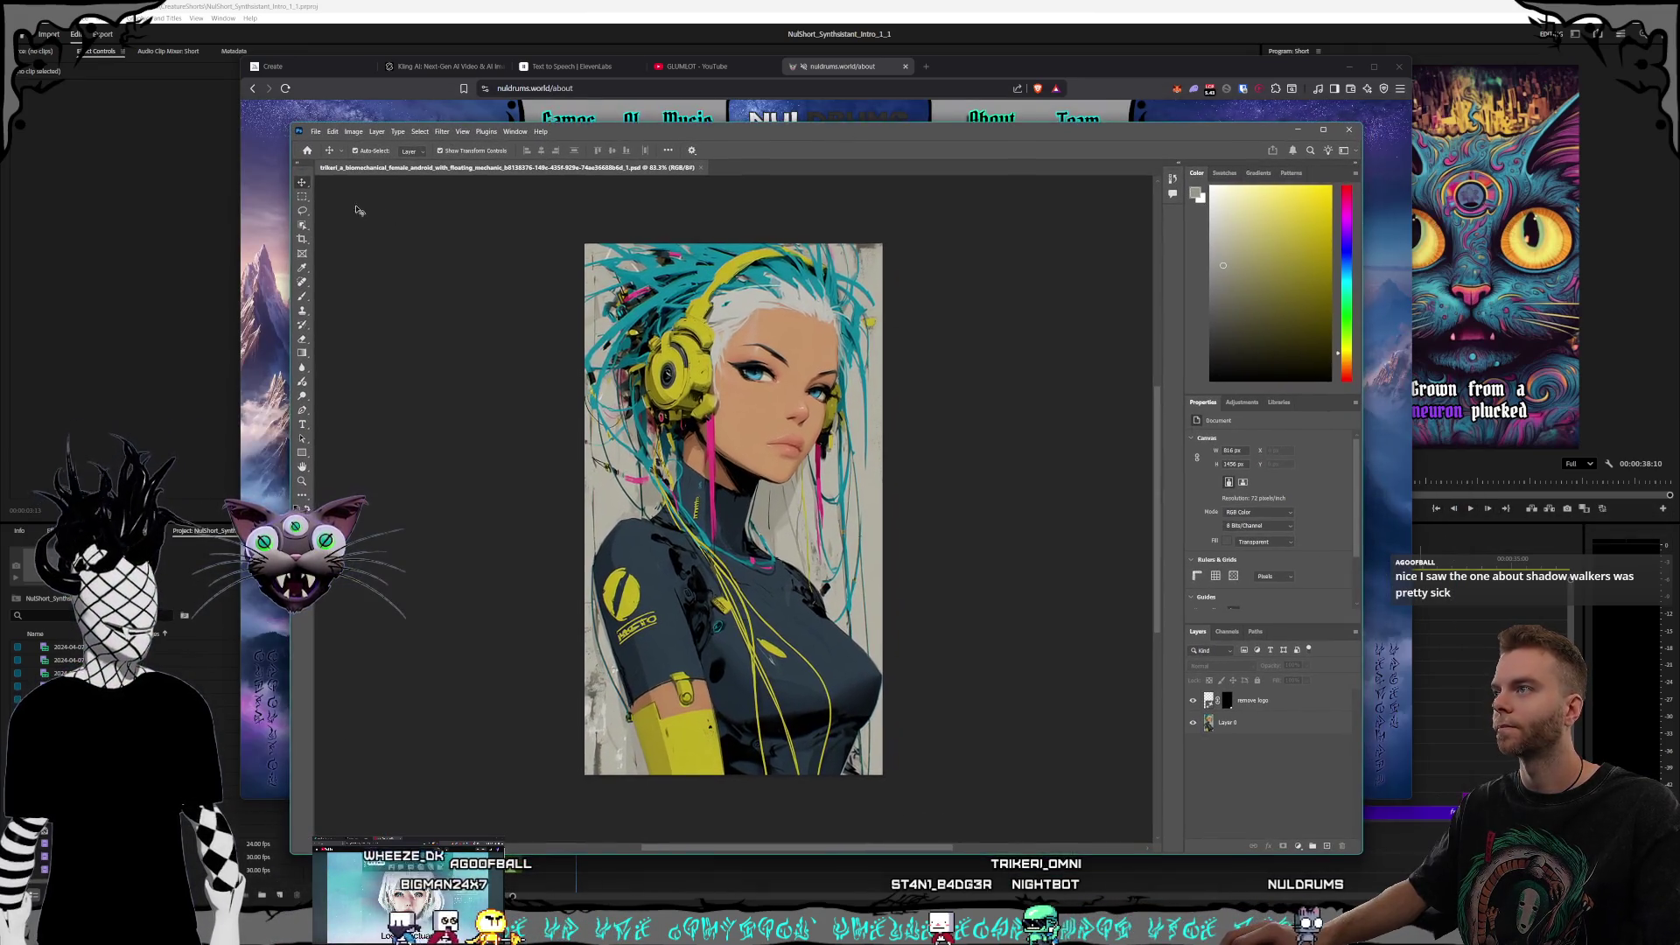
left_click(315, 132)
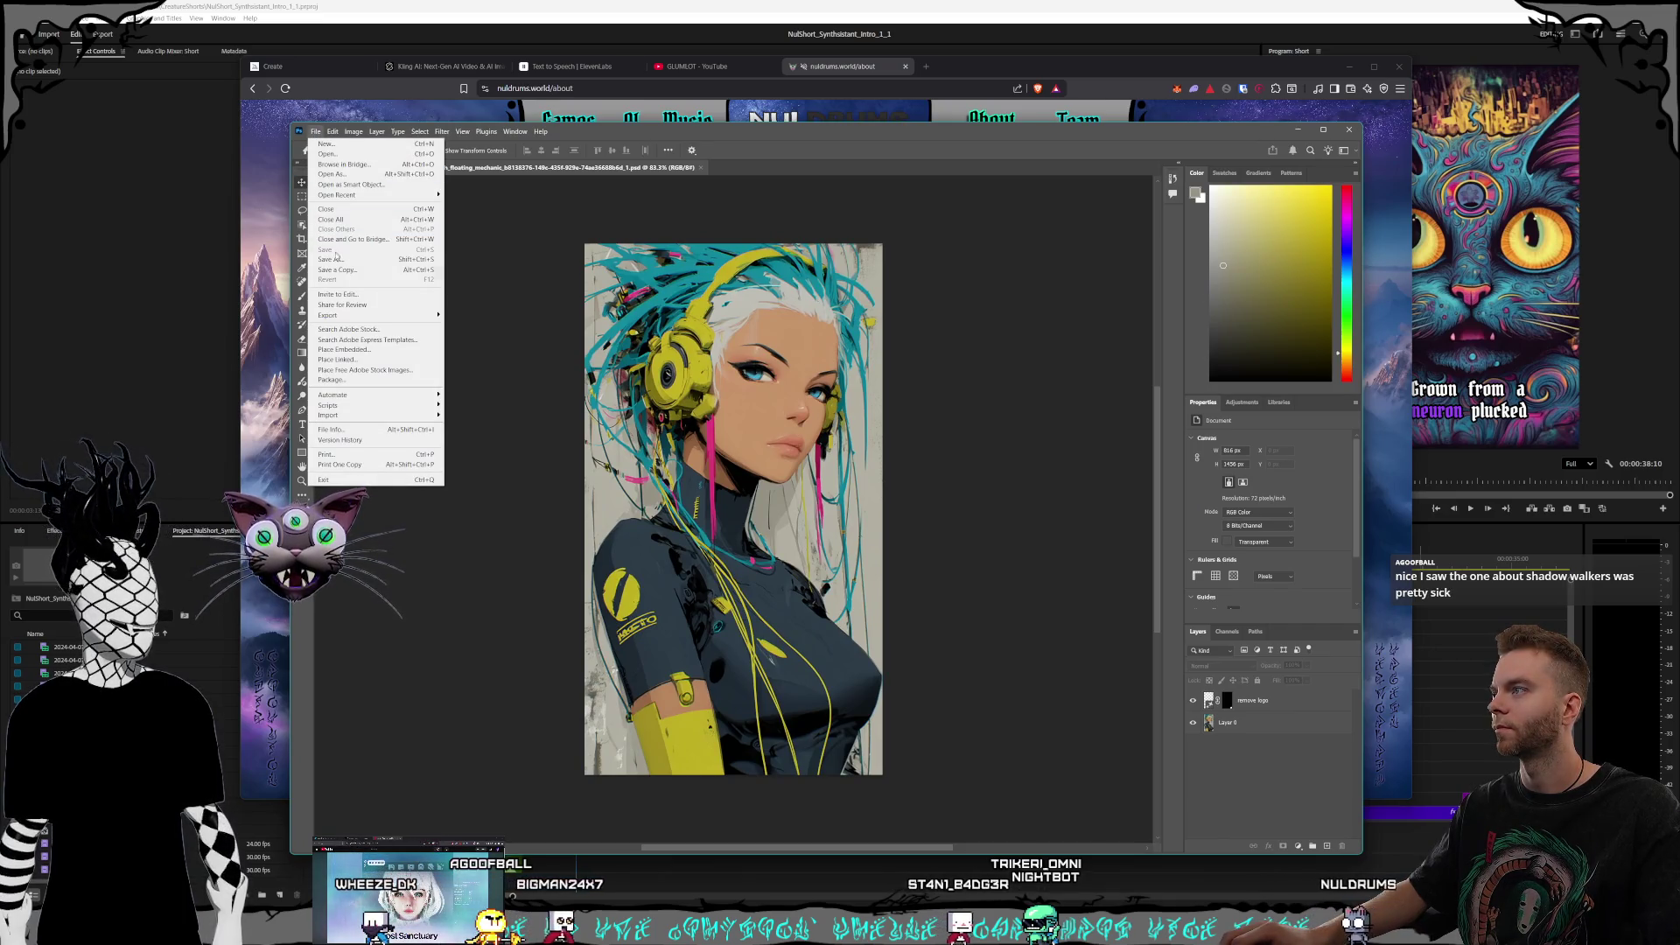
left_click(502, 256)
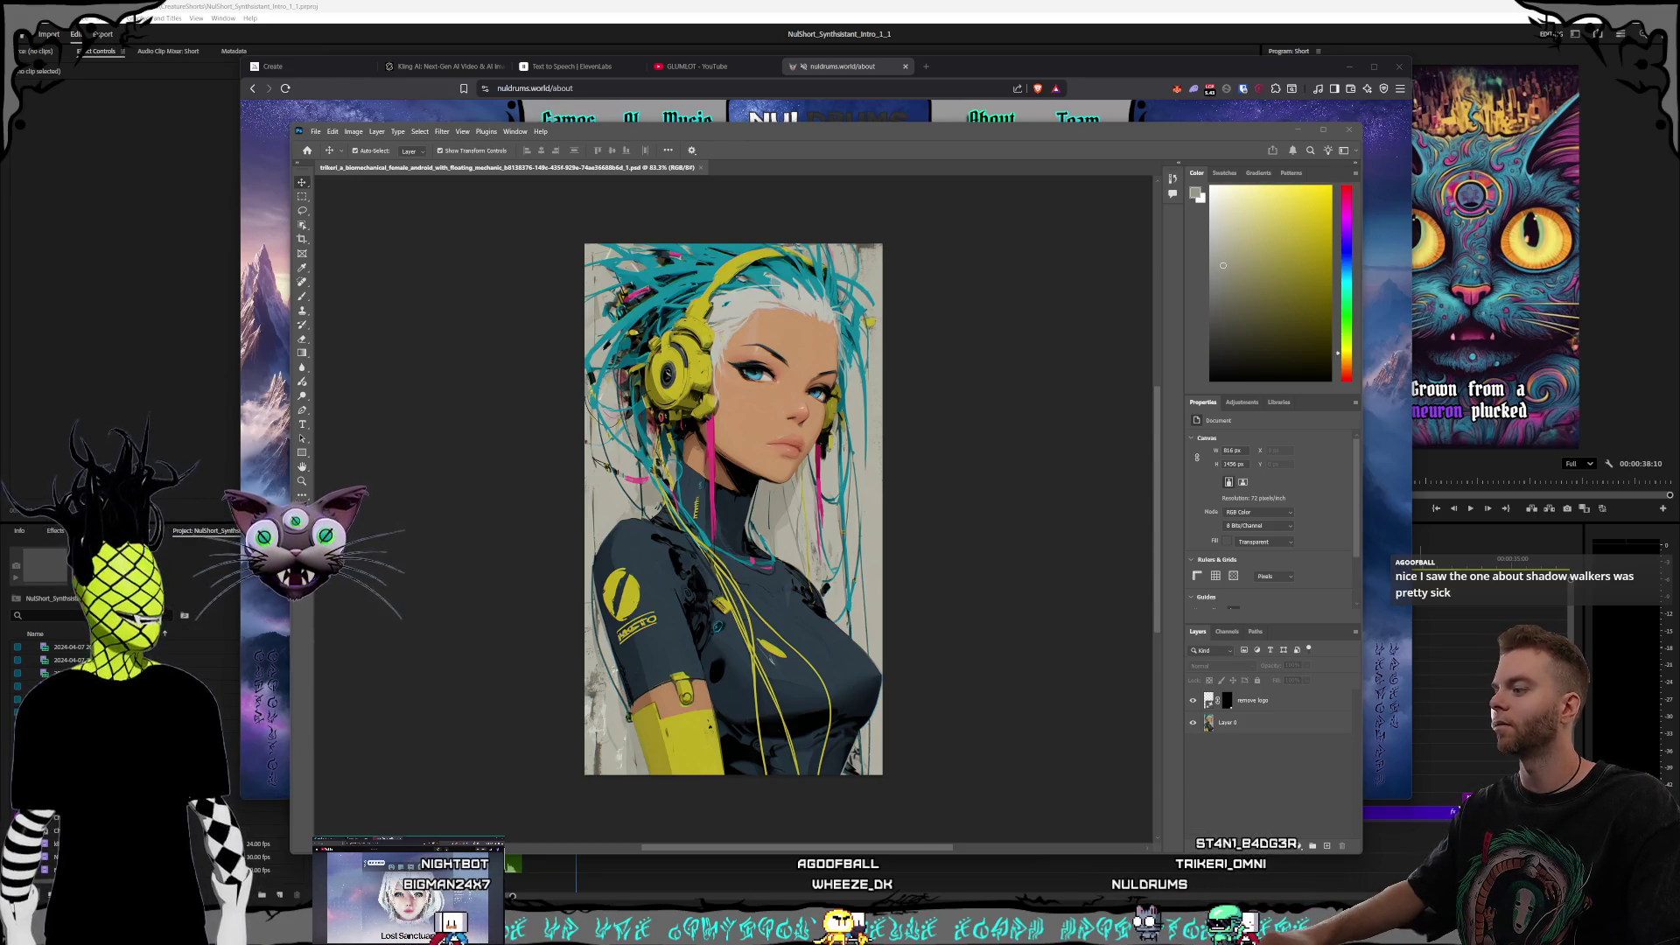
Step: Preview the blue biomechanical android image from References, then return to the browser
key("alt+Tab")
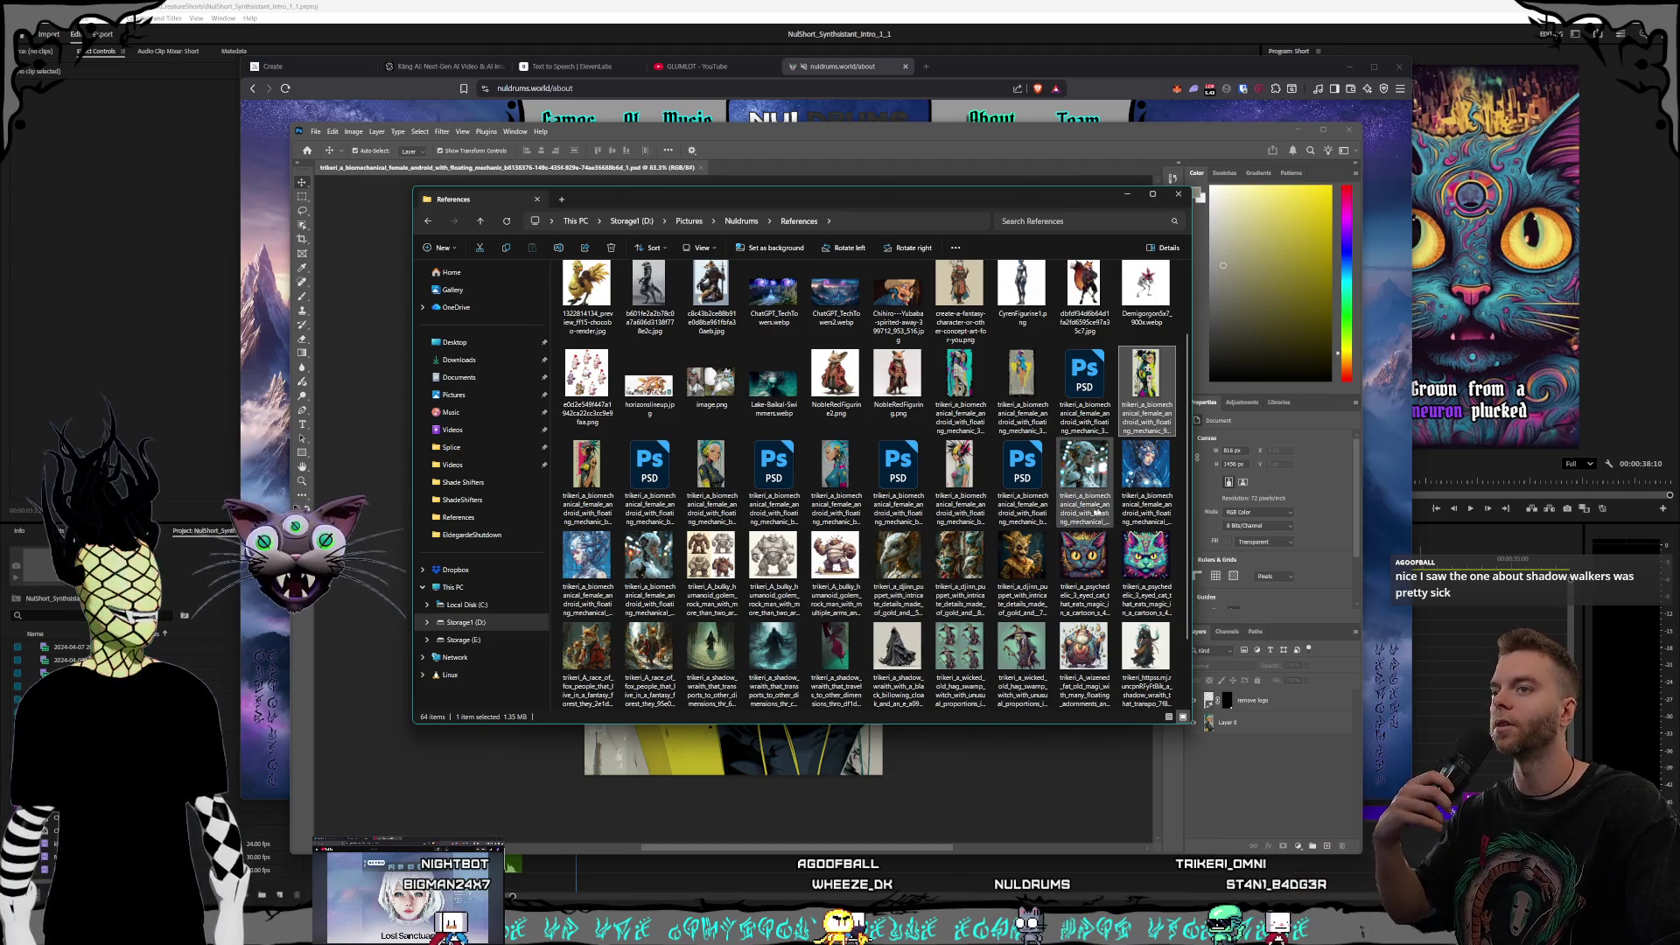
double_click(1145, 468)
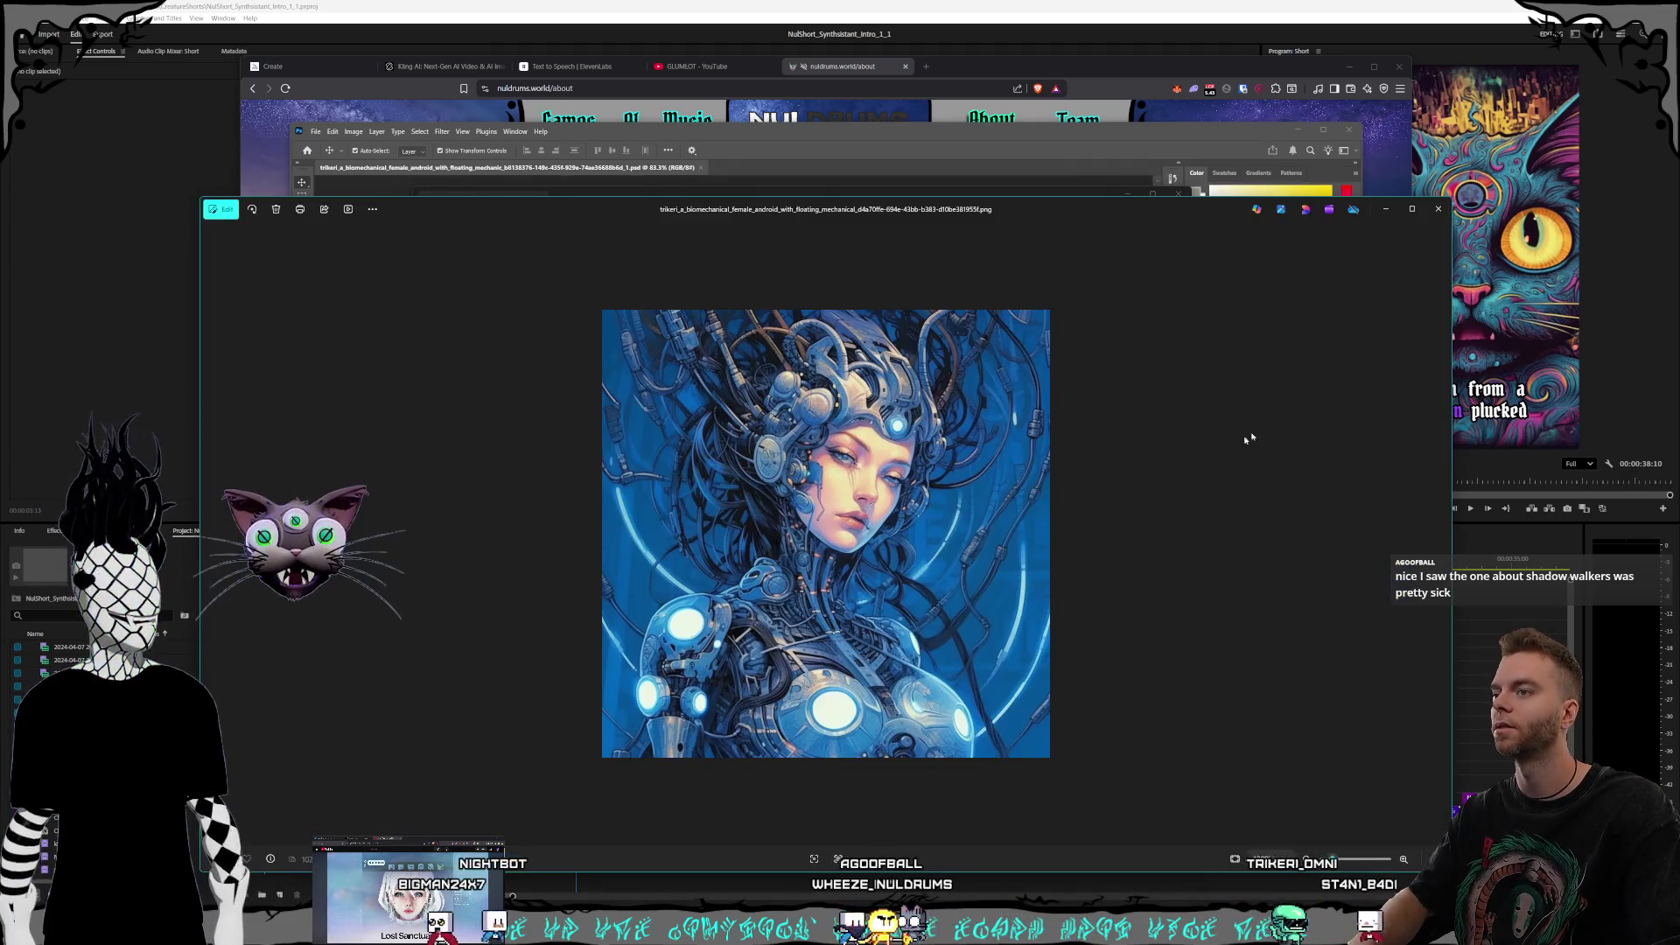
key("Escape")
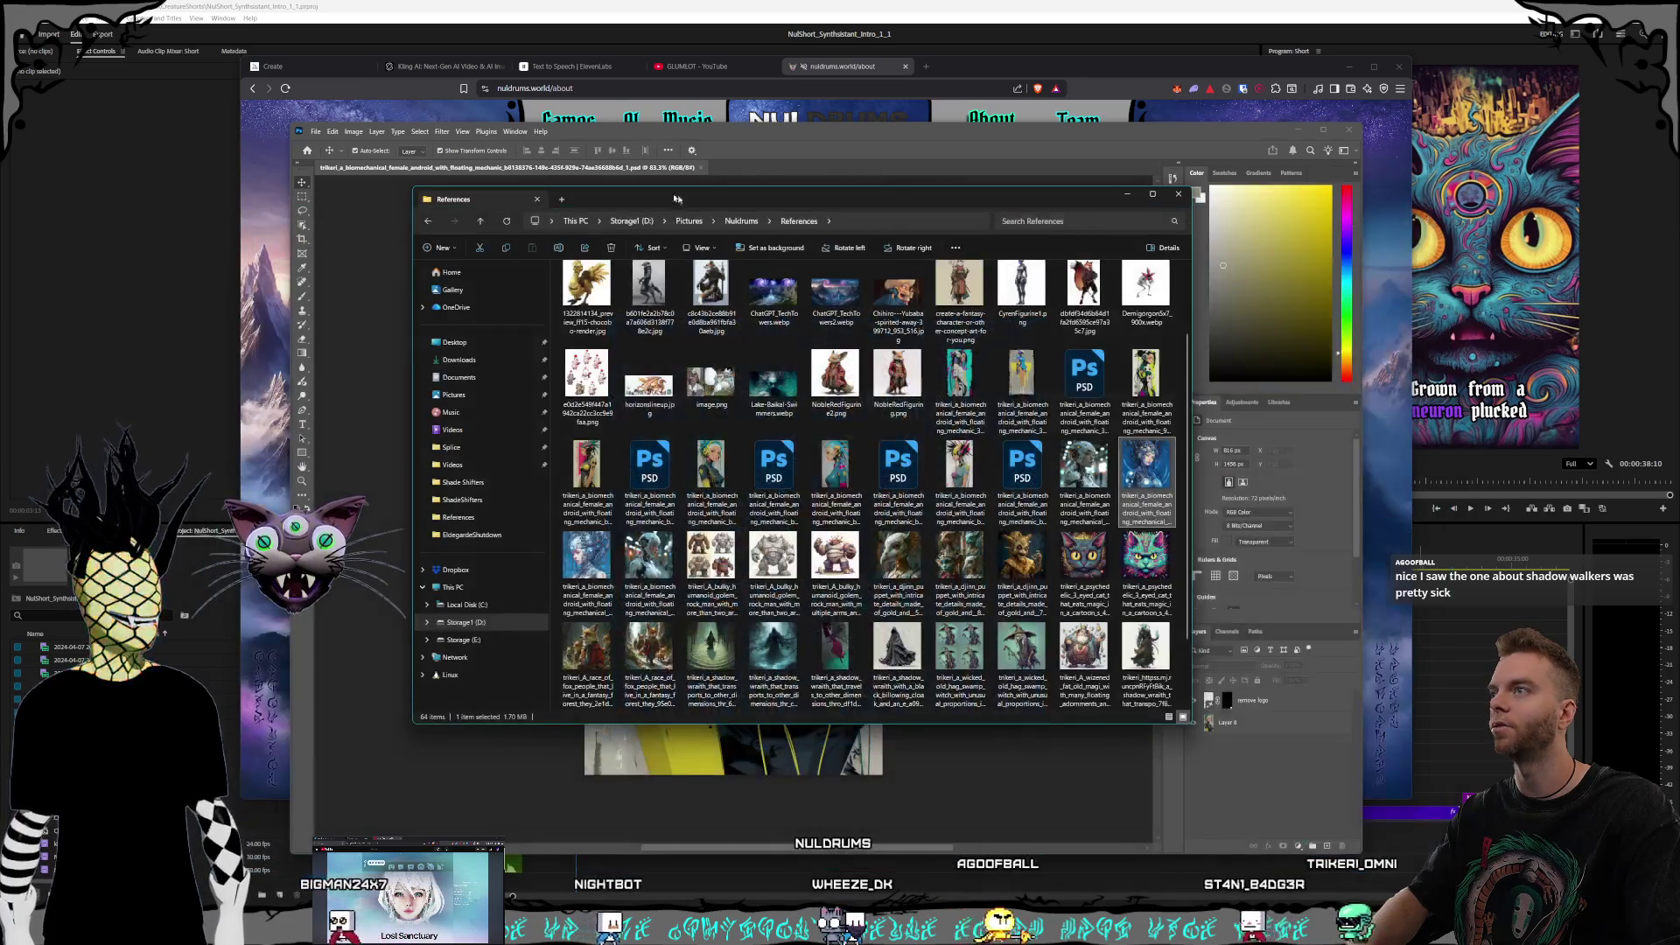
left_click(280, 68)
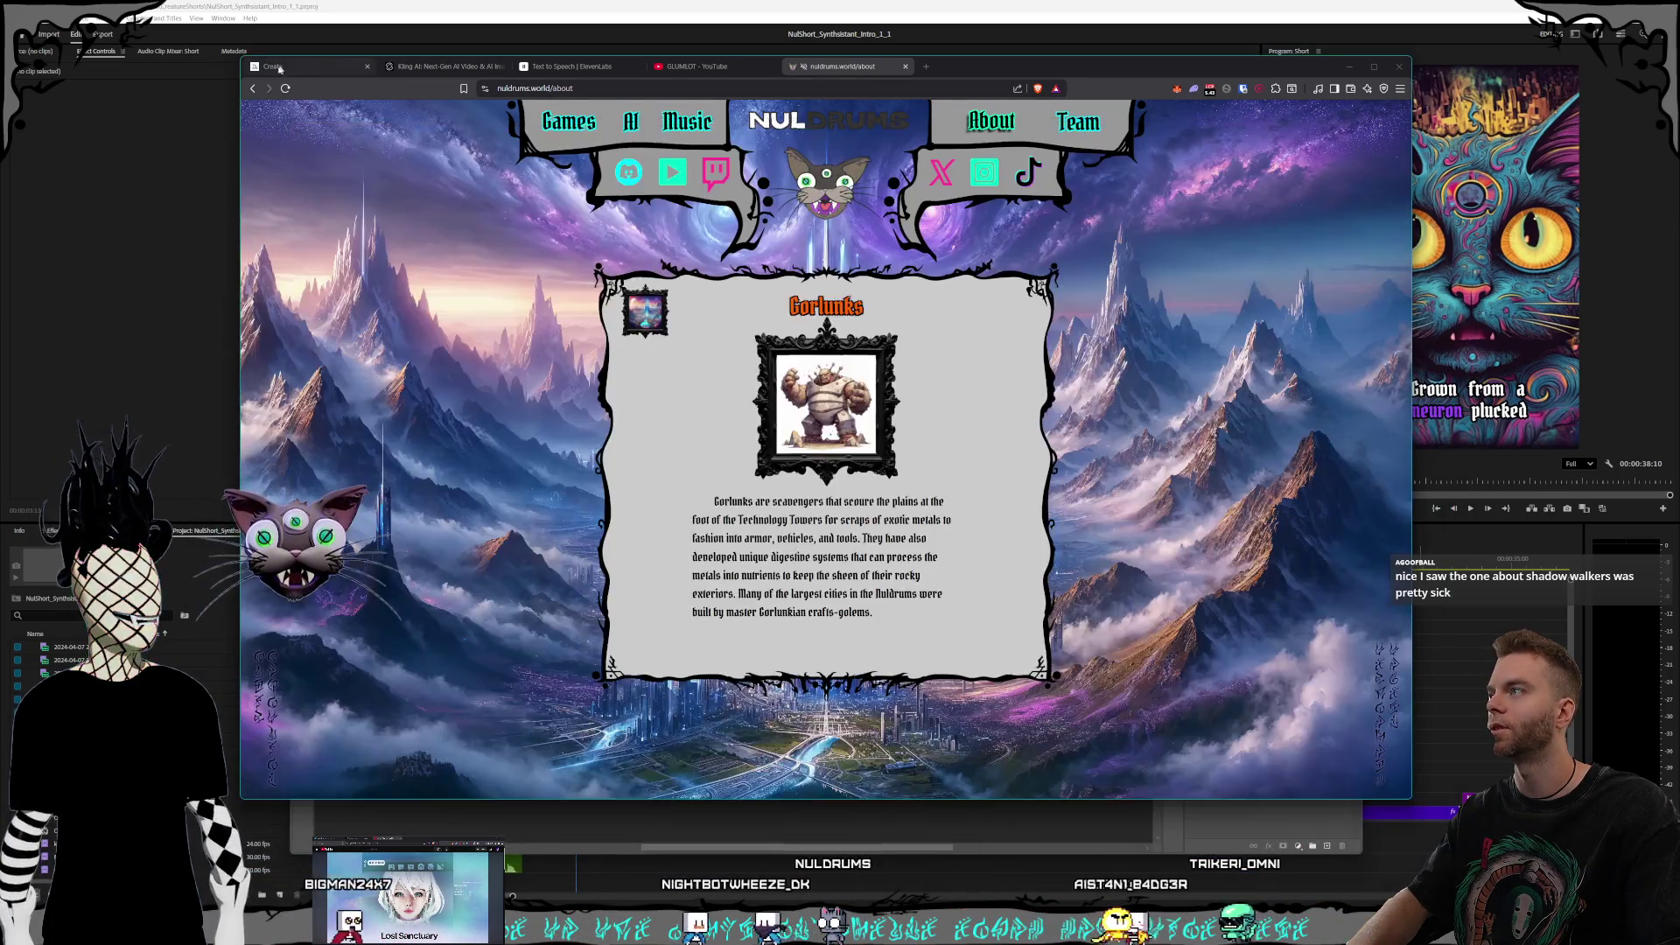
Step: Go to Midjourney's Create page, then return to Photoshop and select the remove logo layer
left_click(280, 69)
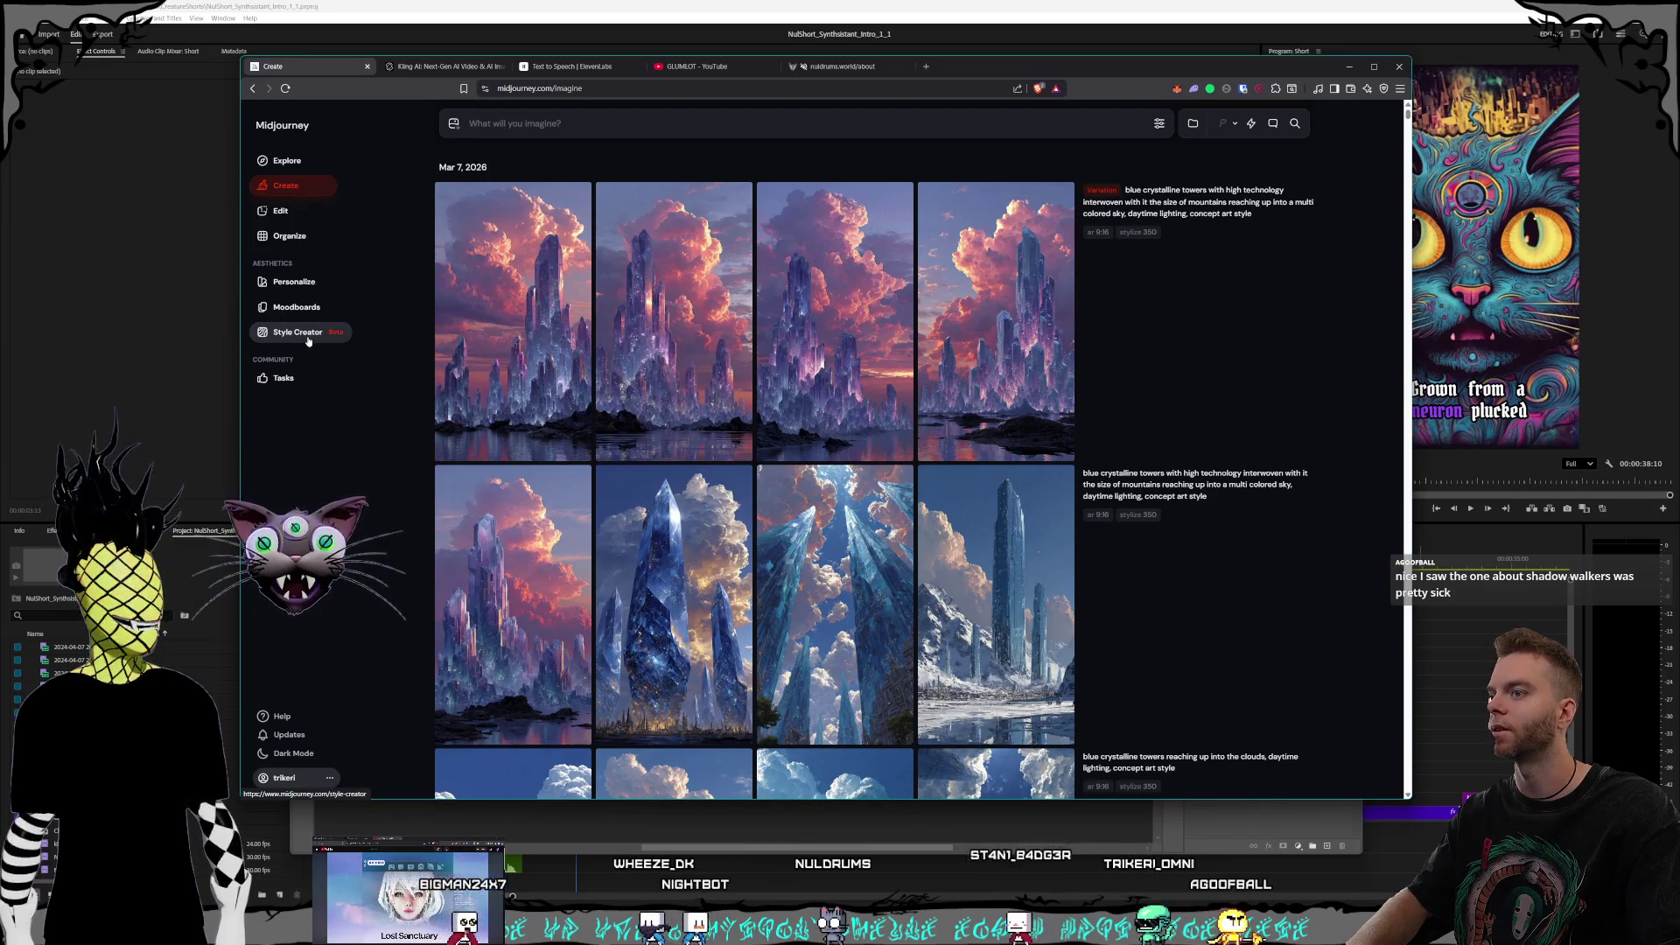
left_click(308, 340)
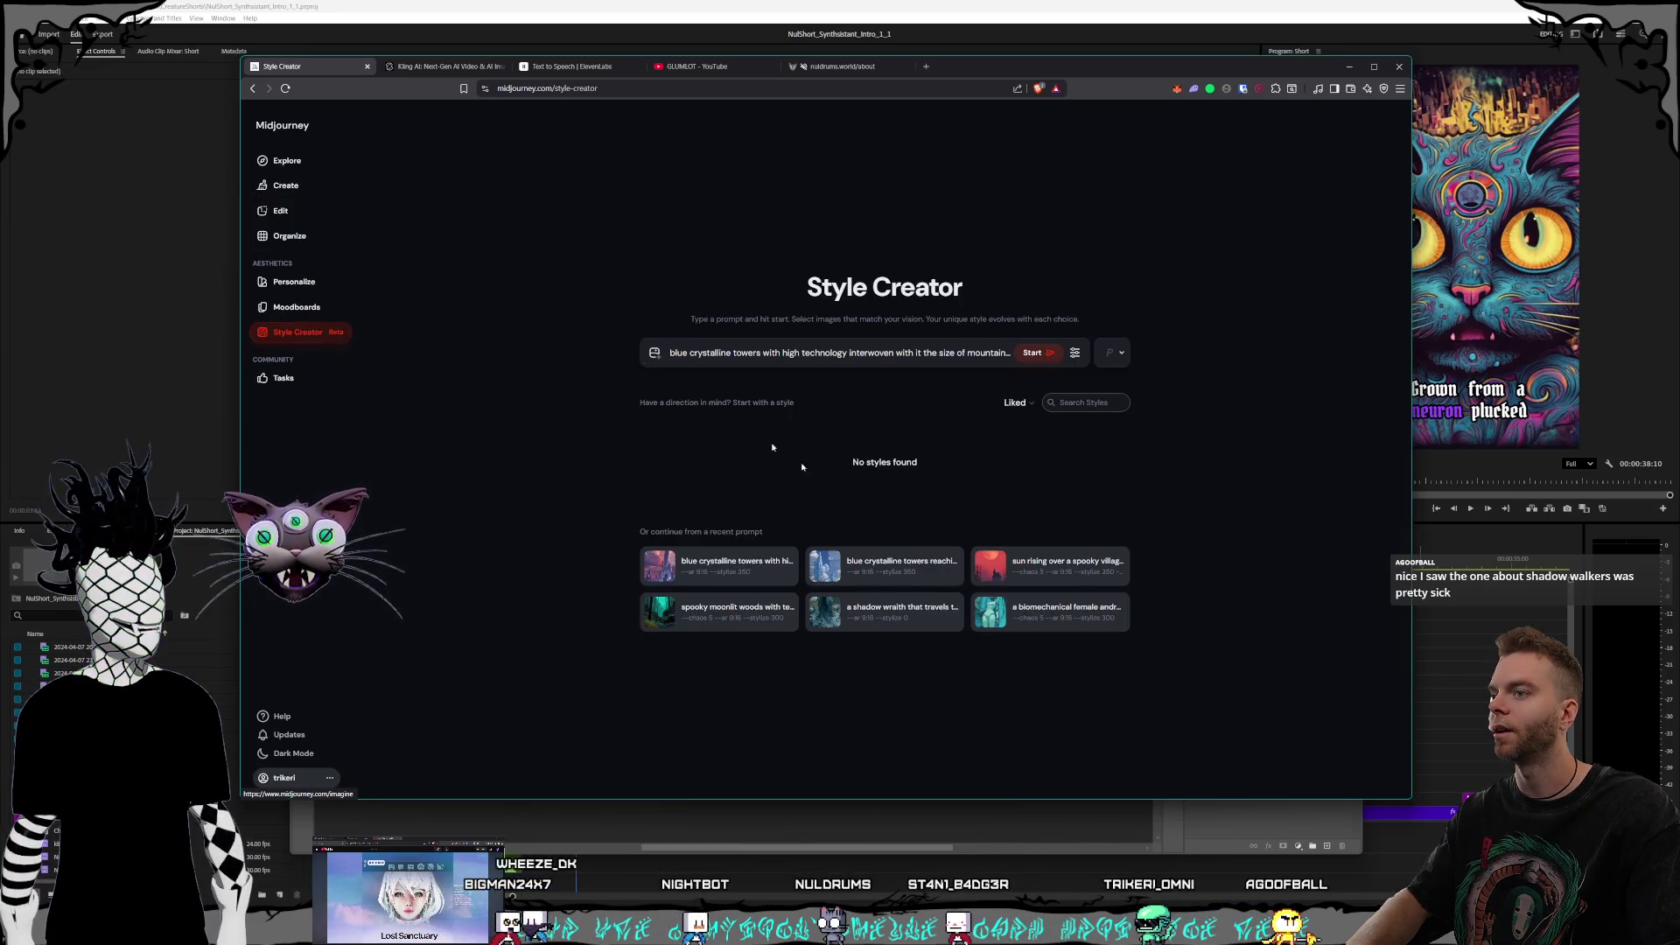
left_click(302, 186)
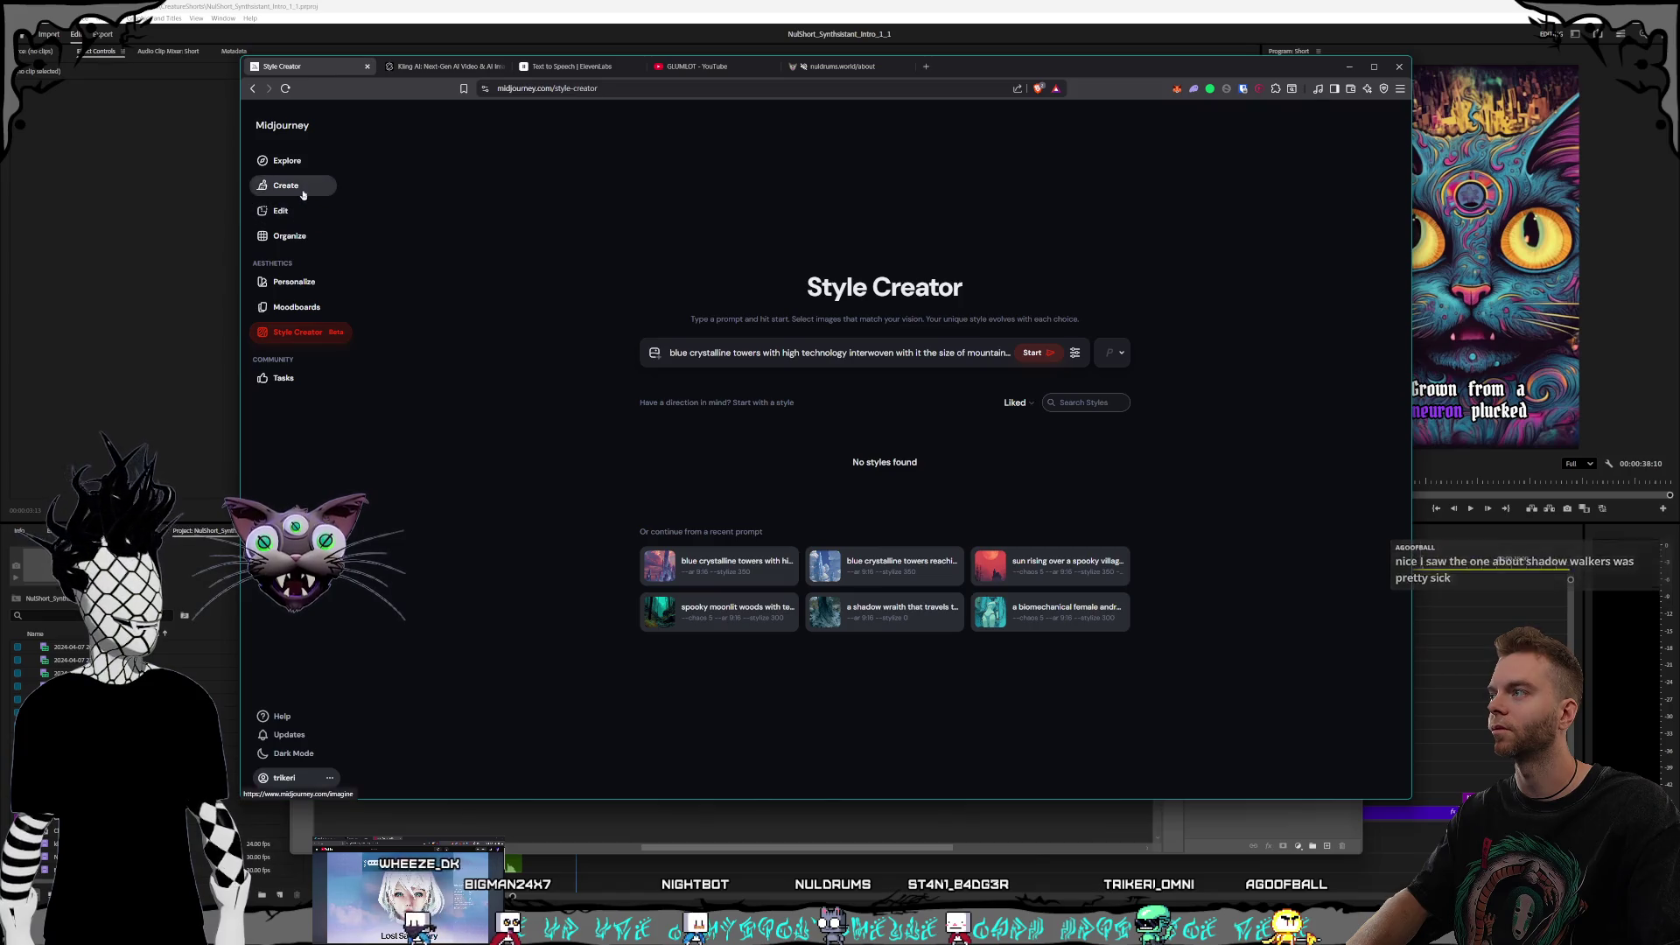
left_click(865, 848)
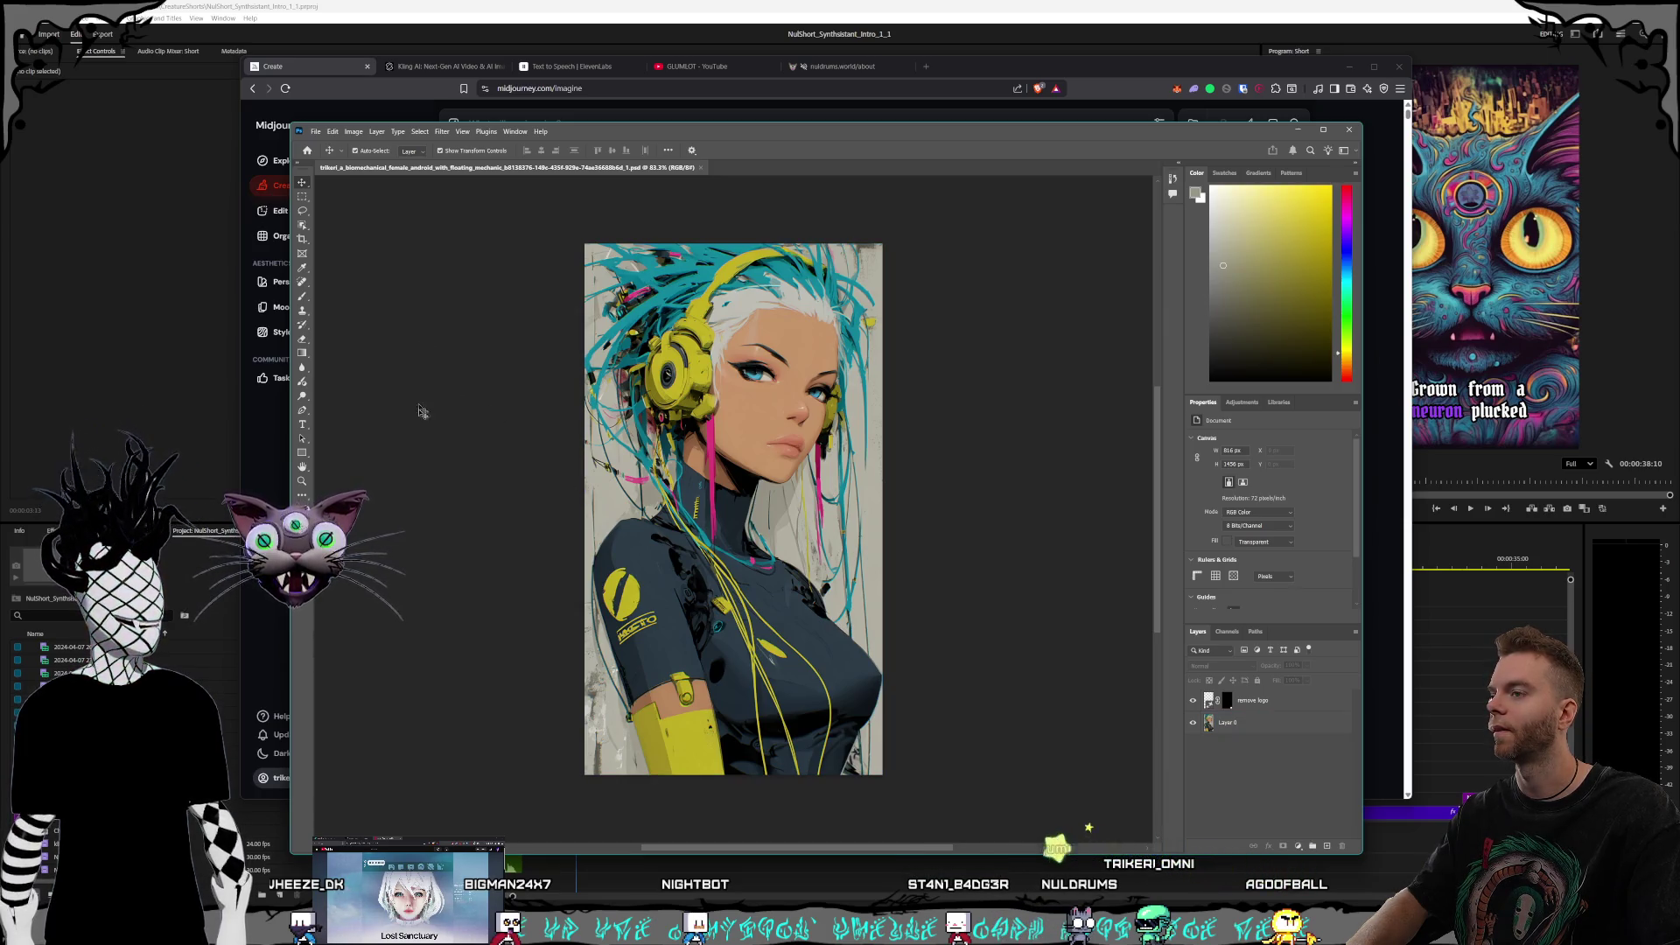
left_click(847, 760)
Step: Check Layer 0 against the remove logo layer, deselect, and switch to the References folder
left_click(1027, 727)
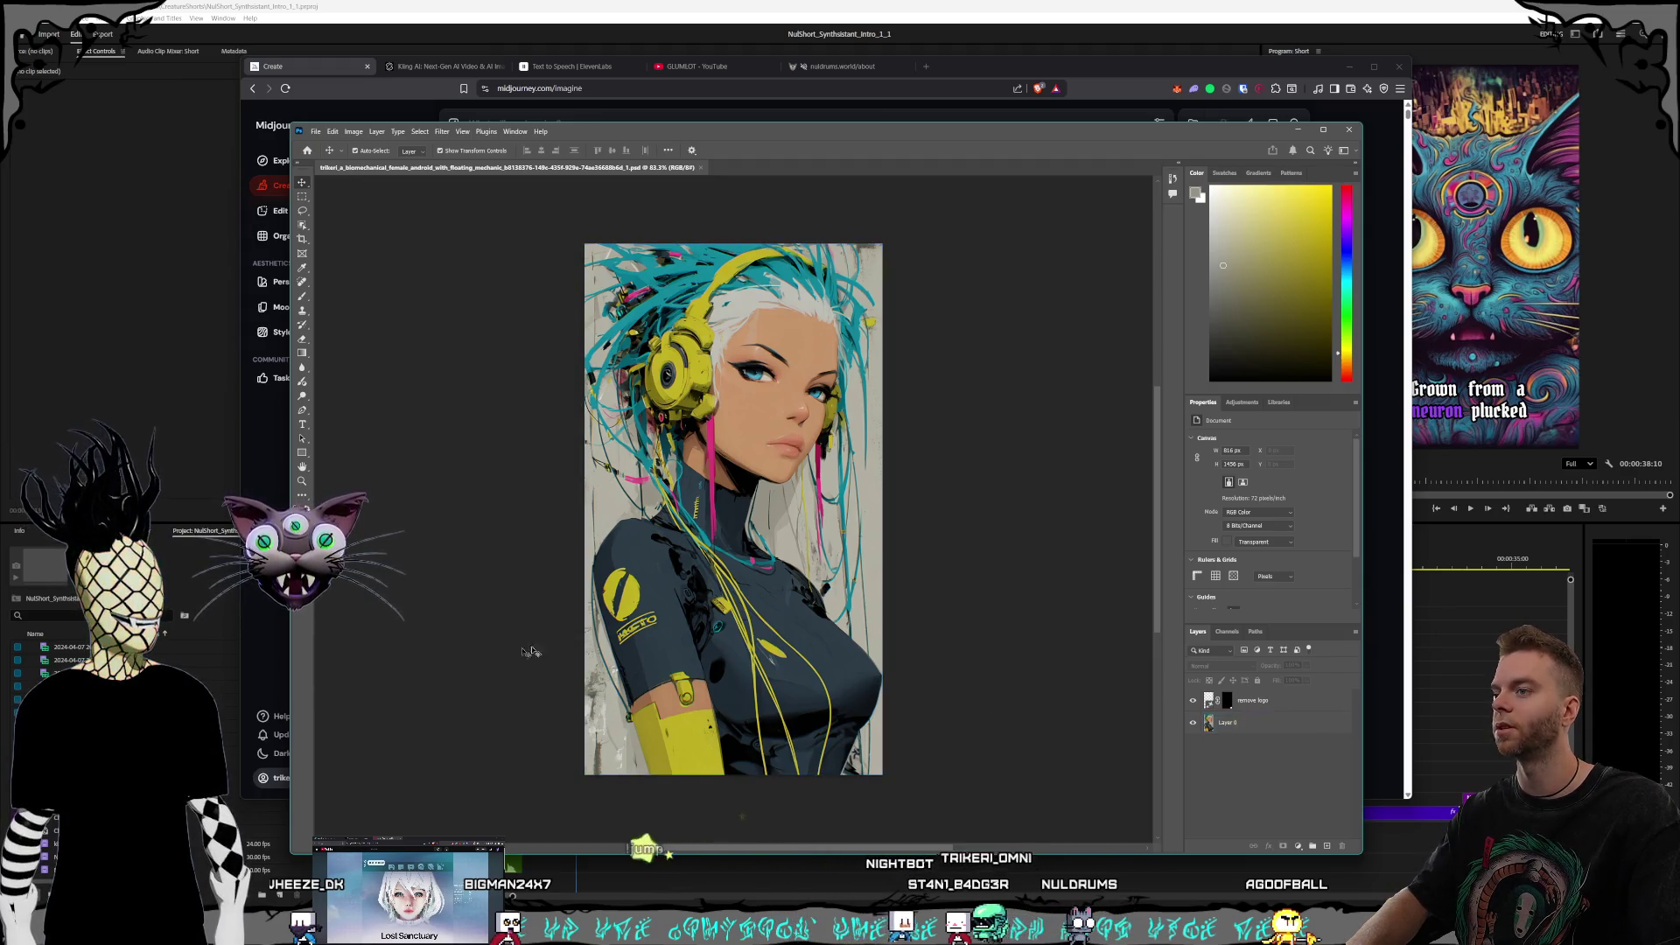
left_click(665, 612)
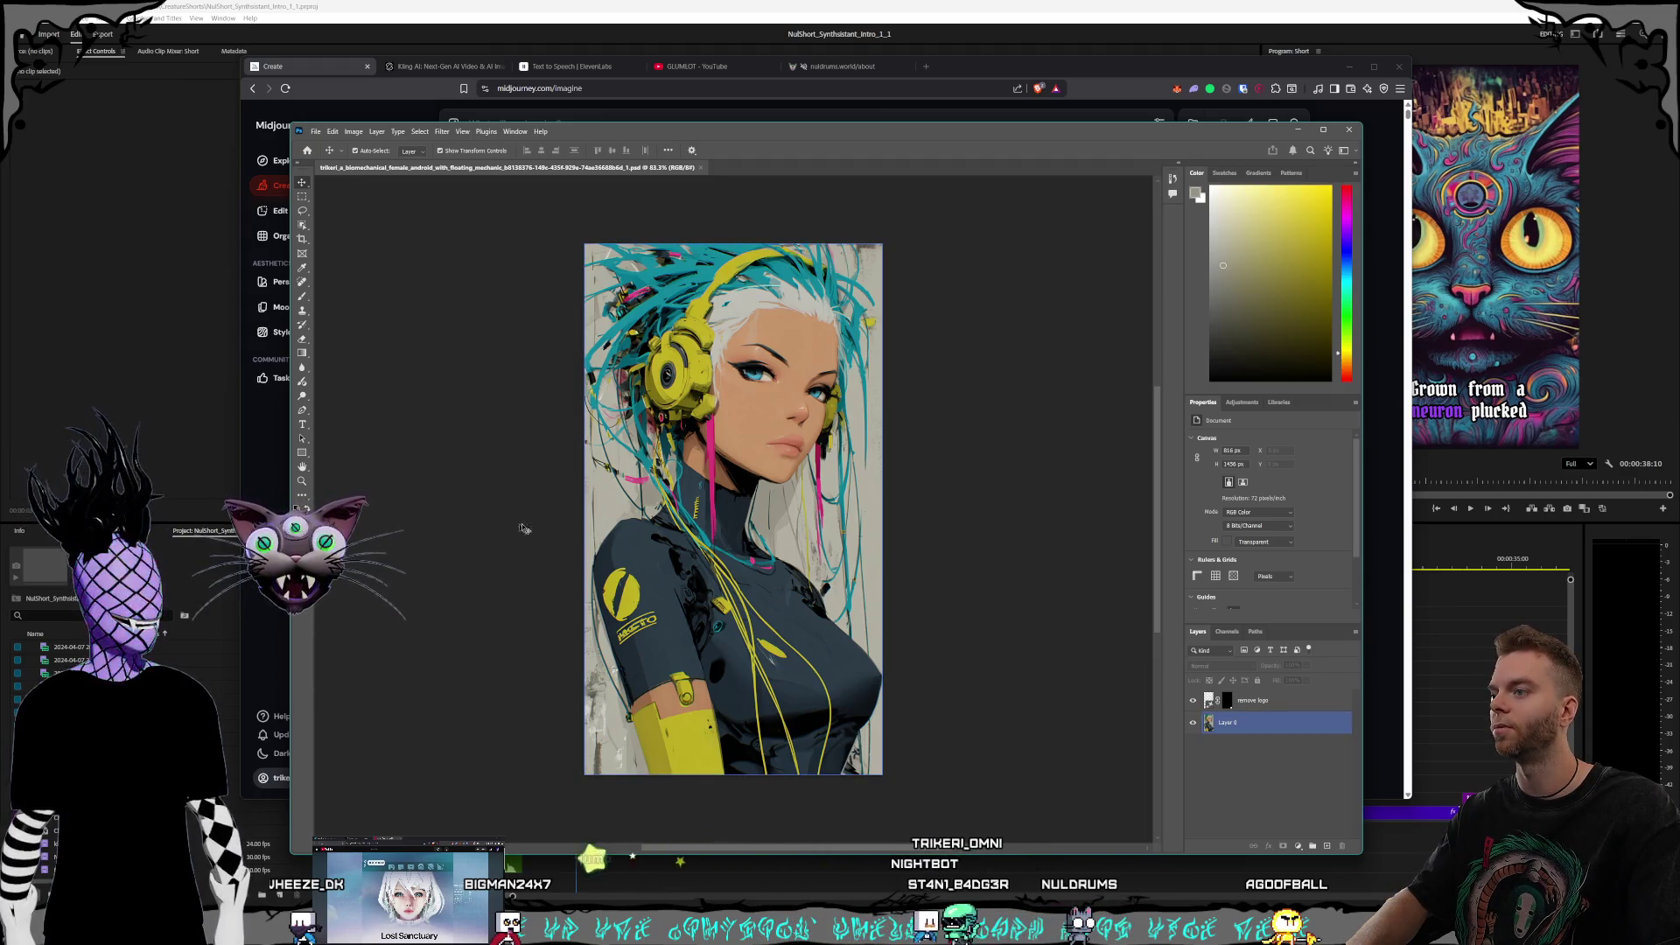
left_click(600, 521)
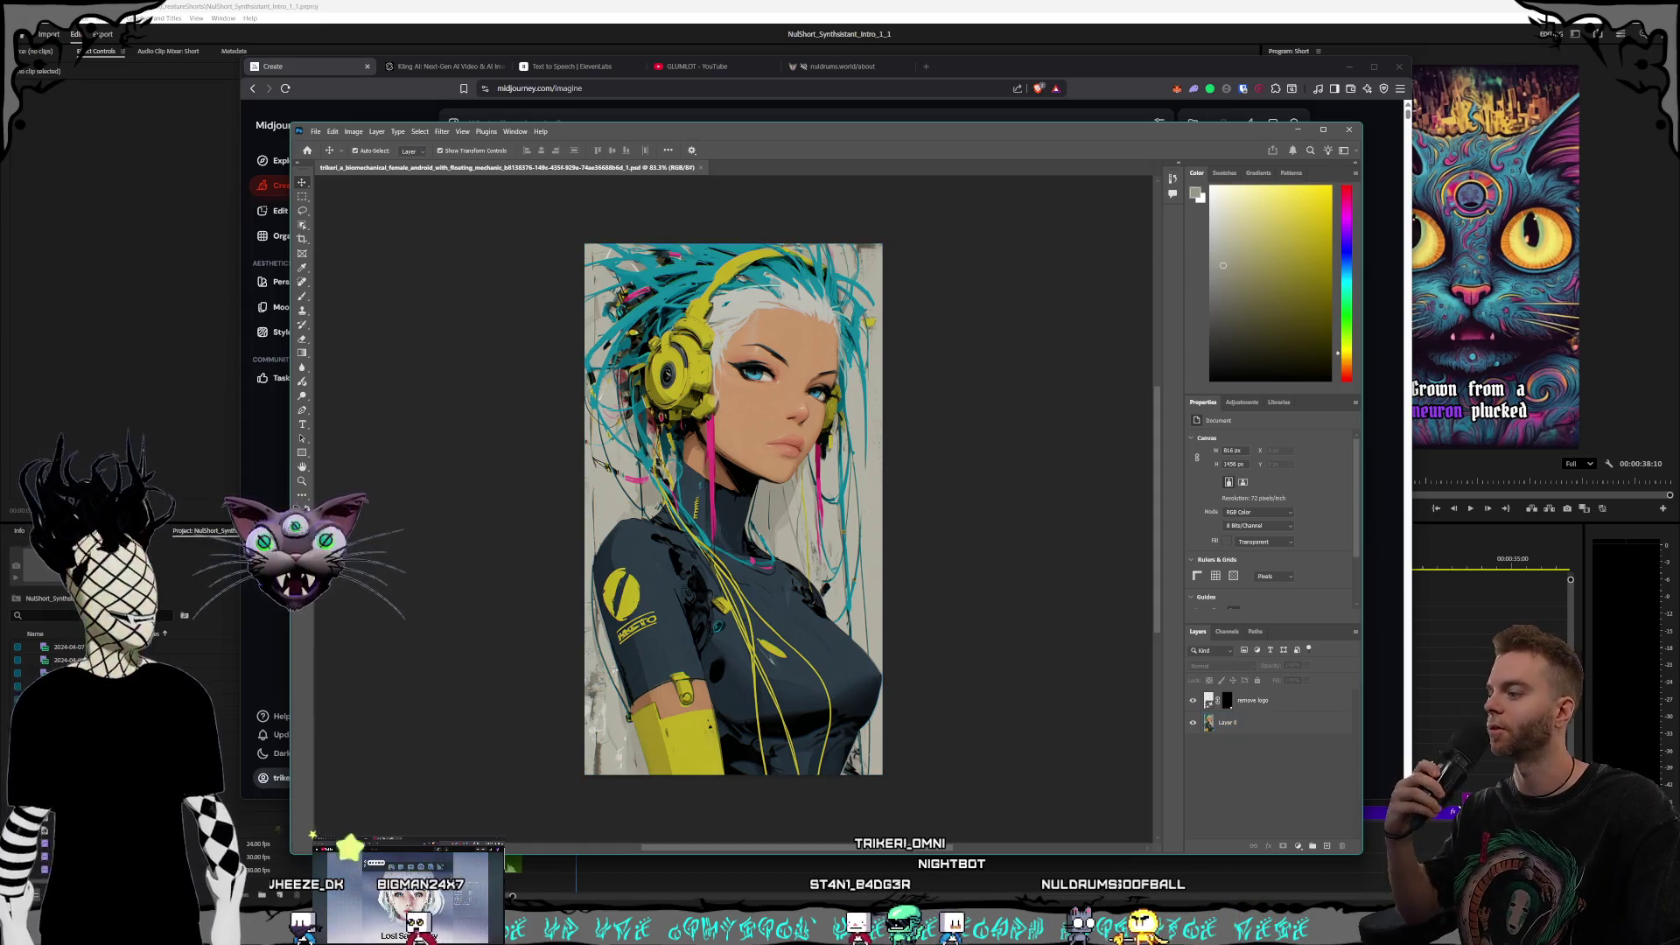
key("alt+Tab")
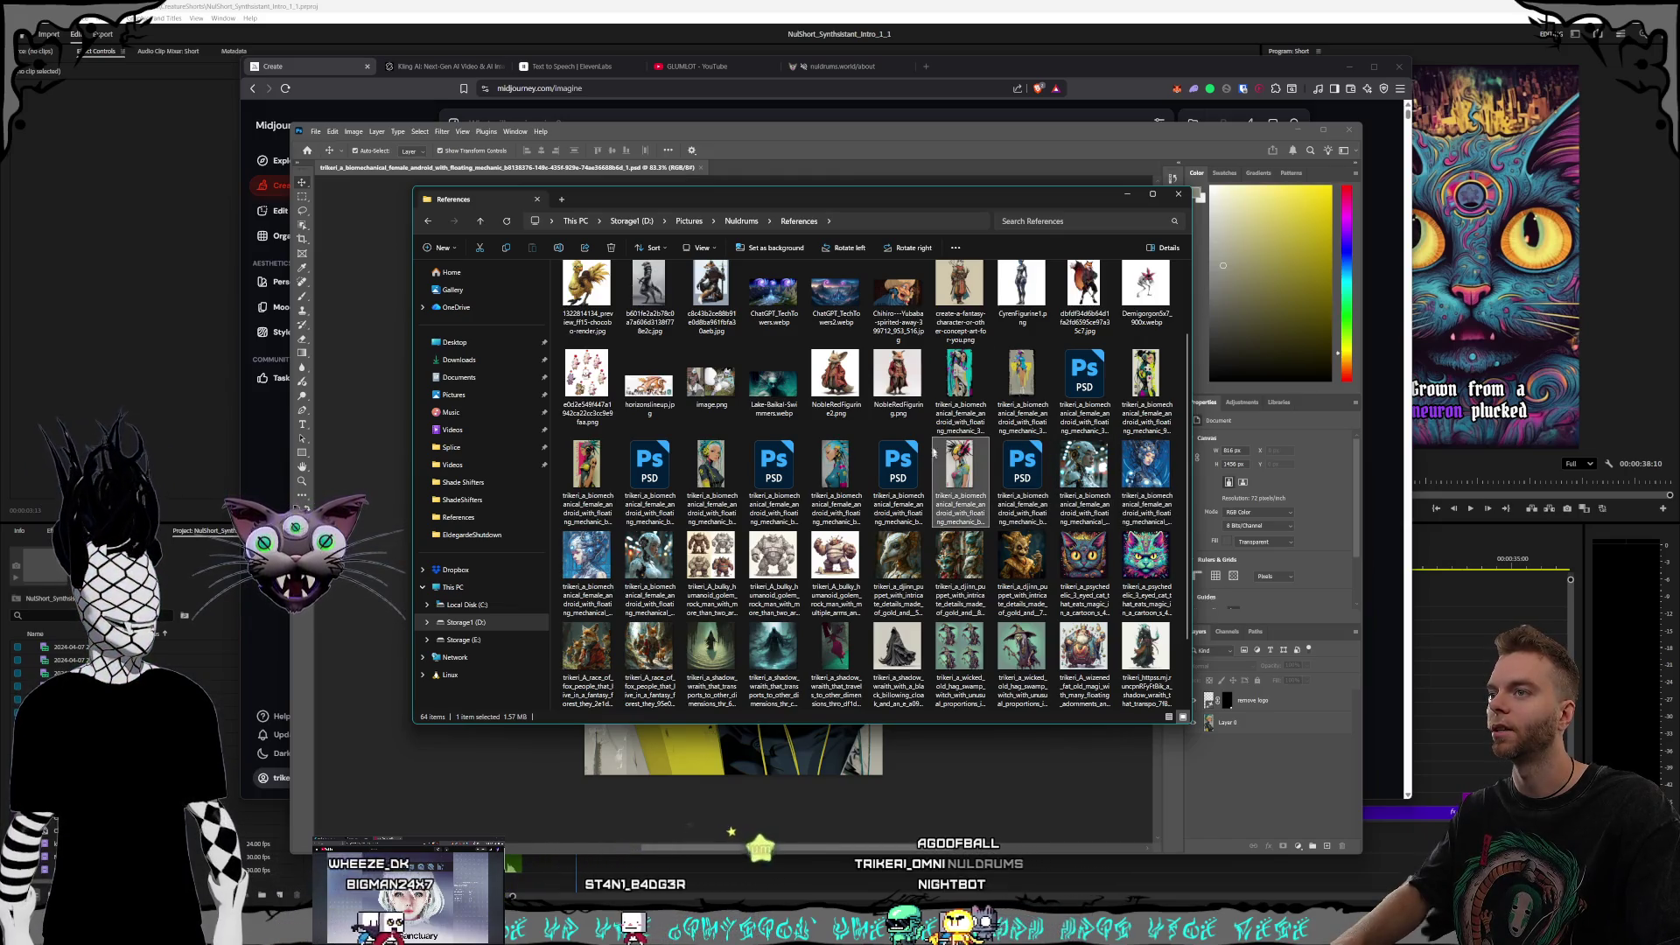
left_click(960, 398)
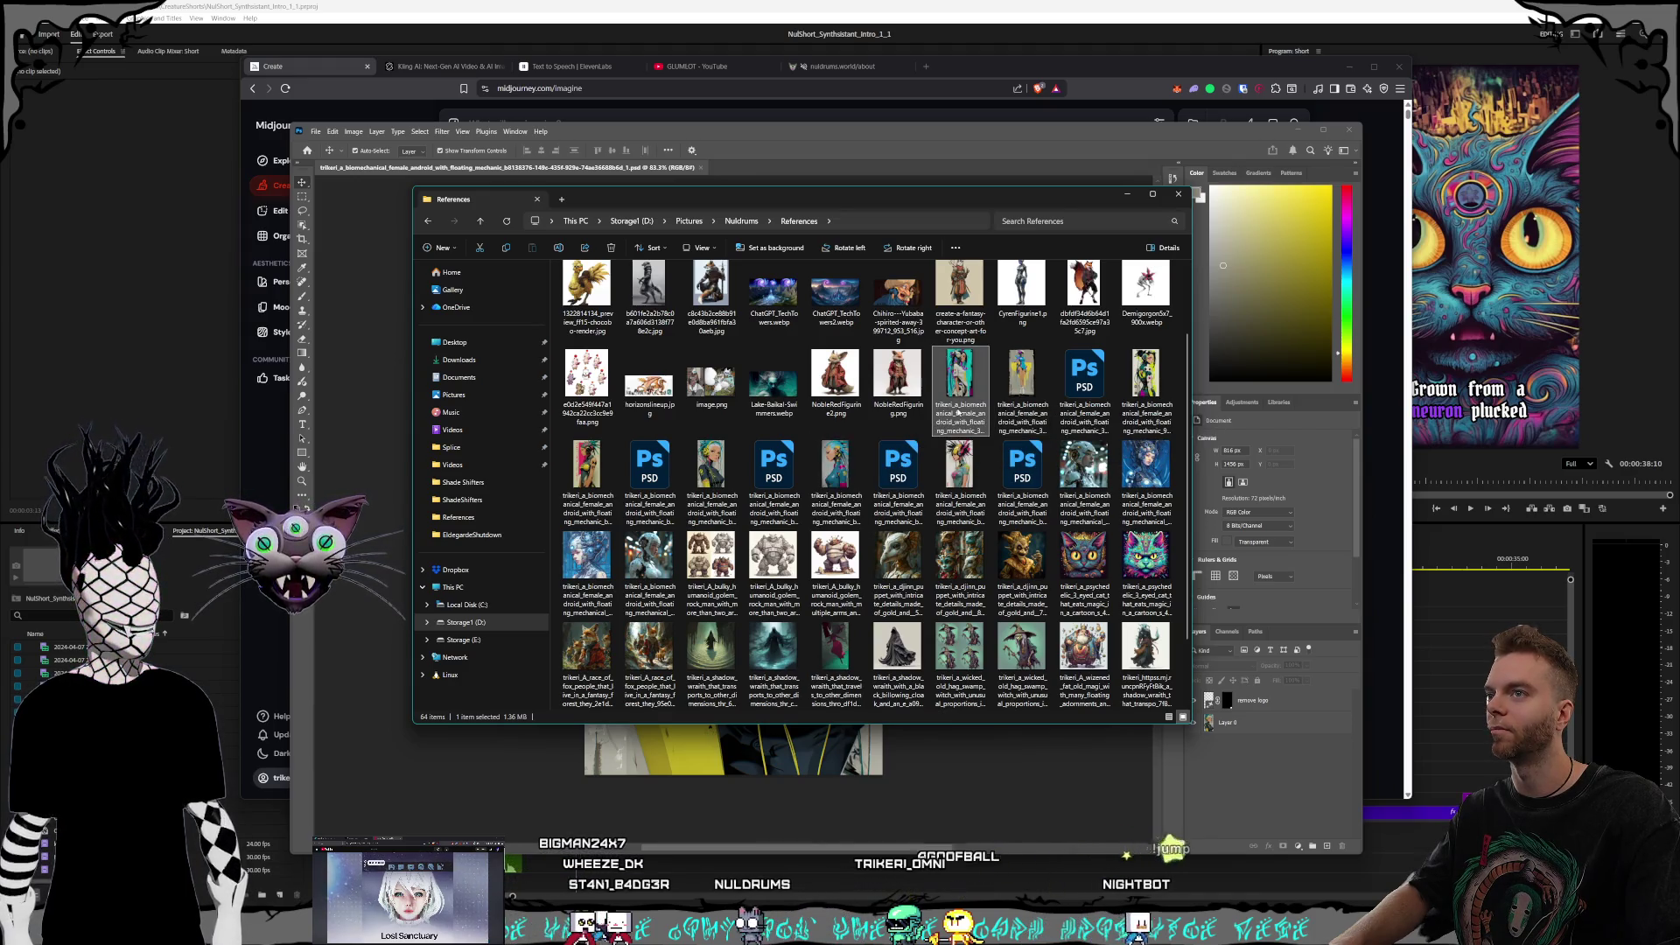
double_click(958, 389)
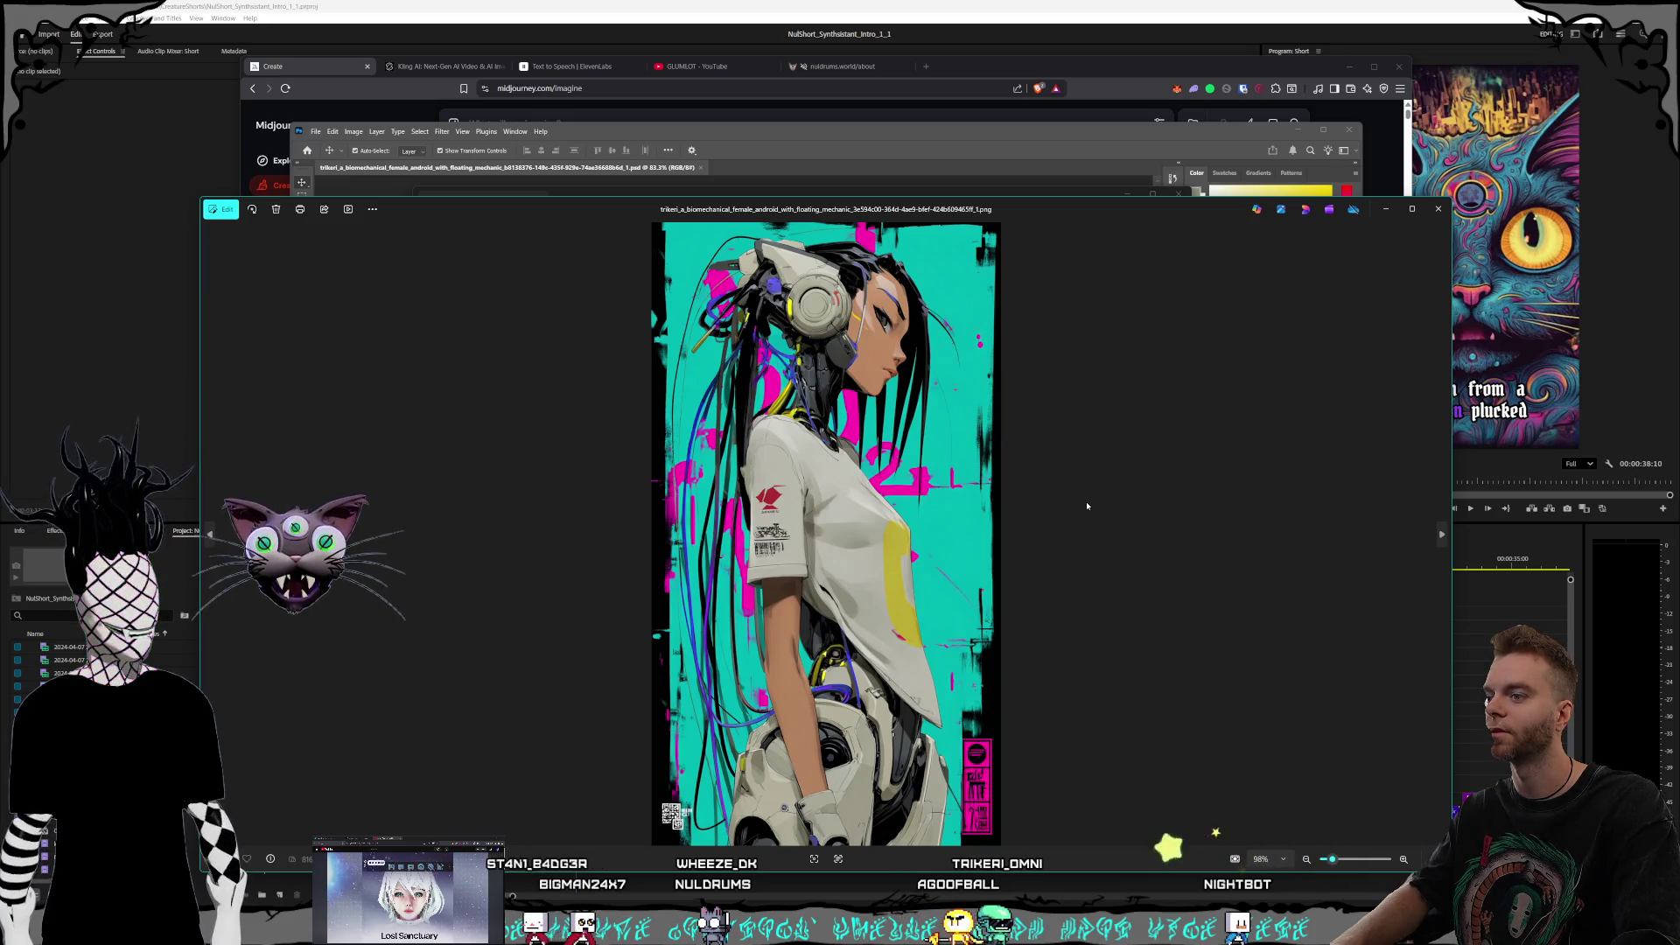
key("Right")
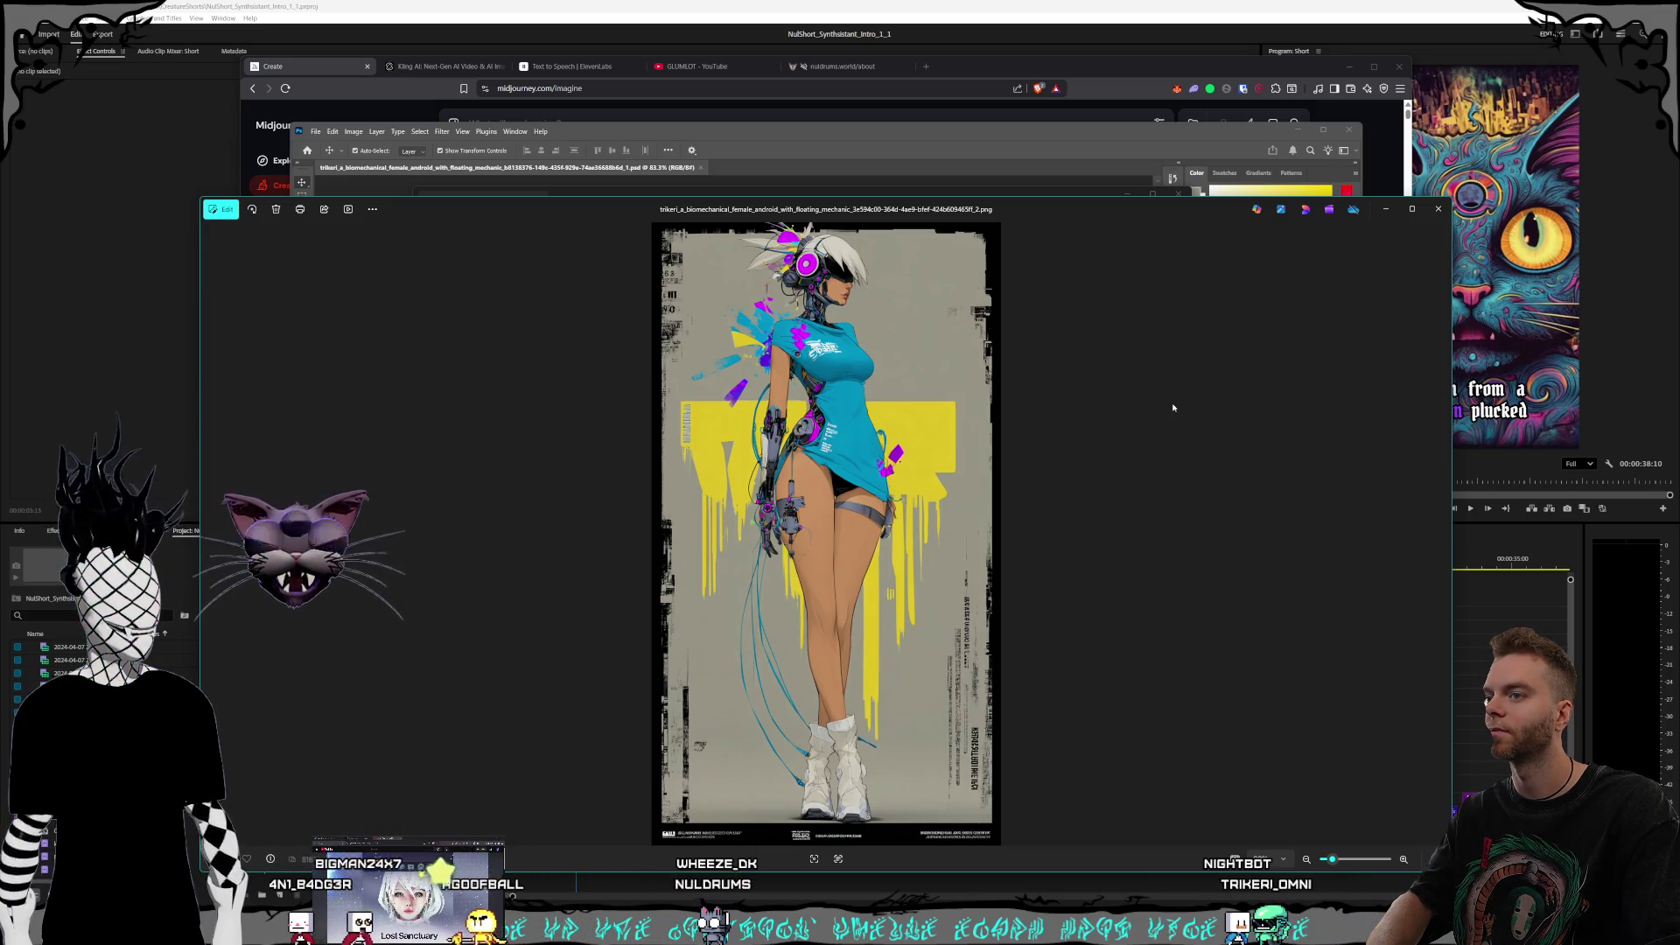
key("Right")
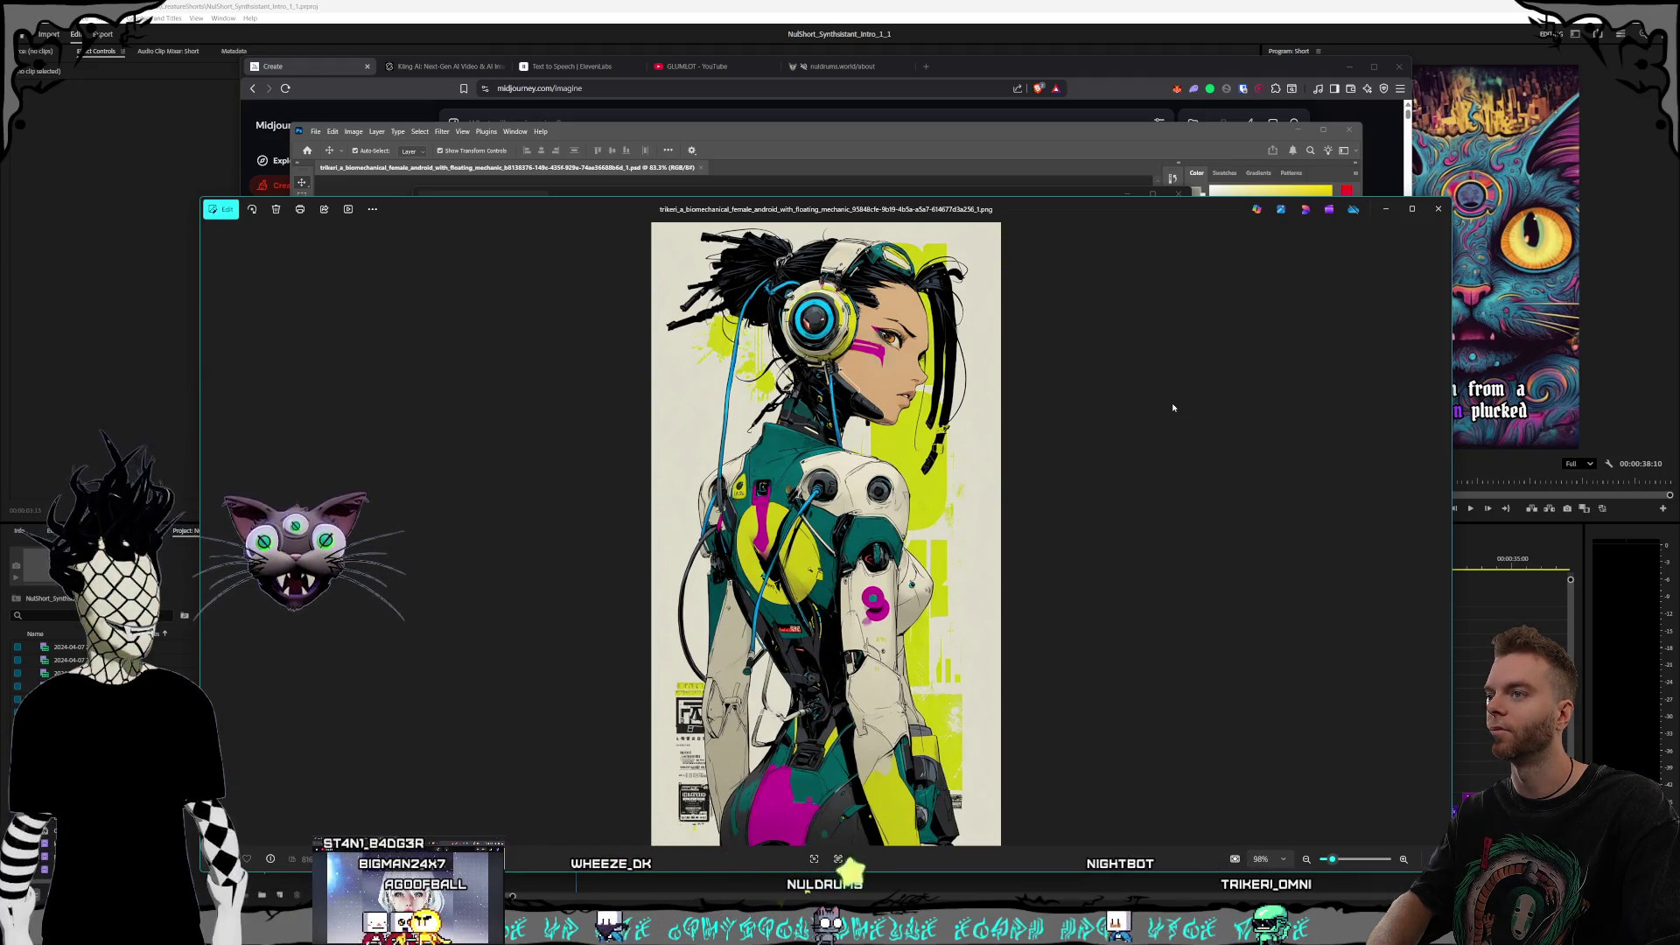
key("Right")
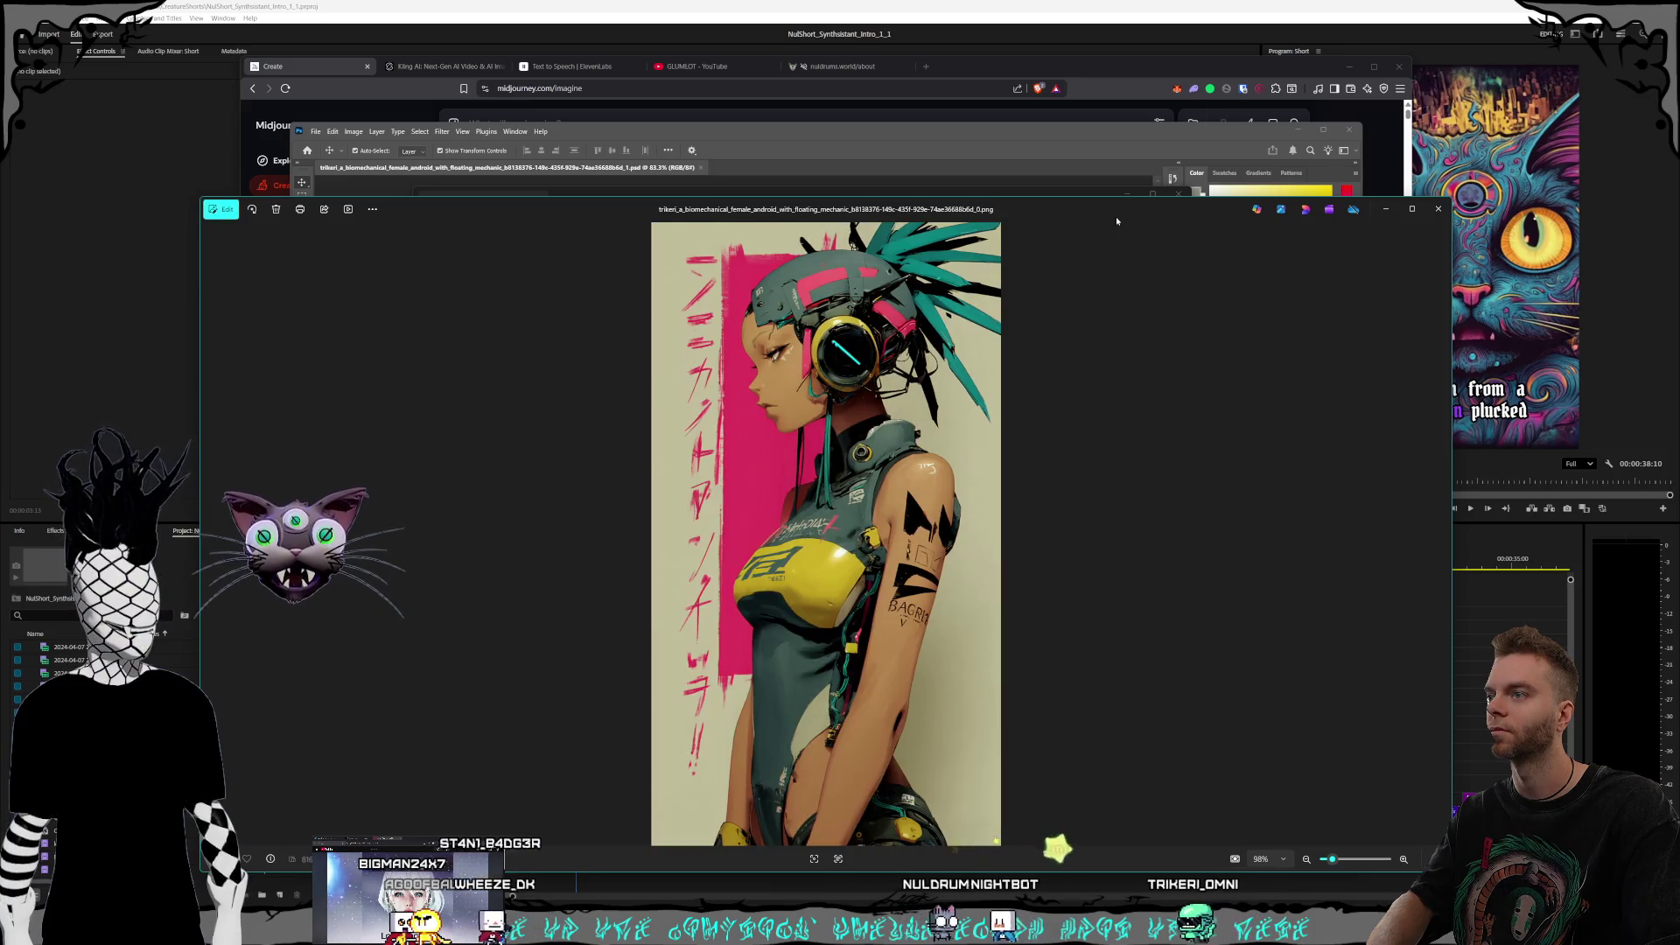
key("Right")
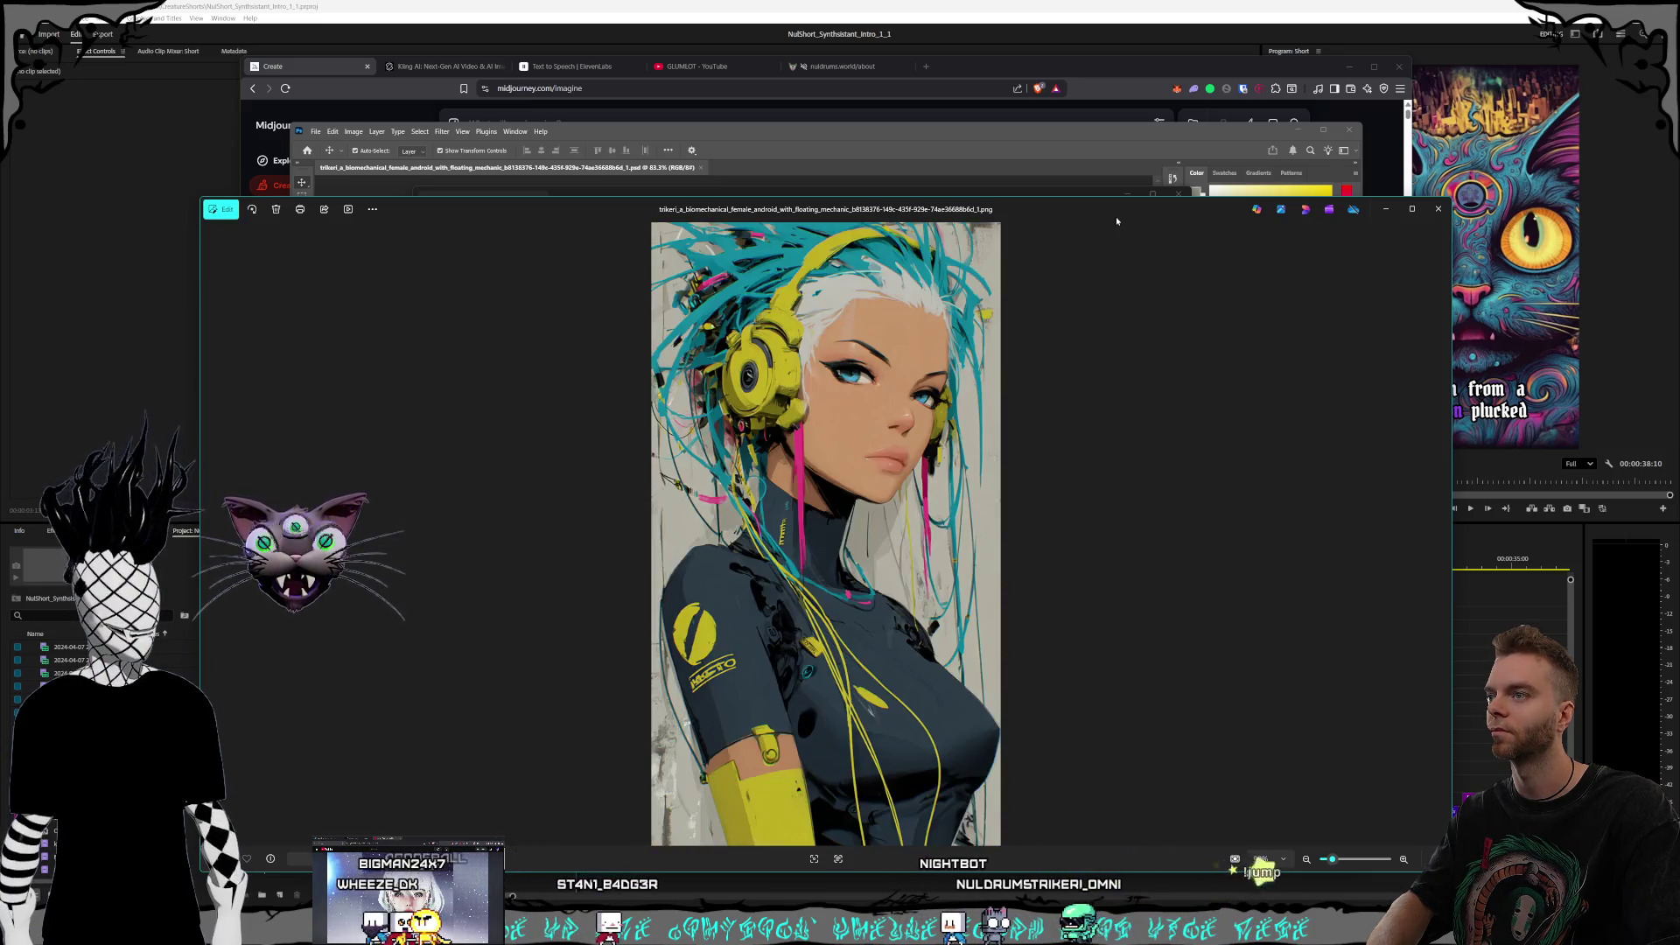
key("Right")
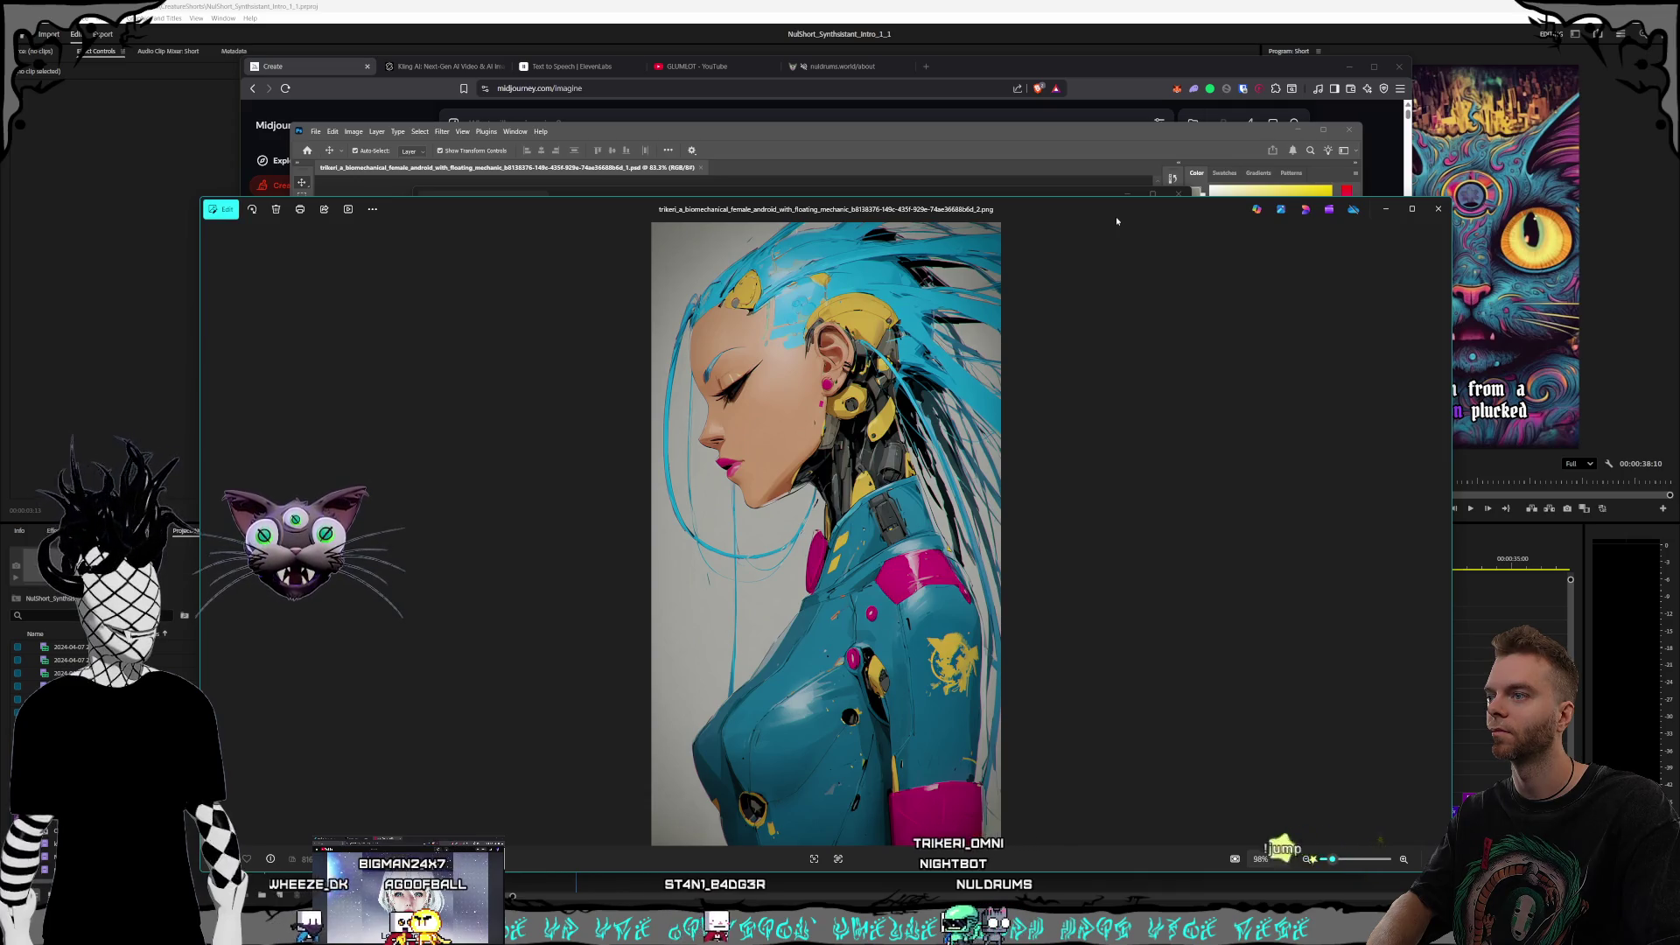
key("Right")
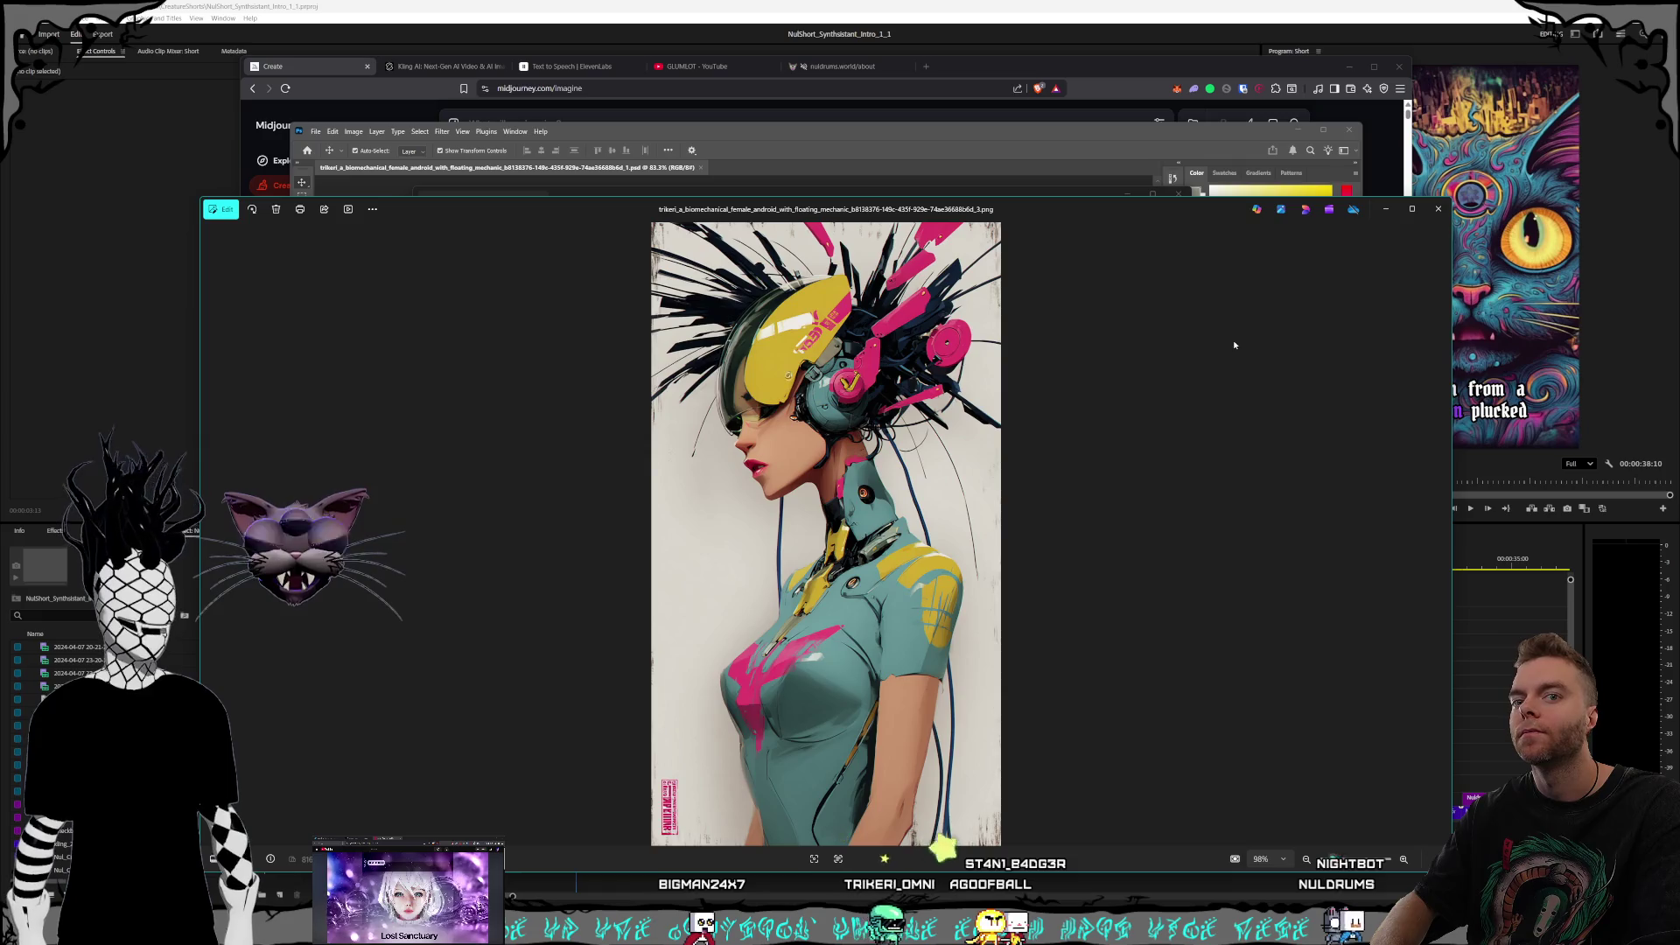
left_click(1439, 208)
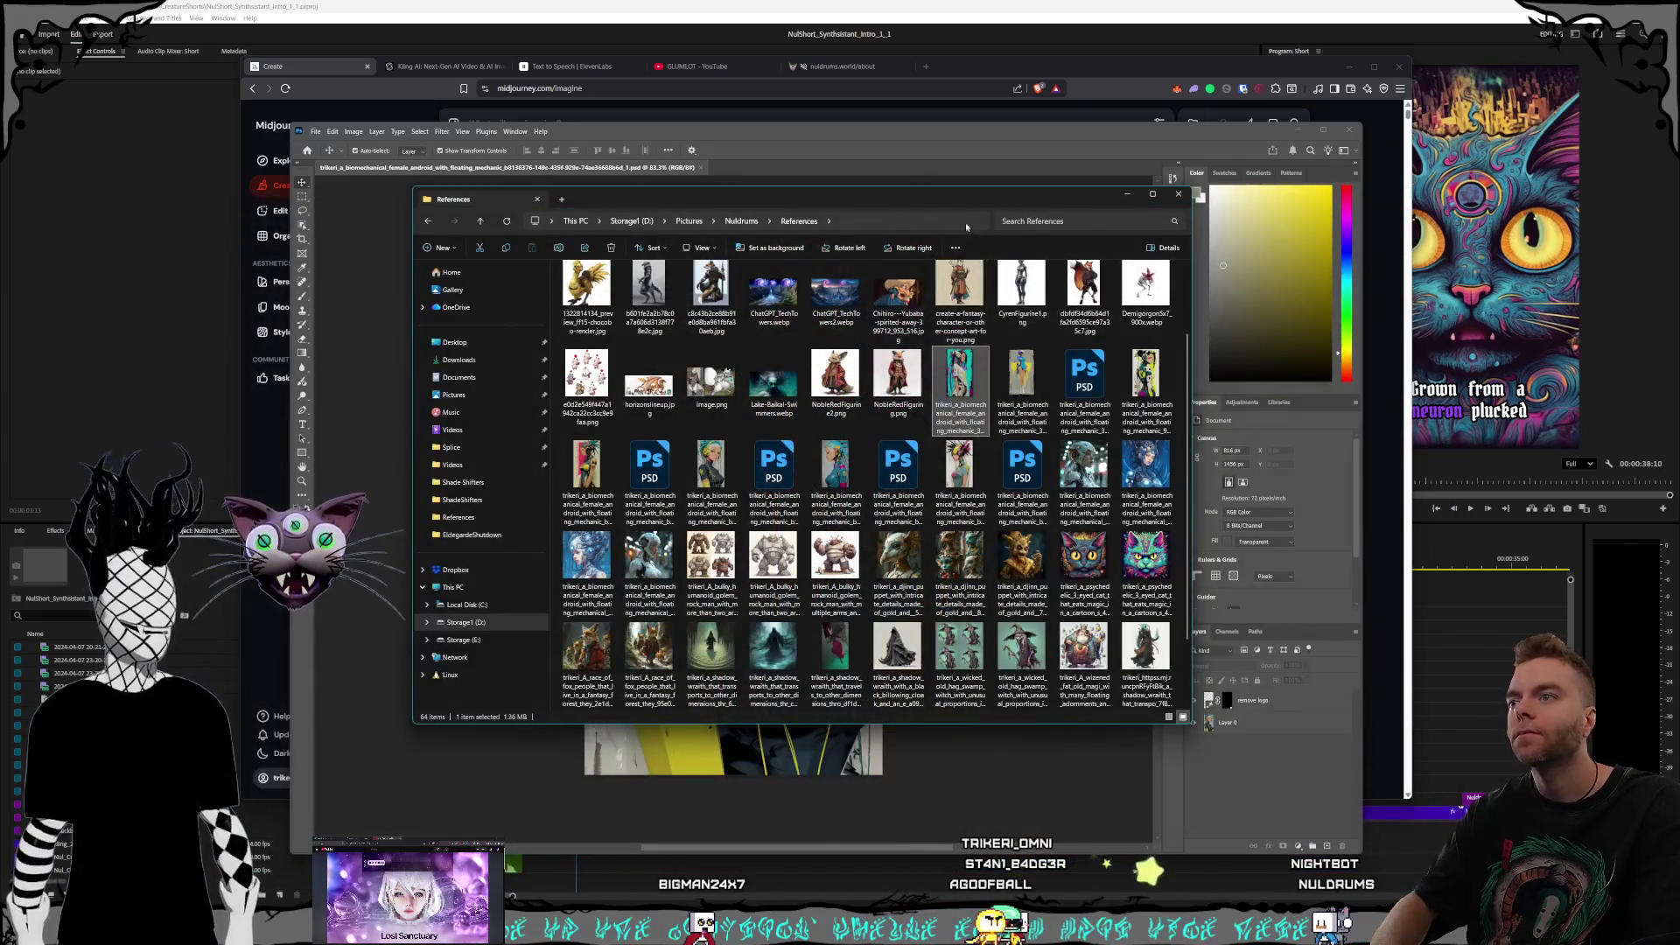
left_click_drag(962, 199, 993, 204)
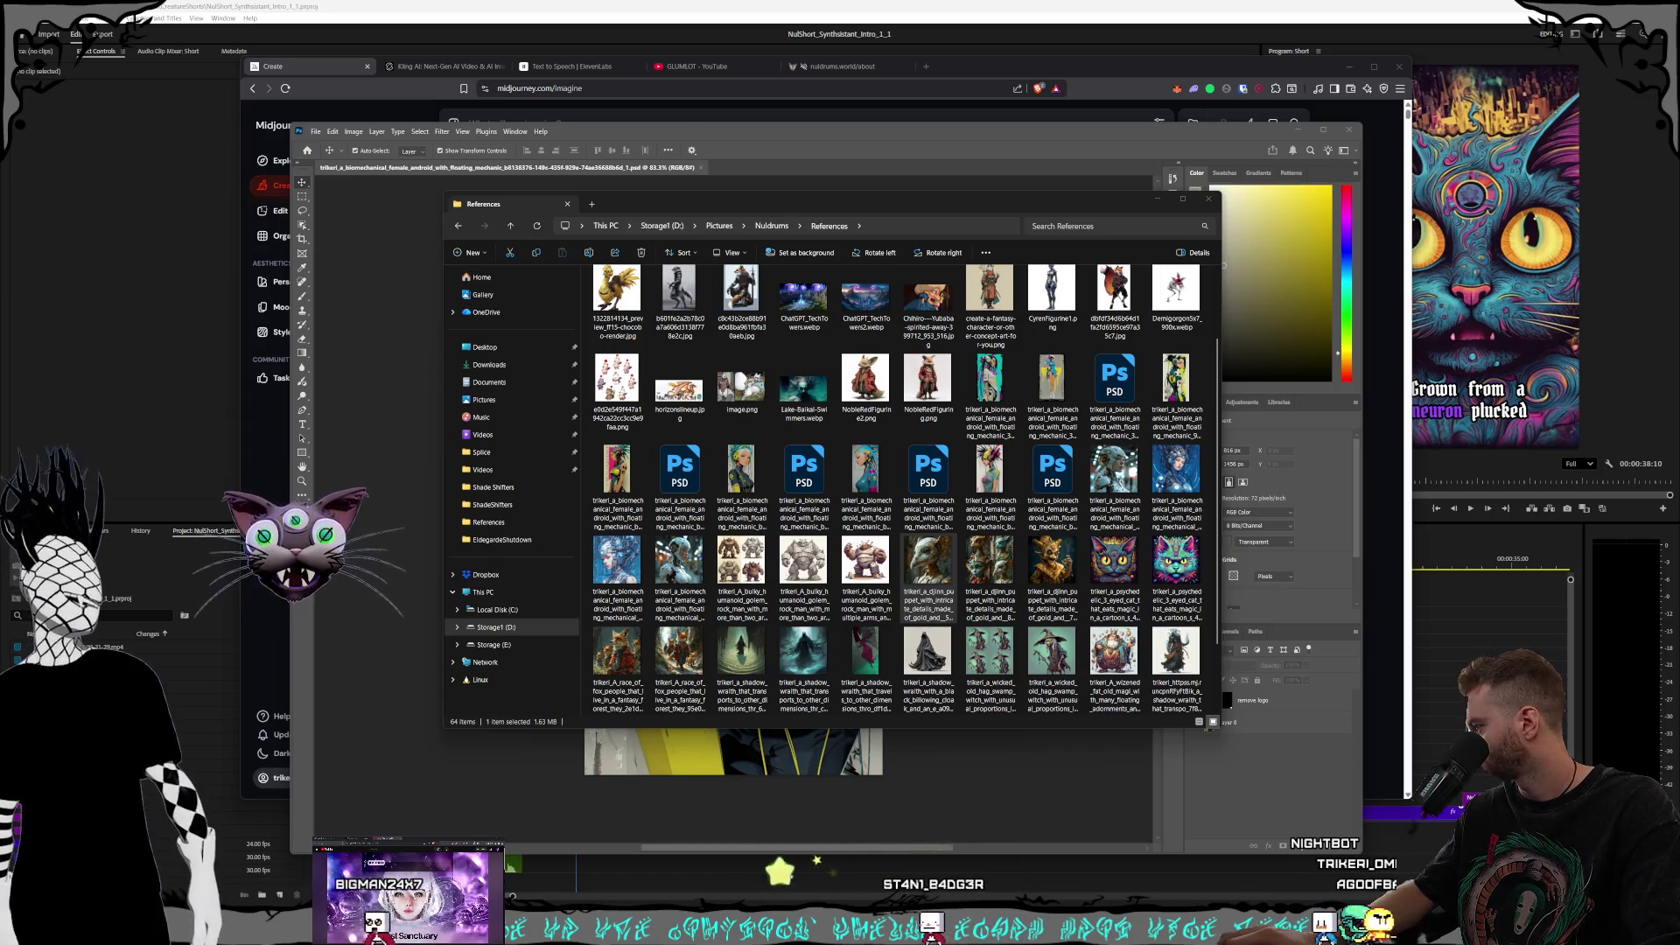
left_click(740, 481)
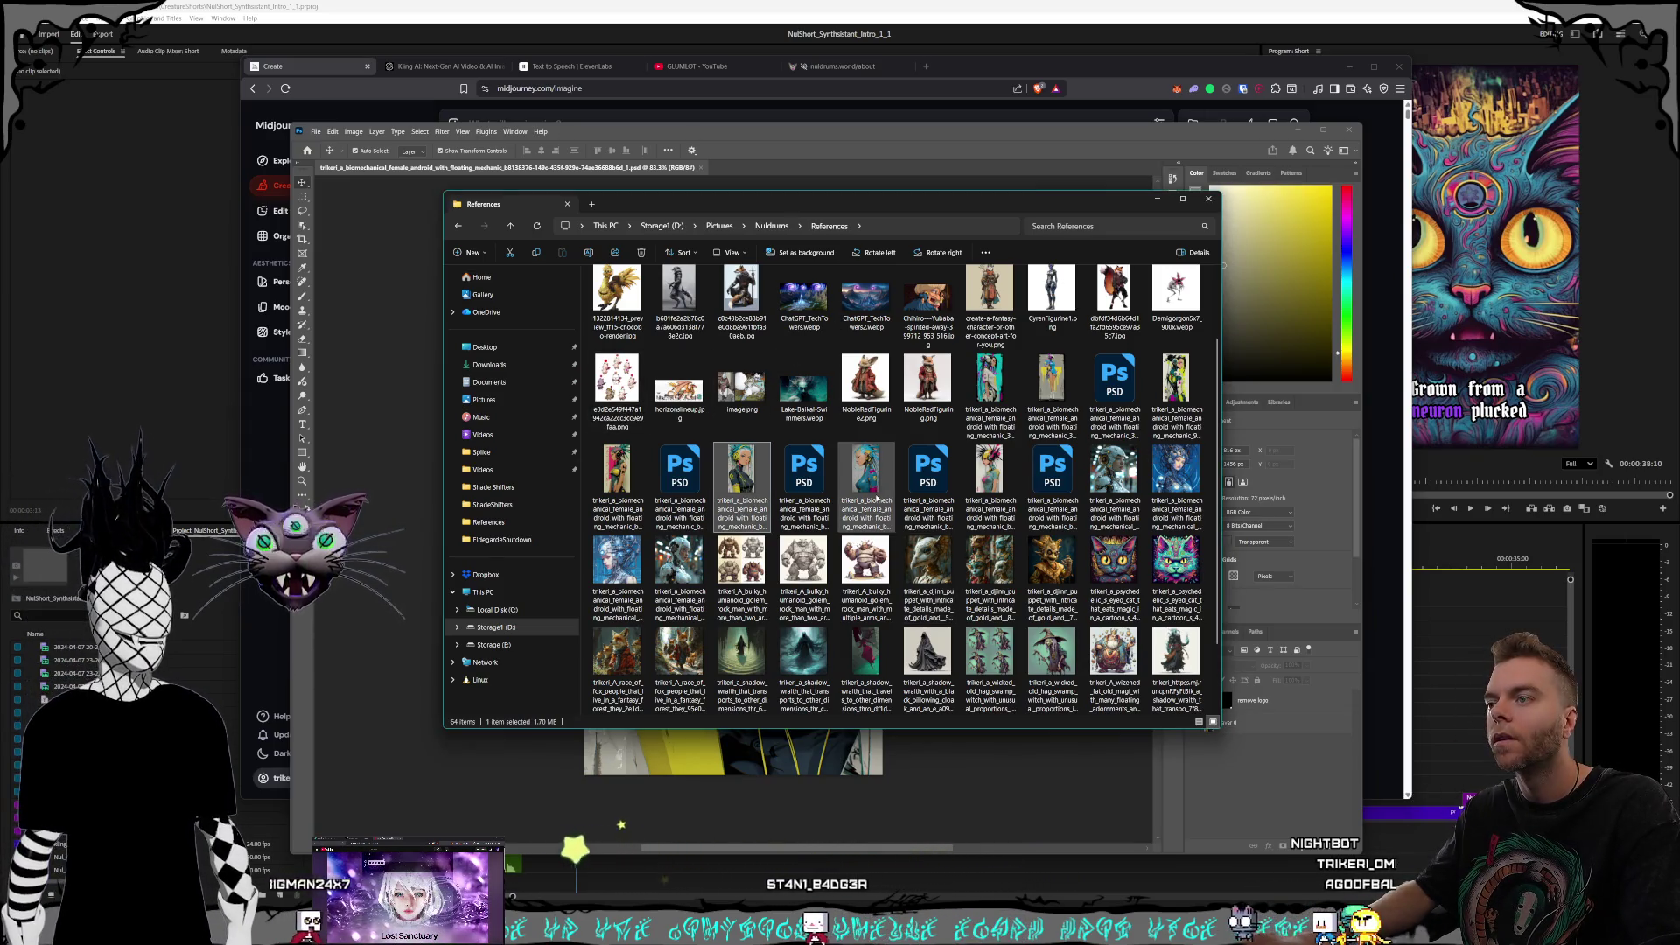
left_click(989, 472, "ctrl")
left_click(865, 473, "ctrl")
left_click(989, 381, "ctrl")
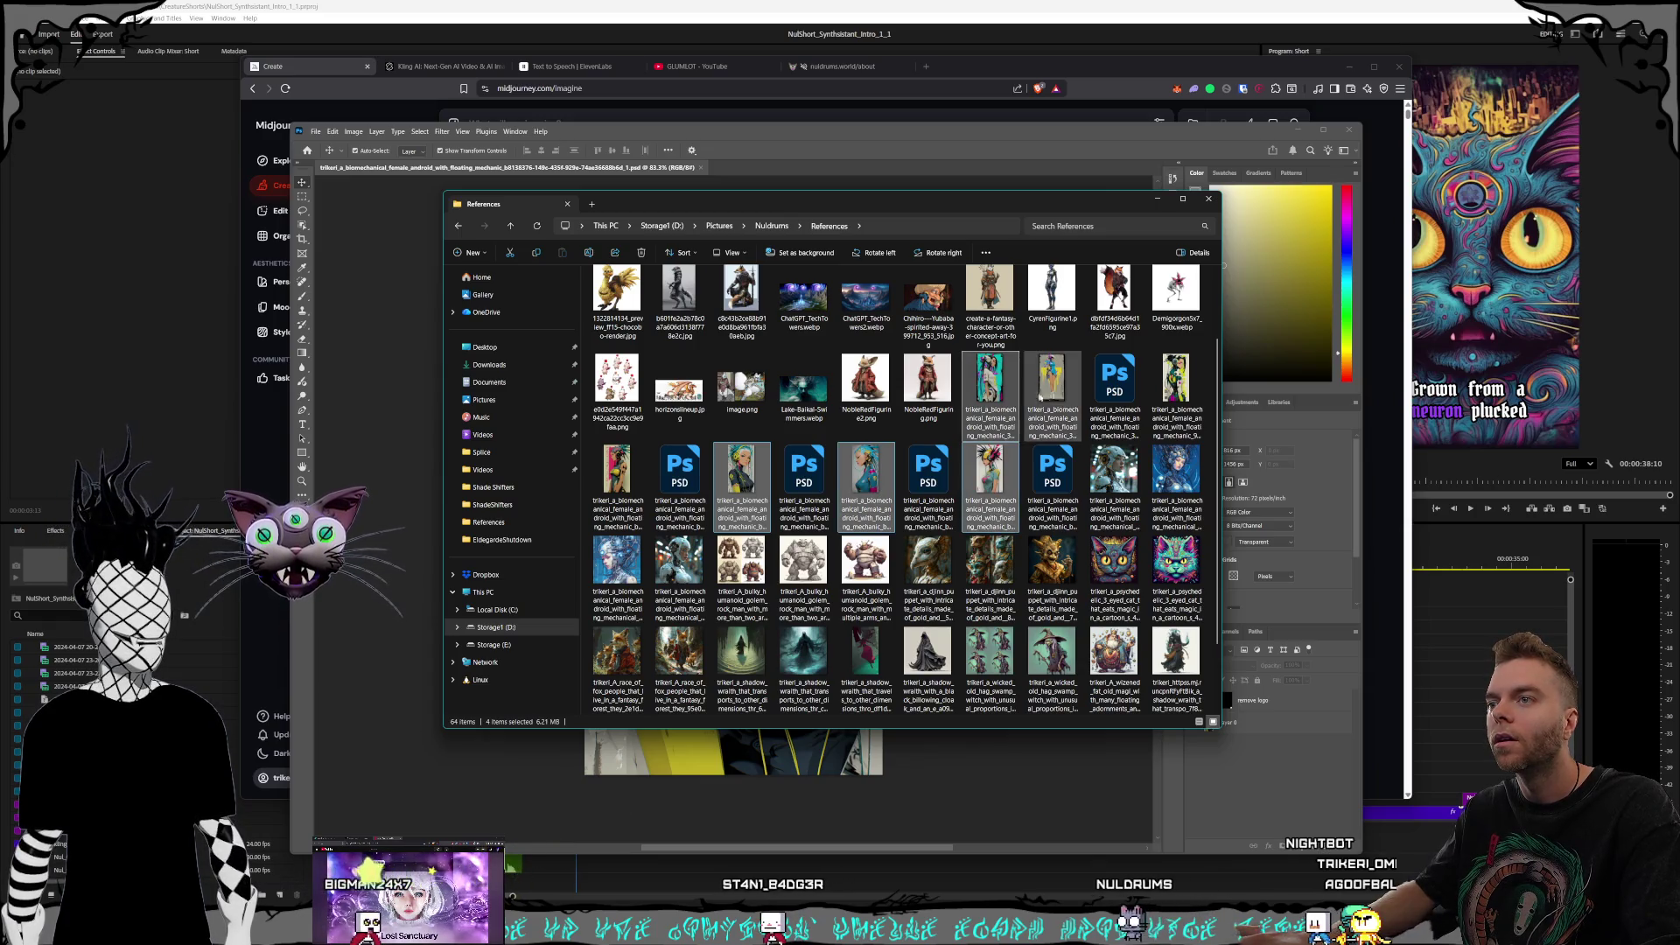
left_click(1051, 398, "ctrl")
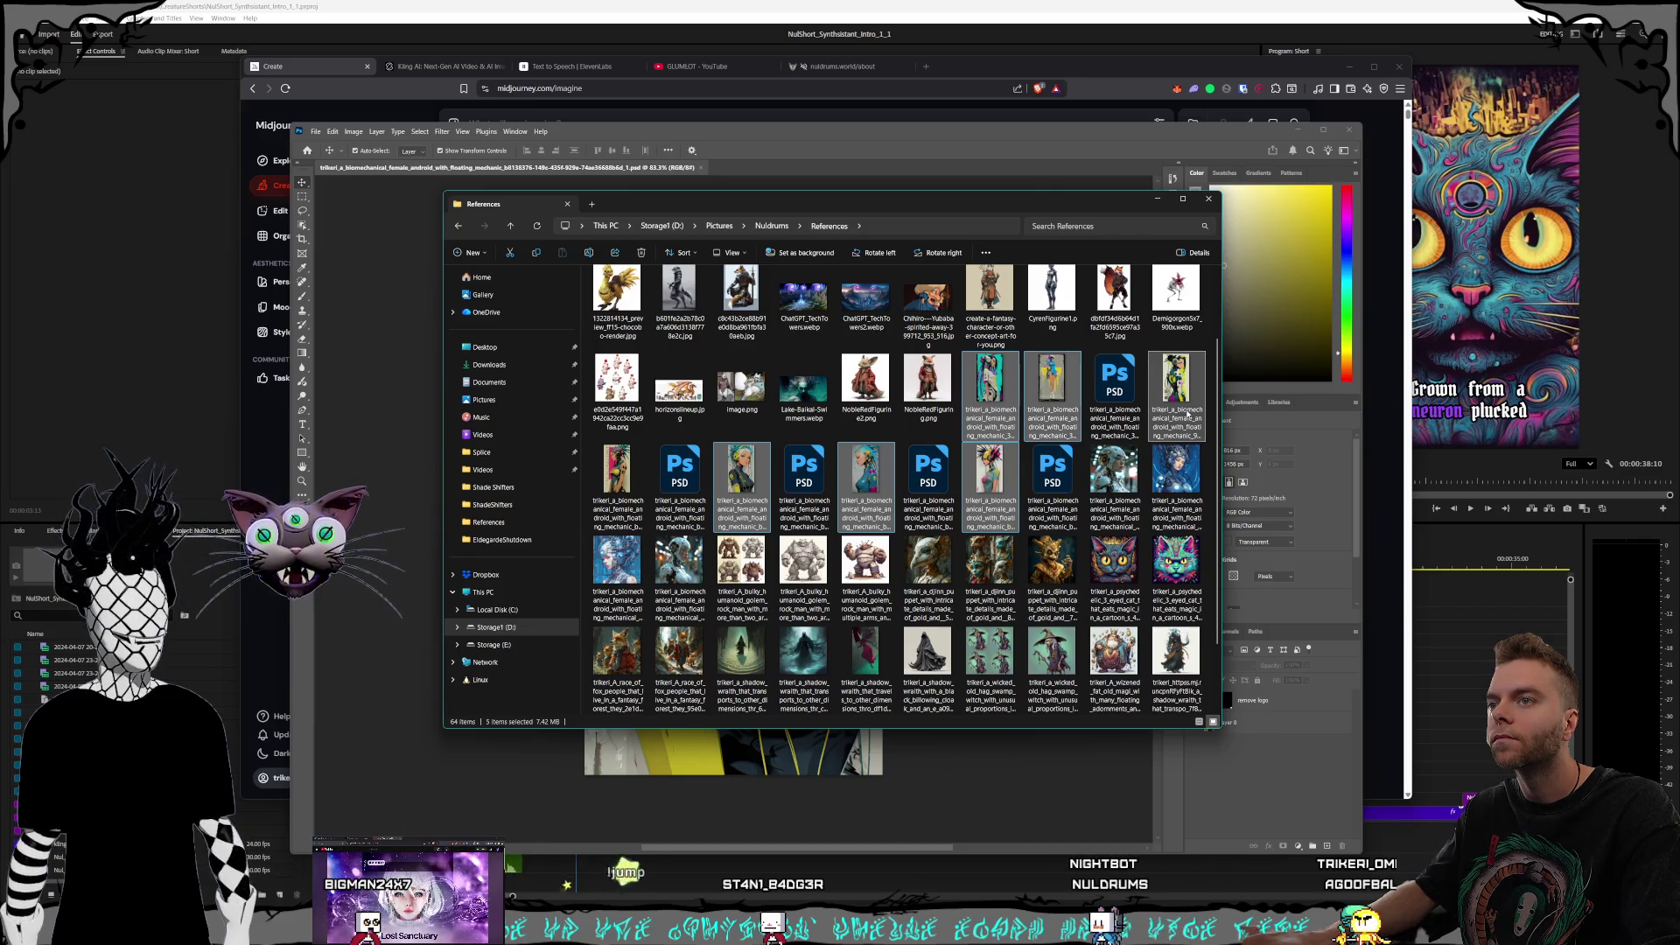
left_click(616, 477, "ctrl")
left_click(1176, 385, "ctrl")
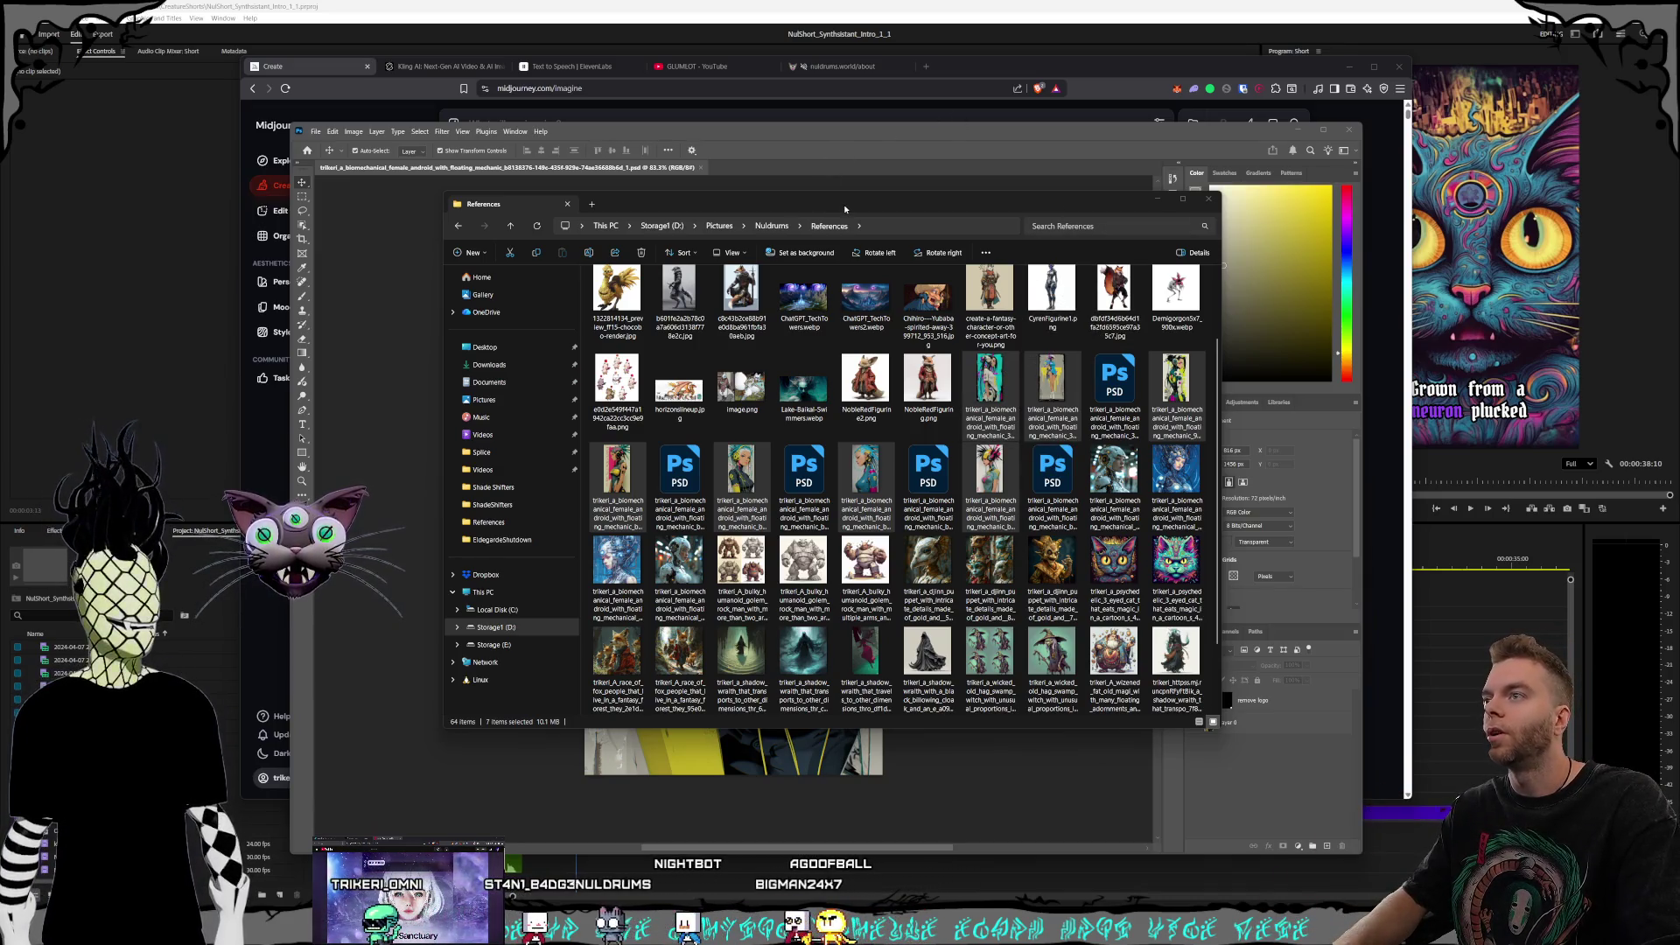
left_click_drag(845, 208, 839, 208)
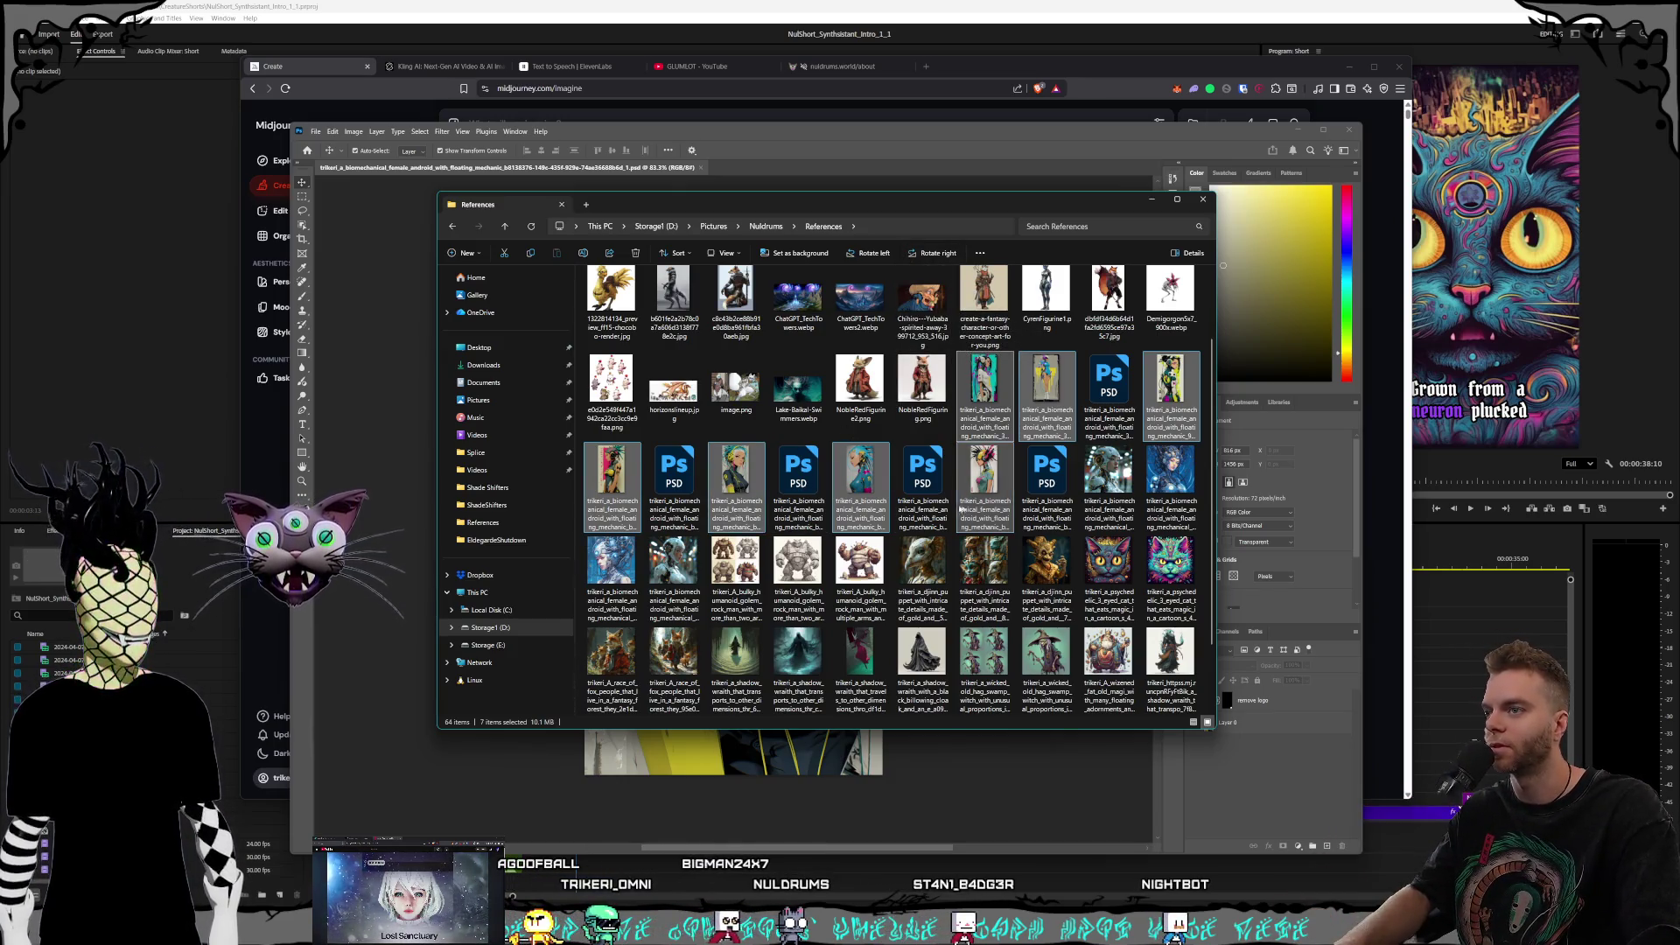
left_click(984, 394)
left_click(1046, 394)
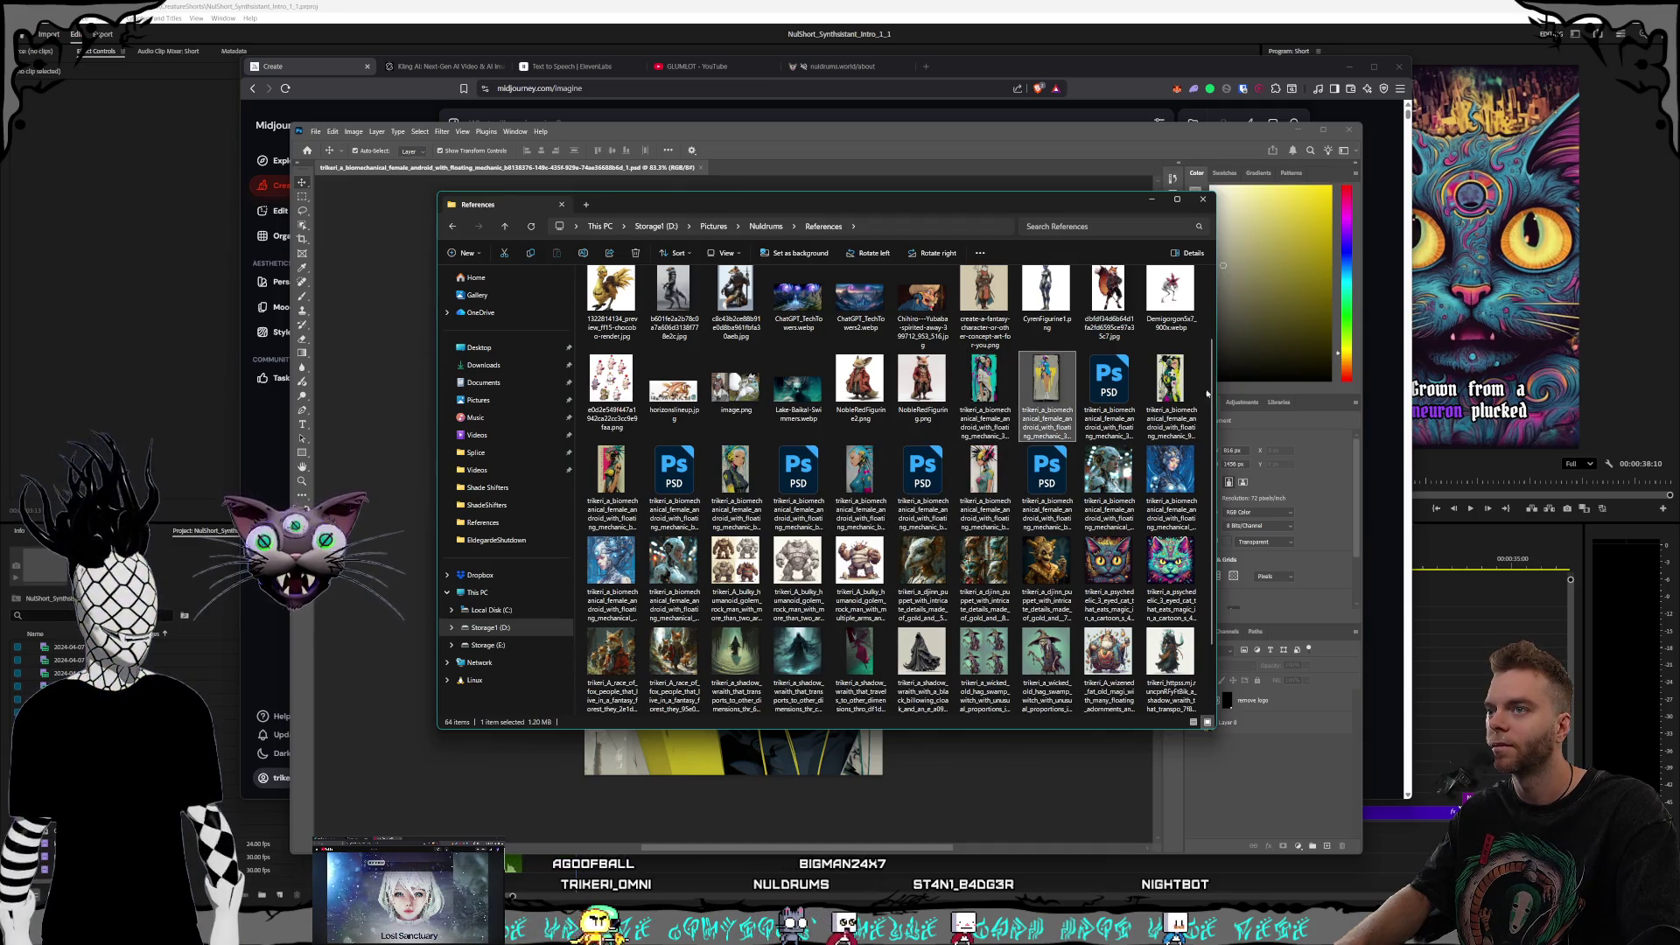
left_click(984, 485)
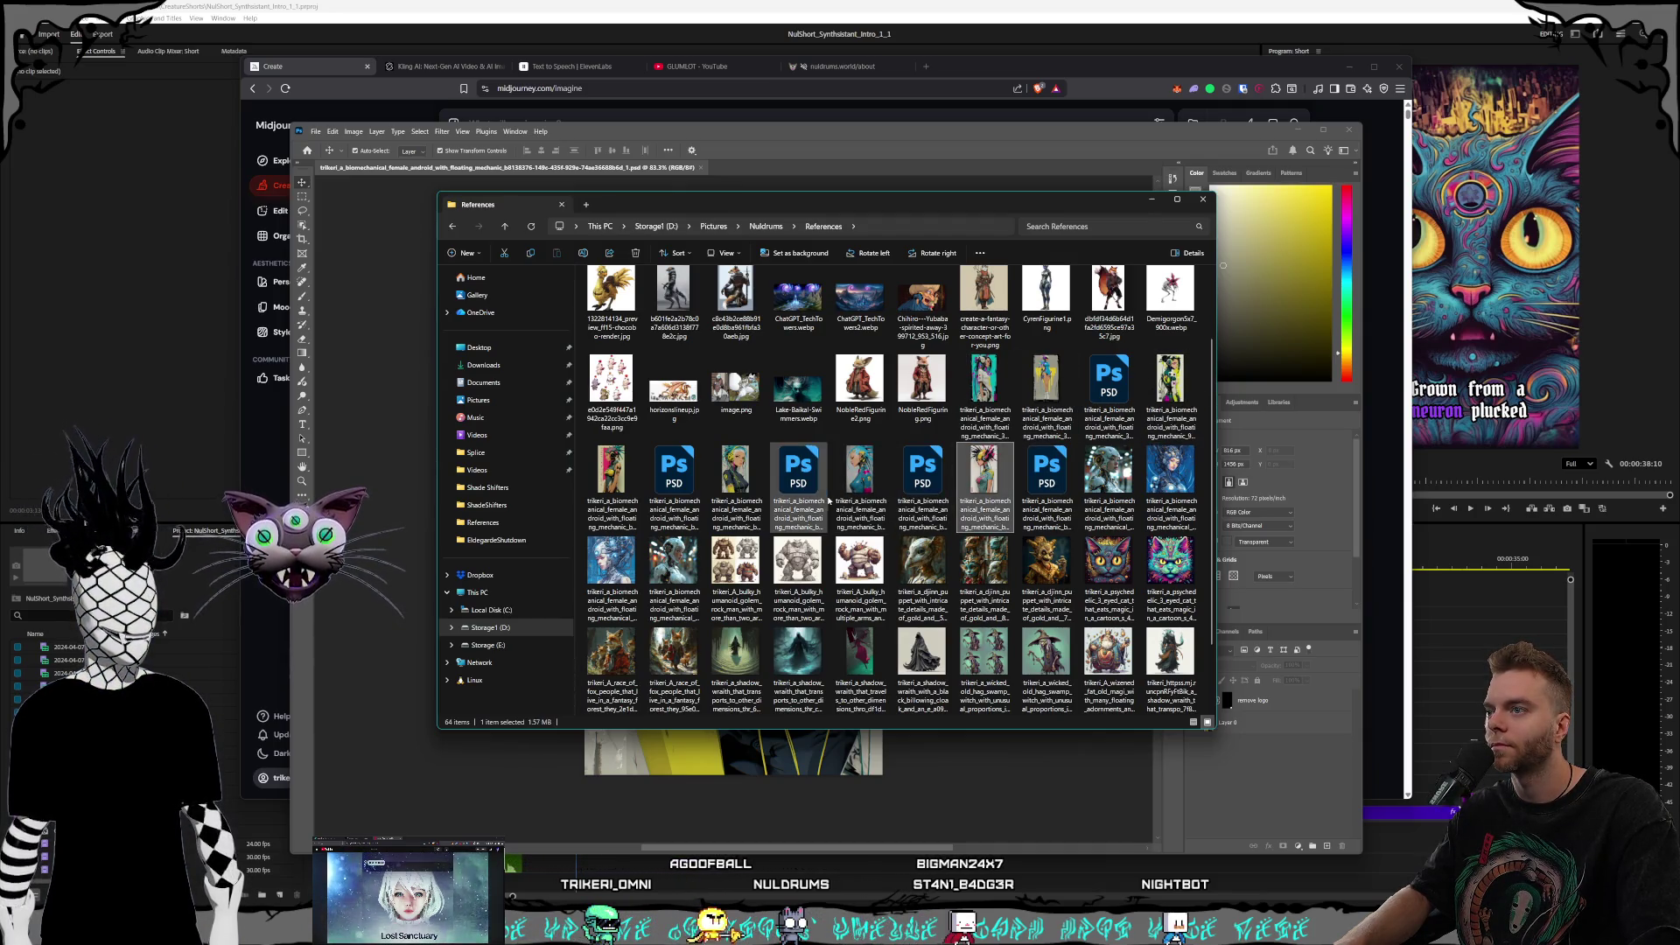
left_click(860, 485)
left_click(736, 486)
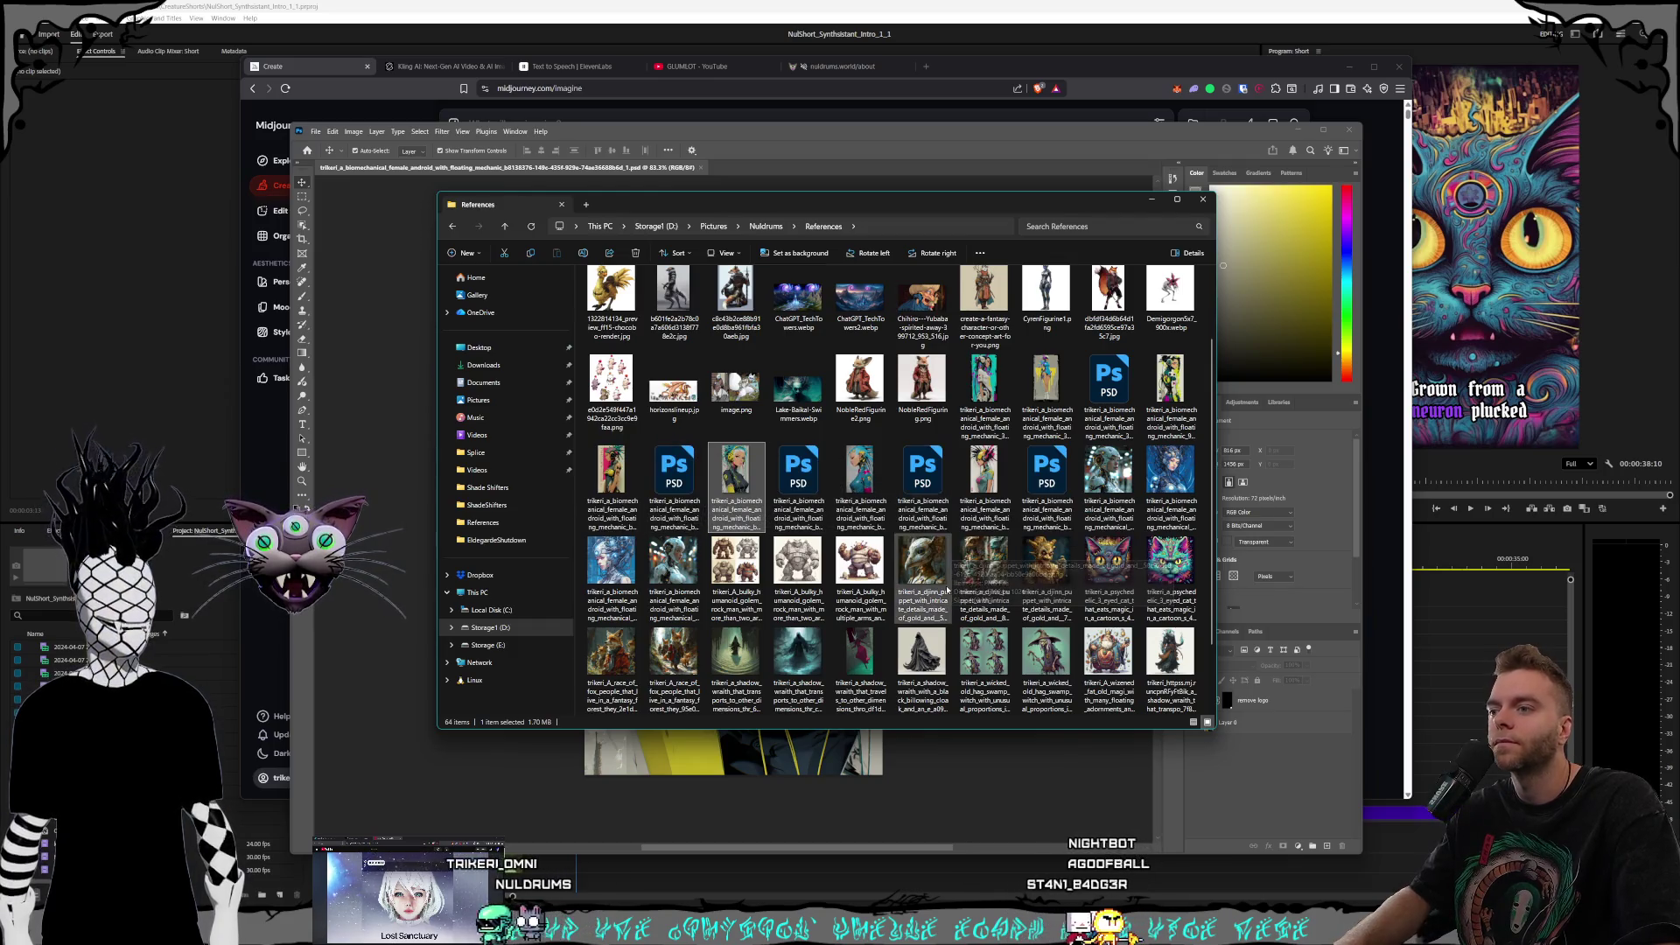
scroll(947, 605, "down", 1)
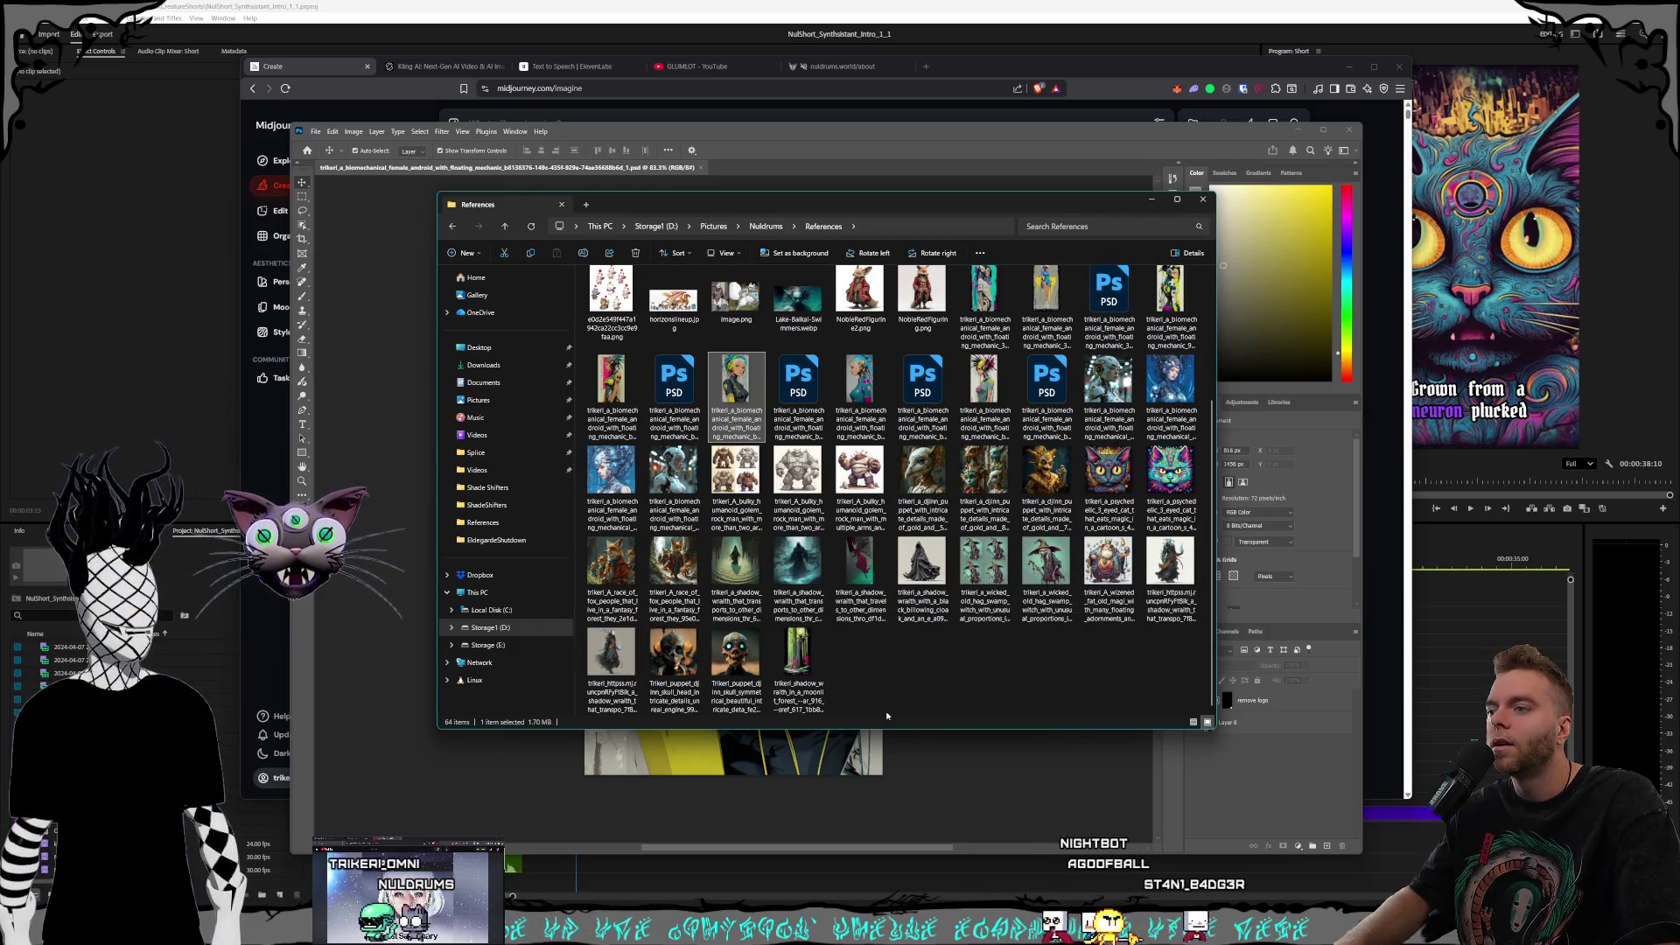
Step: Select a biomech image in the References folder, then return to the Photoshop portrait
left_click(881, 707)
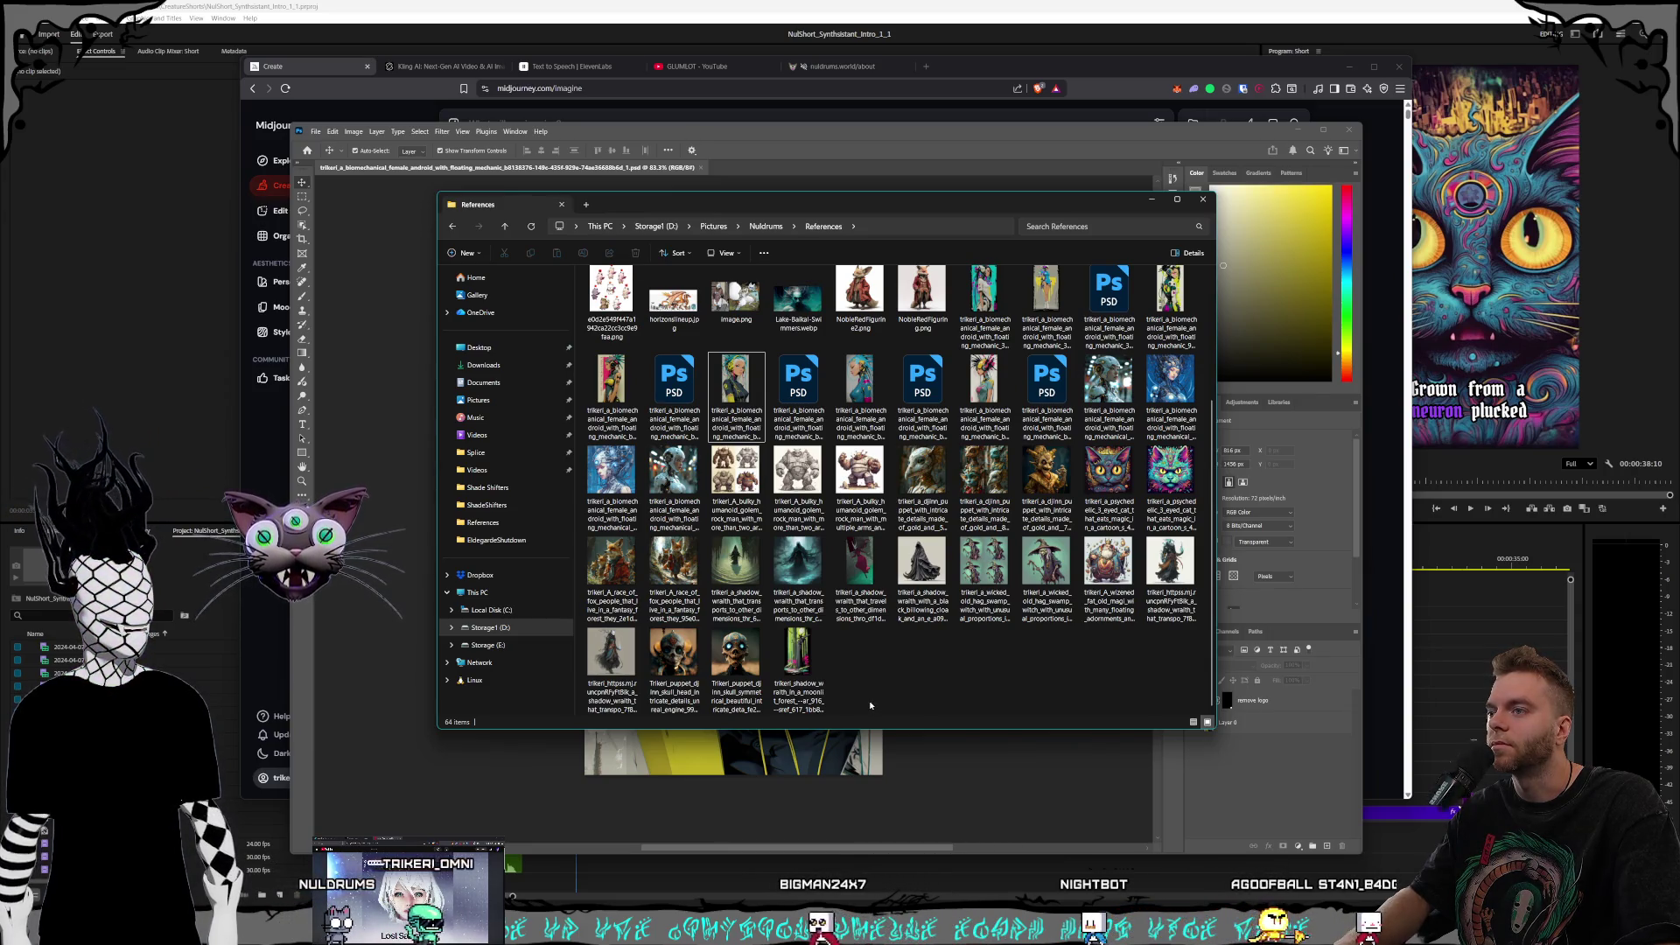
left_click(984, 394)
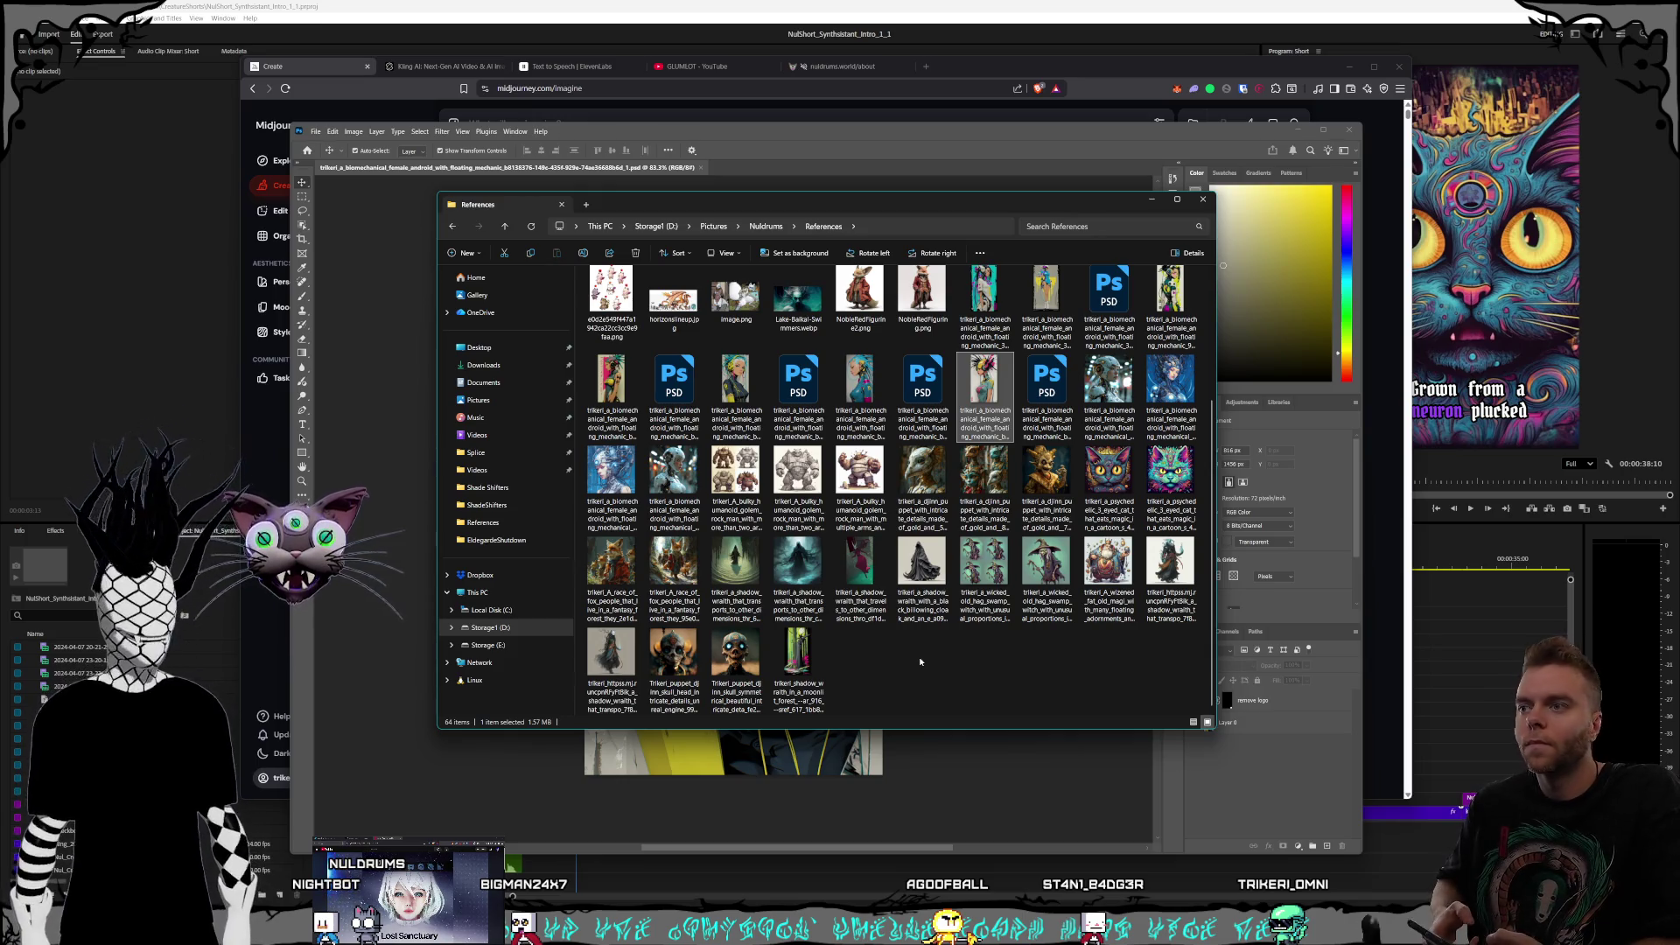
left_click(782, 137)
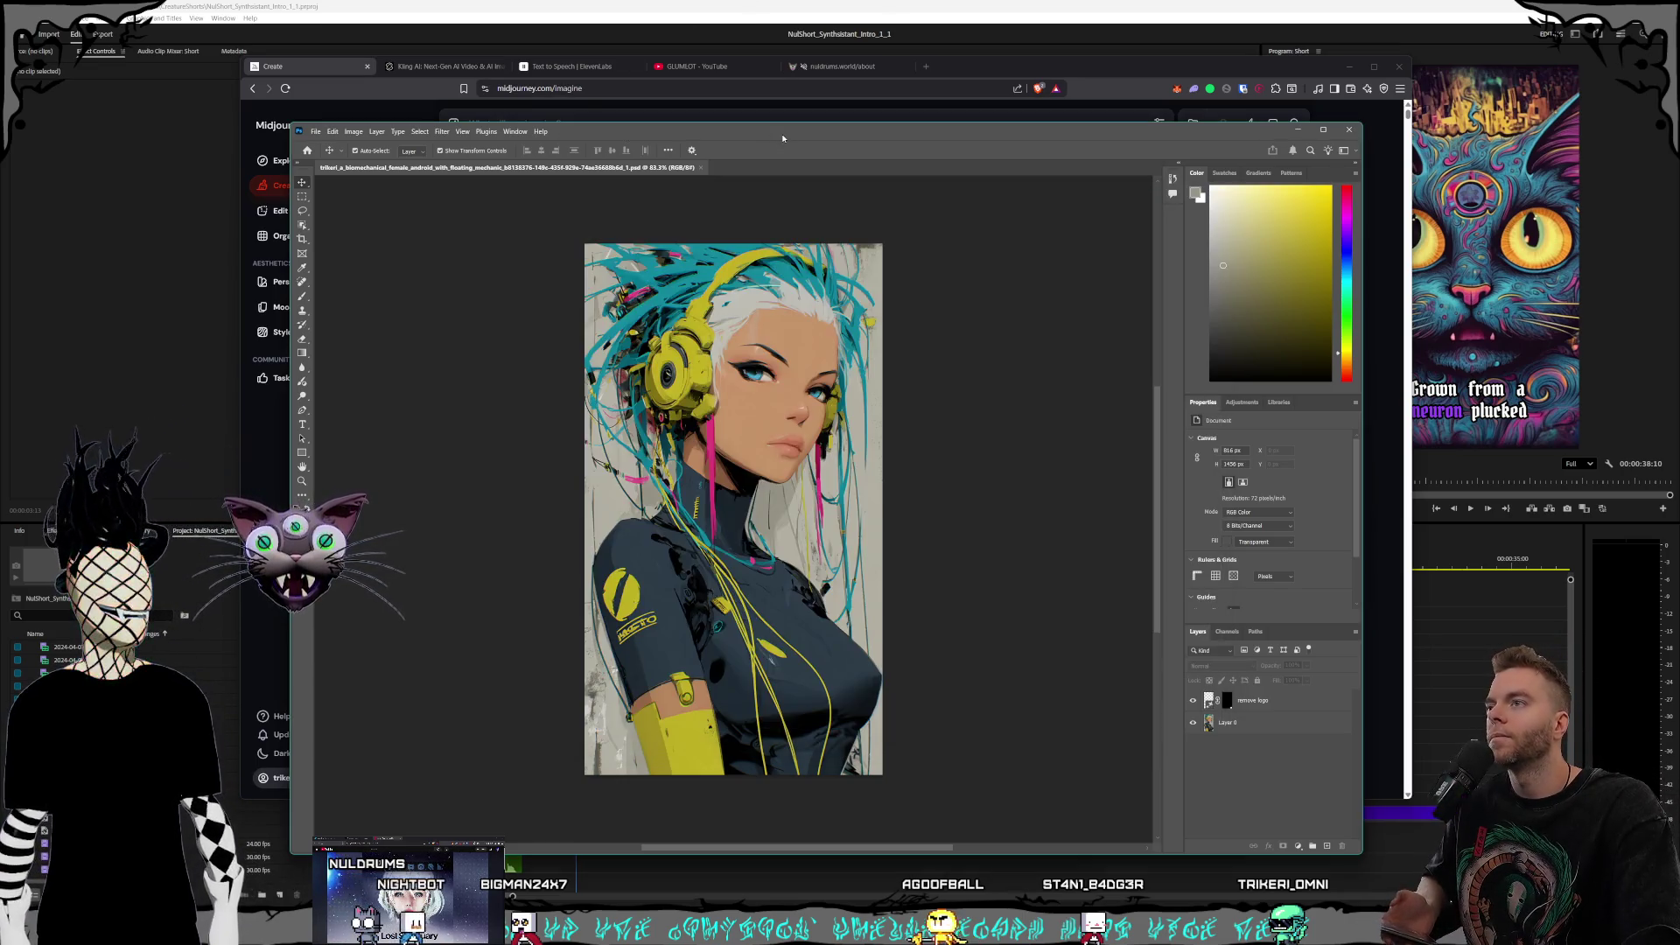
Step: Close Photoshop and the References folder, then drag the Midjourney browser off-screen to reveal Premiere
left_click(1348, 130)
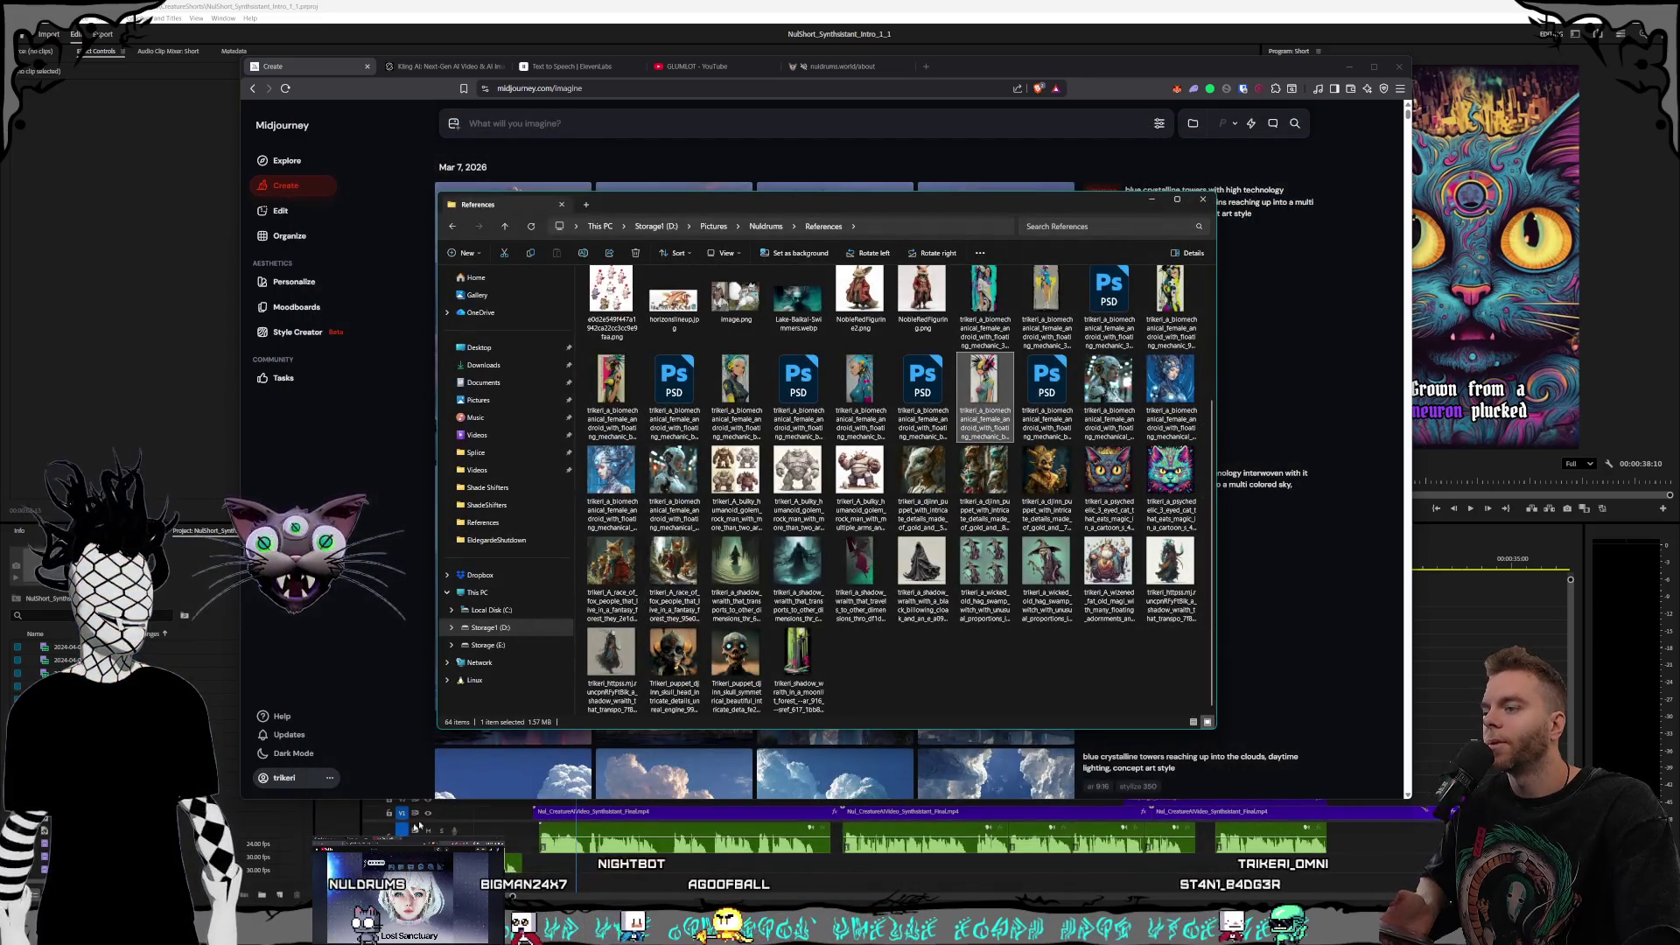
left_click(998, 65)
left_click_drag(999, 65, 1025, 93)
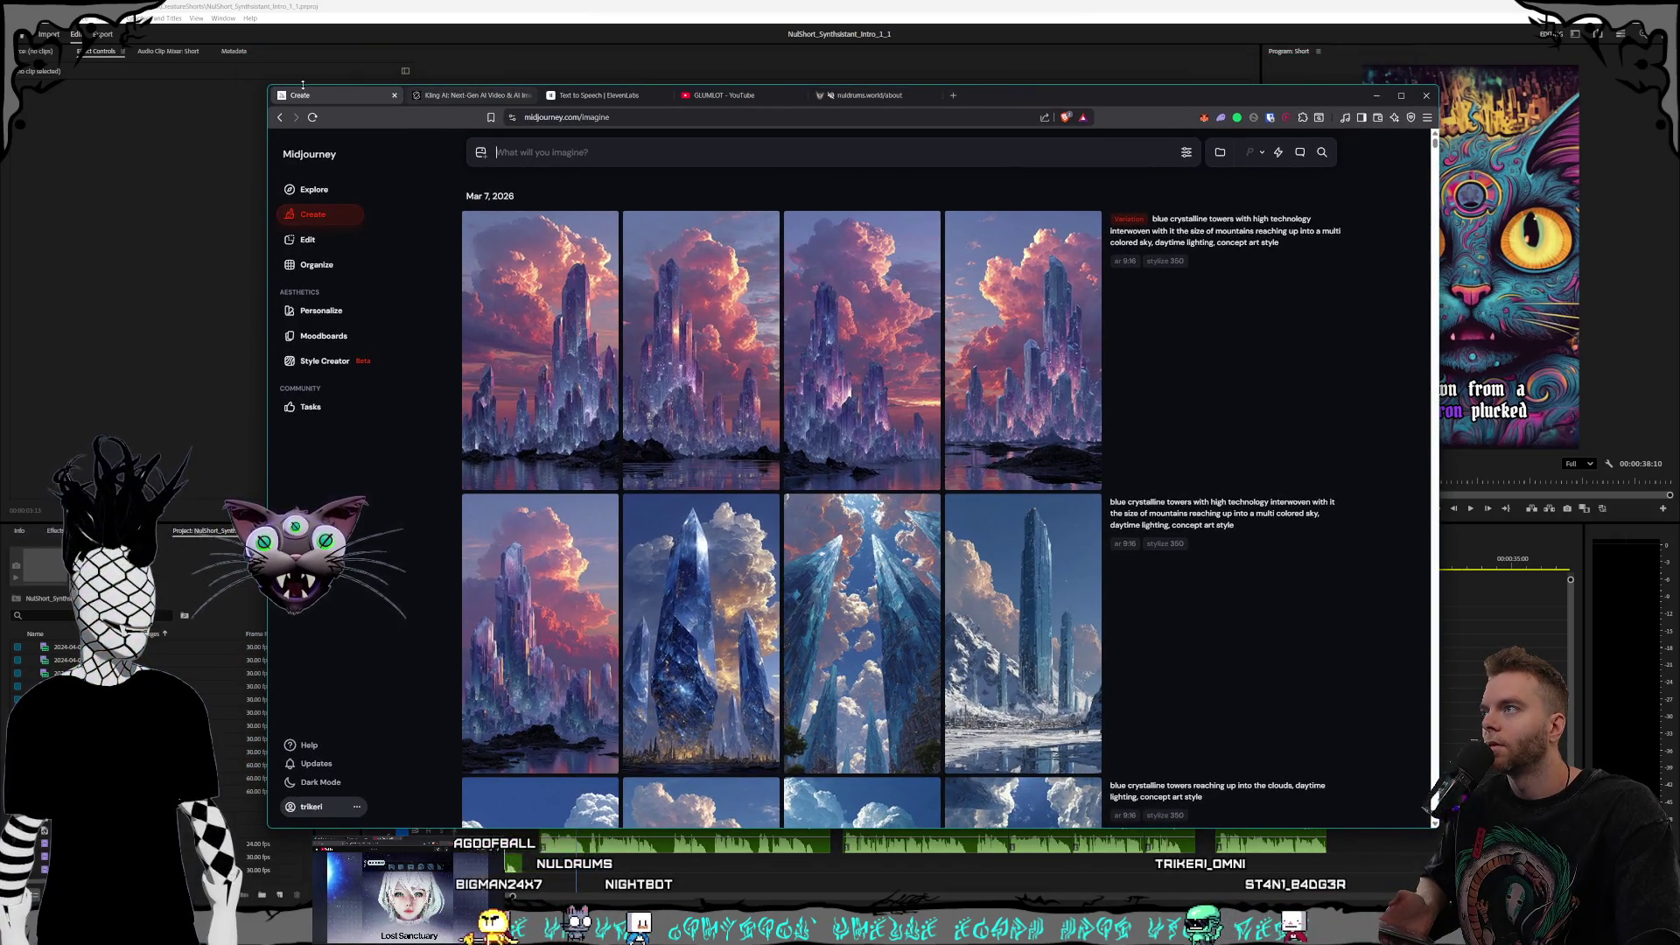
mouse_move(267, 85)
left_mouse_down()
mouse_move(245, 83)
mouse_move(226, 43)
left_mouse_up()
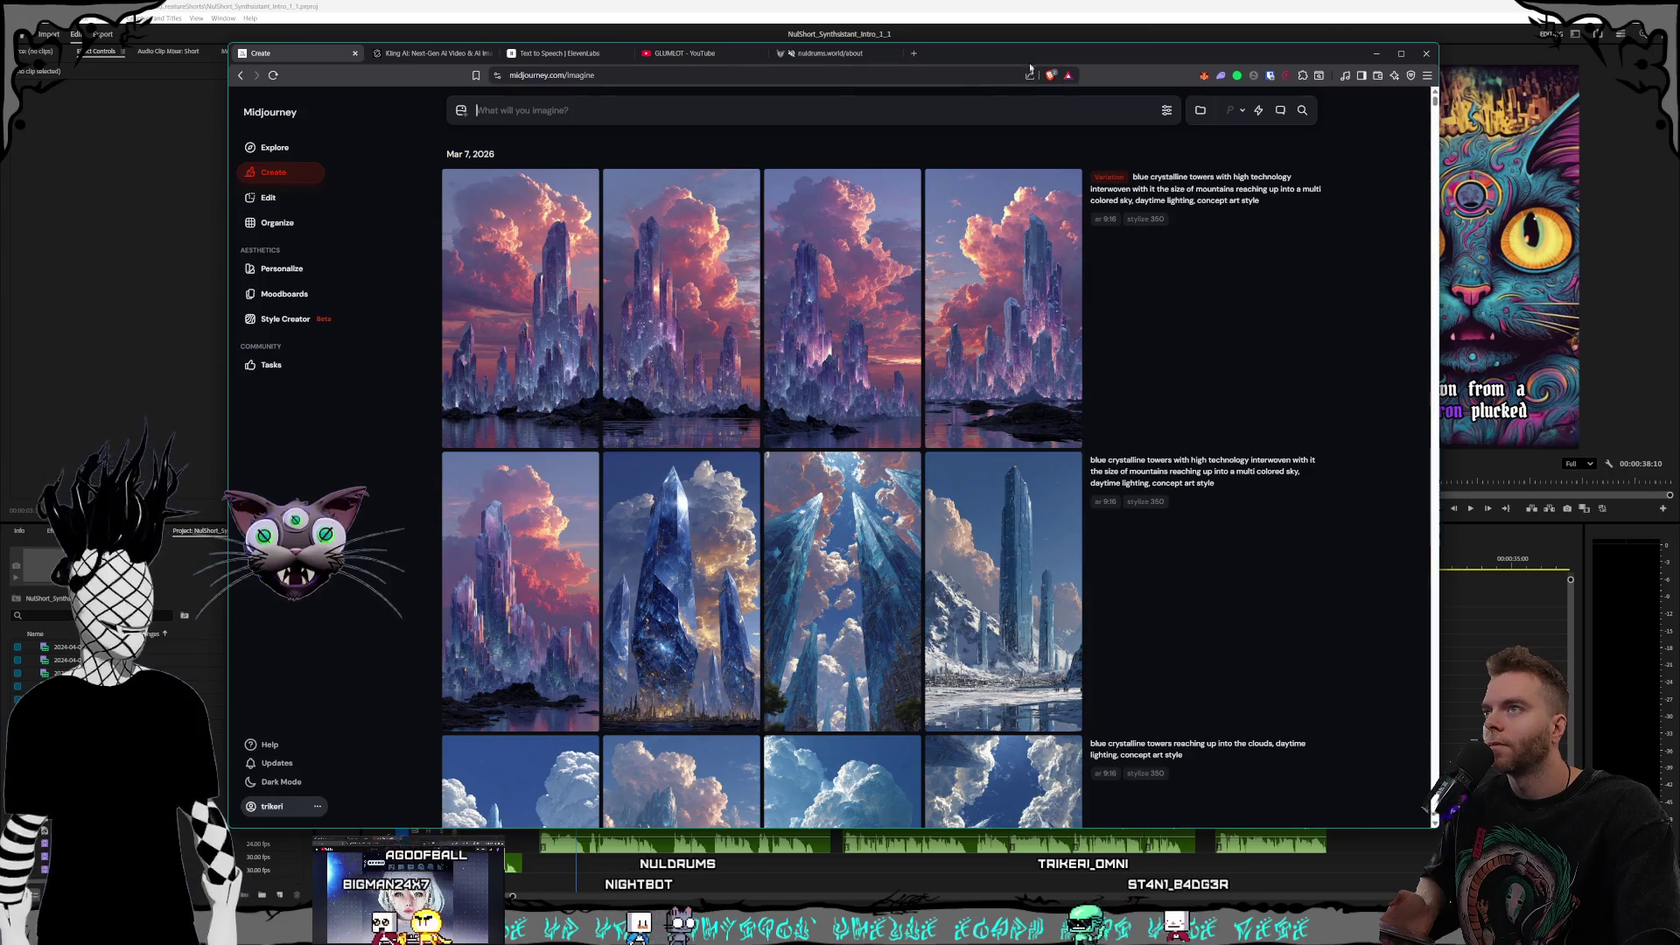
left_click_drag(998, 52, 1025, 63)
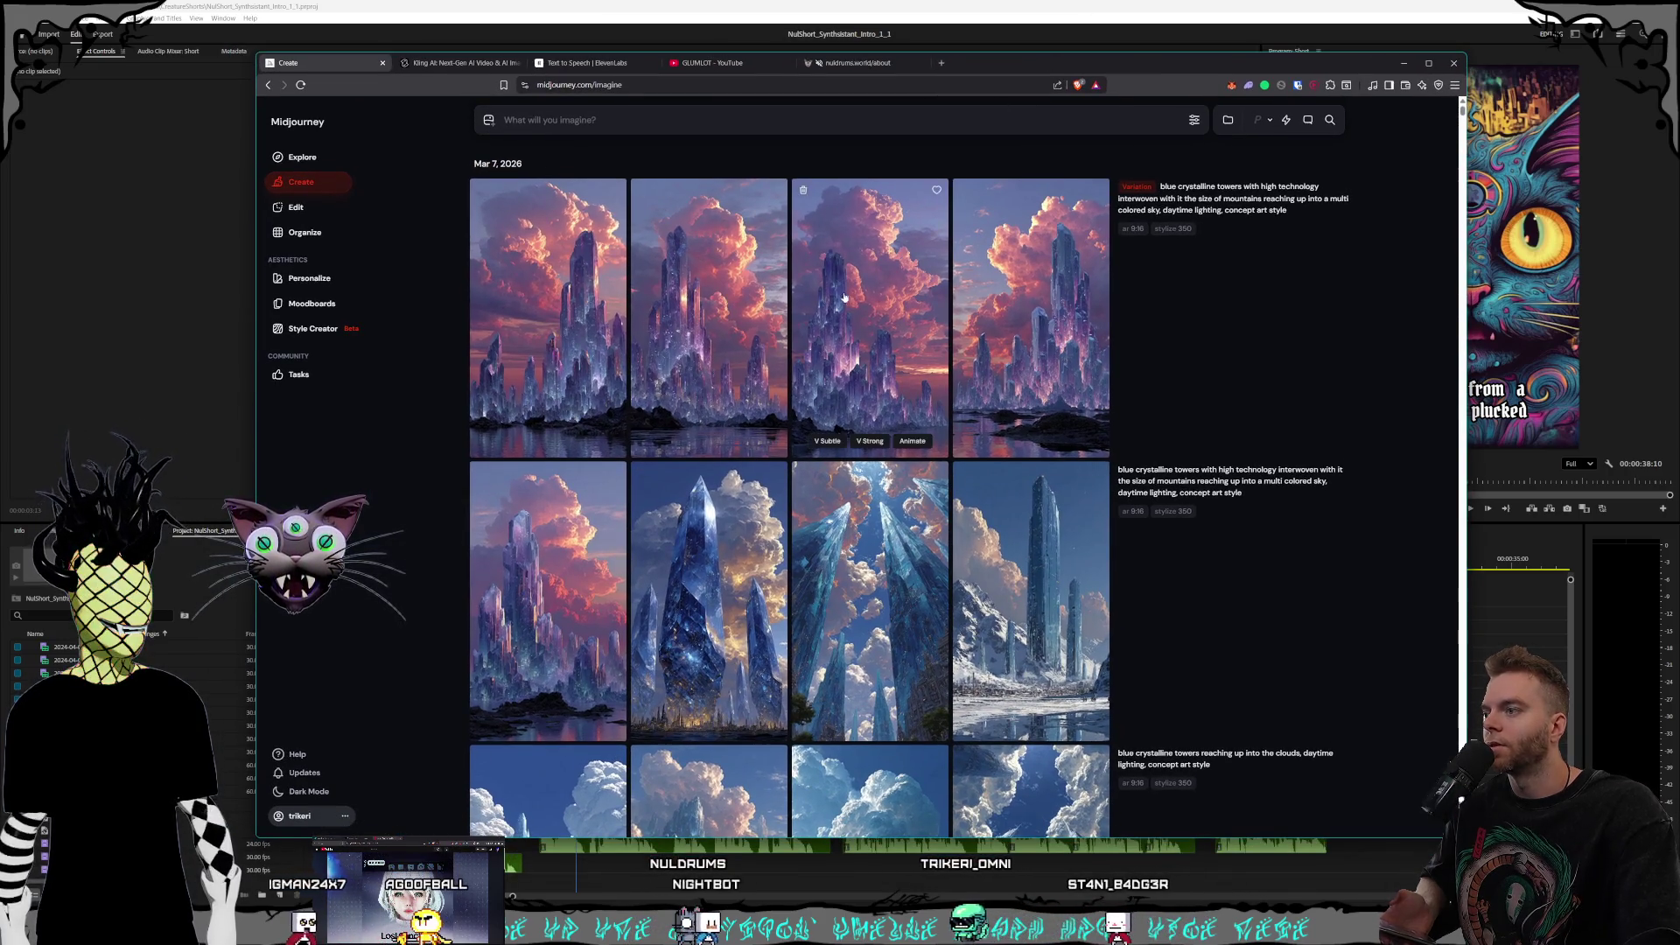
left_click_drag(1025, 62, 955, 4)
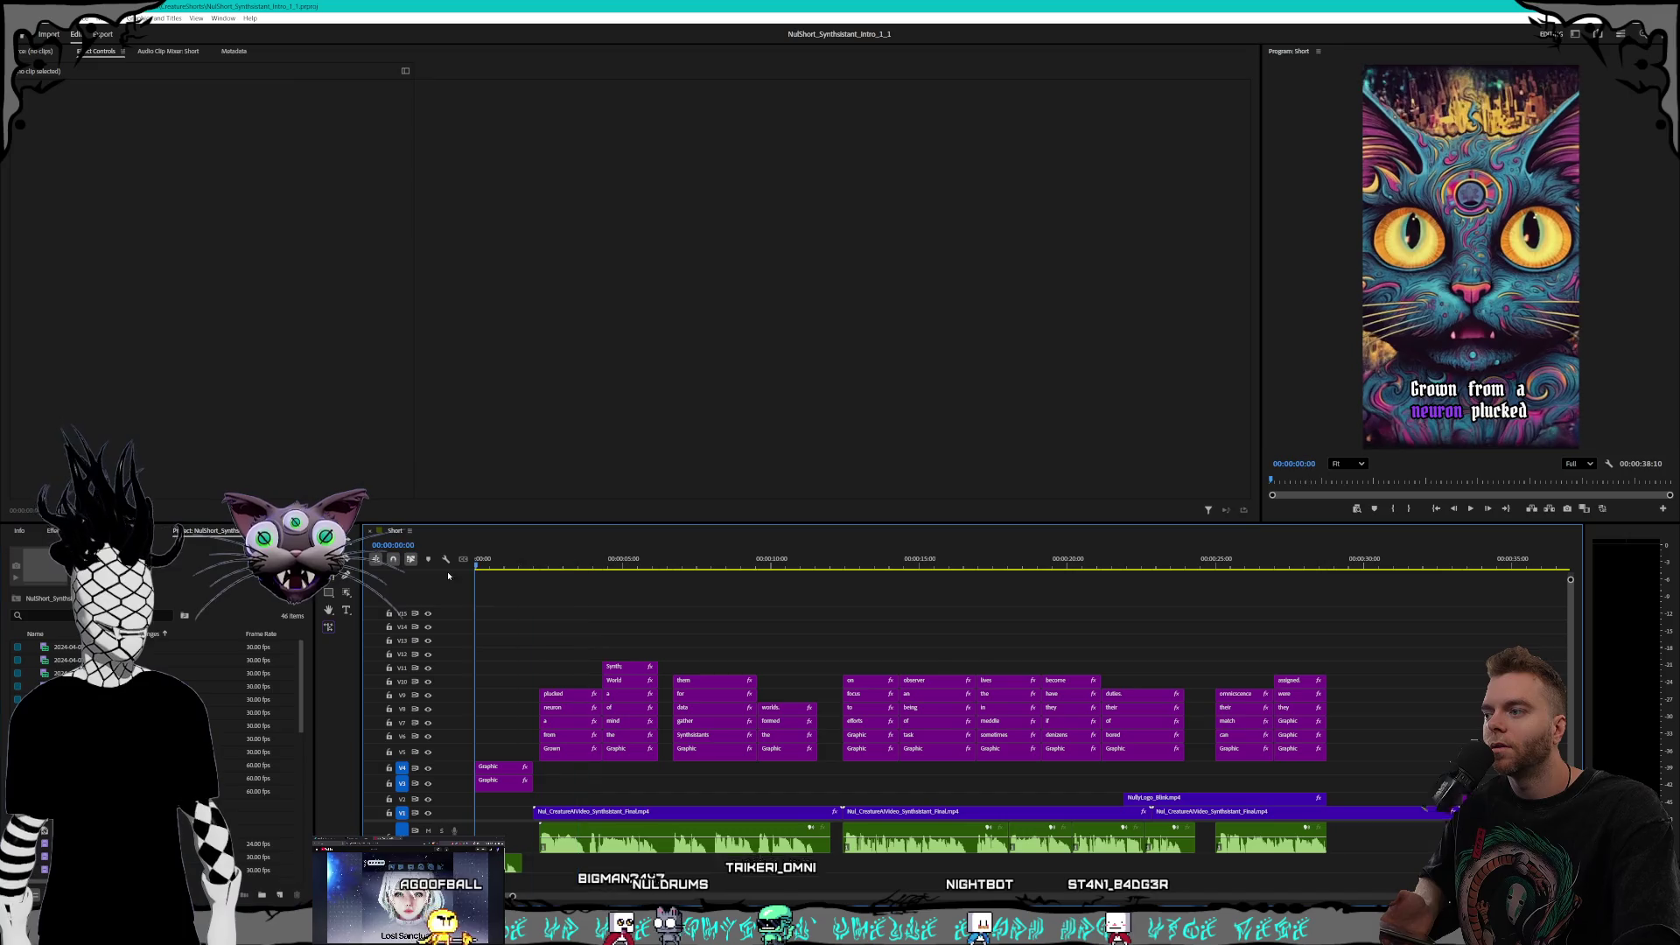
Step: Play the short from the start through to the NULDRUMS logo ending
key("Home")
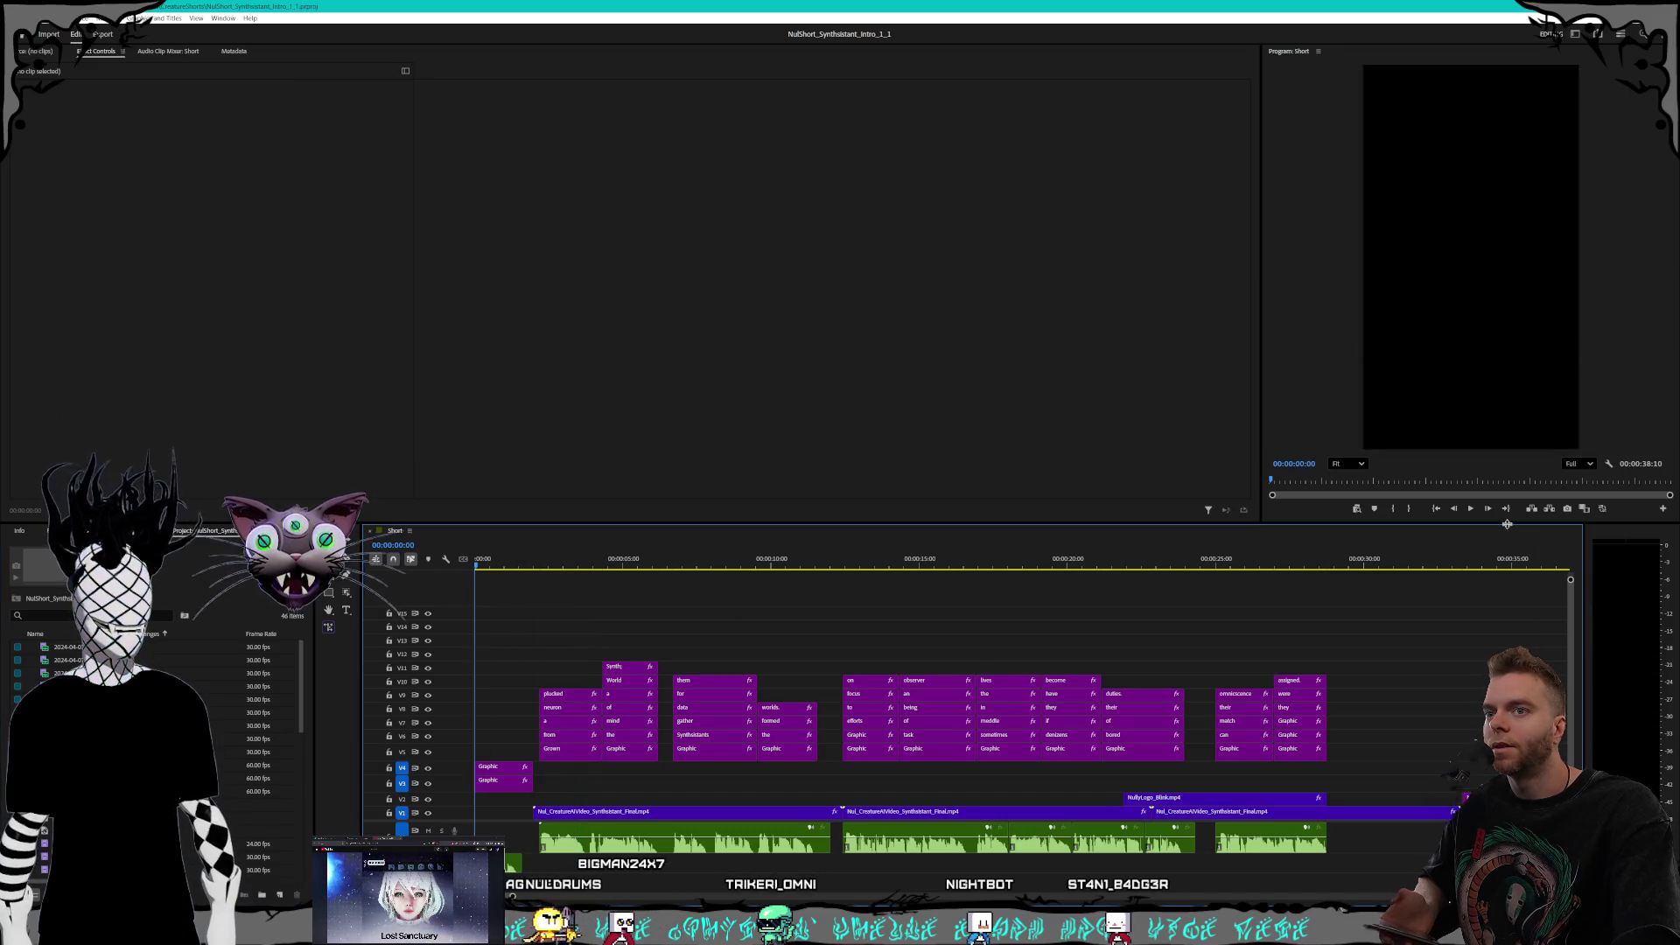
left_click(1472, 508)
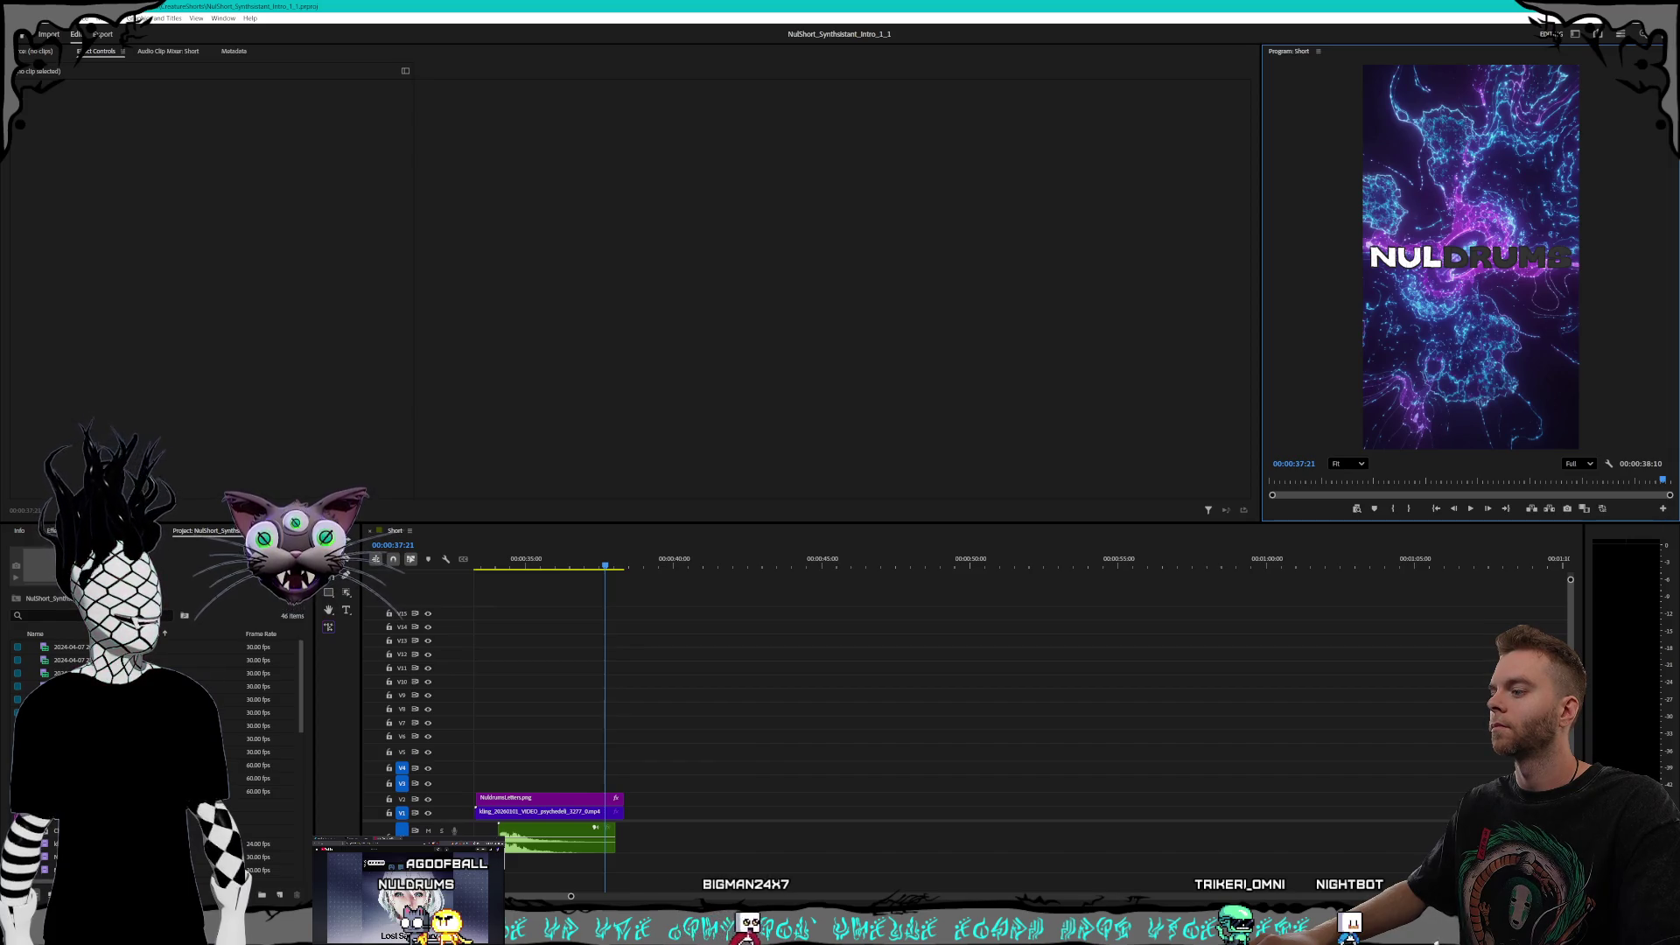
Step: Replay the short in Premiere Pro from the start, then switch to the Midjourney browser
mouse_move(559, 901)
left_mouse_down()
mouse_move(513, 898)
mouse_move(571, 895)
left_mouse_up()
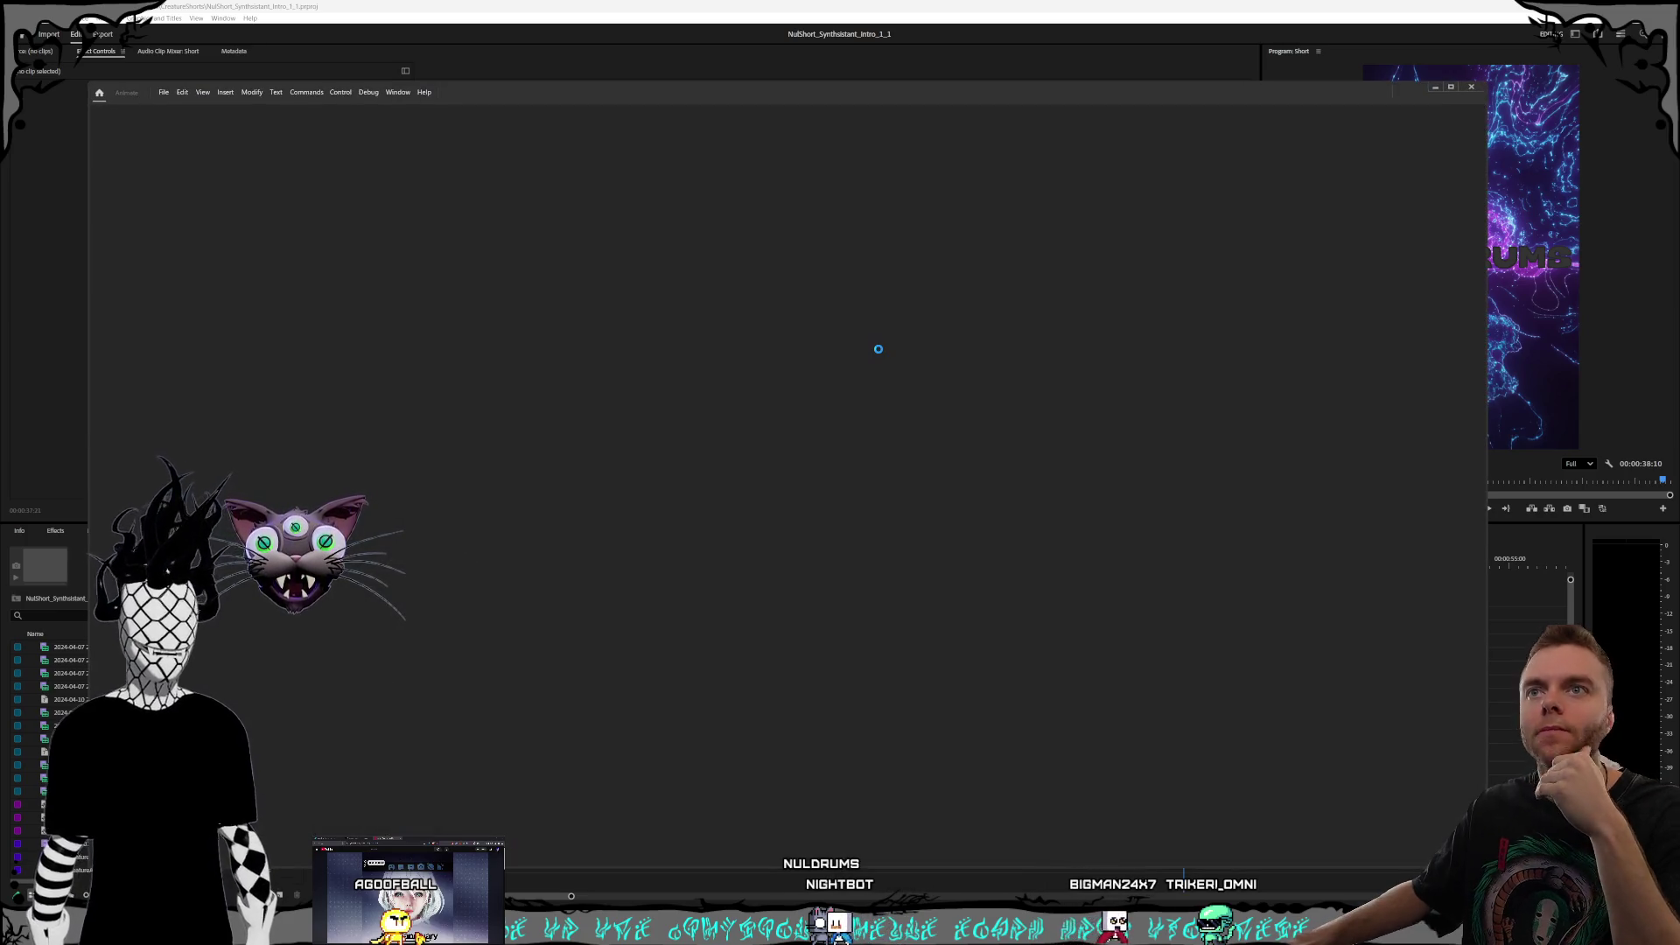
left_click(665, 4)
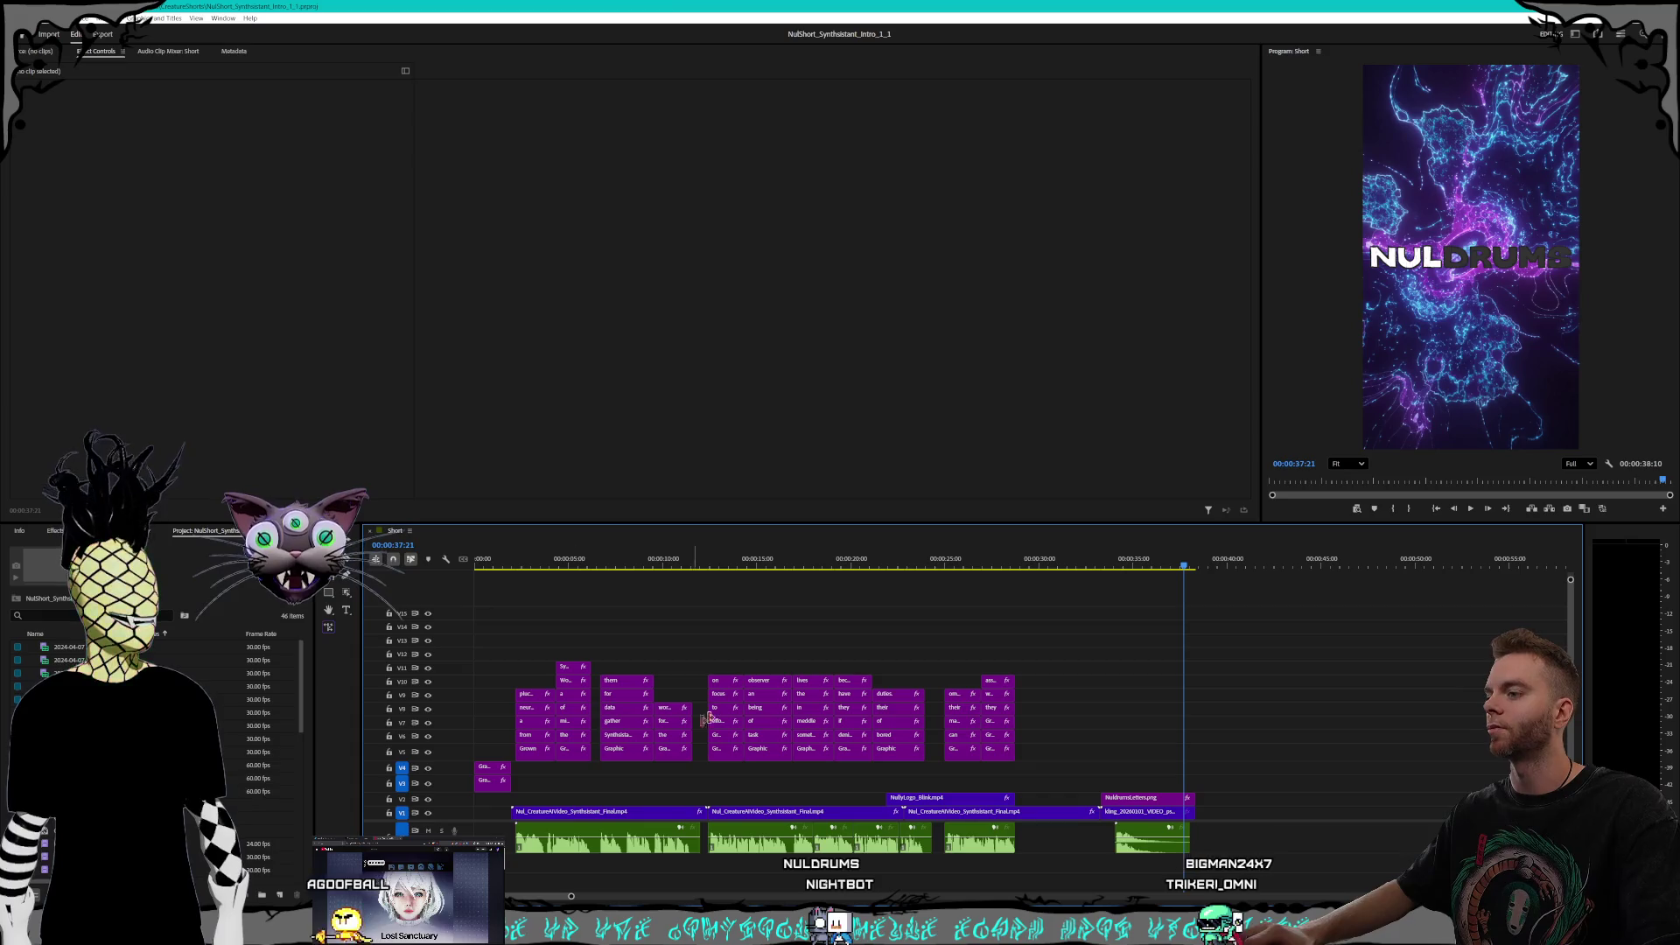
key("Home")
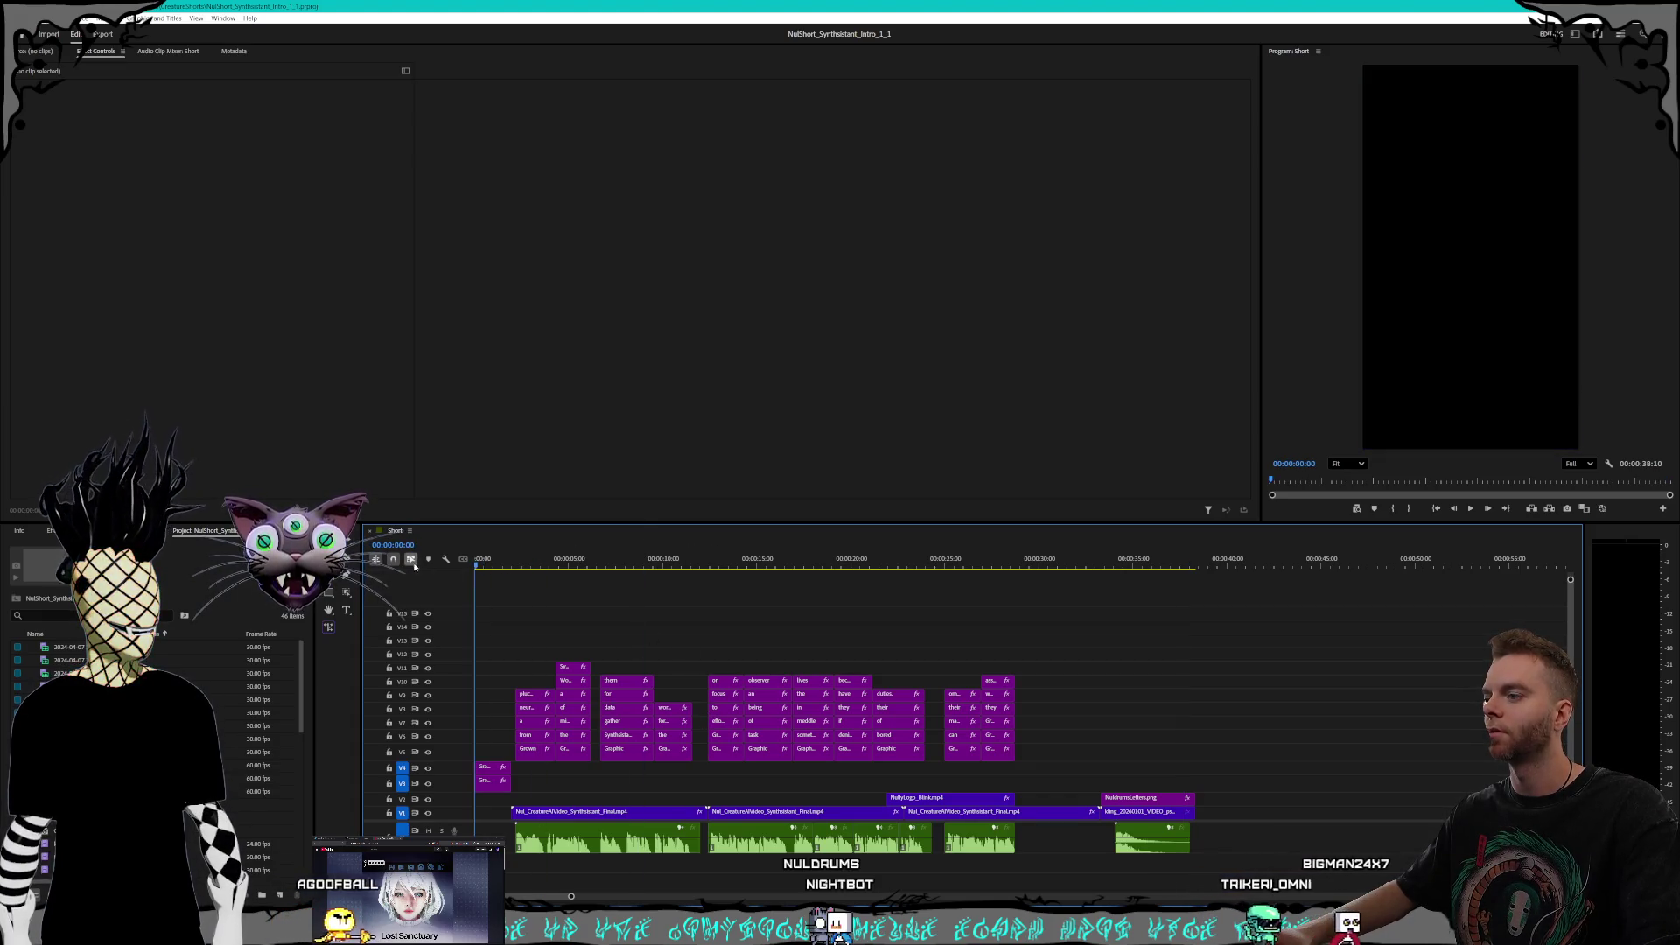
key("space")
key("space")
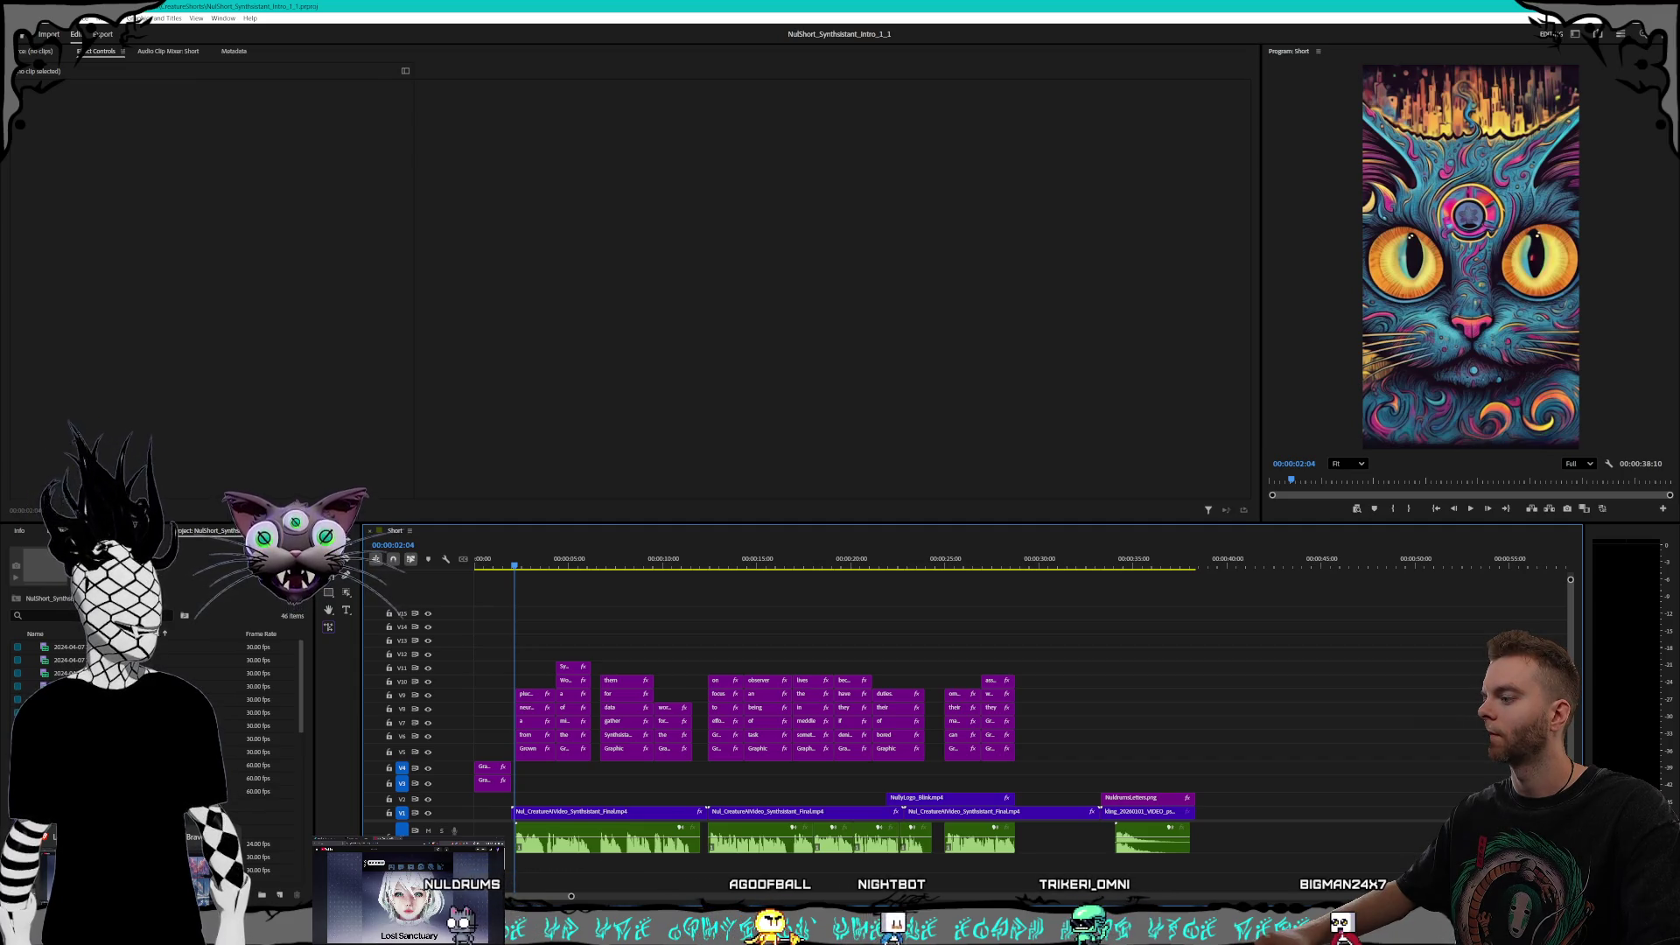
key("alt+Tab")
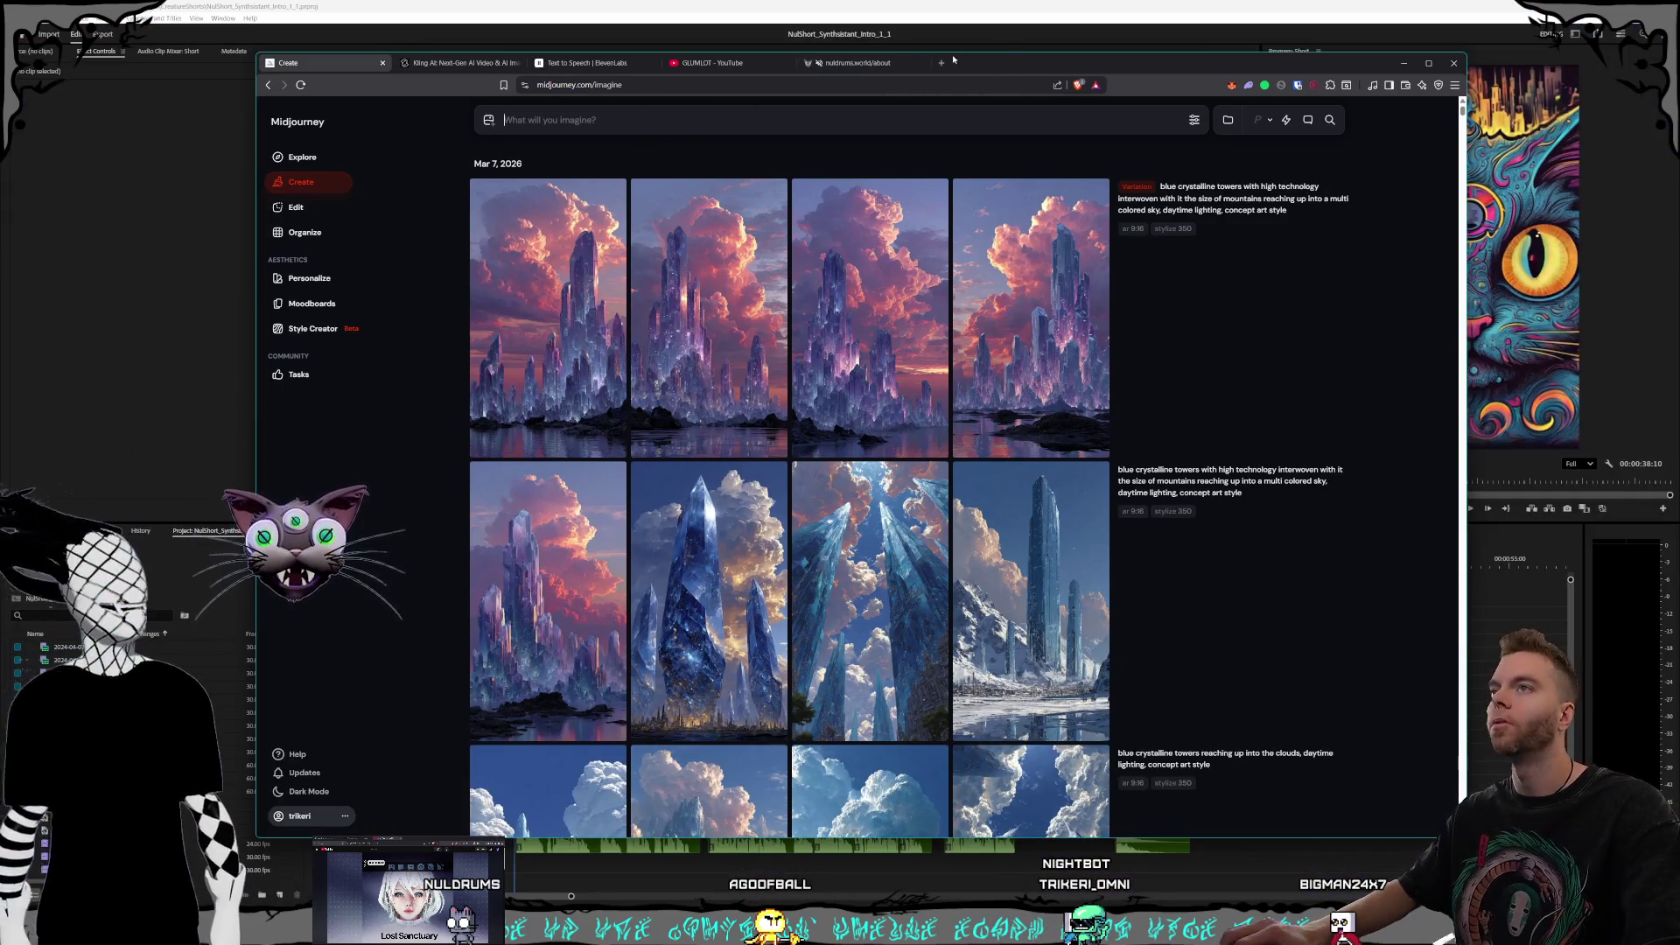
Step: Open the nuldrums Twitch channel from the Stream bookmarks and show it full screen
left_click(942, 62)
left_click(359, 106)
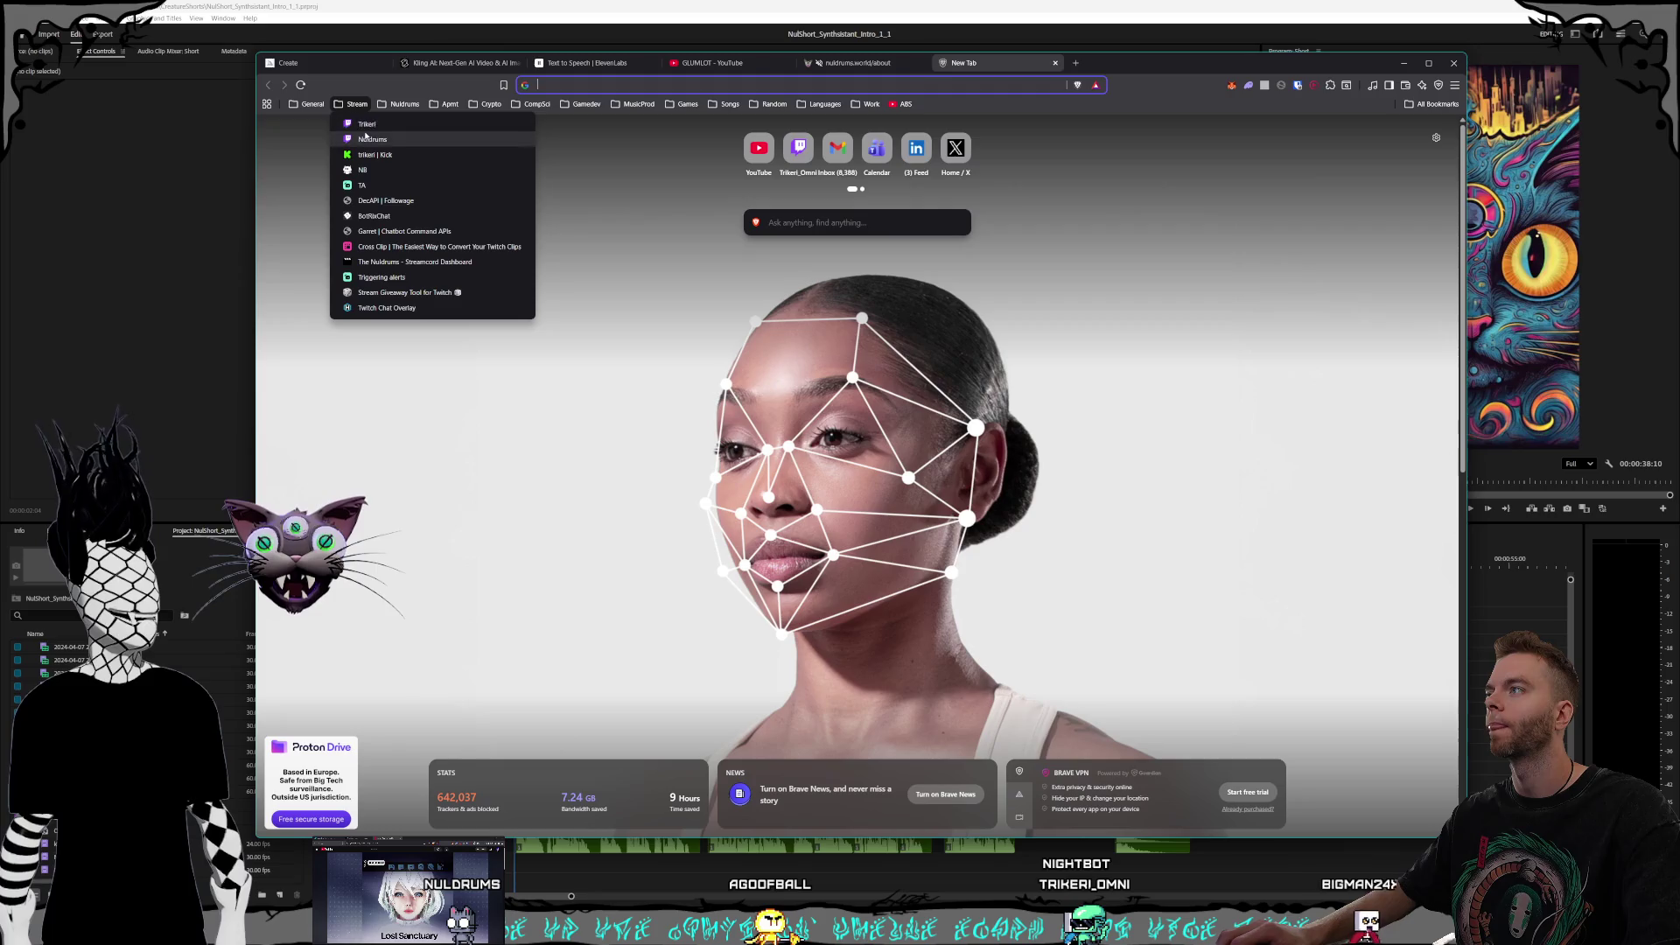
left_click(394, 140)
left_click(1427, 62)
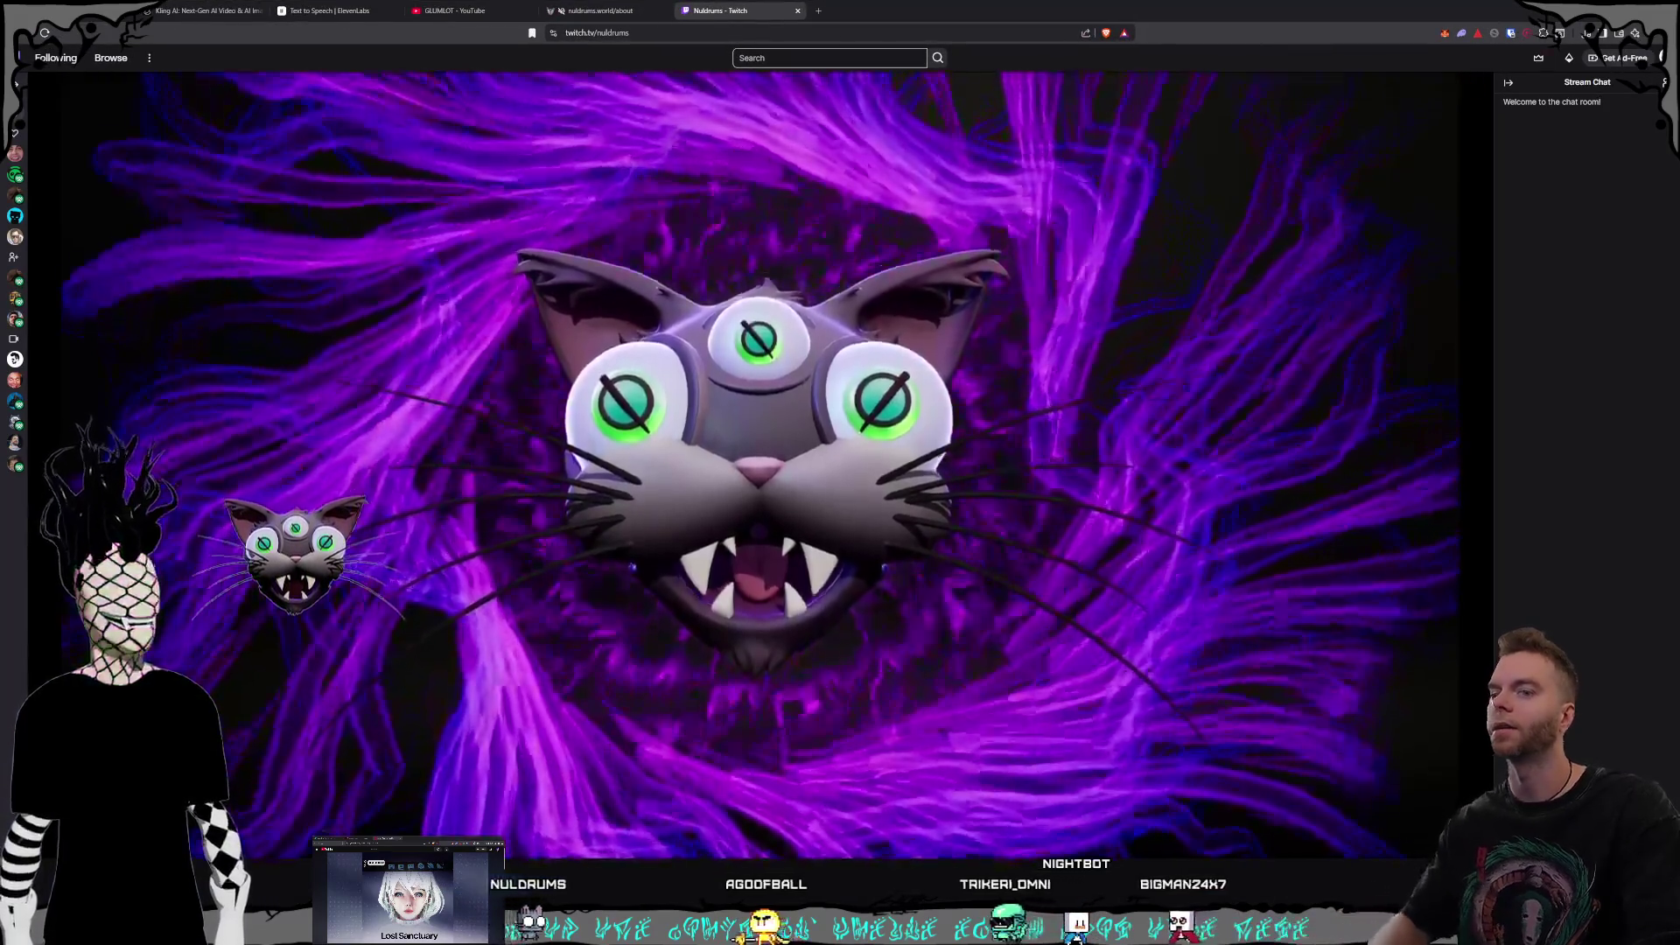
key("f")
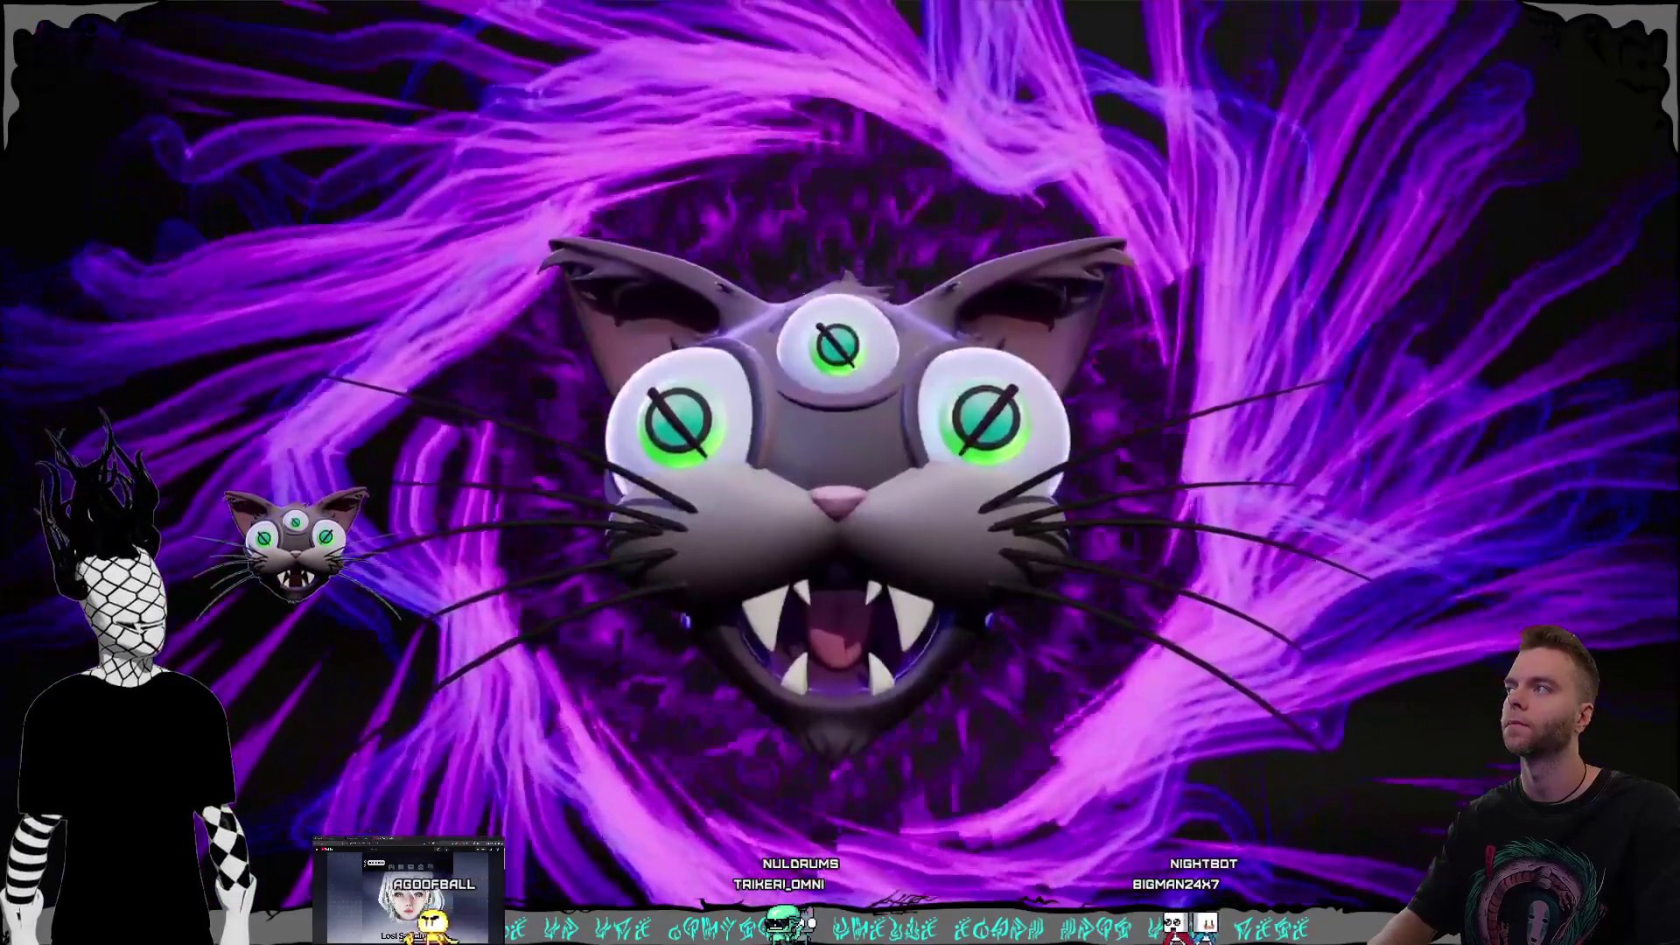
Step: Snip a screenshot of the cat on the stream, then return to the Kling AI tab
key("super+shift+s")
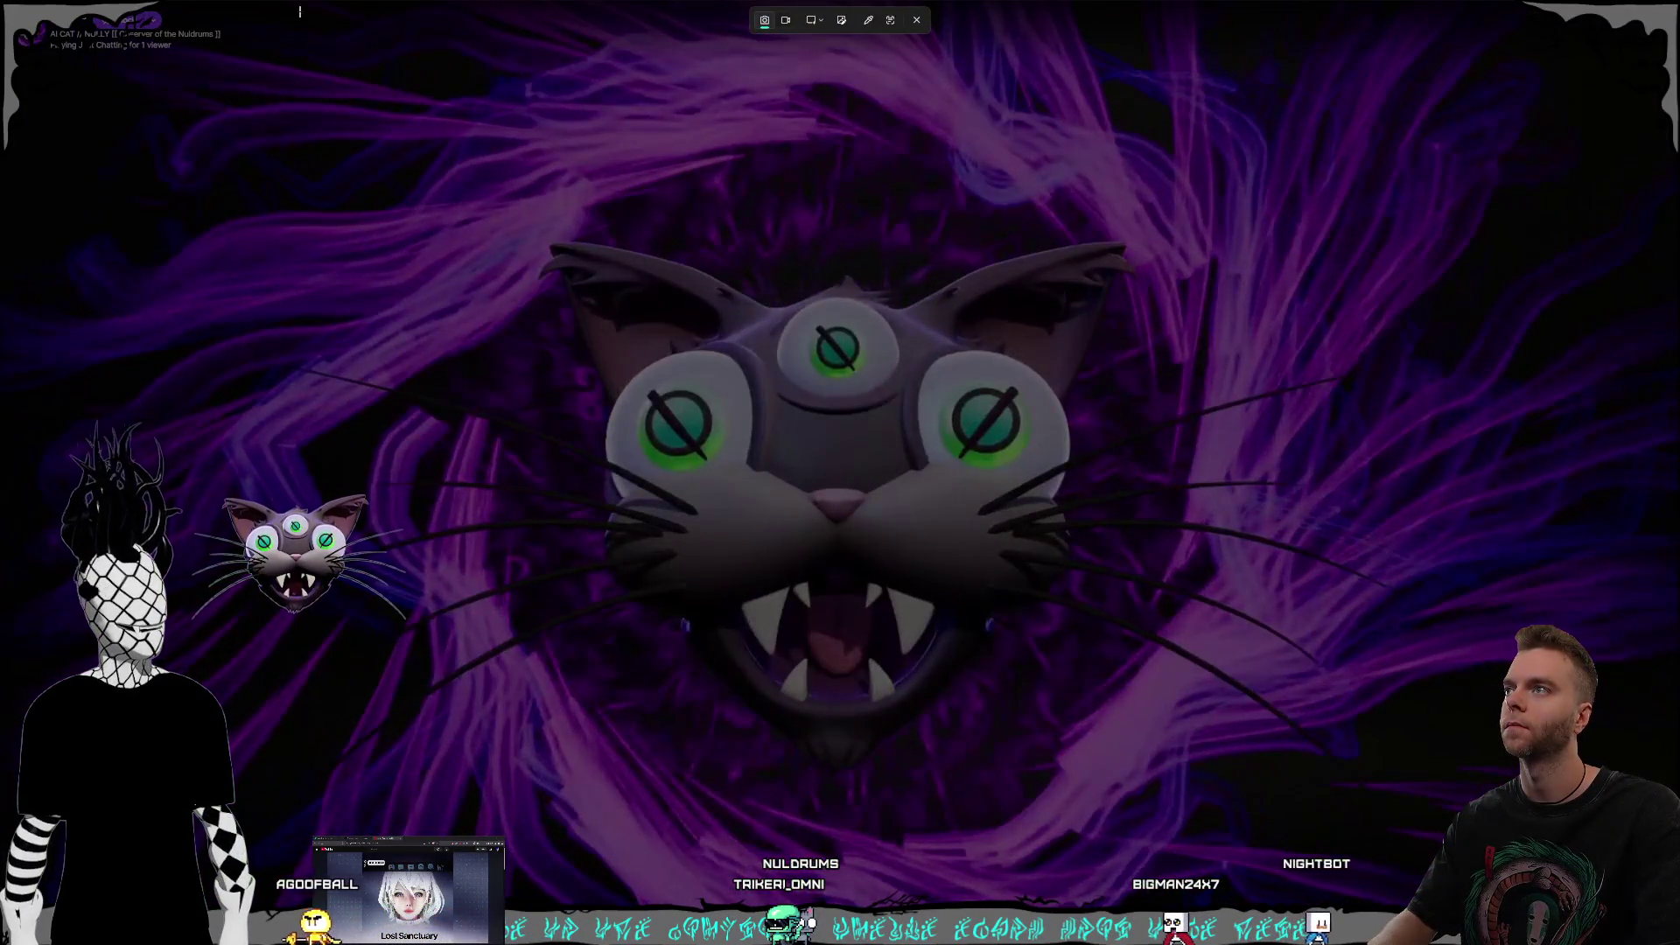
mouse_move(290, 8)
left_mouse_down()
mouse_move(1087, 750)
mouse_move(1391, 798)
mouse_move(1400, 906)
mouse_move(1419, 905)
left_mouse_up()
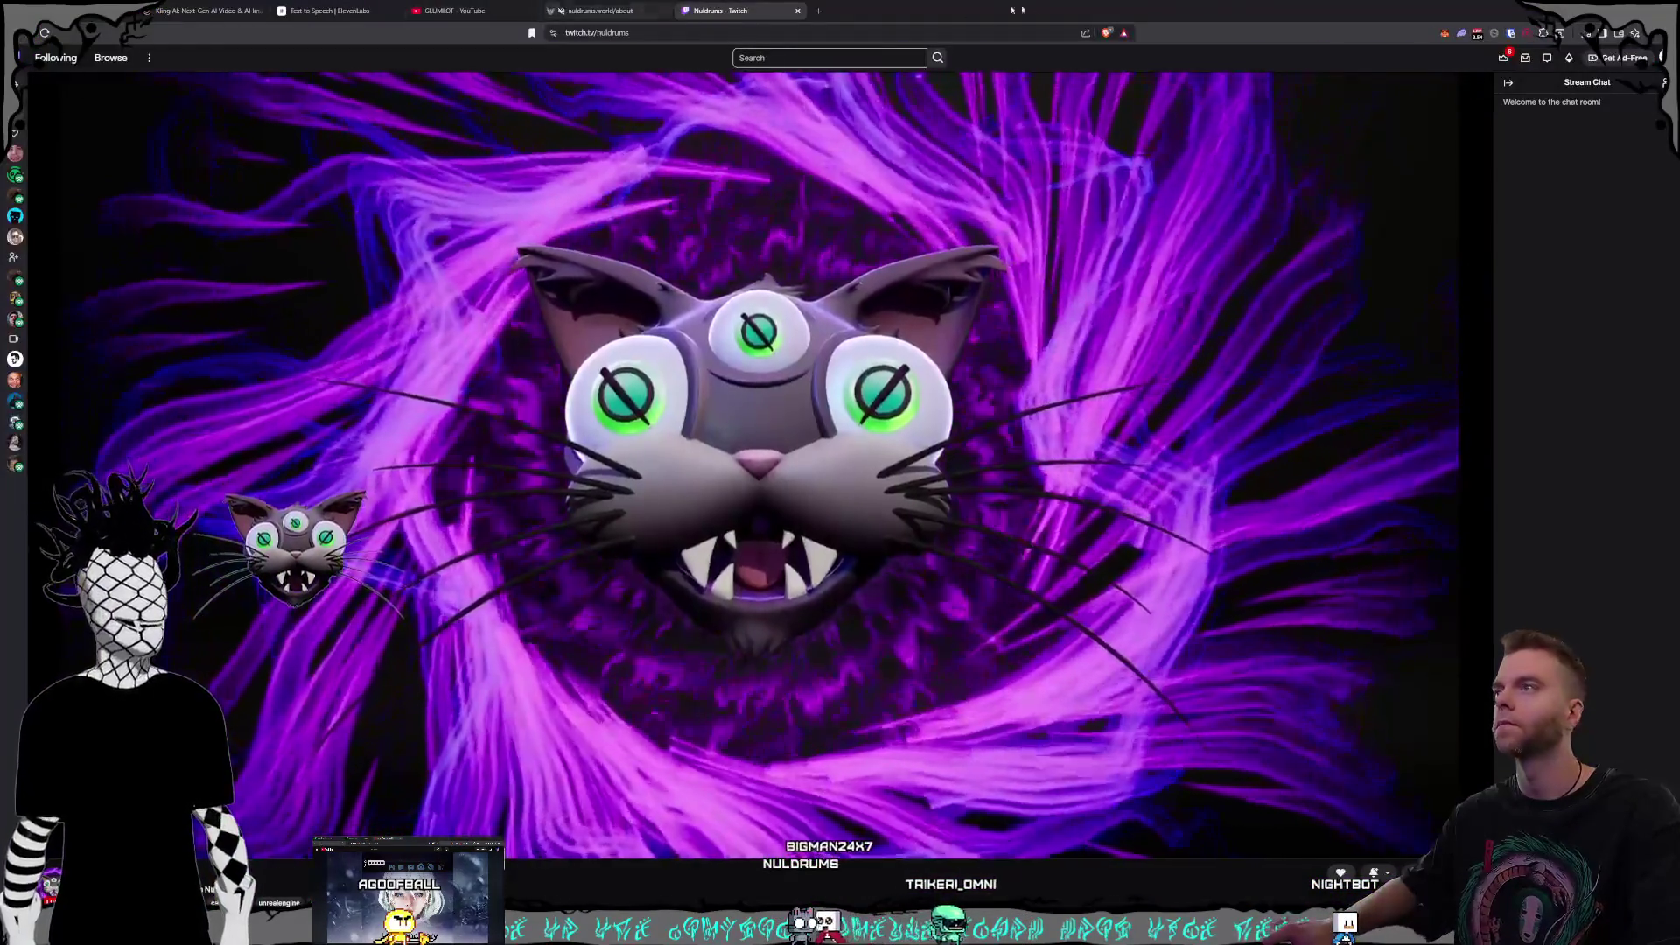
double_click(1022, 10)
left_click(436, 75)
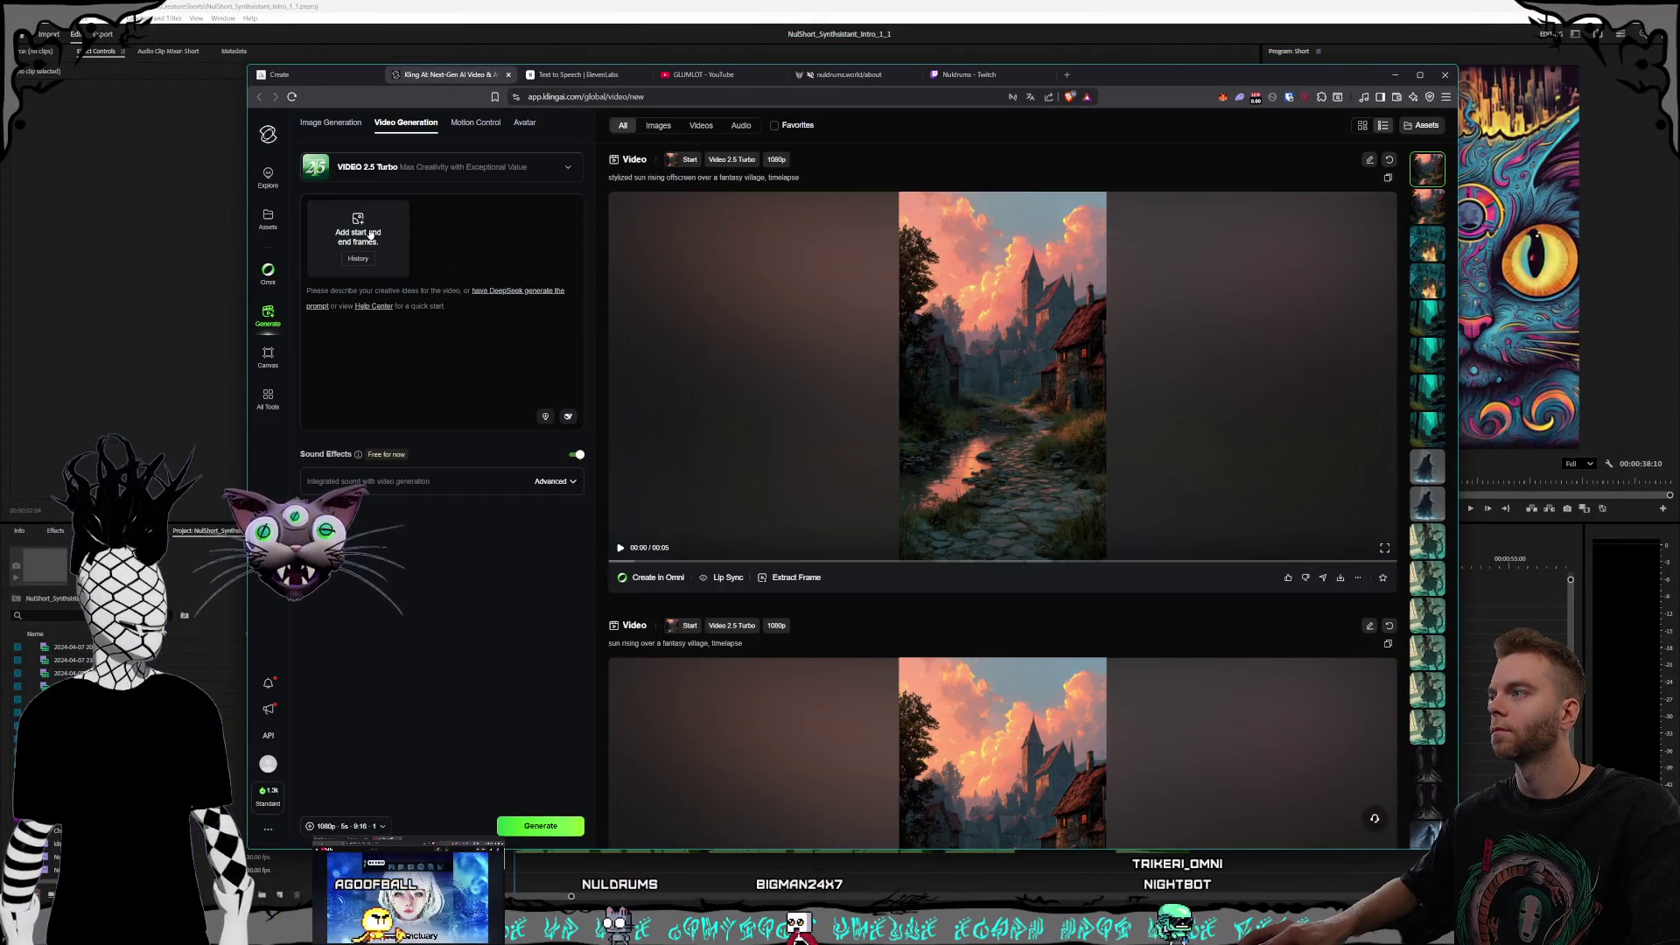
Step: Launch Paint, move its window out of the way, and bring the References folder forward
key("super")
type("pai")
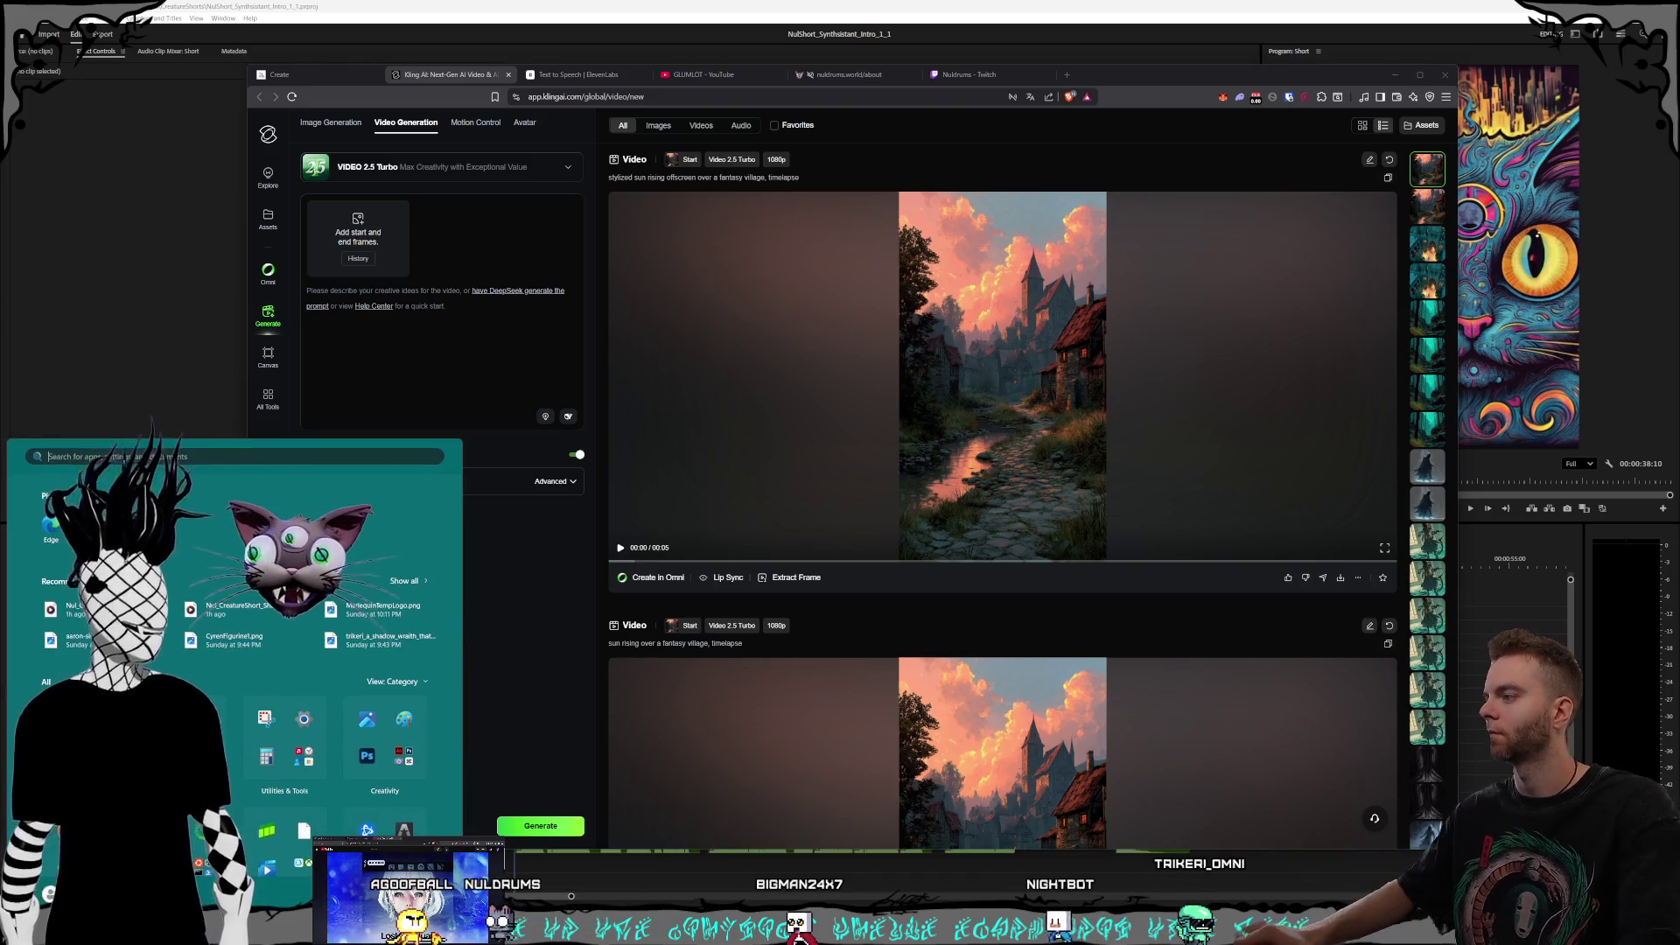
key("Return")
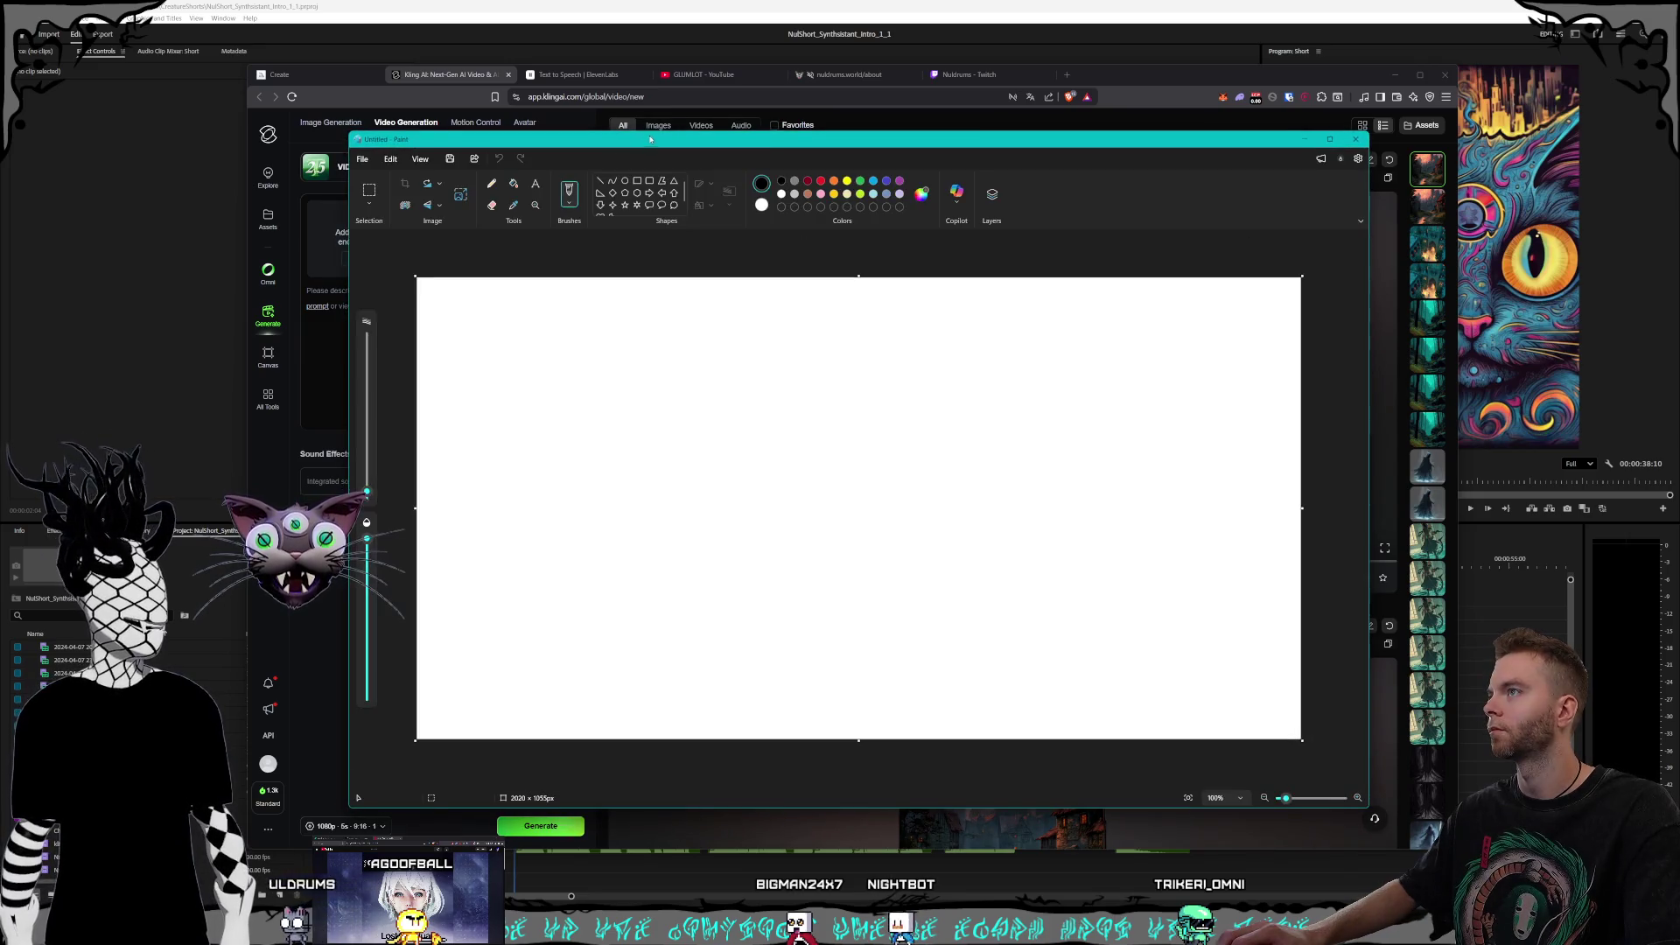
left_click_drag(650, 140, 0, 455)
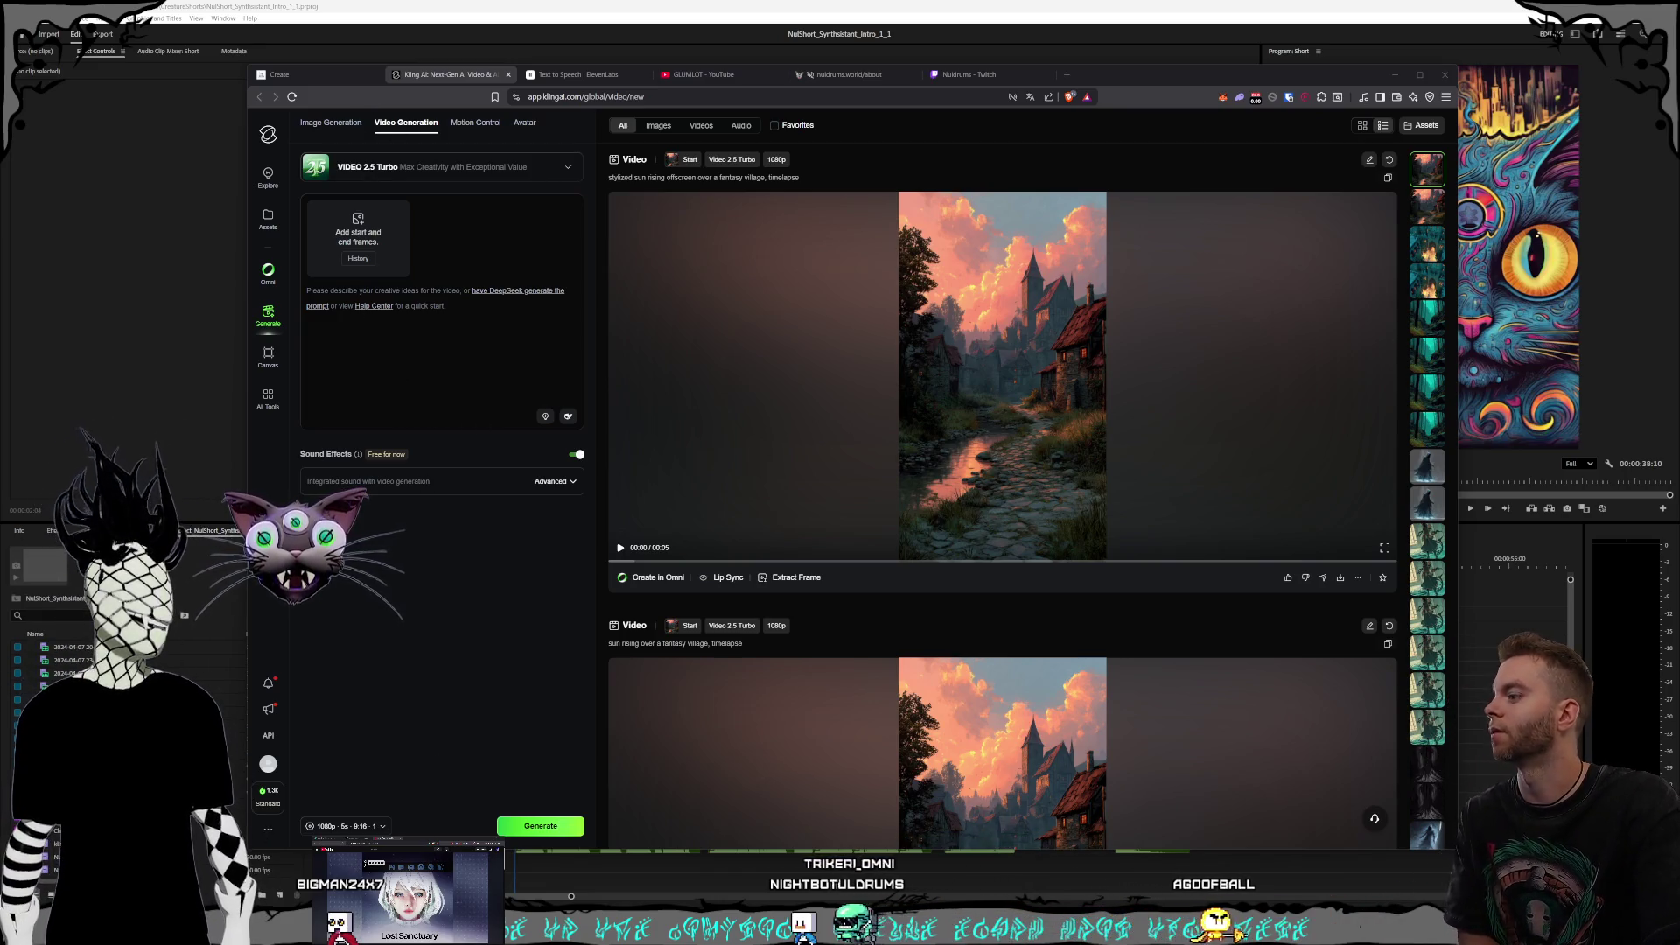
key("alt+Tab")
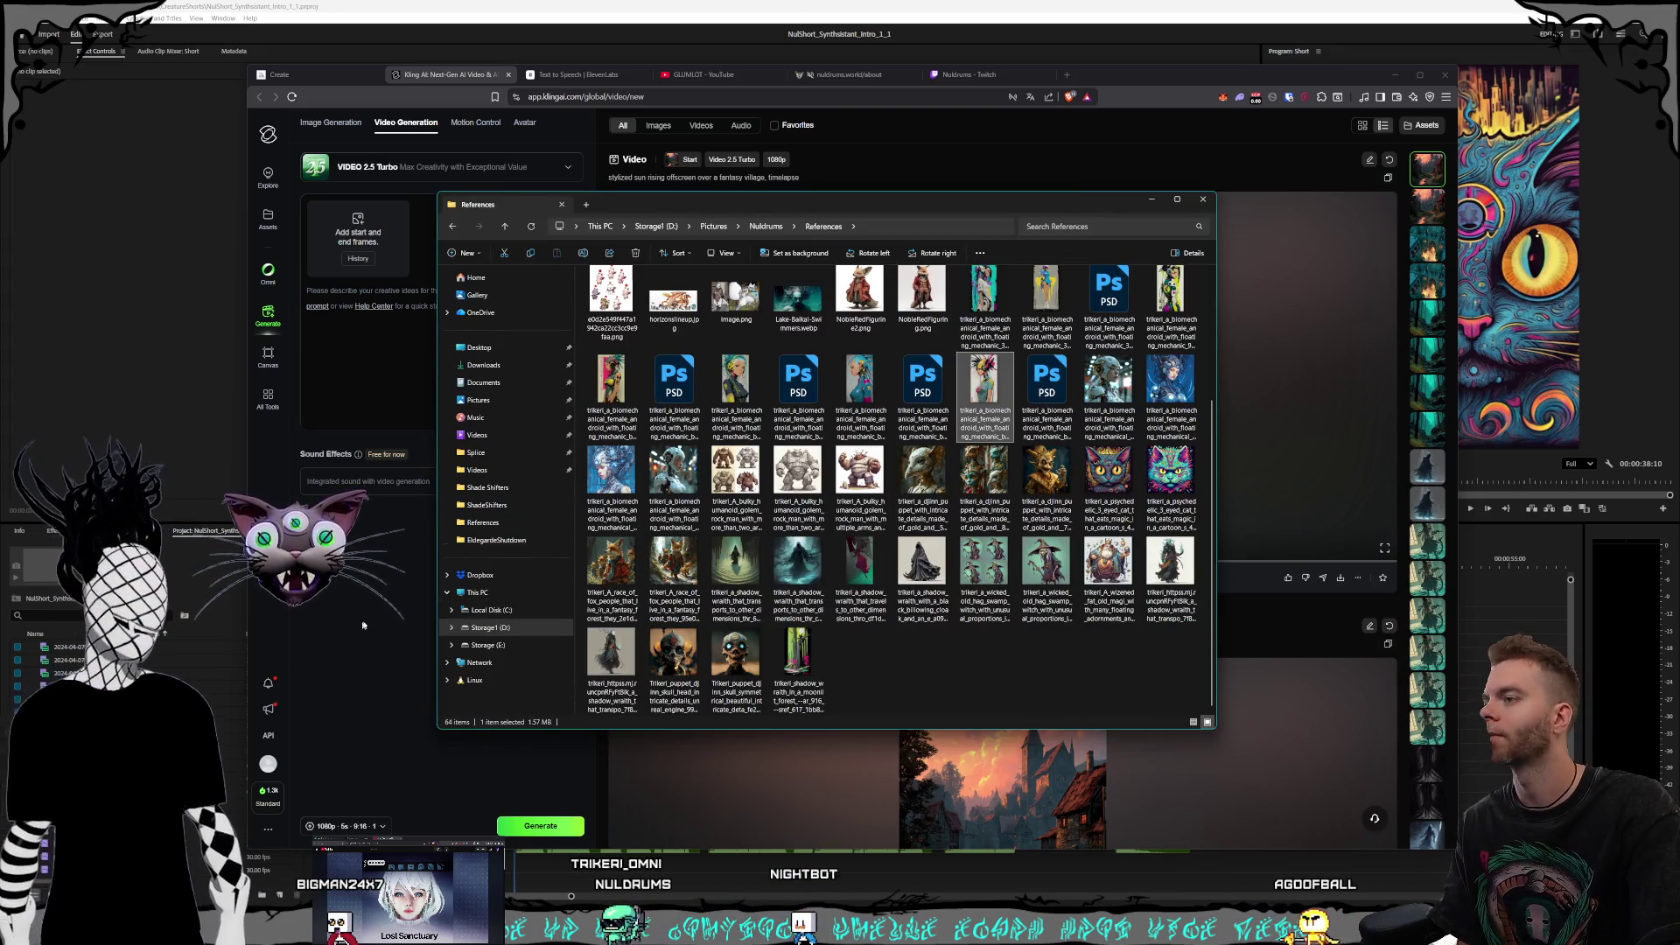
Step: Load NullyStreamScreenshot.png from the Nuldrums > Nully folder as Kling's video start frame
key("alt+Up")
double_click(665, 484)
left_click(817, 321)
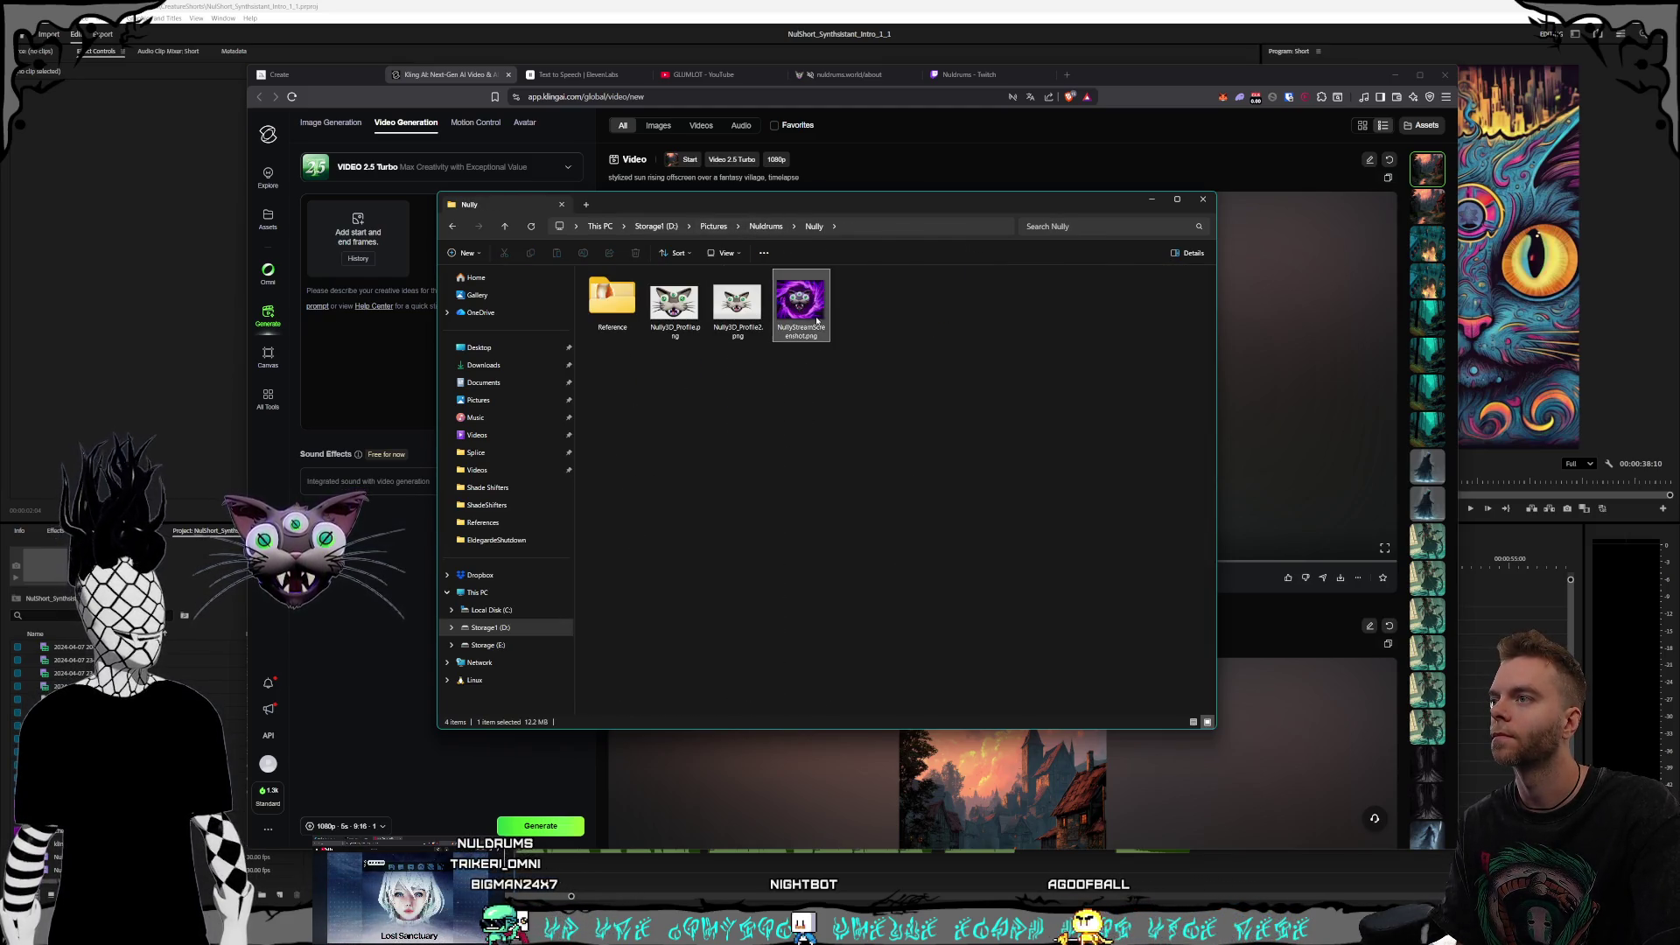
left_click_drag(874, 204, 1014, 185)
mouse_move(940, 286)
left_mouse_down()
mouse_move(392, 324)
mouse_move(351, 232)
left_mouse_up()
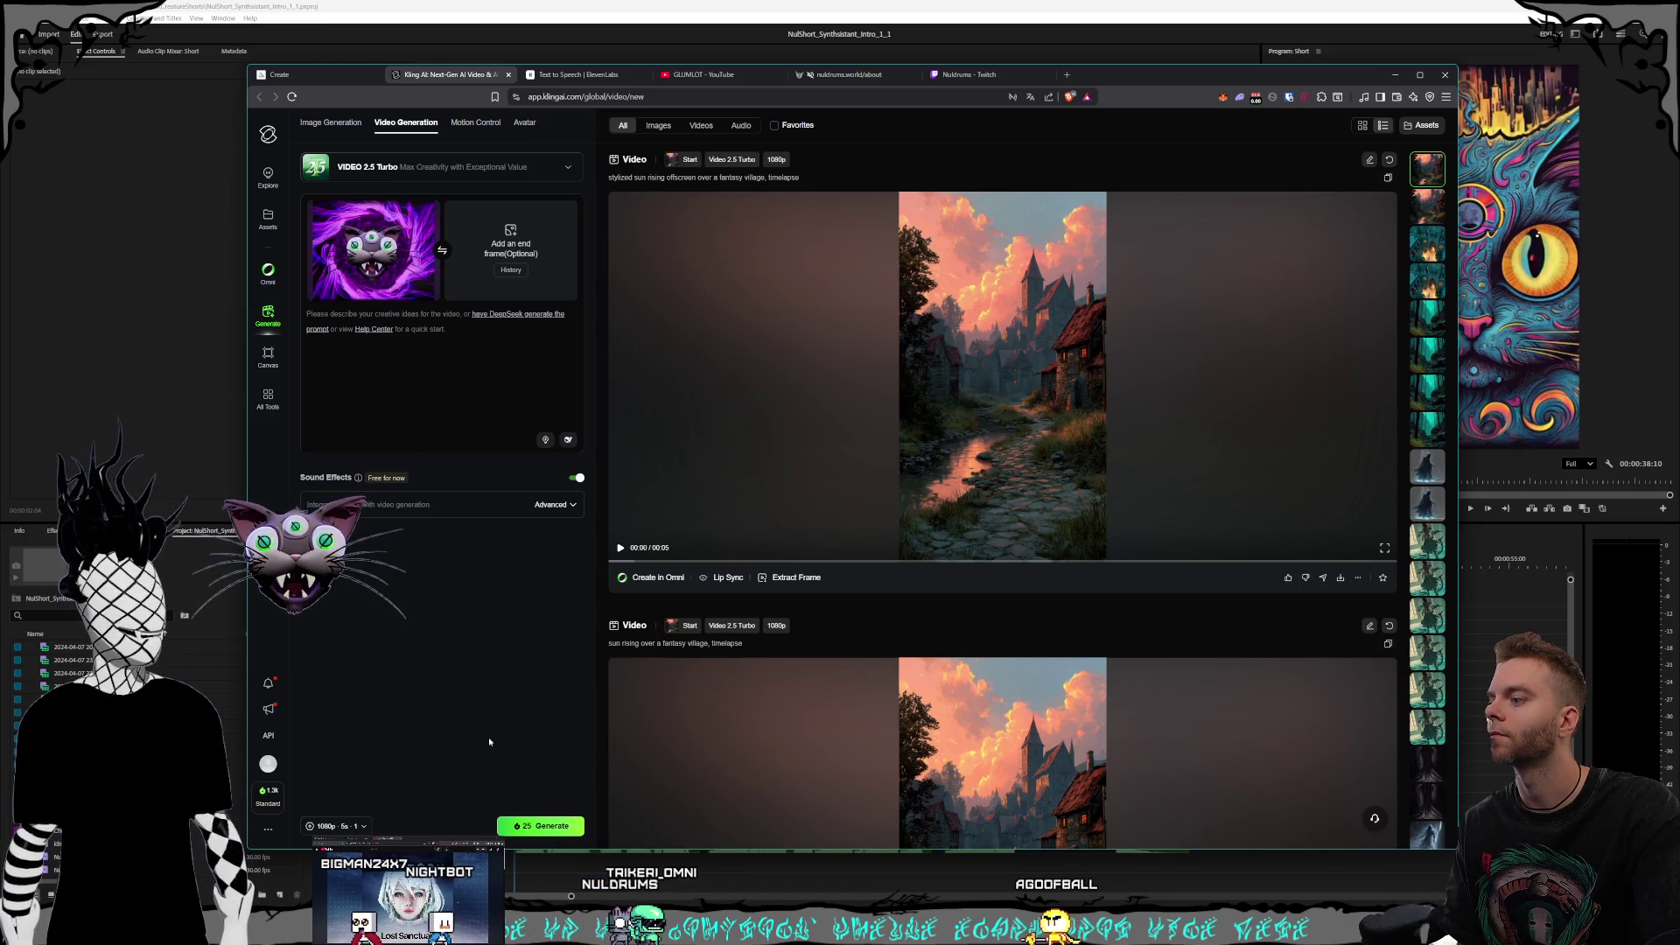
Step: Review the 1080p · 5s · 1 generation settings, then start typing the prompt 'Rotate the cat in the center'
left_click(353, 825)
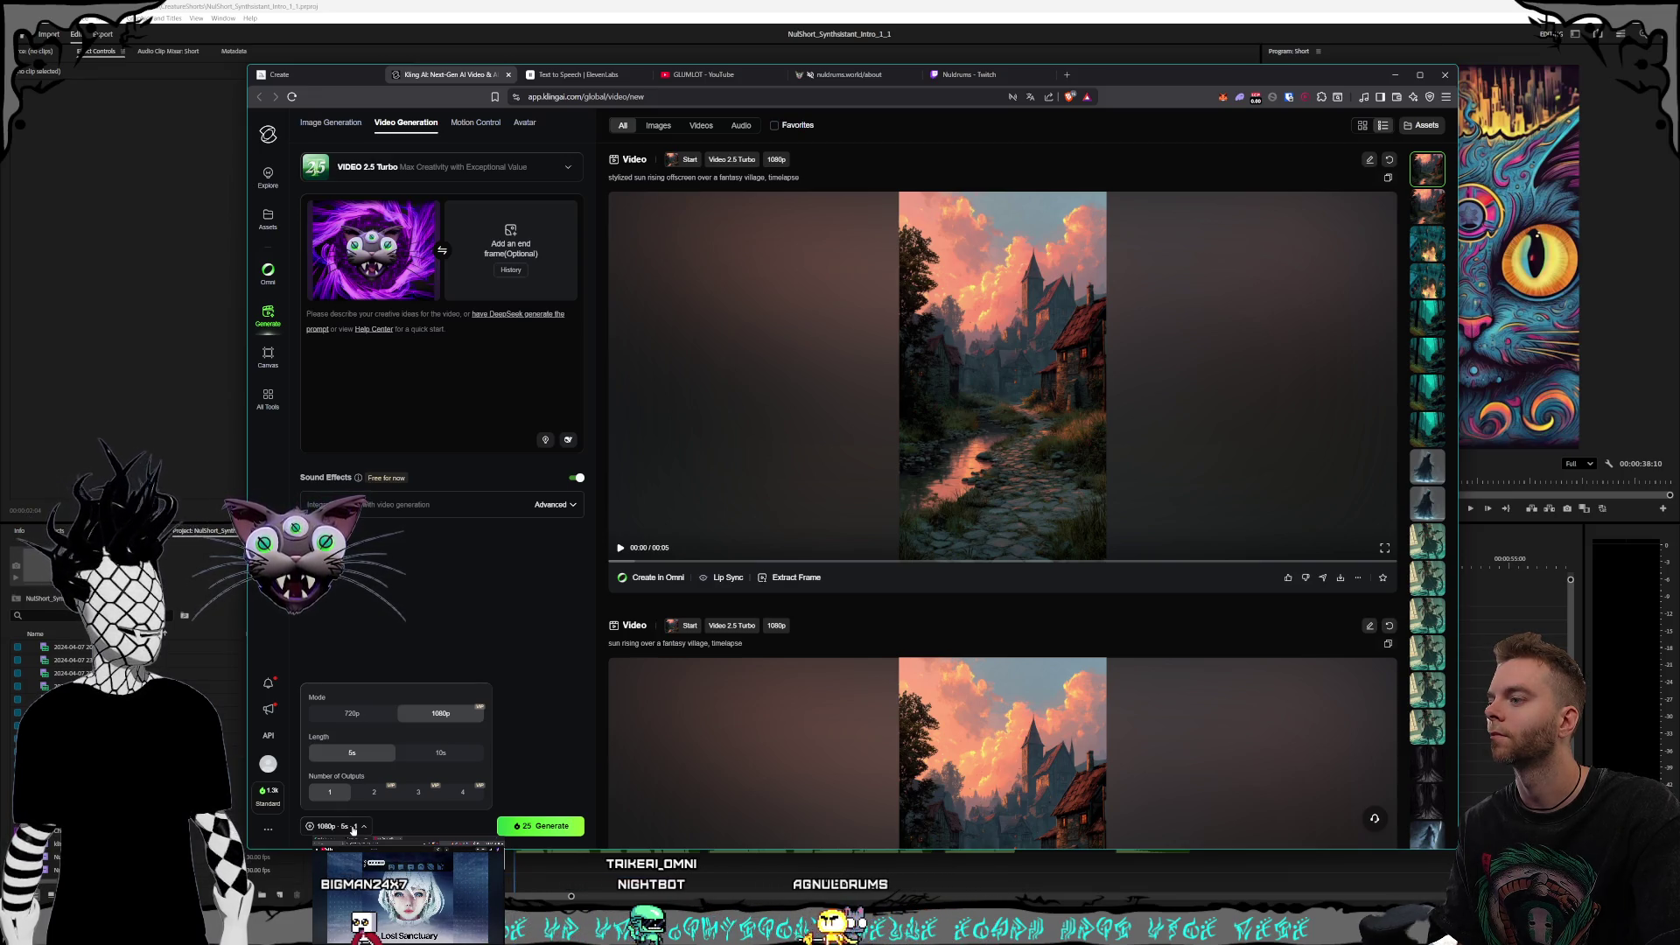
left_click(464, 585)
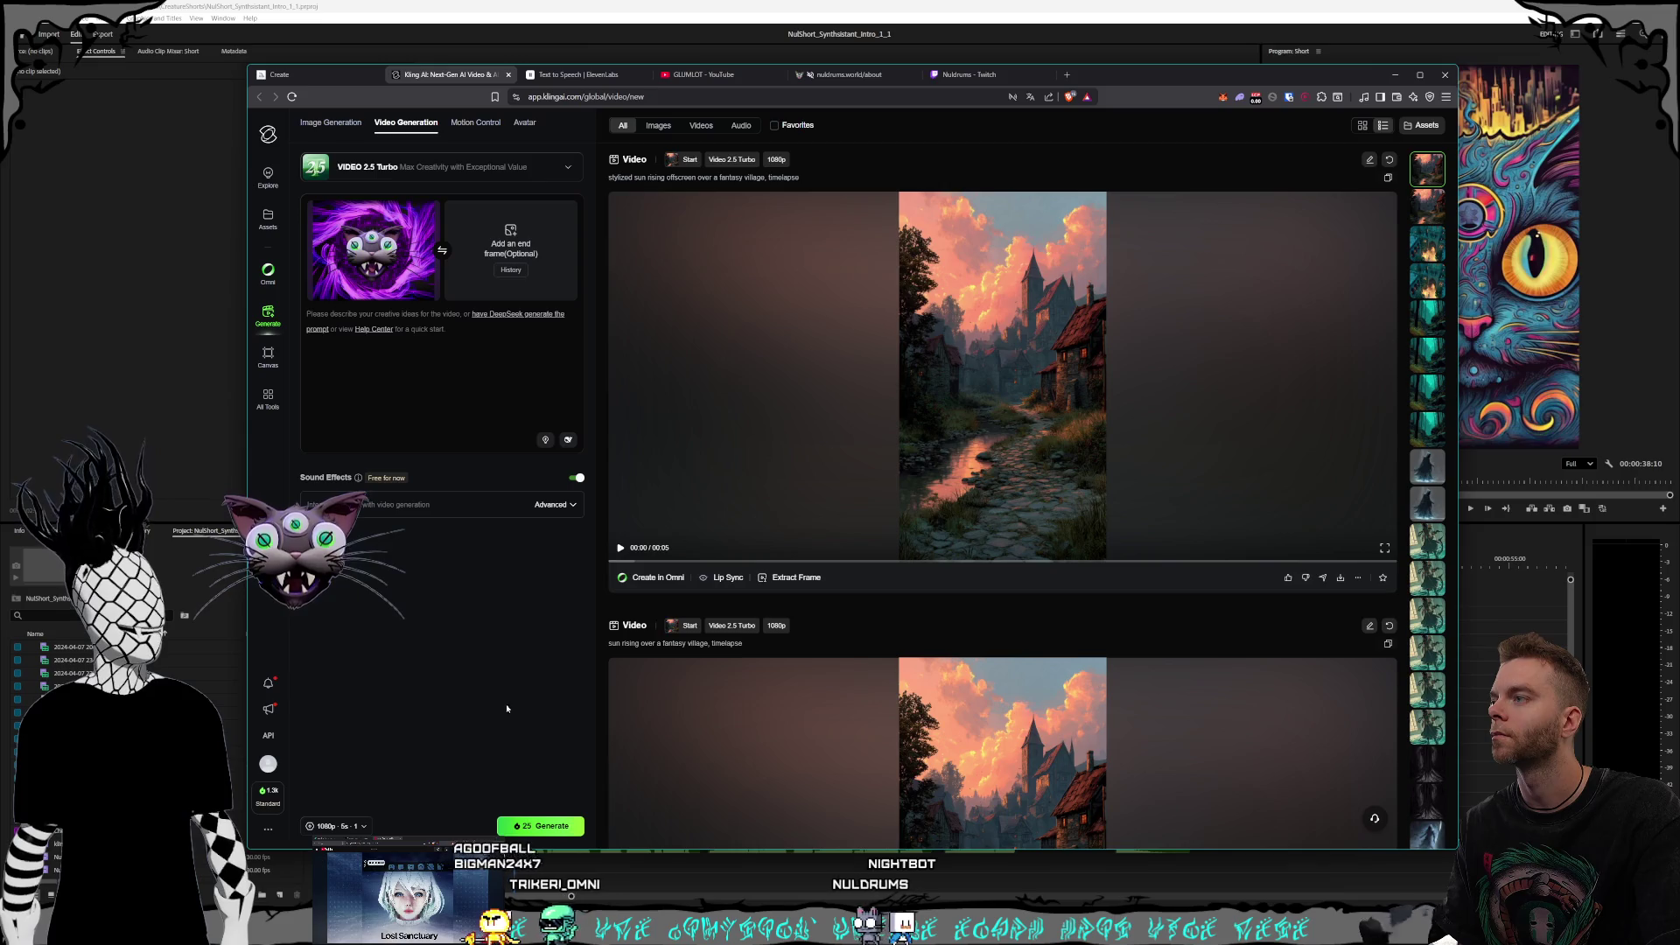
left_click(407, 357)
type("Rd")
type("tate the cat in the cente")
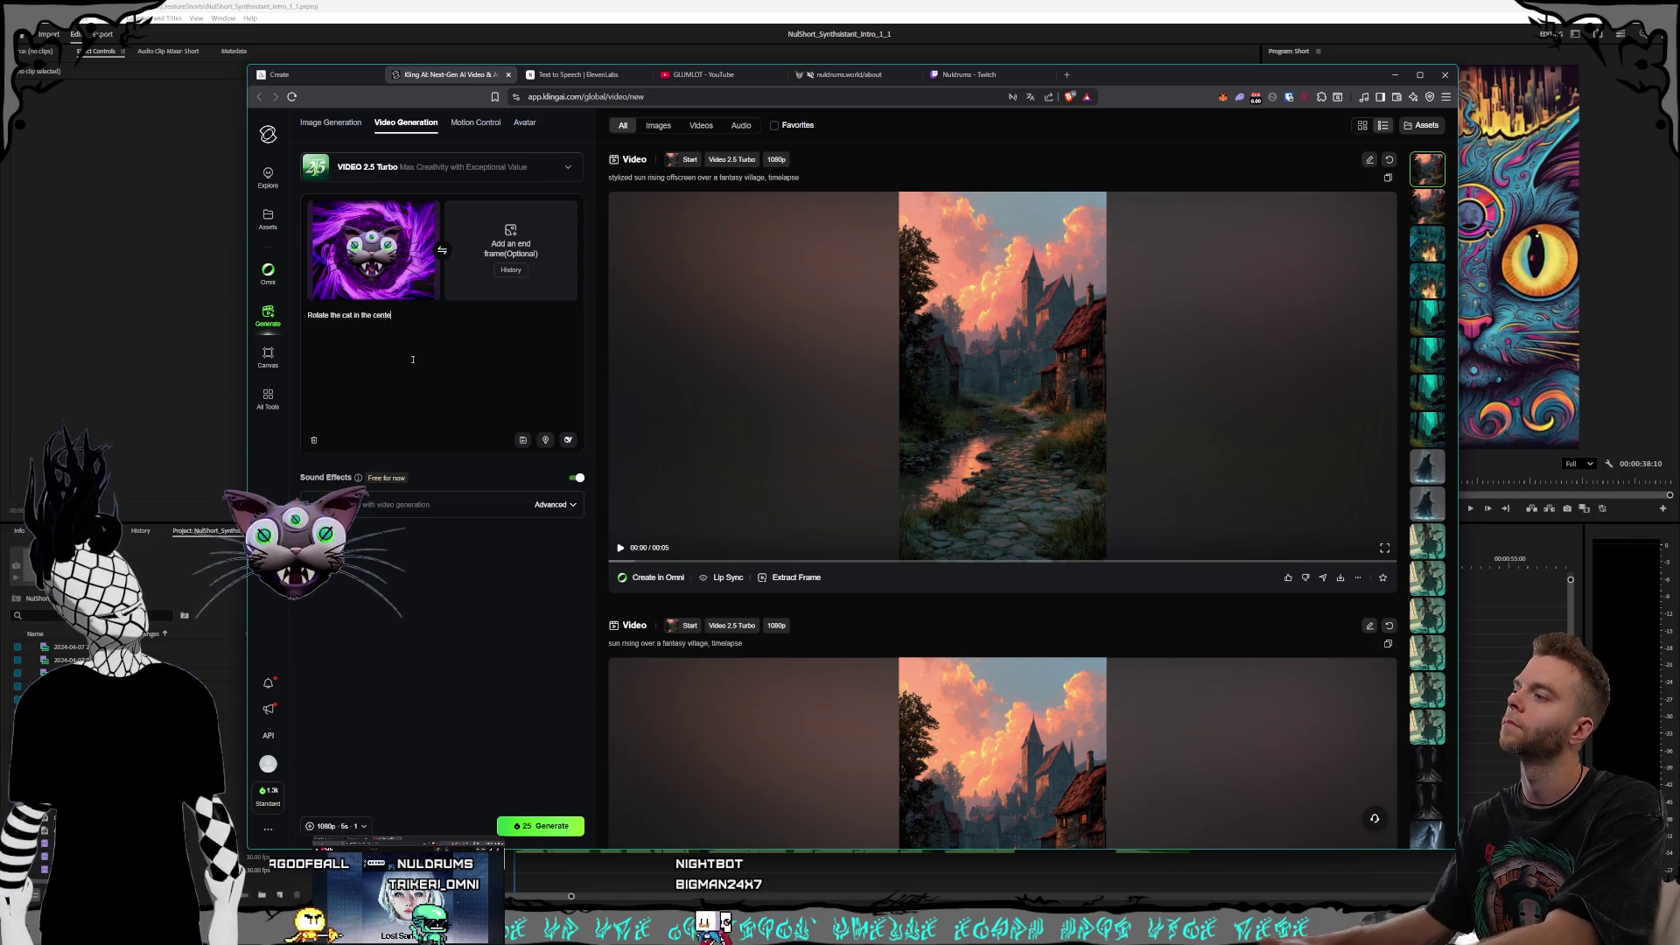
type("r")
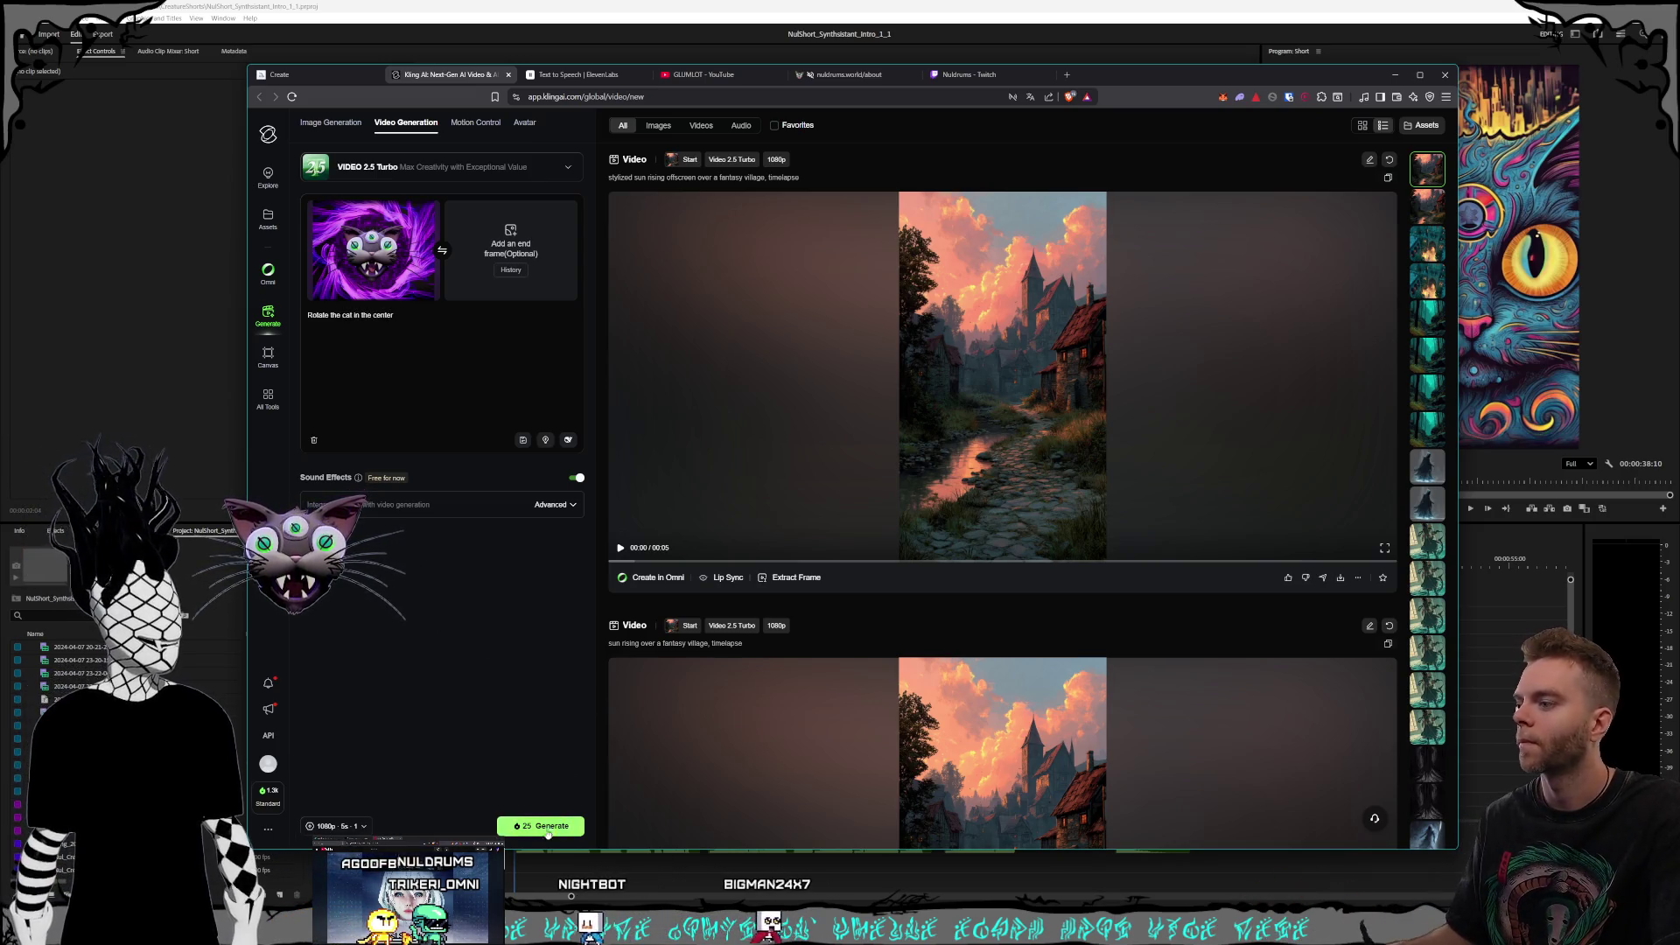
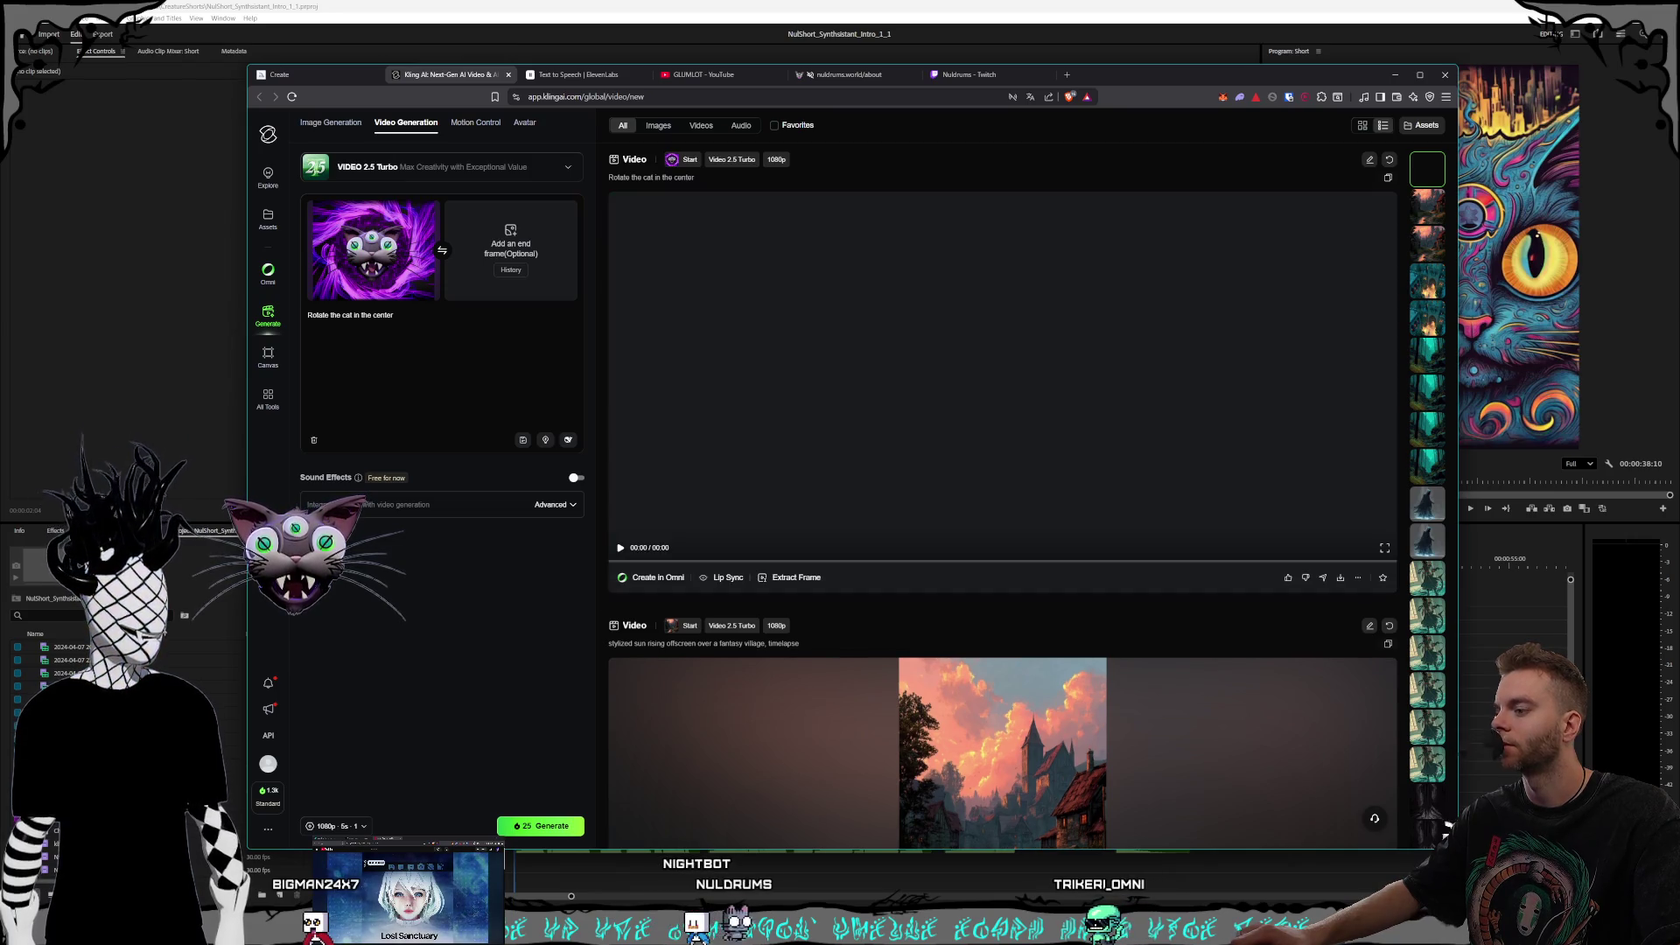
Step: Play the rotating three-eyed cat video fullscreen, then exit back to the generation panel
left_click(621, 547)
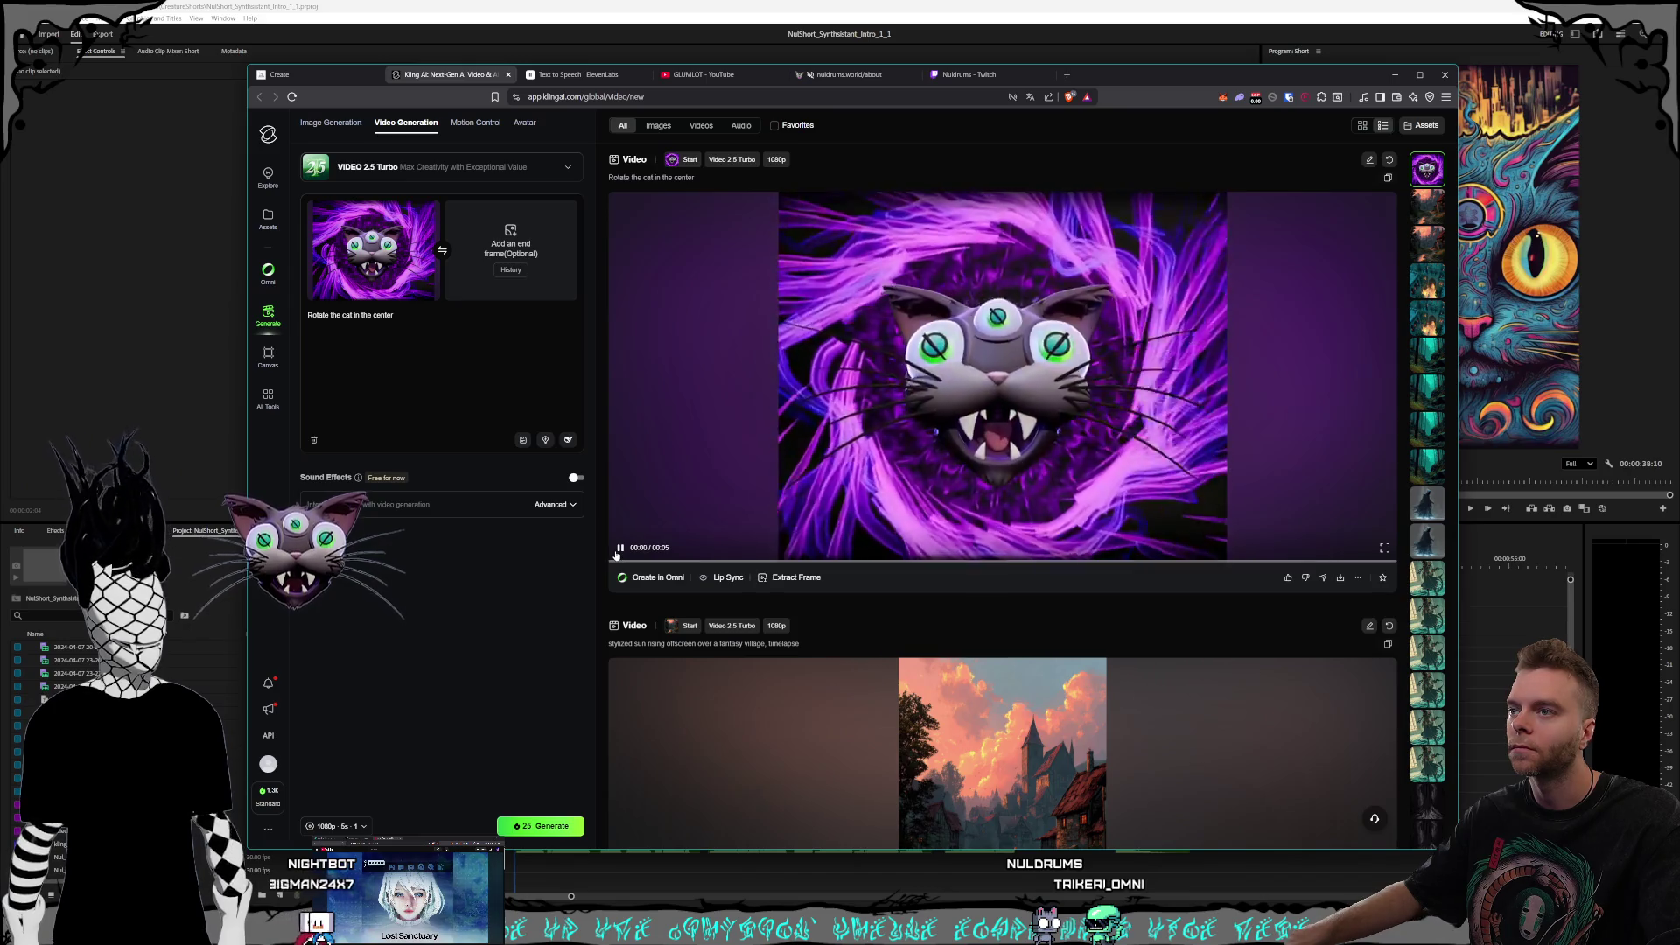
left_click(1384, 547)
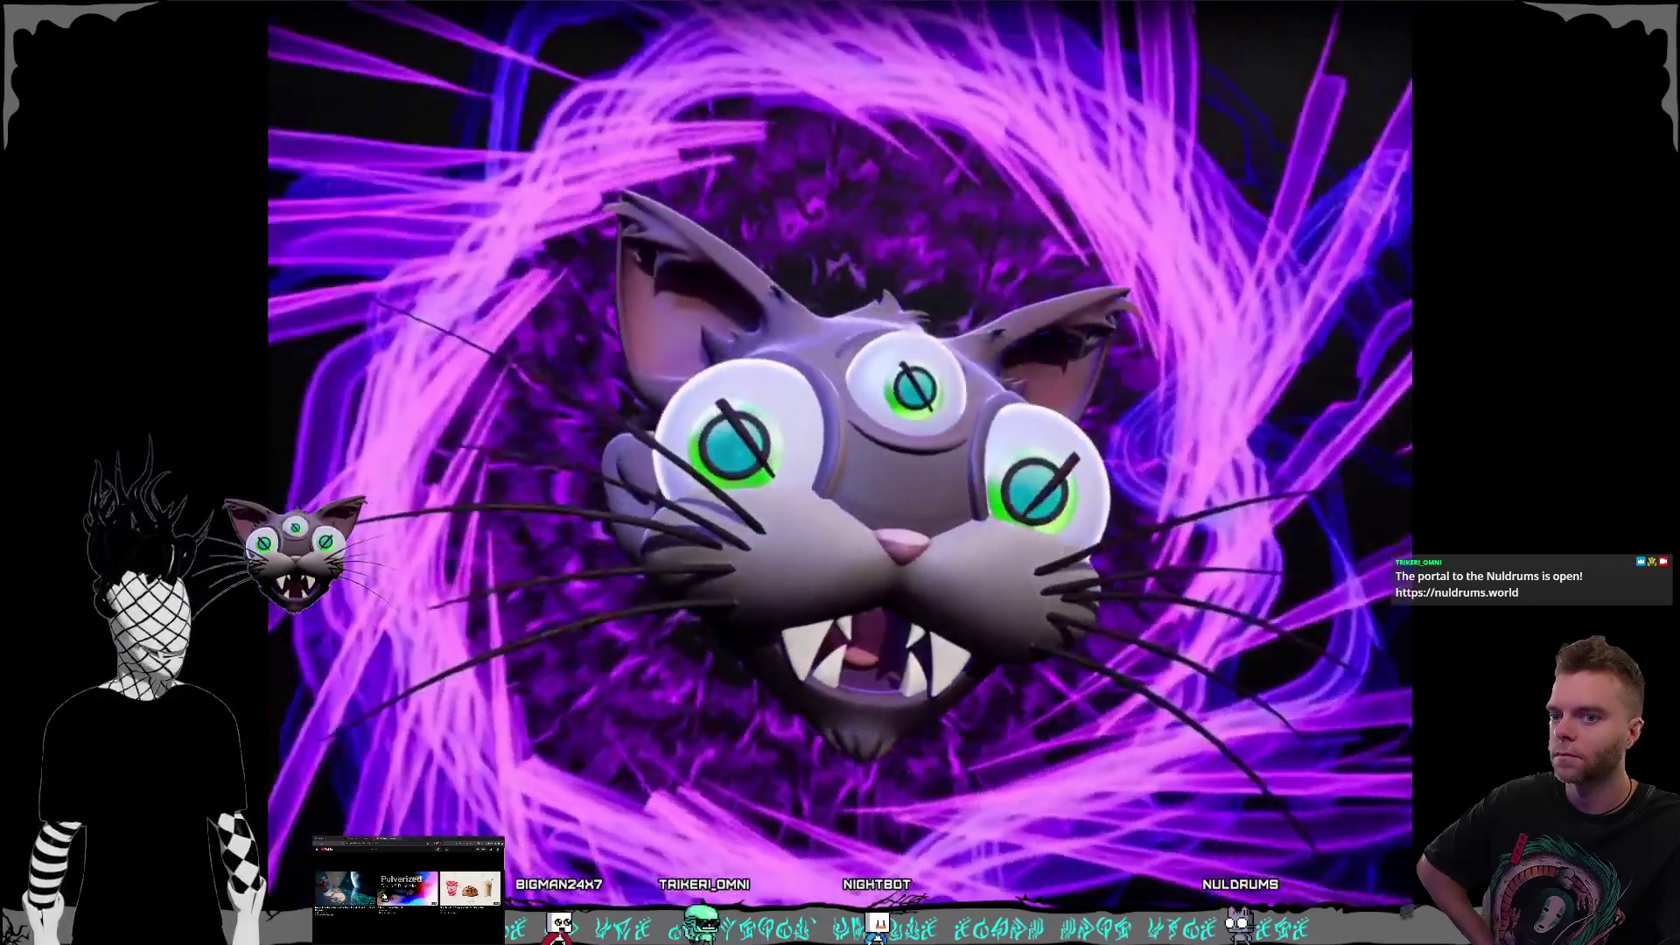
key("Escape")
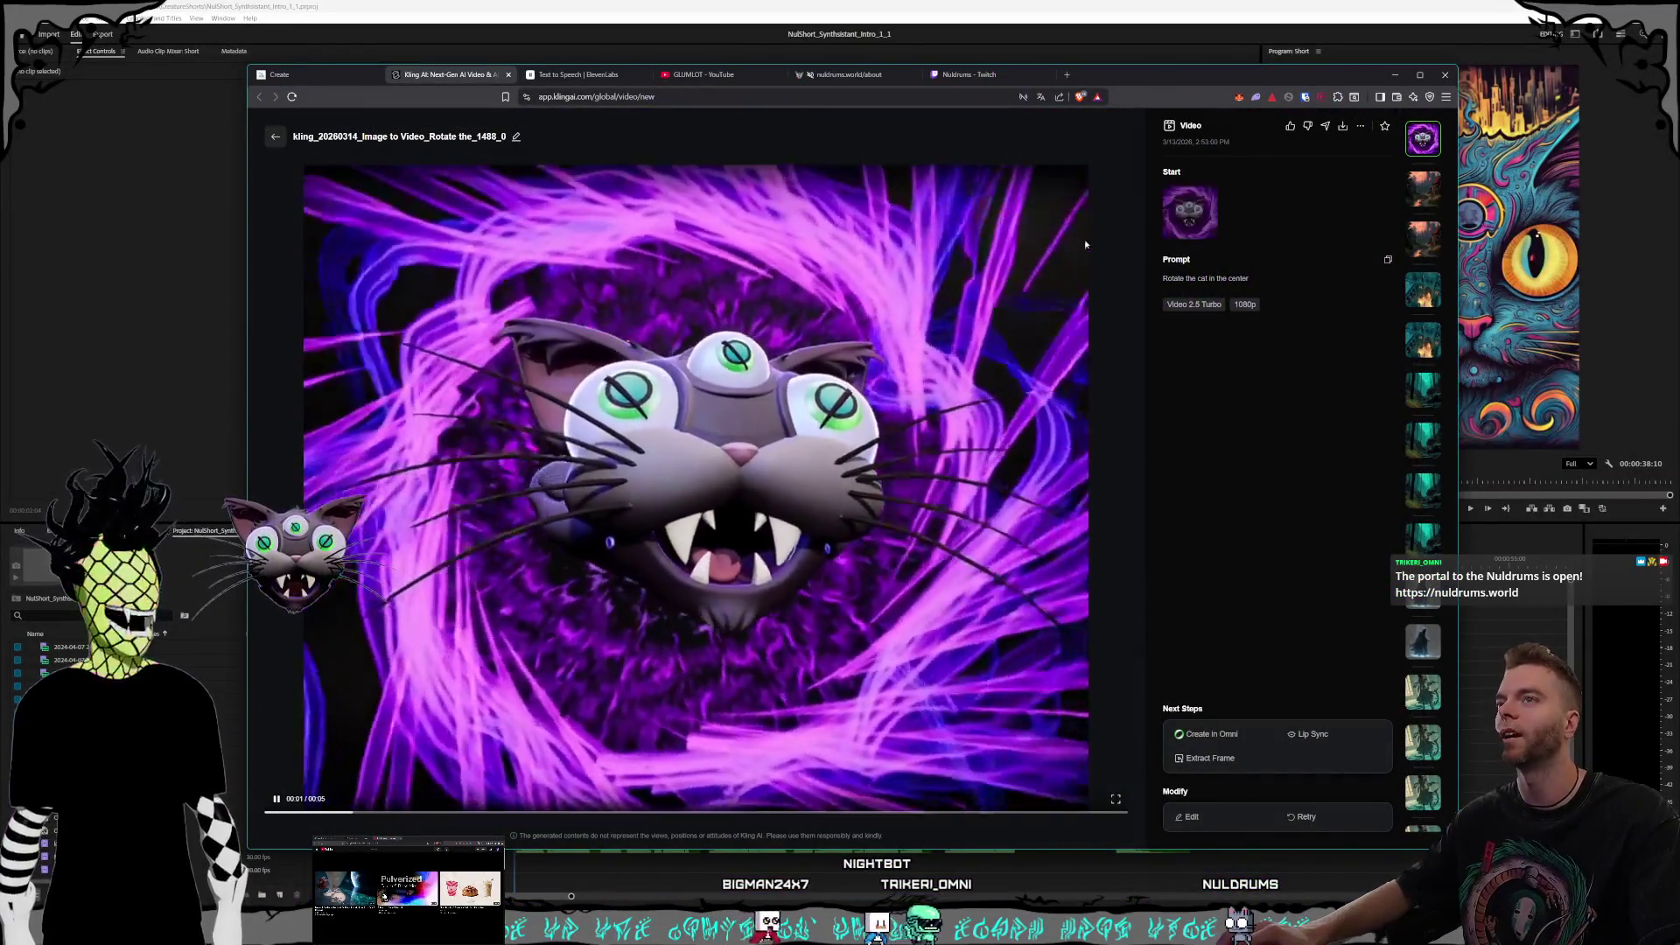
key("Escape")
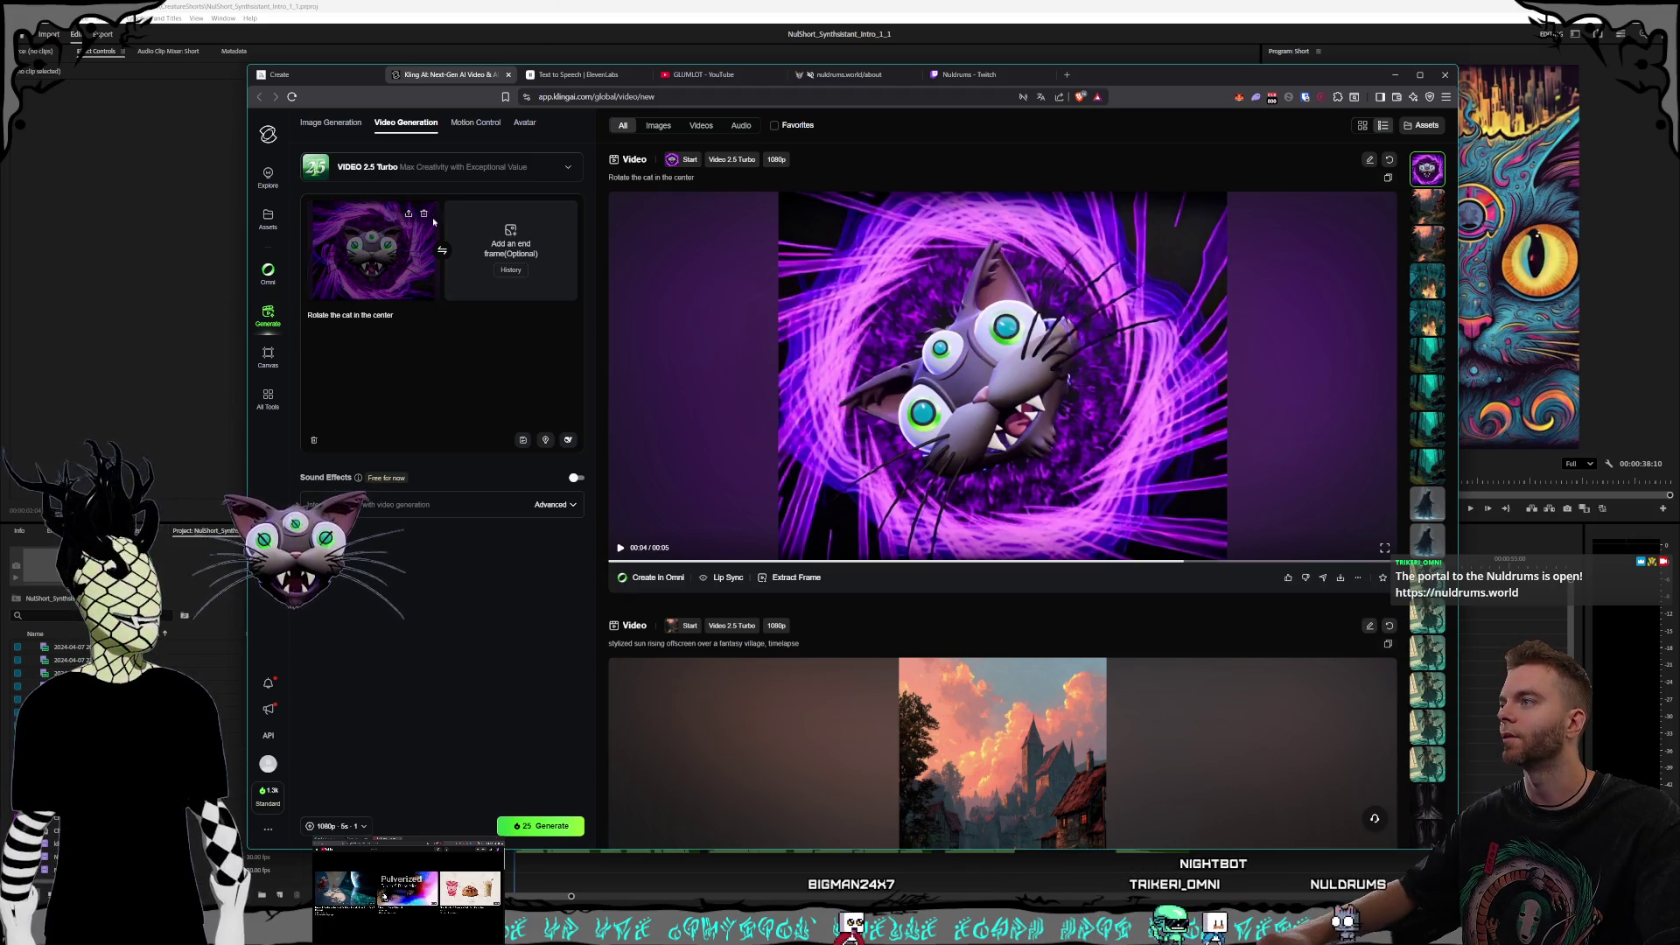
Step: Remove the start-frame image from the Kling AI video generation panel
left_click(424, 215)
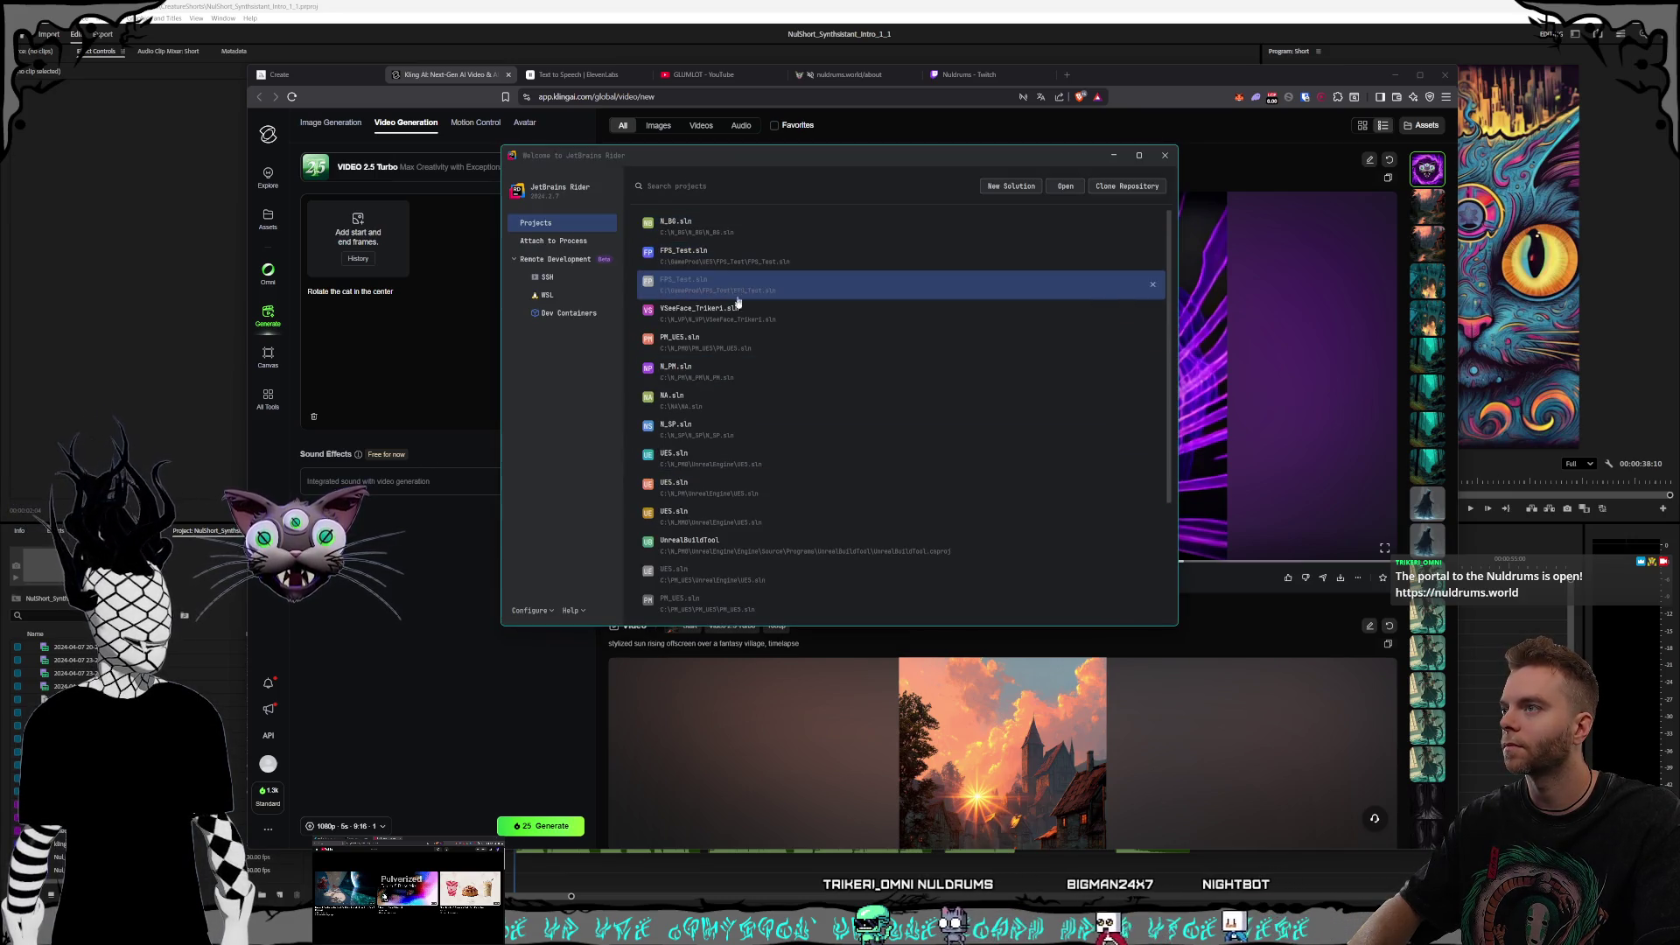
left_click(762, 313)
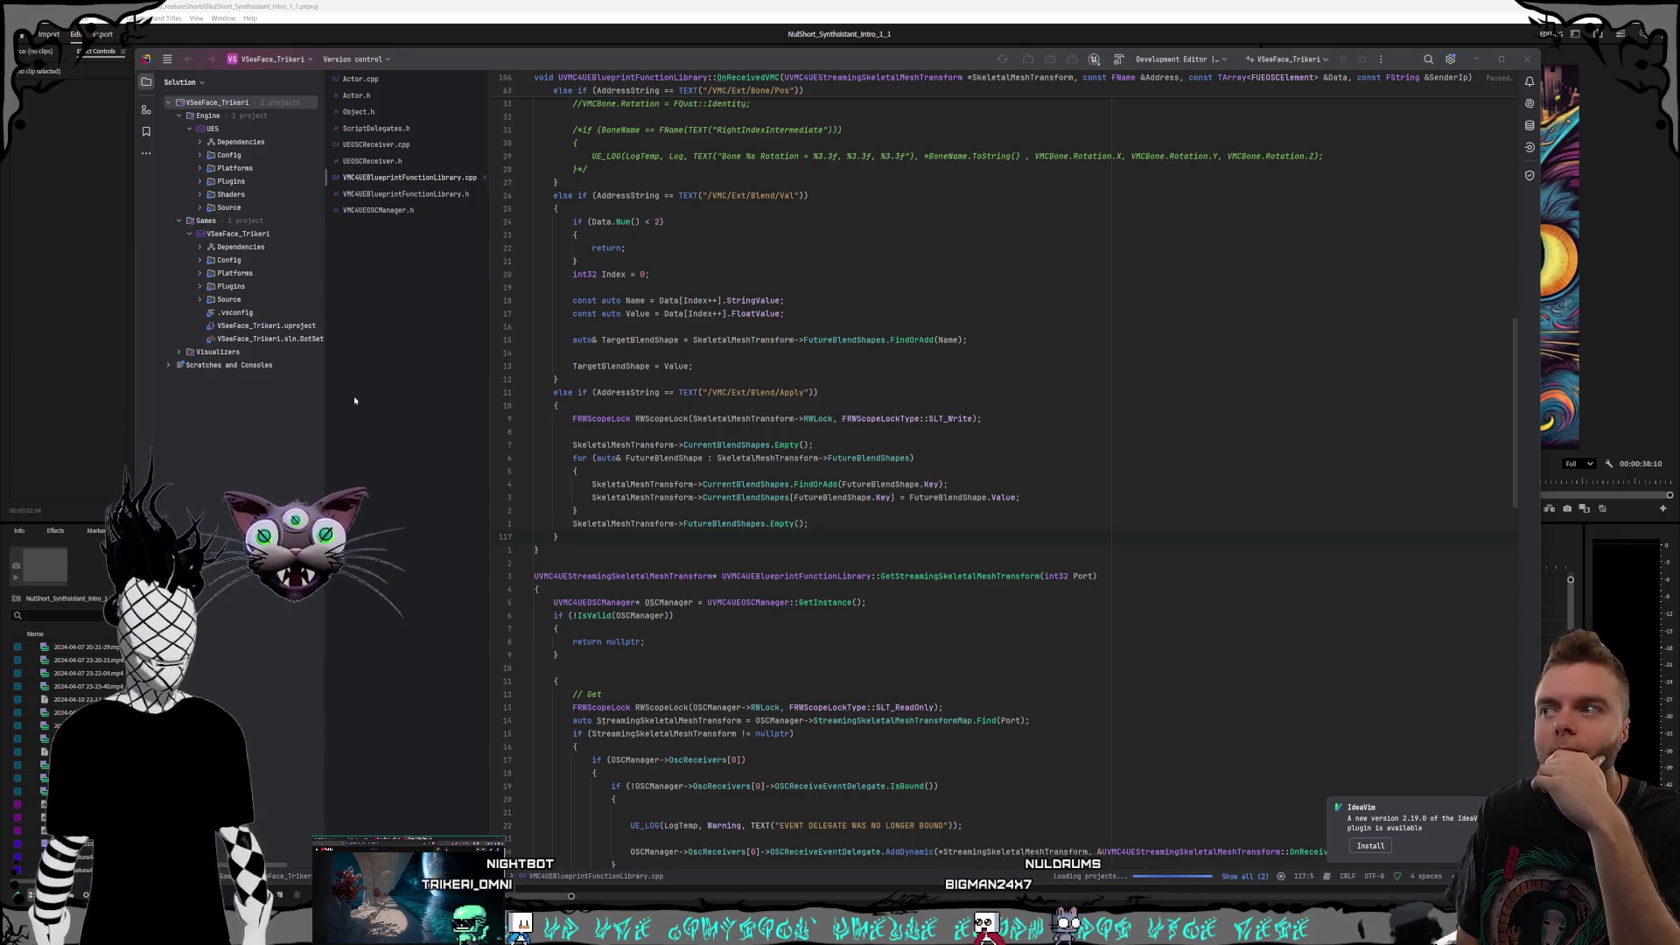
Step: Dismiss the Rider plugin update notice and bring Premiere Pro to the front
key("alt+Tab")
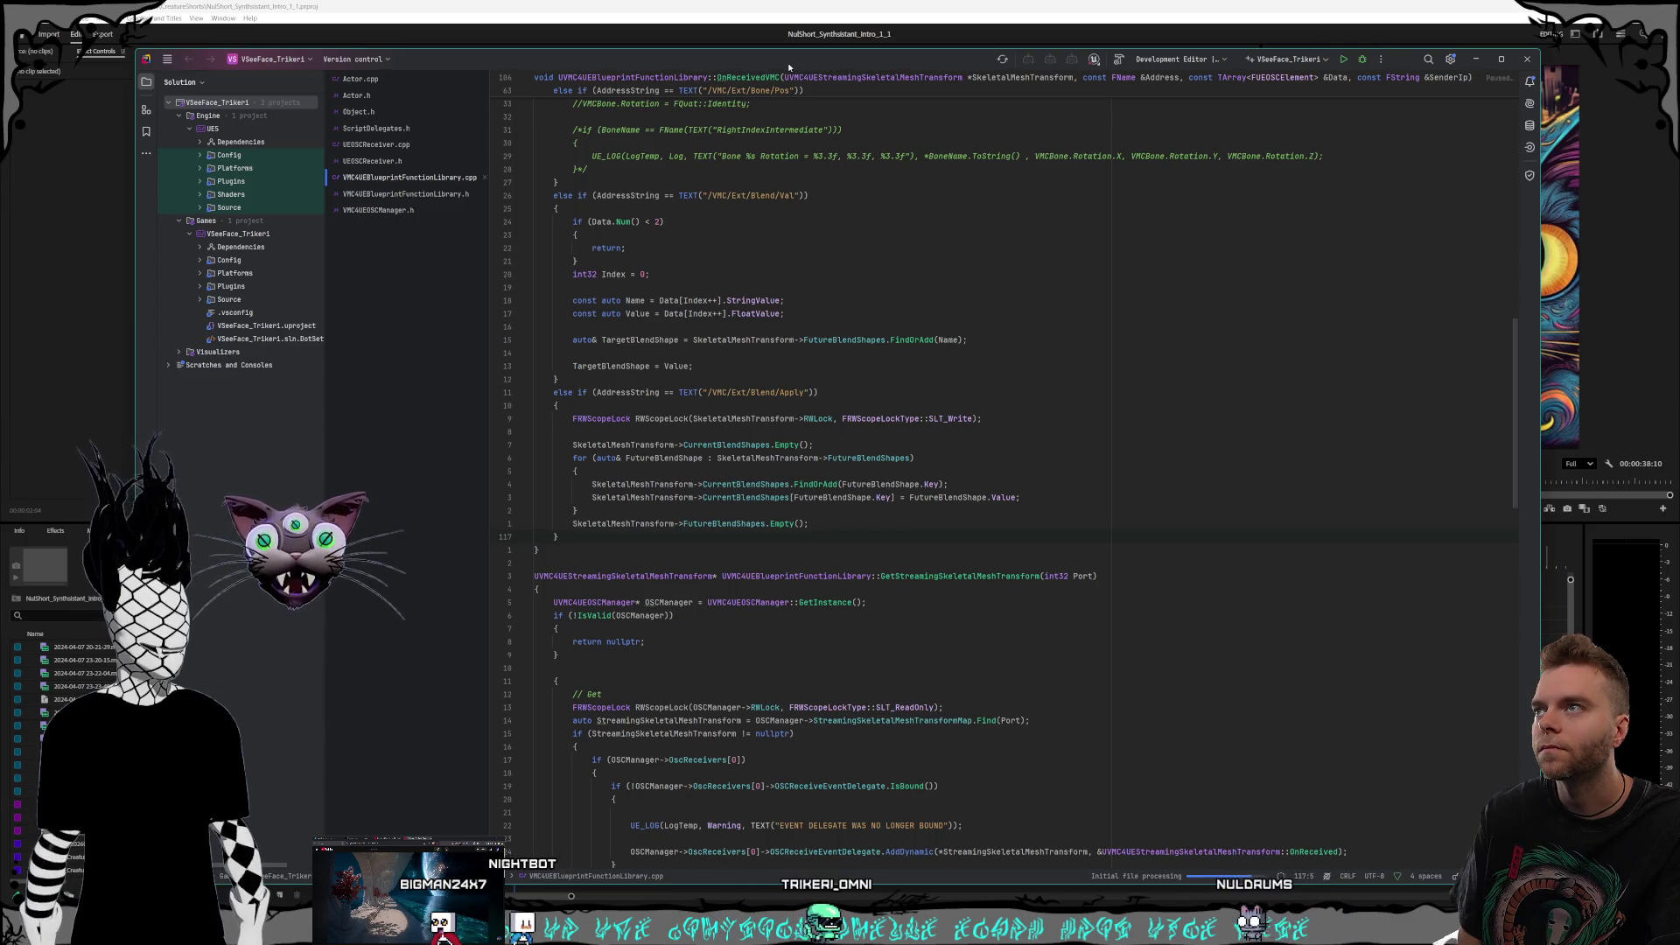
left_click(810, 3)
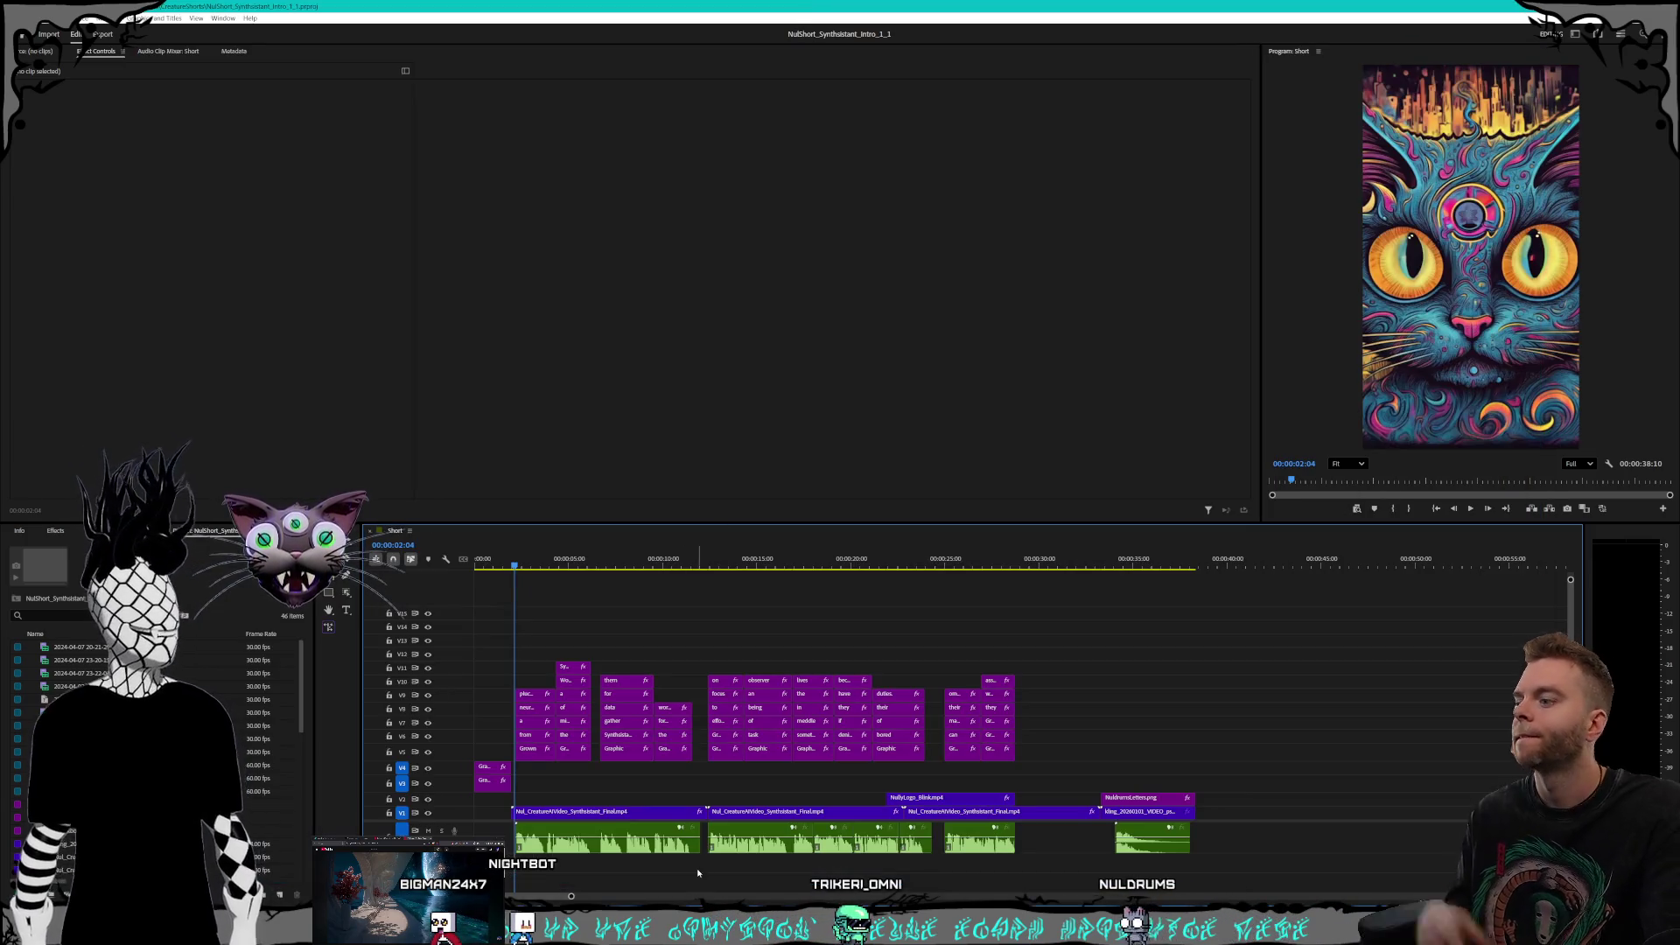
Step: Bring up the browser and scroll the Midjourney Create feed of earlier generations
key("super+d")
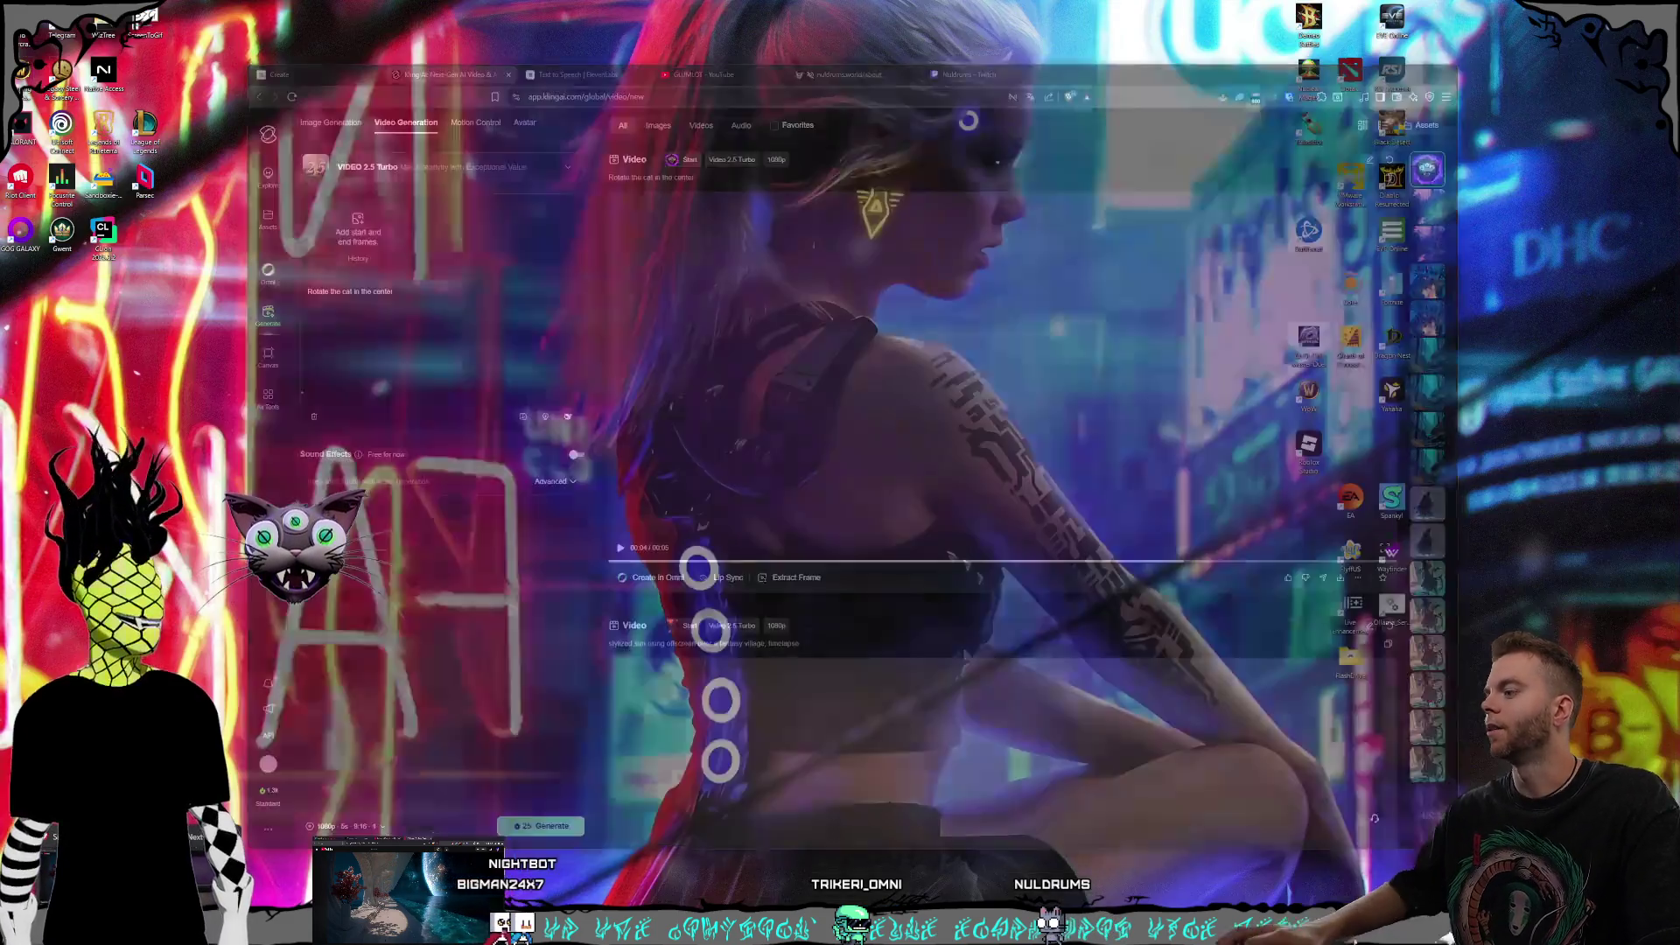
key("super+d")
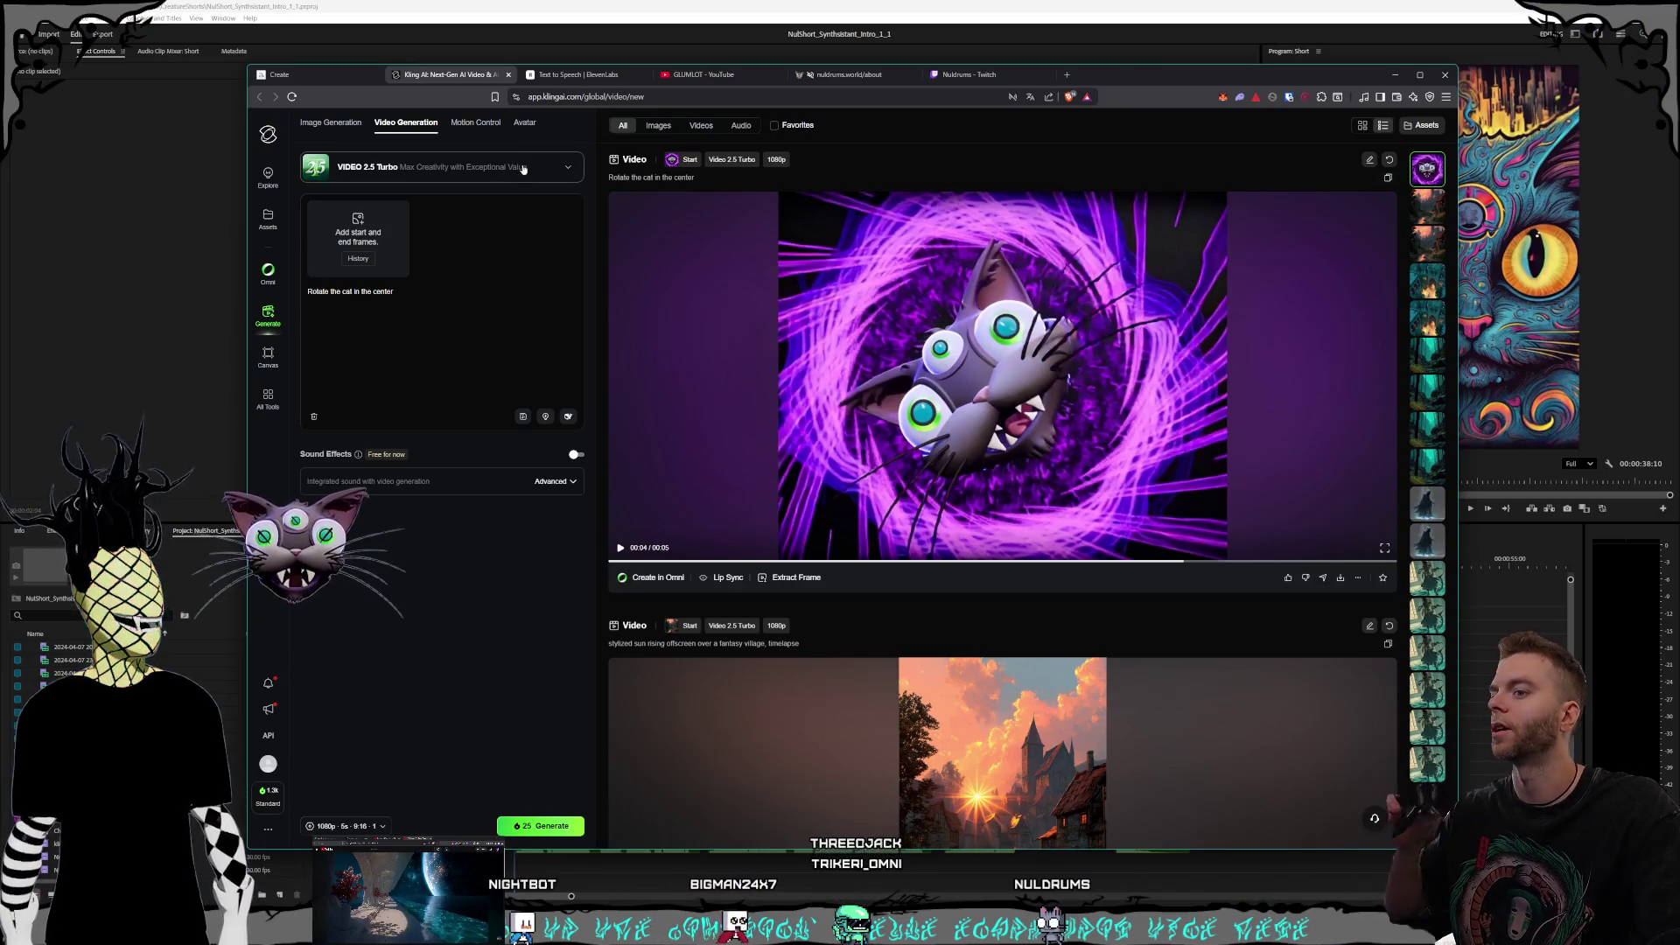
left_click(563, 77)
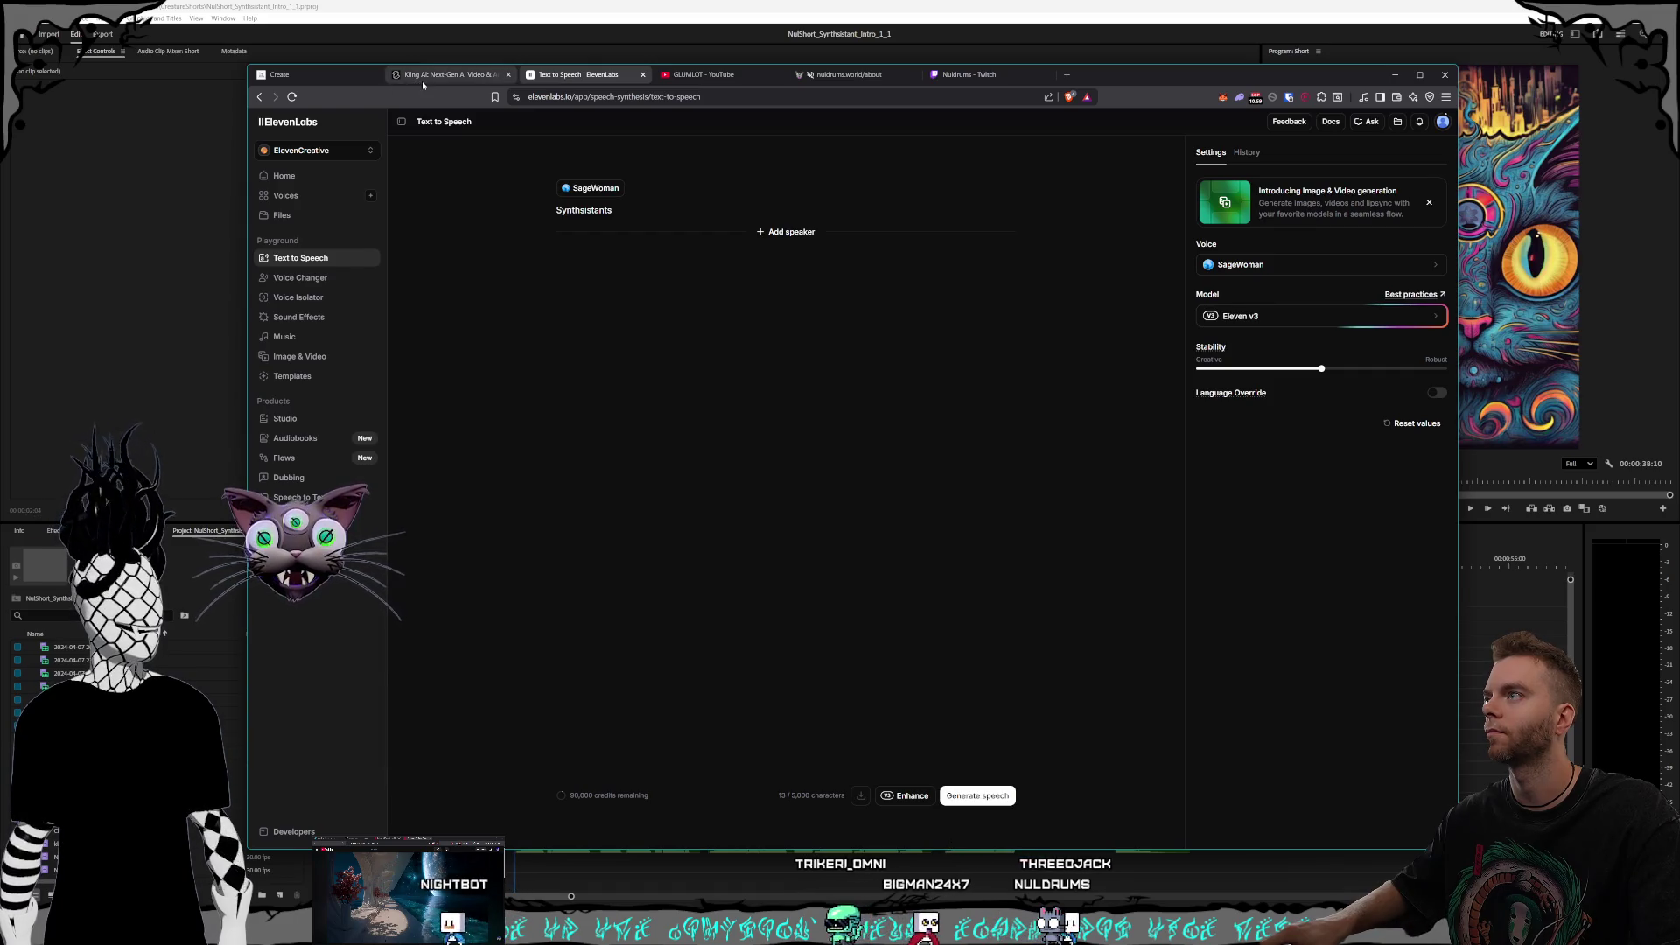
left_click(312, 77)
scroll(920, 425, "down", 10)
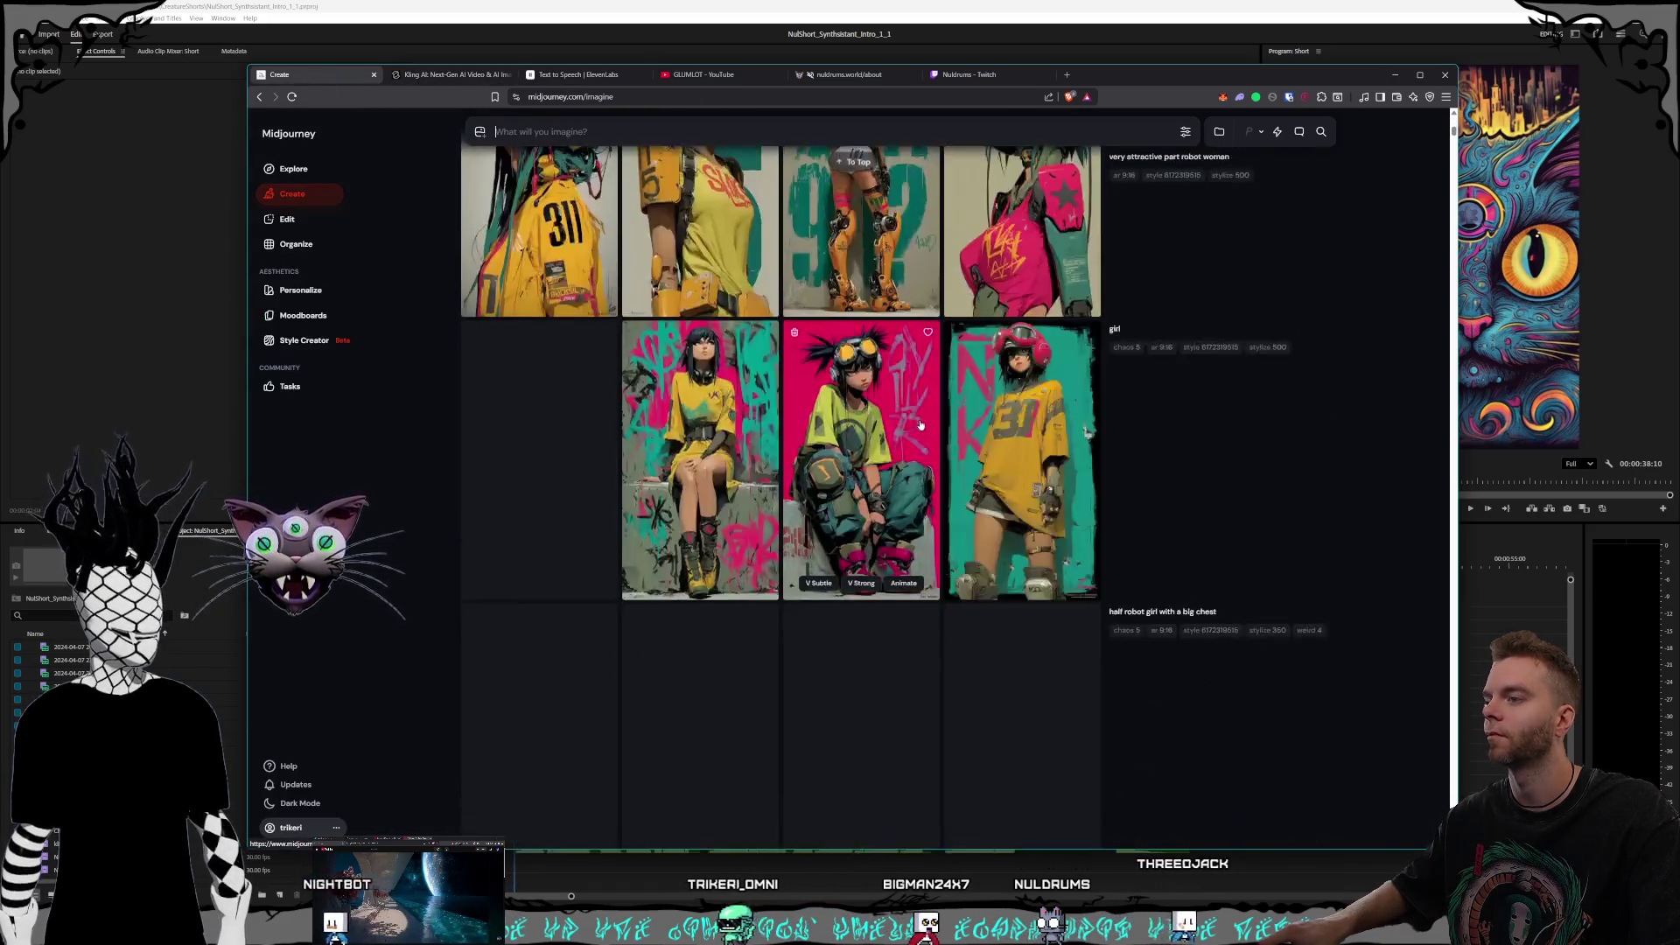
scroll(927, 437, "down", 2)
scroll(962, 472, "up", 15)
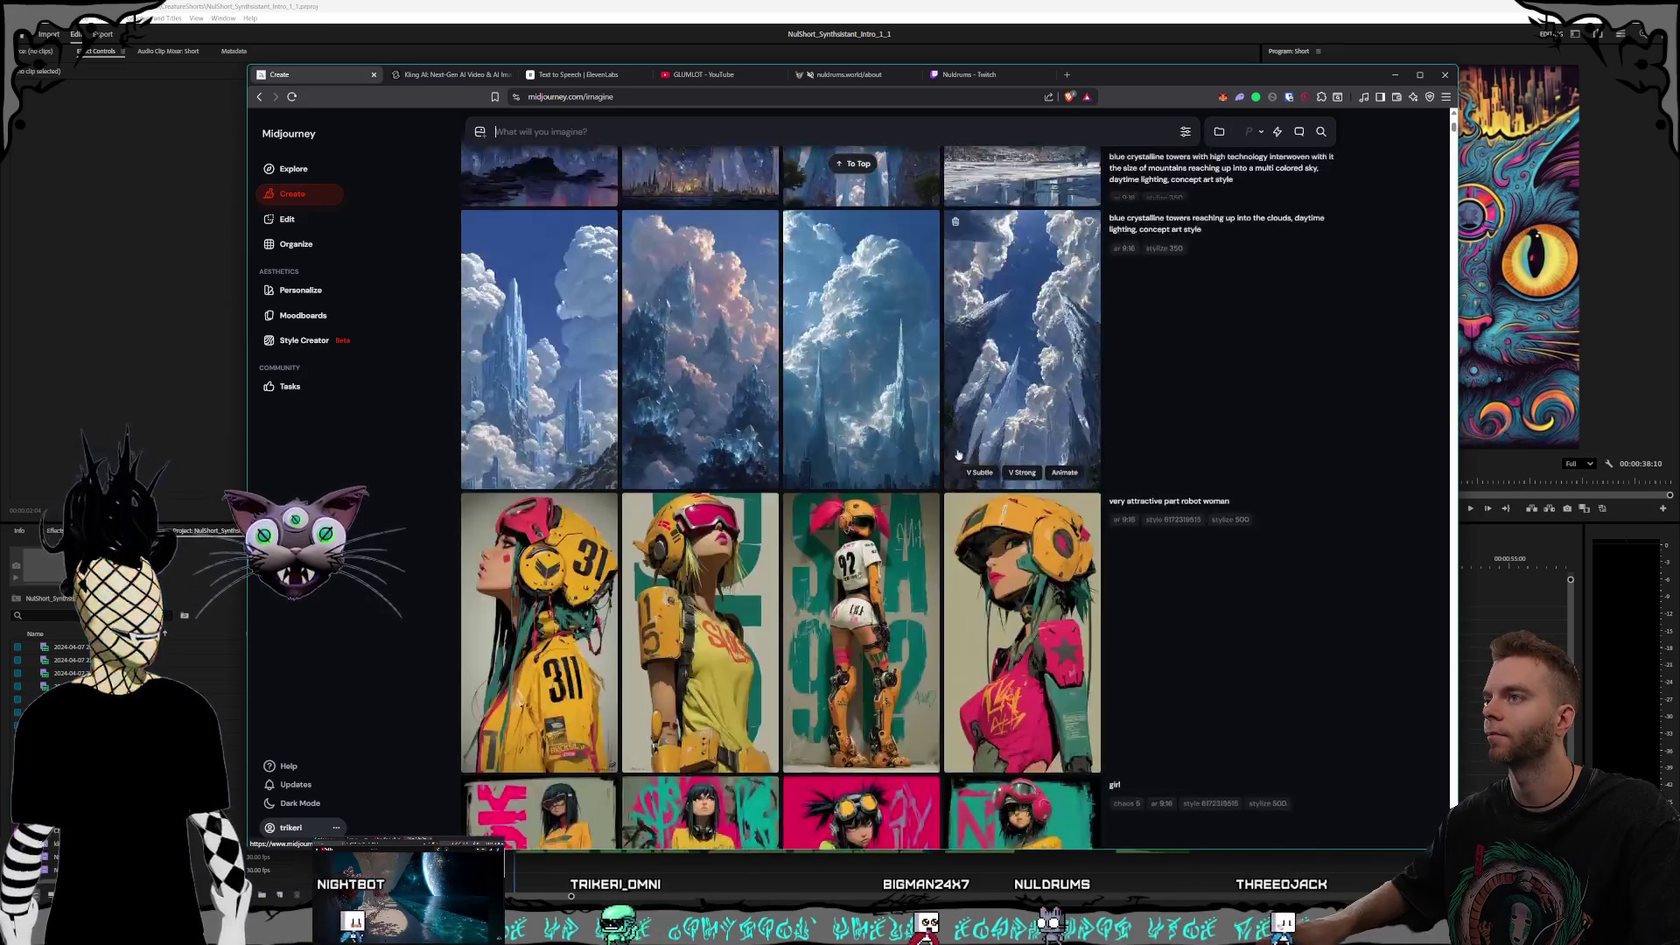
left_click(604, 122)
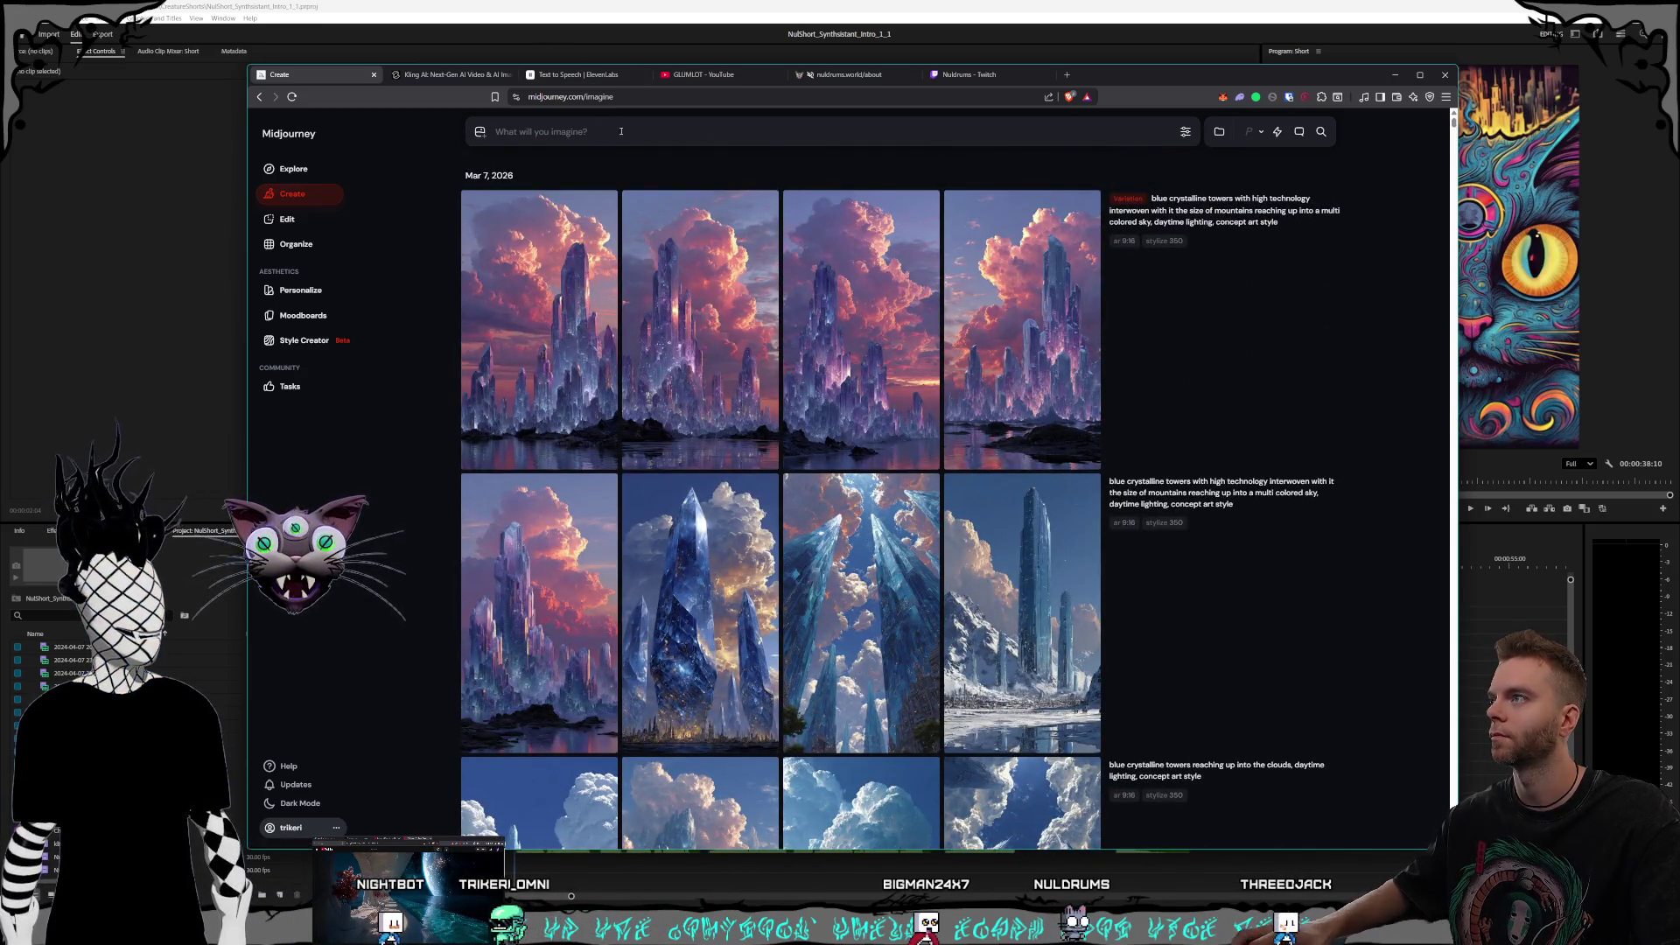
Step: Enter the prompt 'other worldly up close of a neuron with multi colored signals coming from it, concept art style'
type("other worldly interdiment")
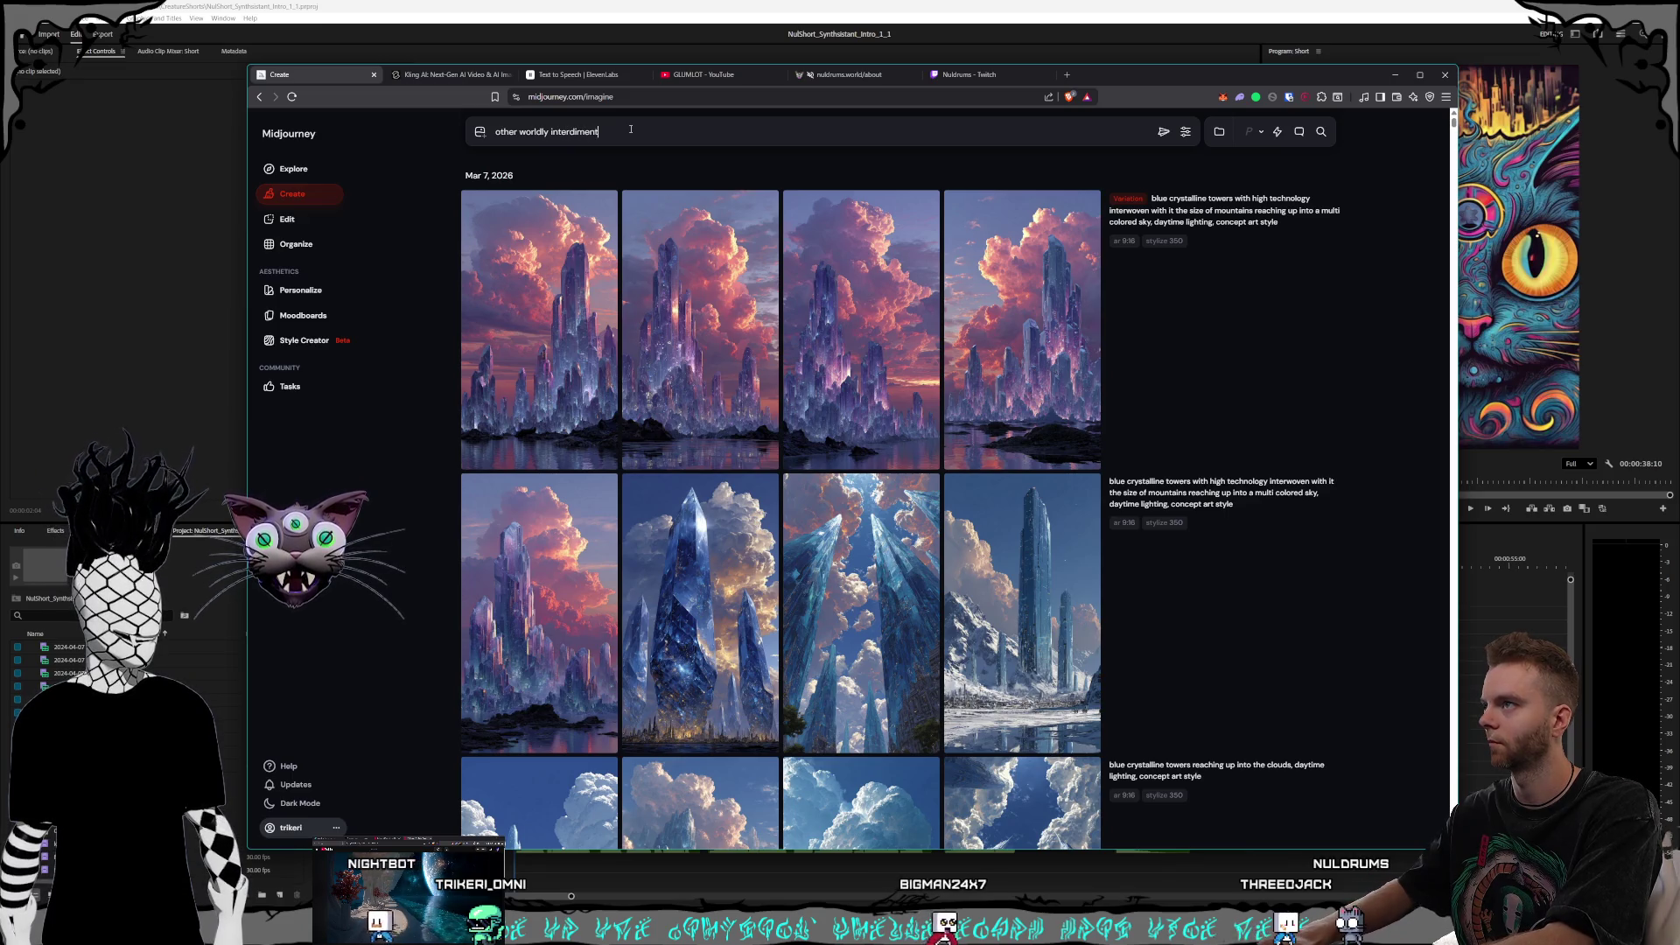
key("BackSpace")
type("nsiona")
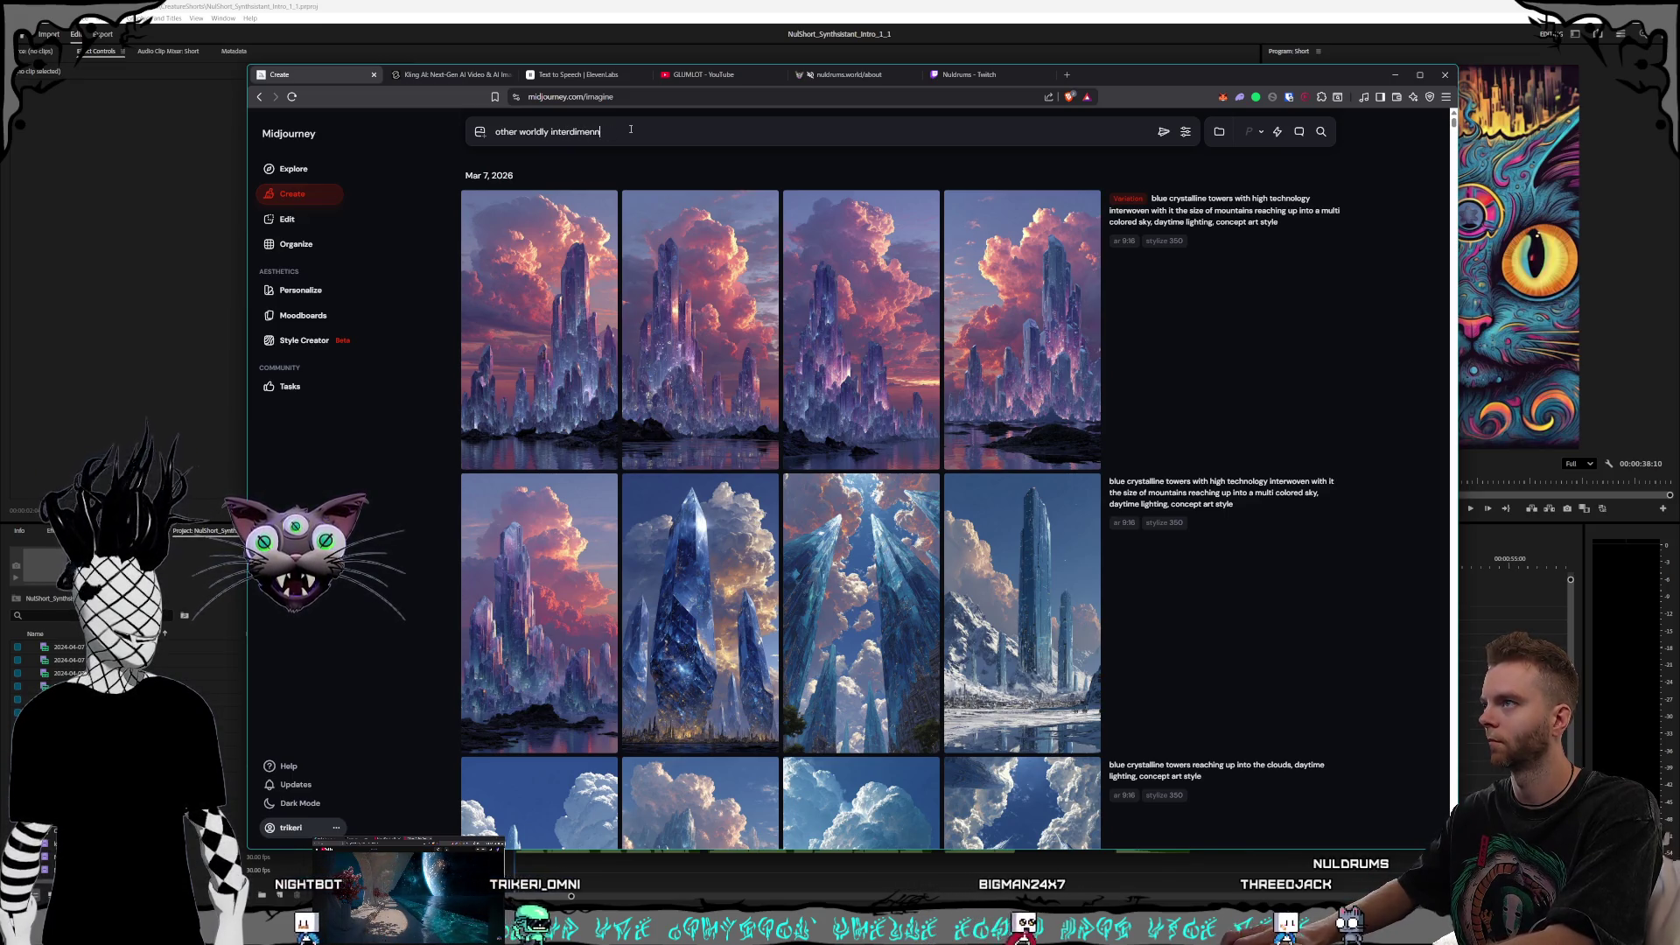
key("BackSpace")
key("BackSpace")
key("BackSpace")
type("sional neur")
type("on")
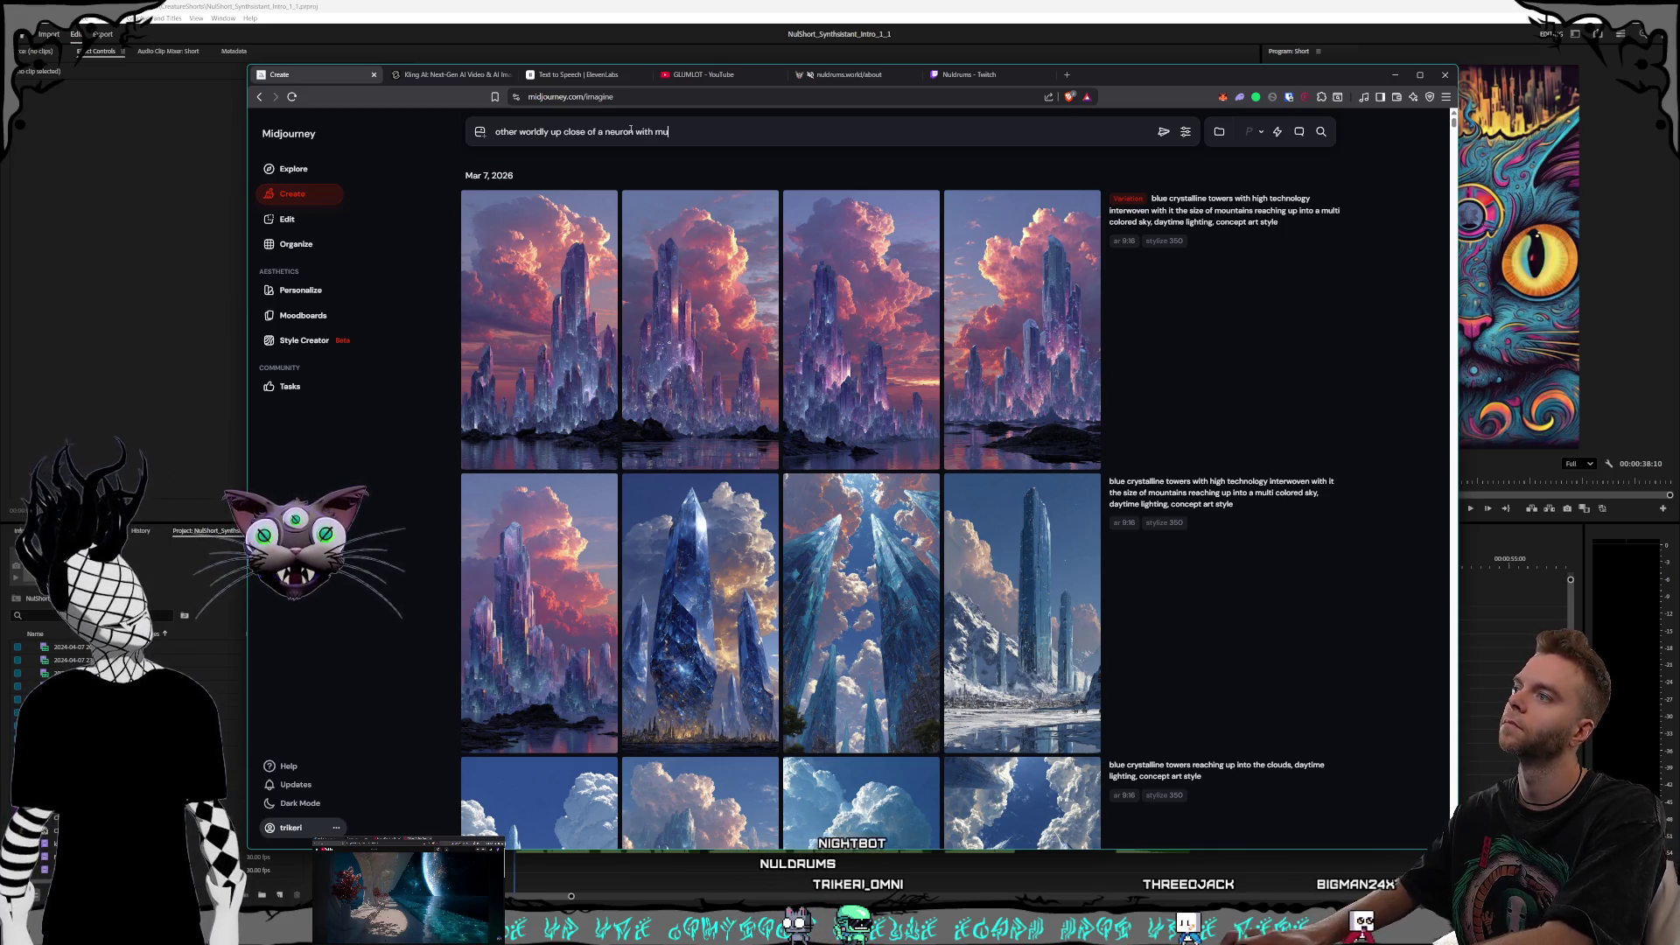
type("ti colore")
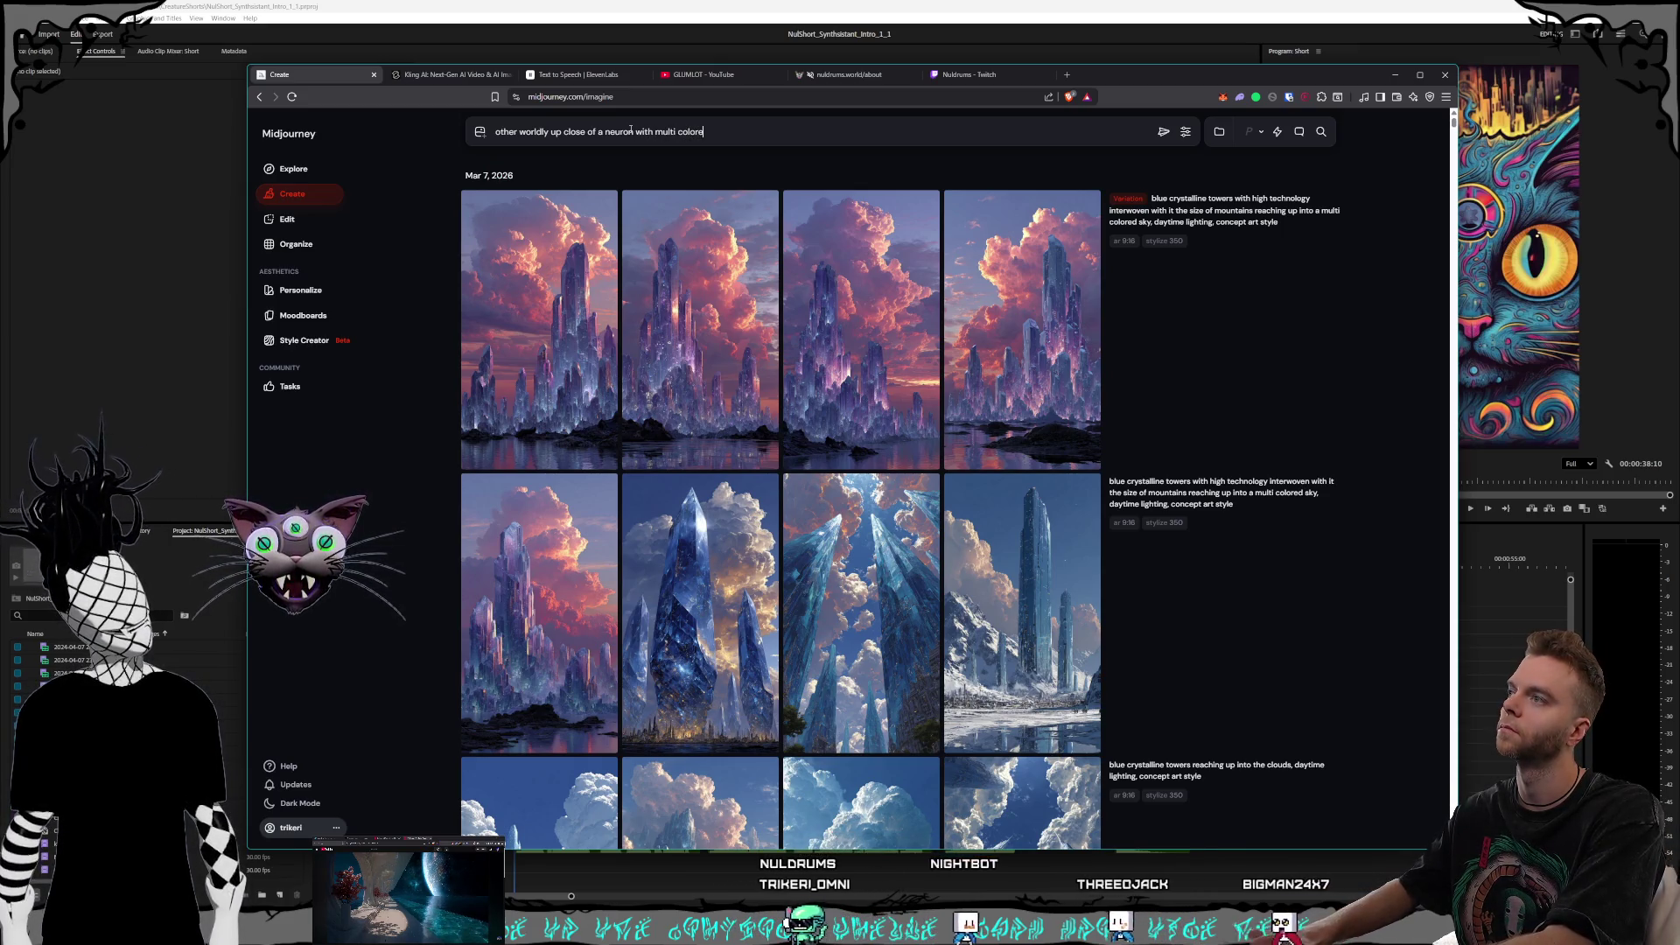
type("d signals comi")
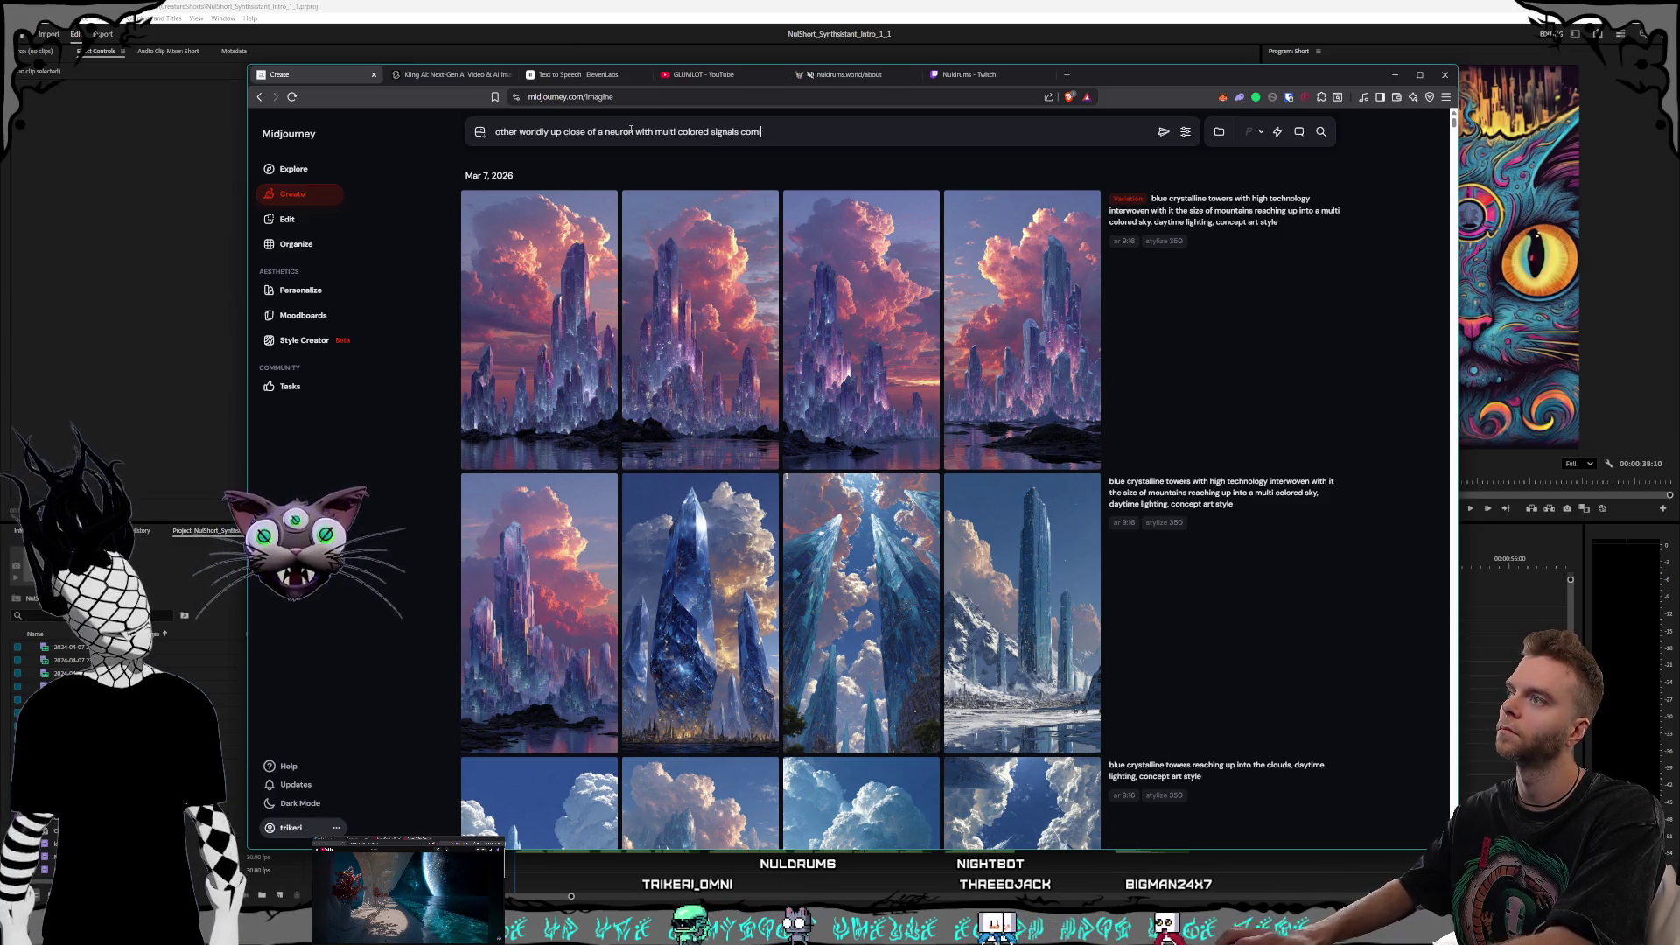
type("ng from it")
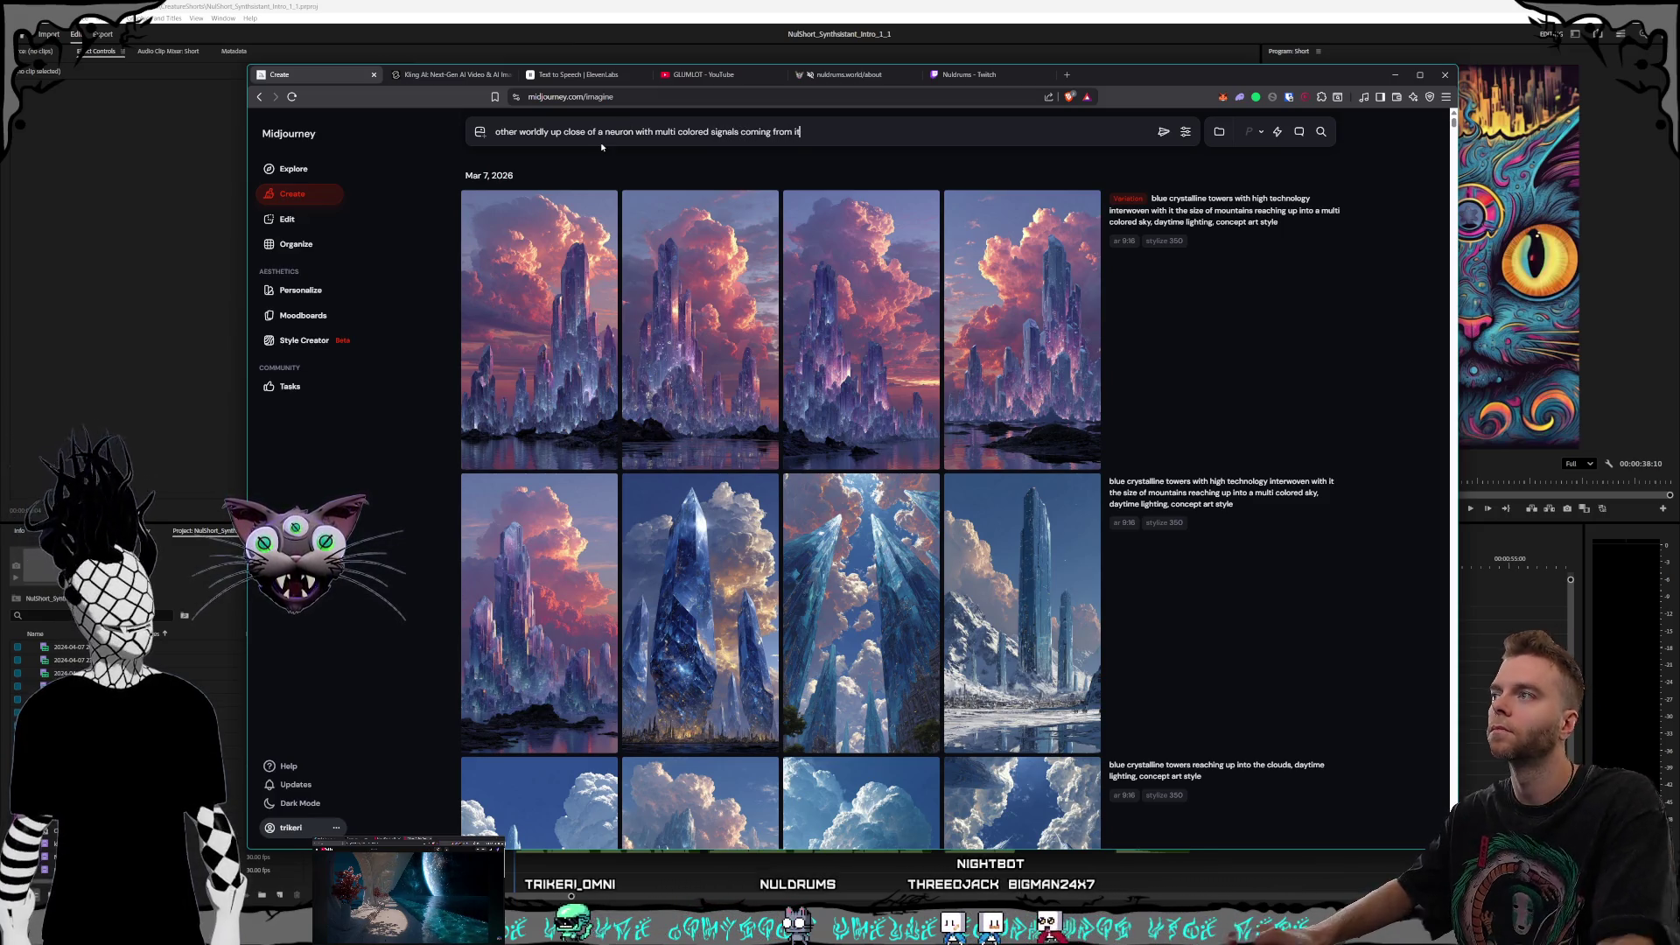
left_click(548, 132)
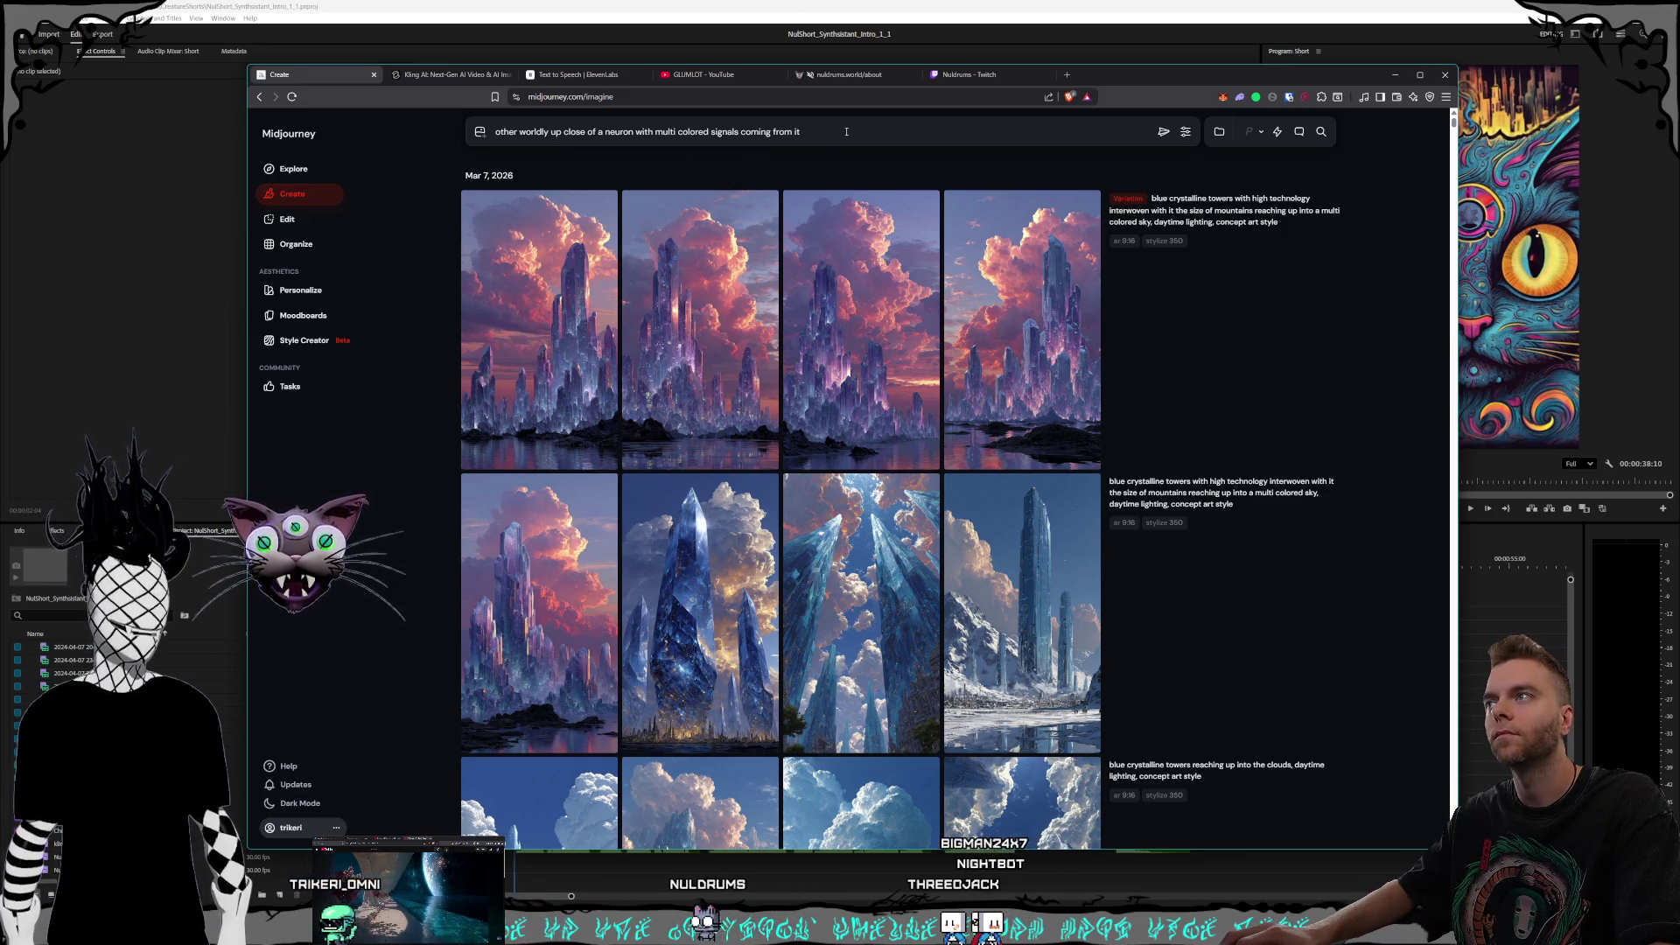
type(", concept art style")
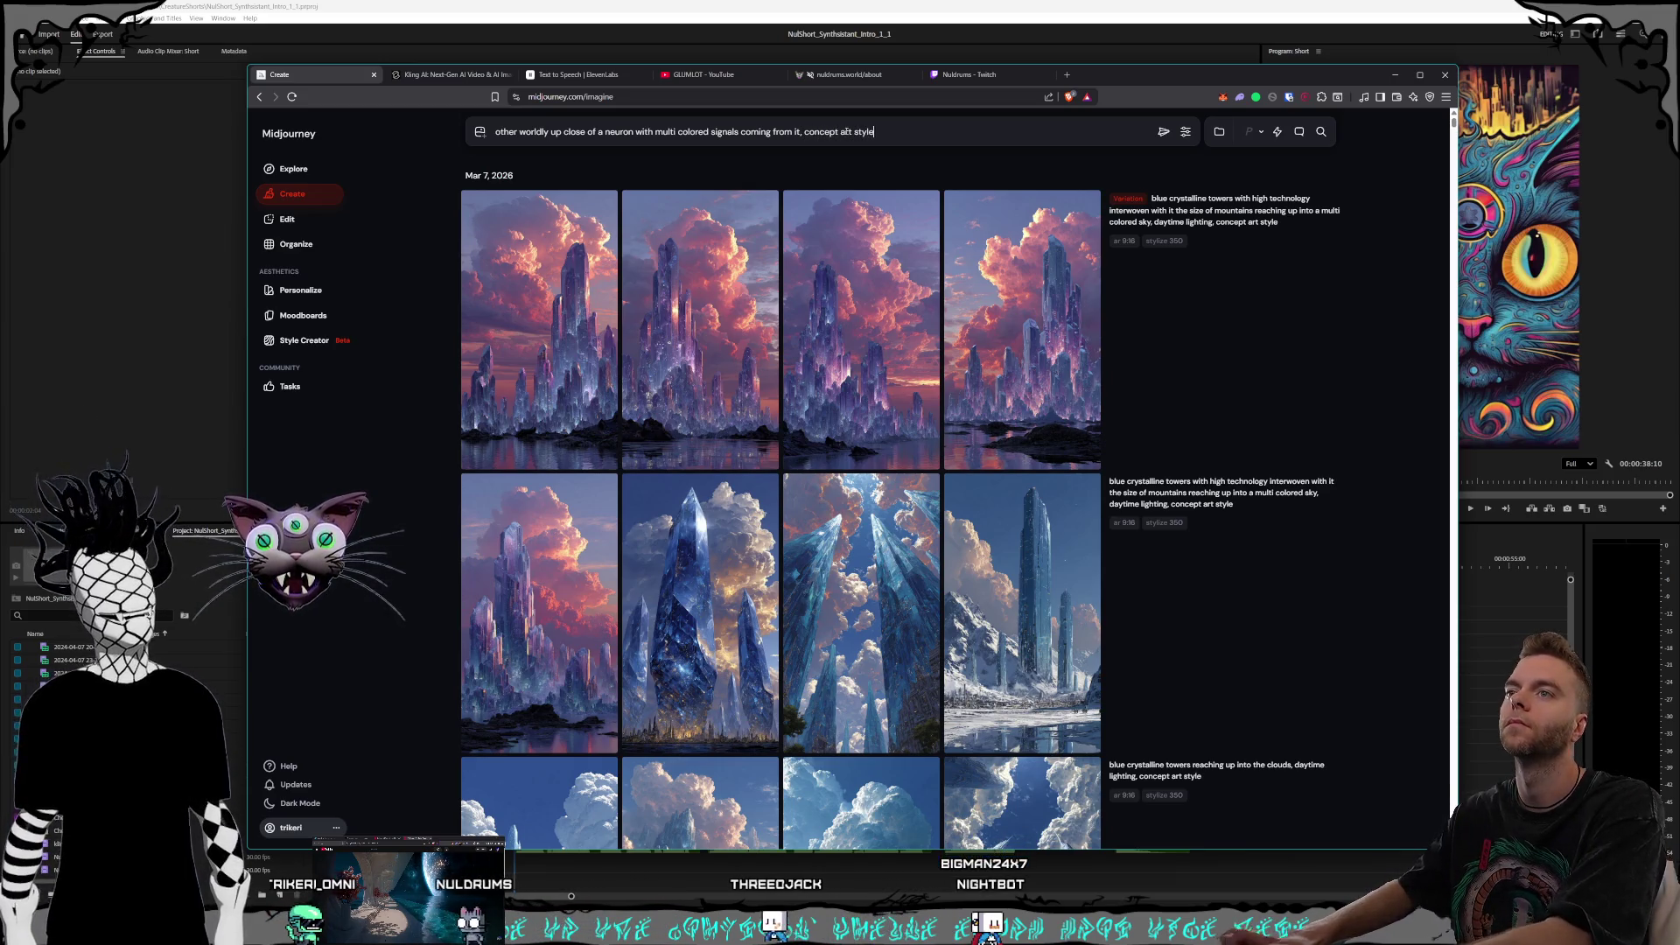
Step: Submit the neuron prompt and wait for the four concept-art neuron images to finish
left_click(1186, 132)
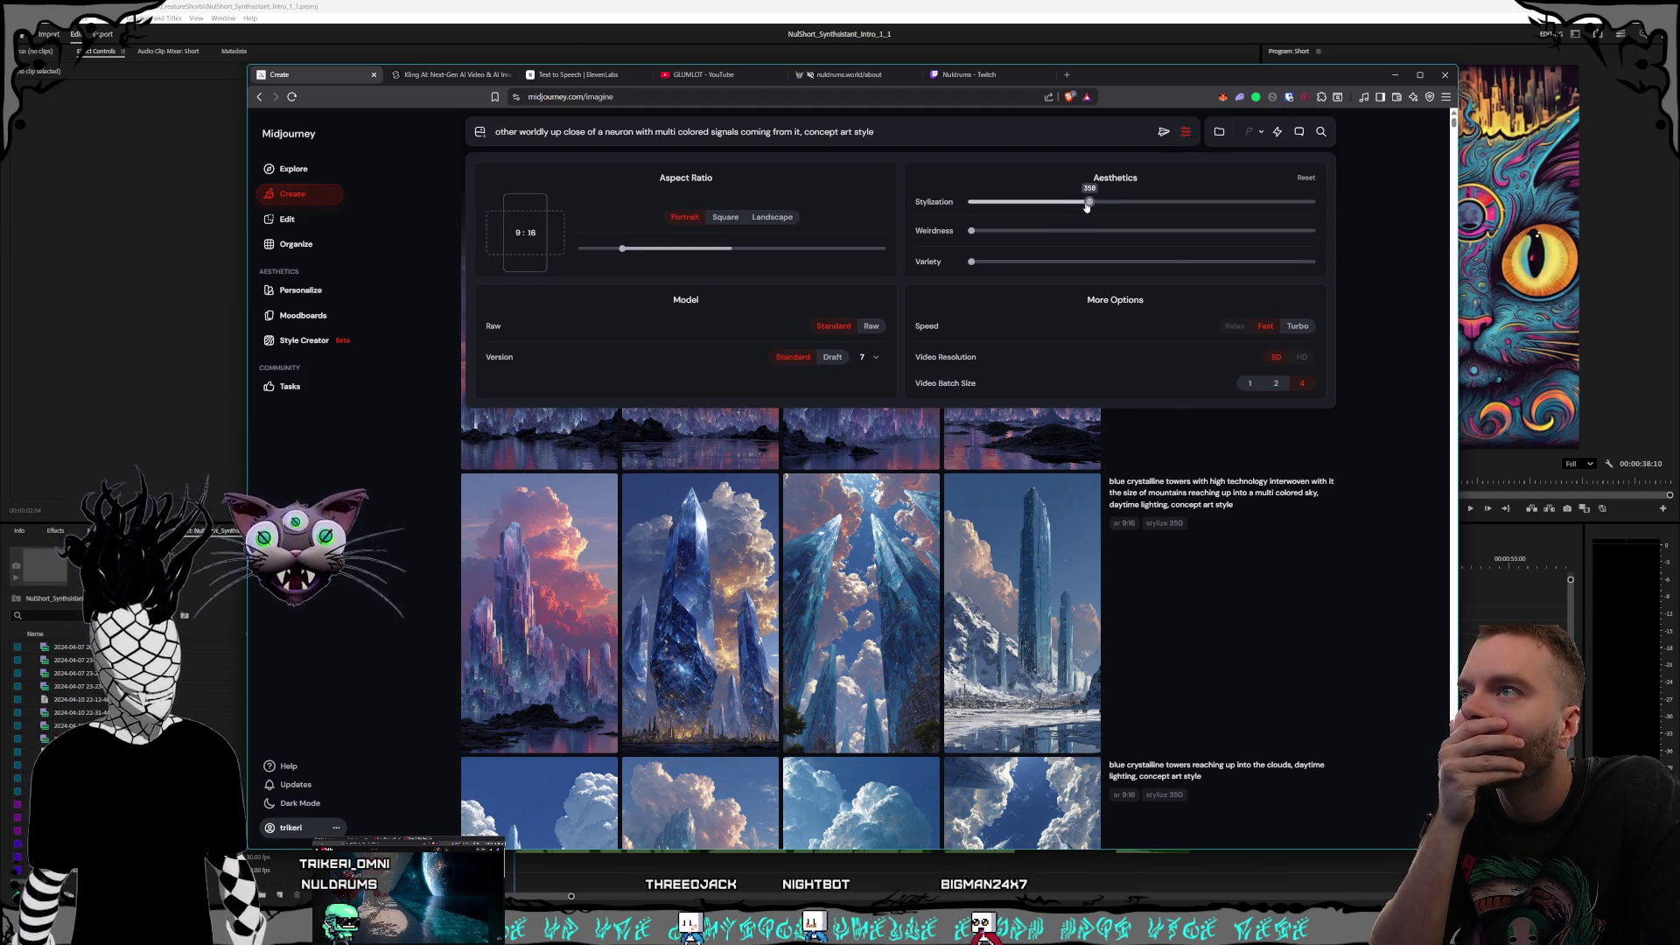
left_click(1185, 132)
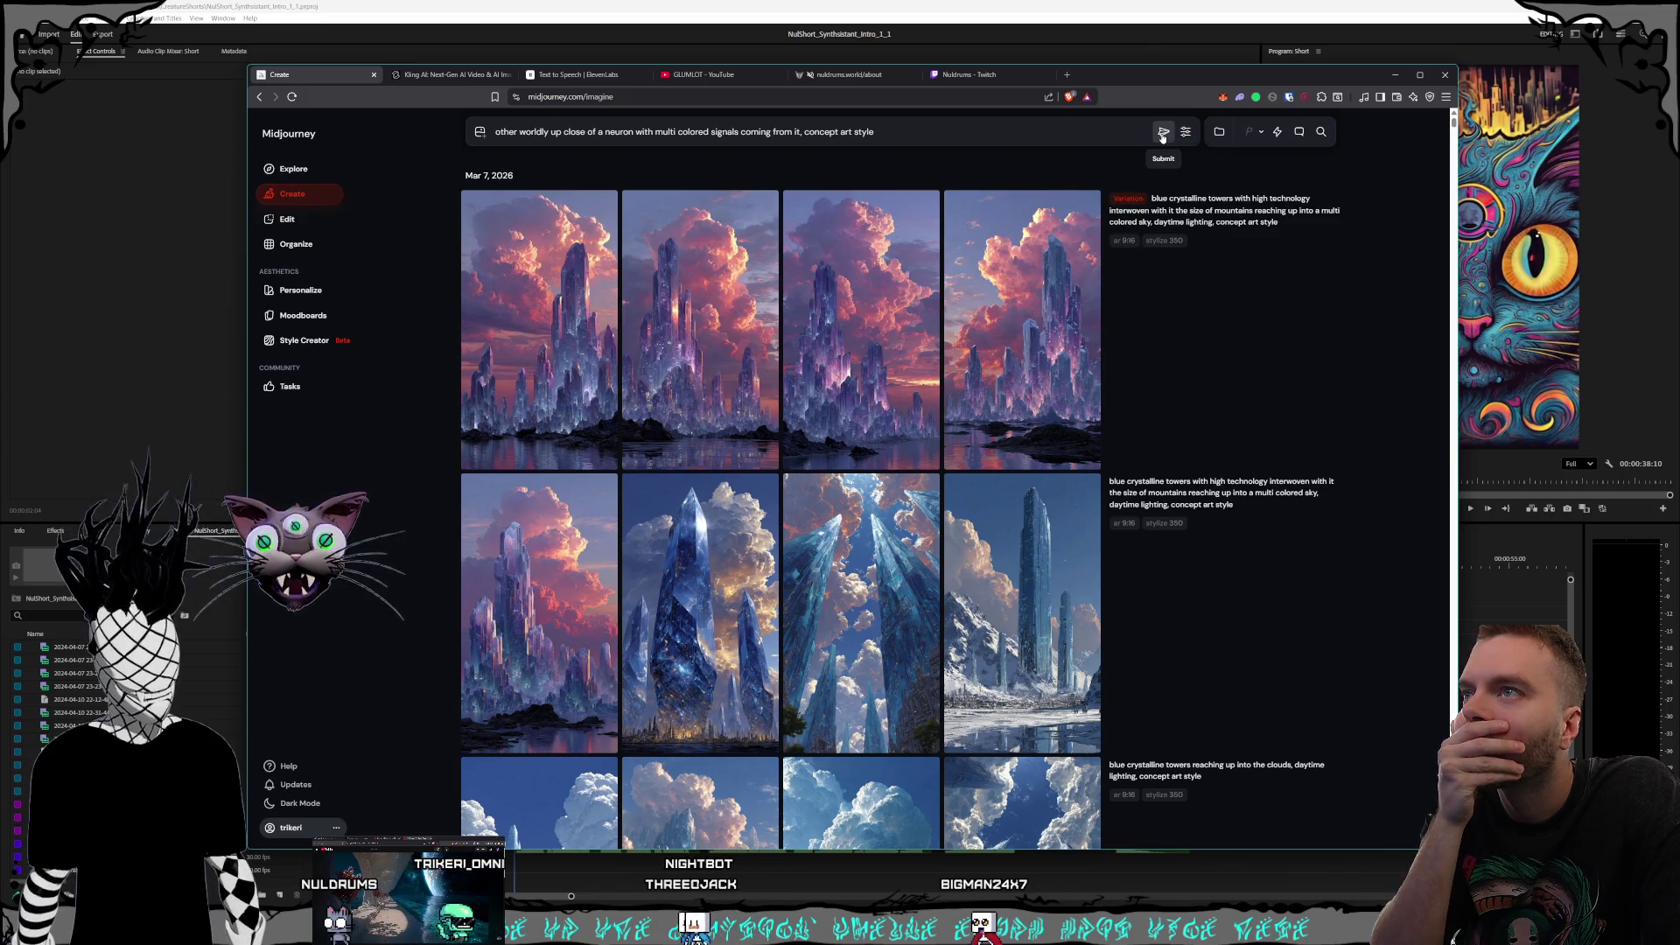
left_click(1163, 134)
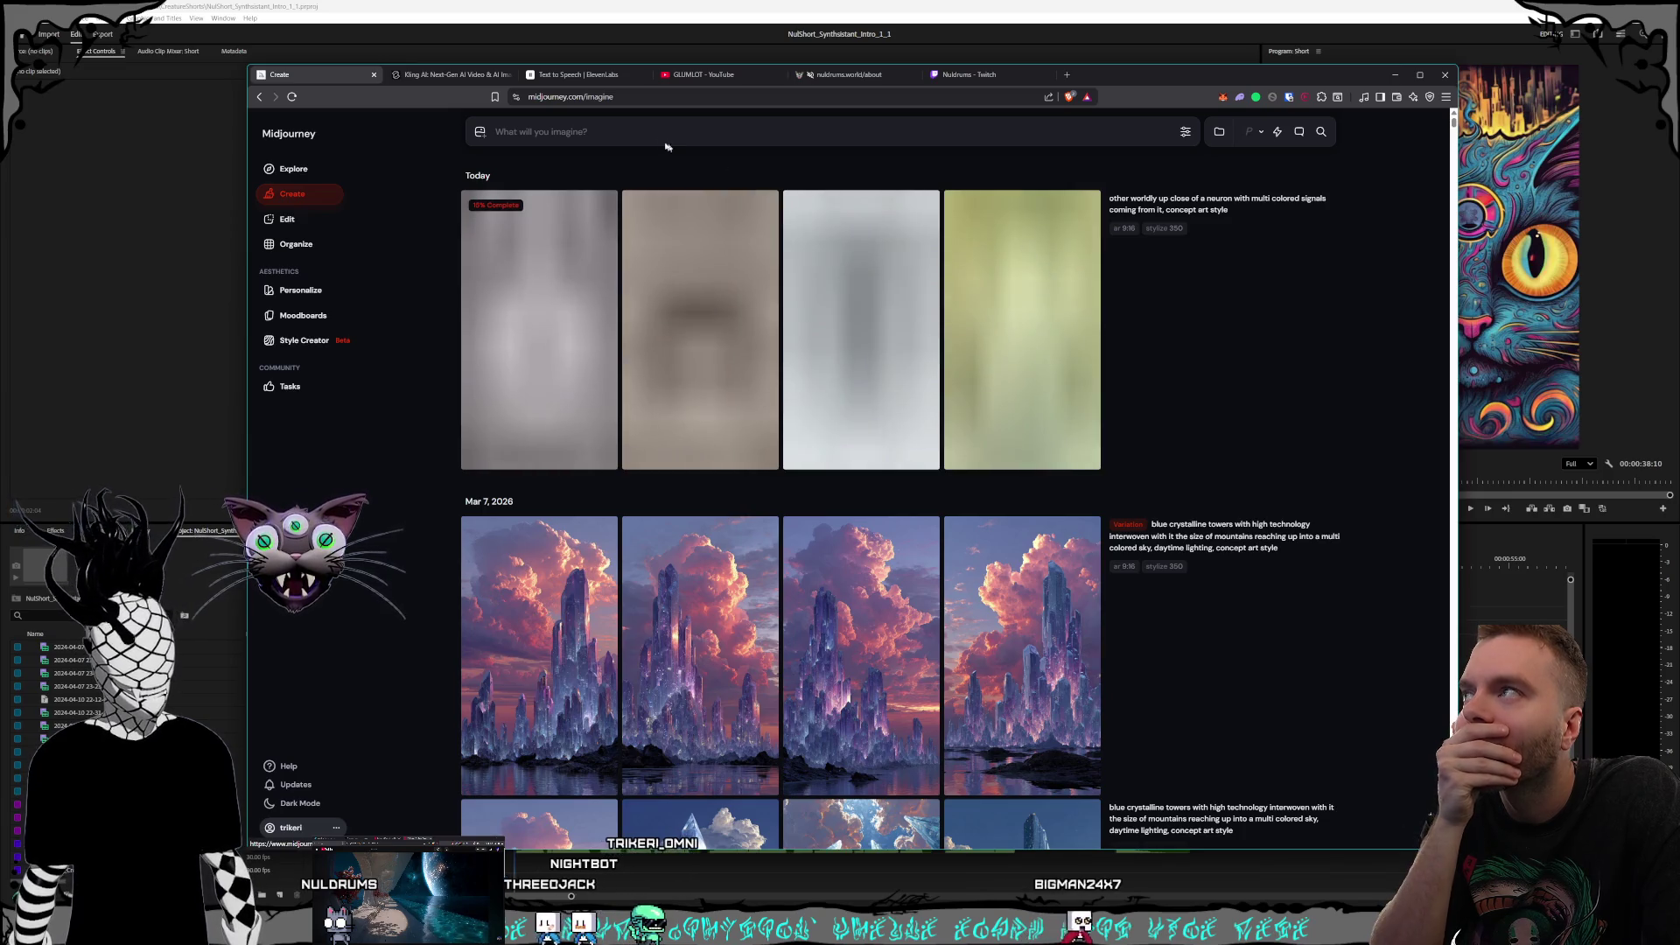
left_click(430, 77)
left_click(333, 75)
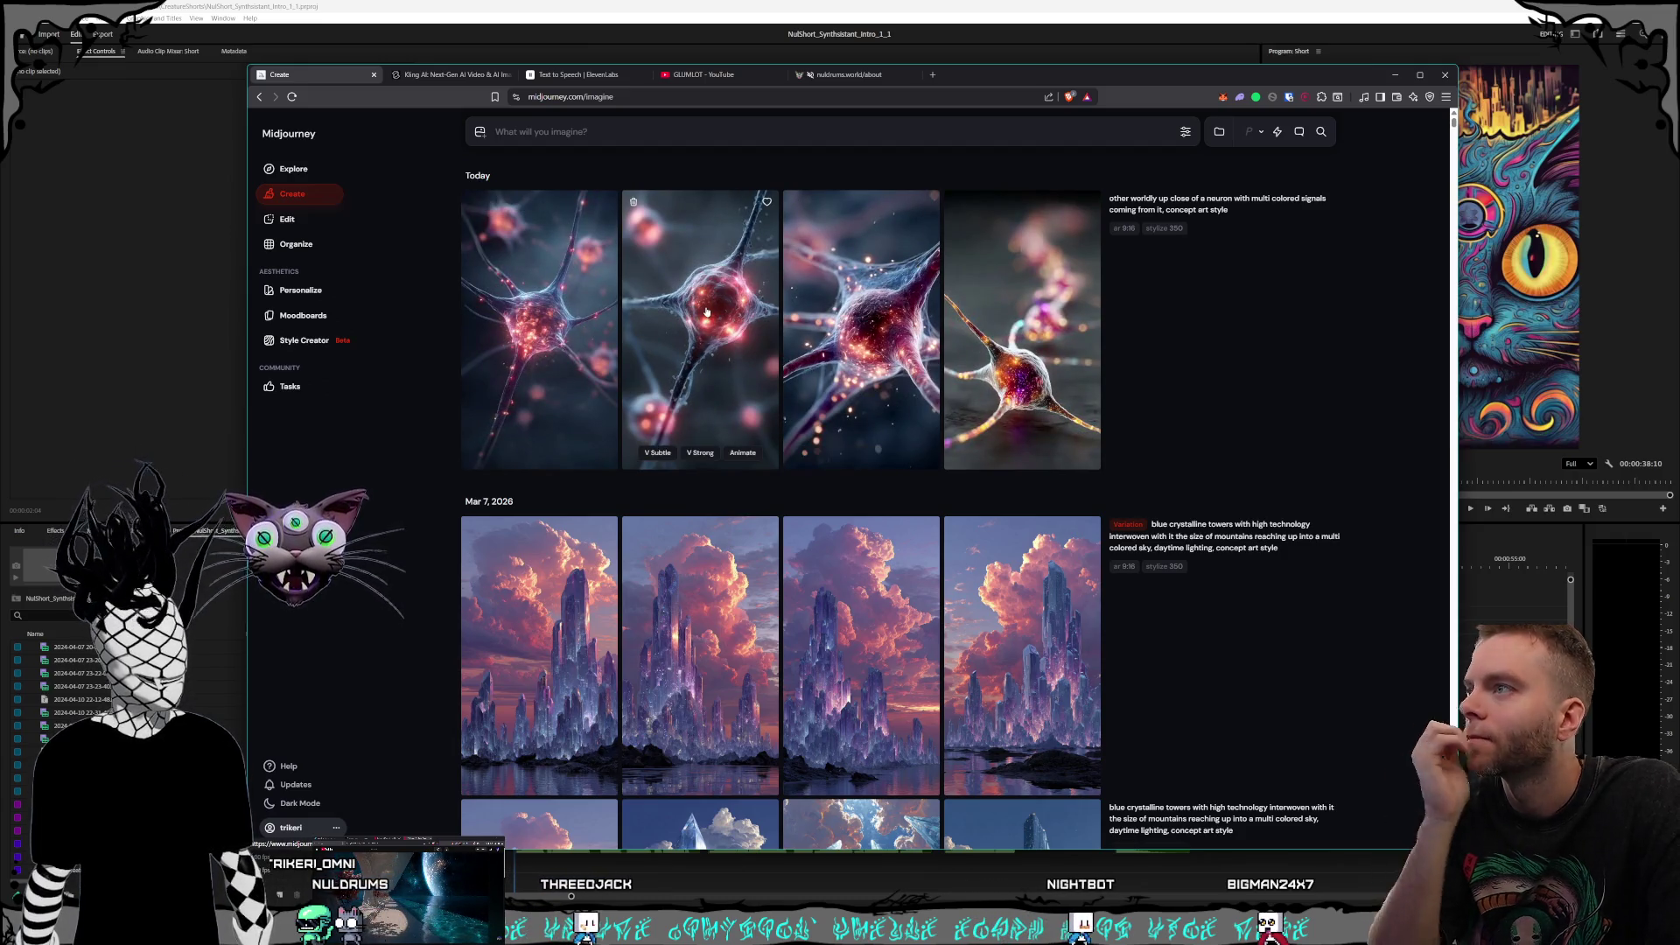
Step: Flip through all four neuron images enlarged in the lightbox
left_click(858, 362)
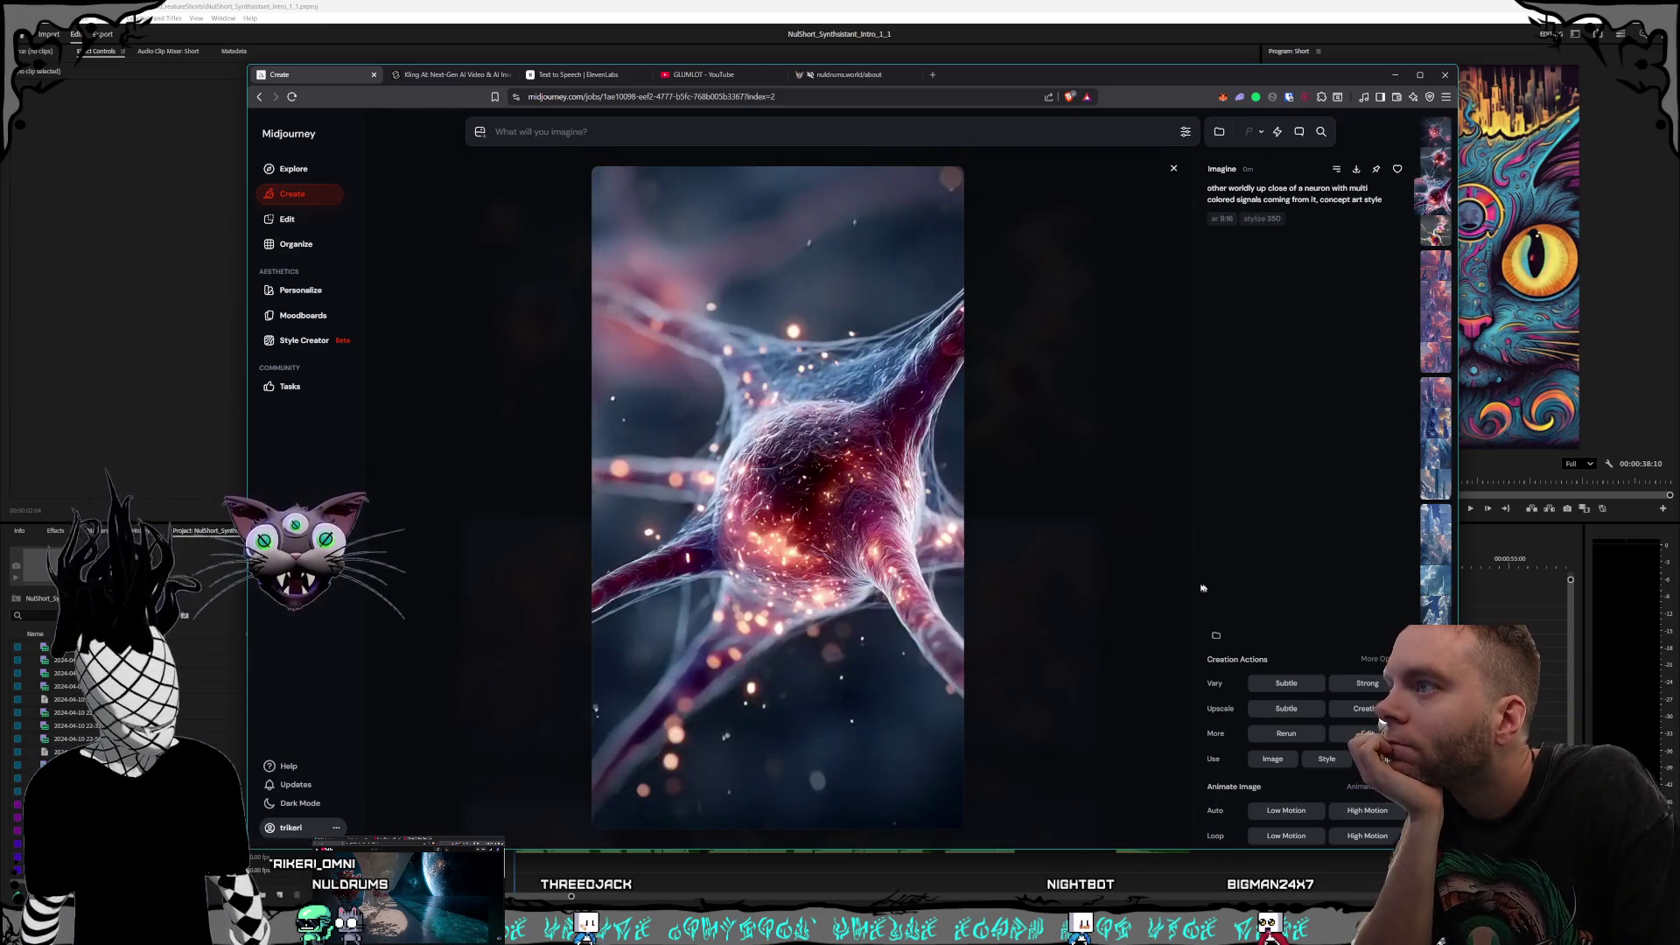
left_click(1041, 529)
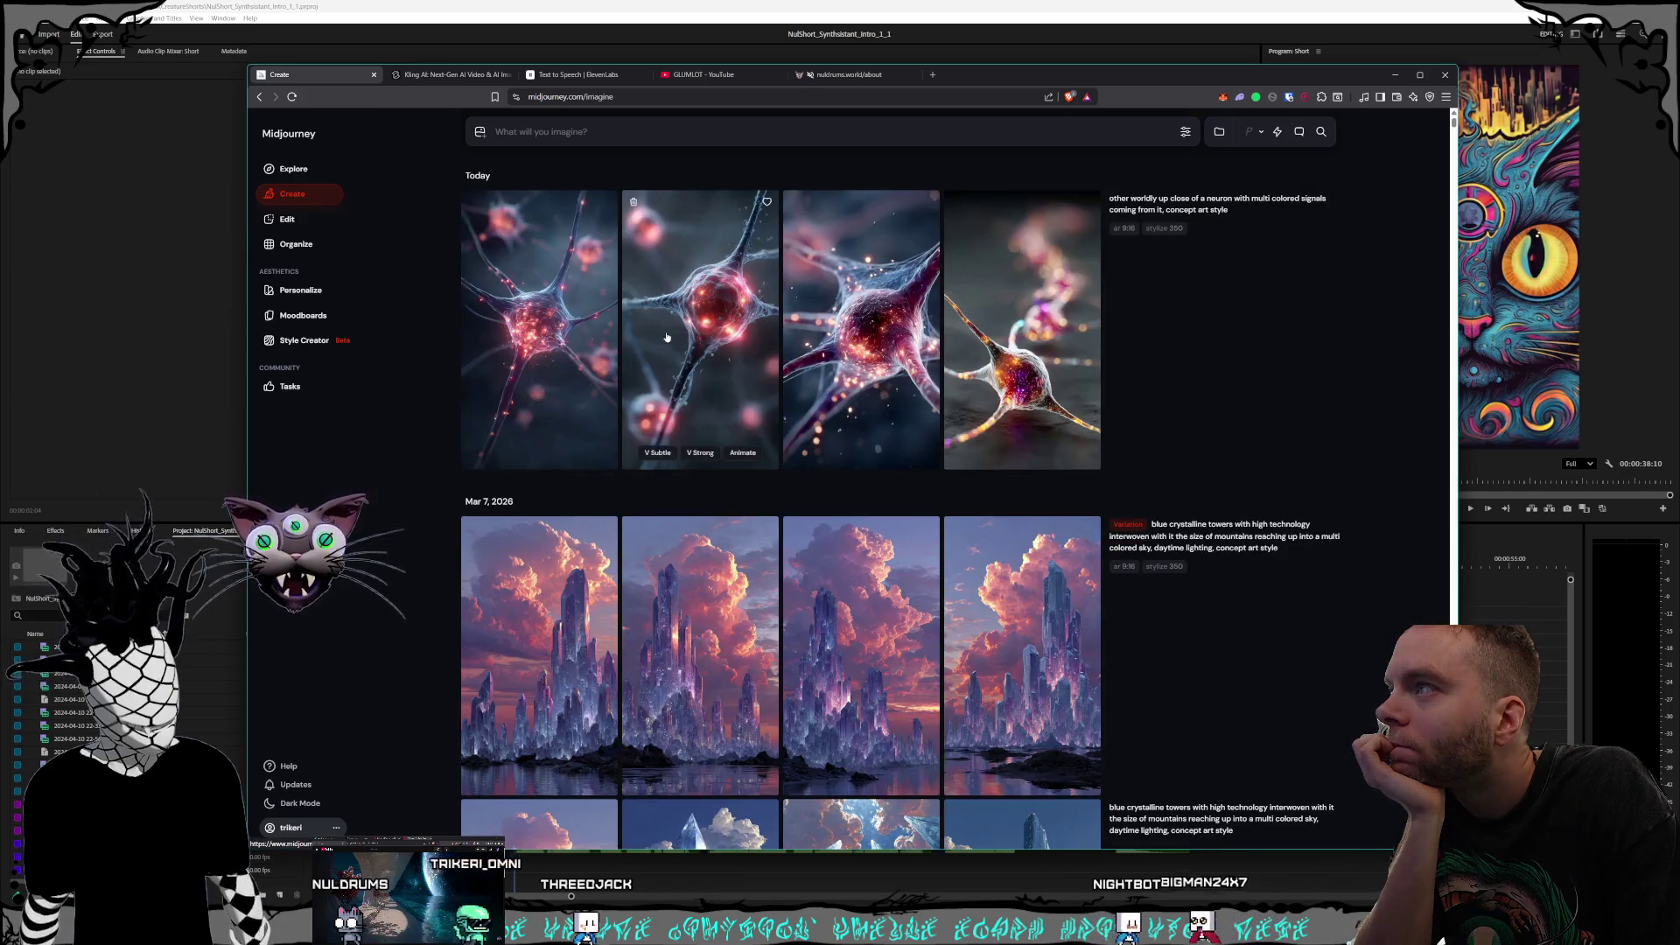
left_click(673, 385)
left_click(1125, 487)
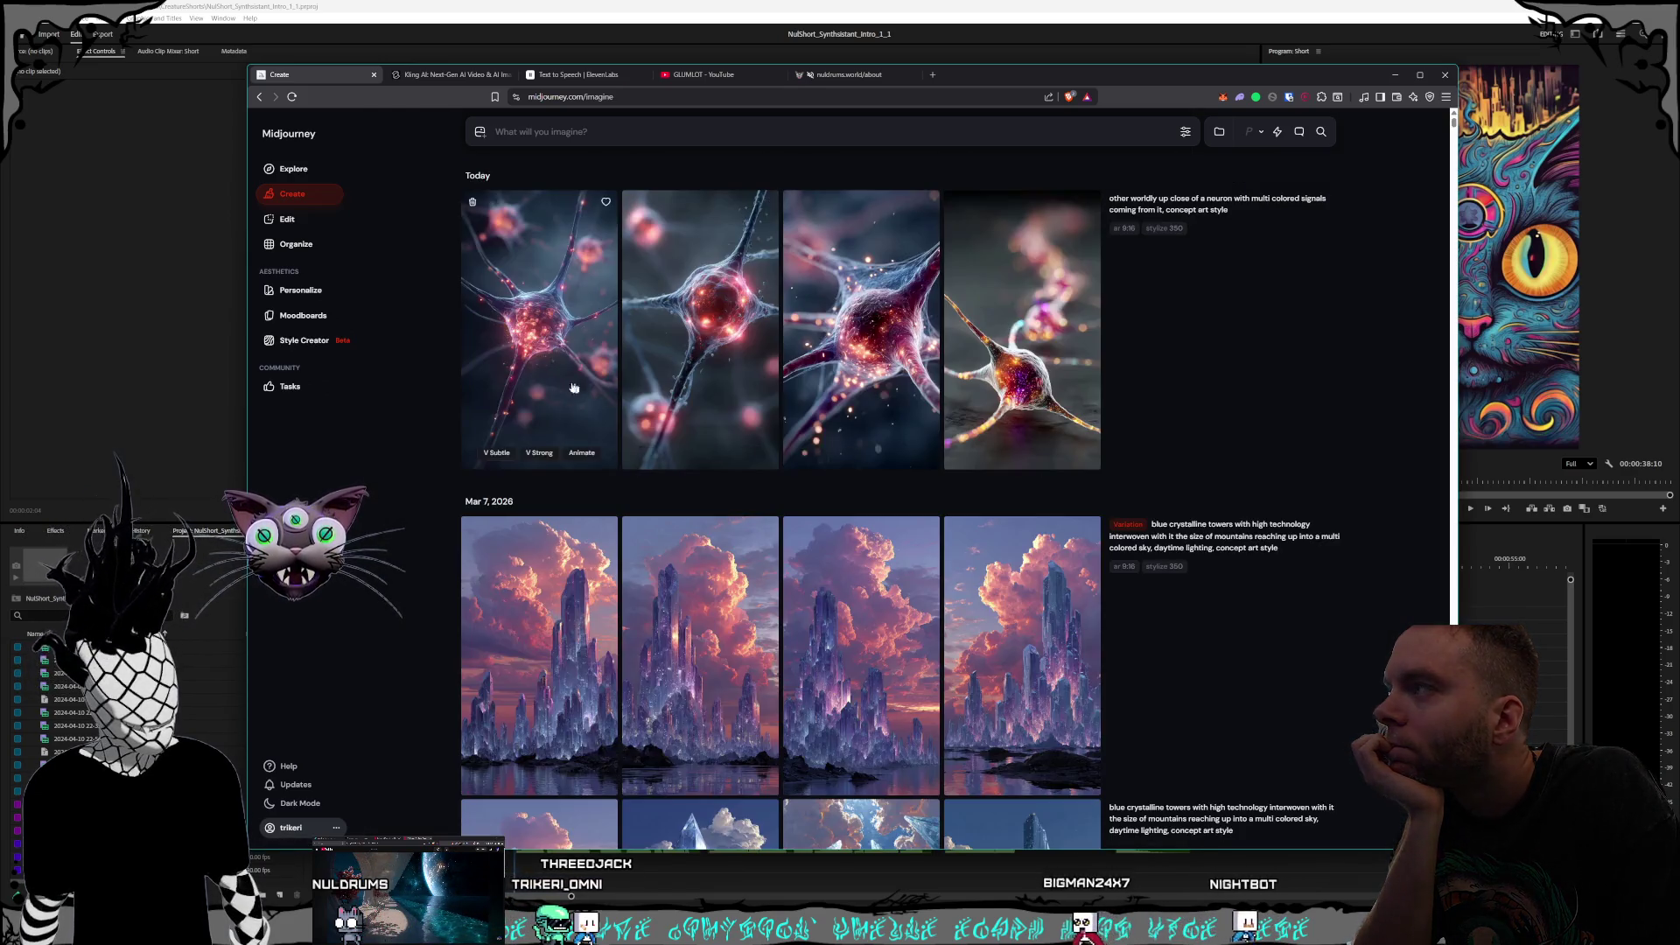
left_click(535, 384)
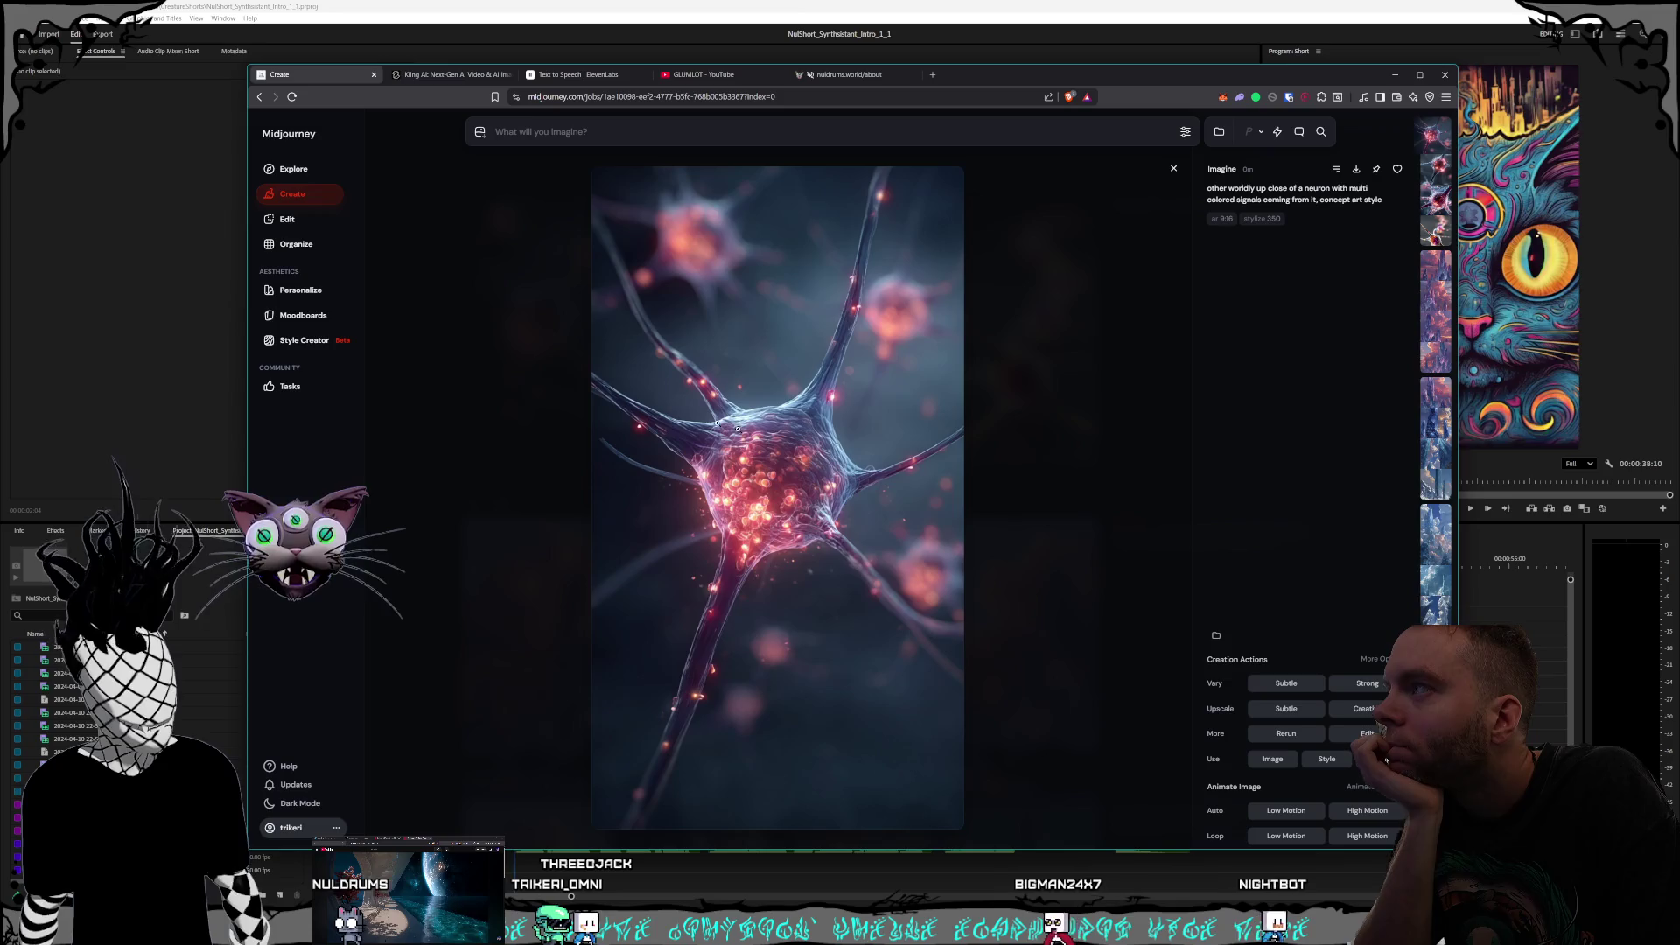
left_click(1116, 522)
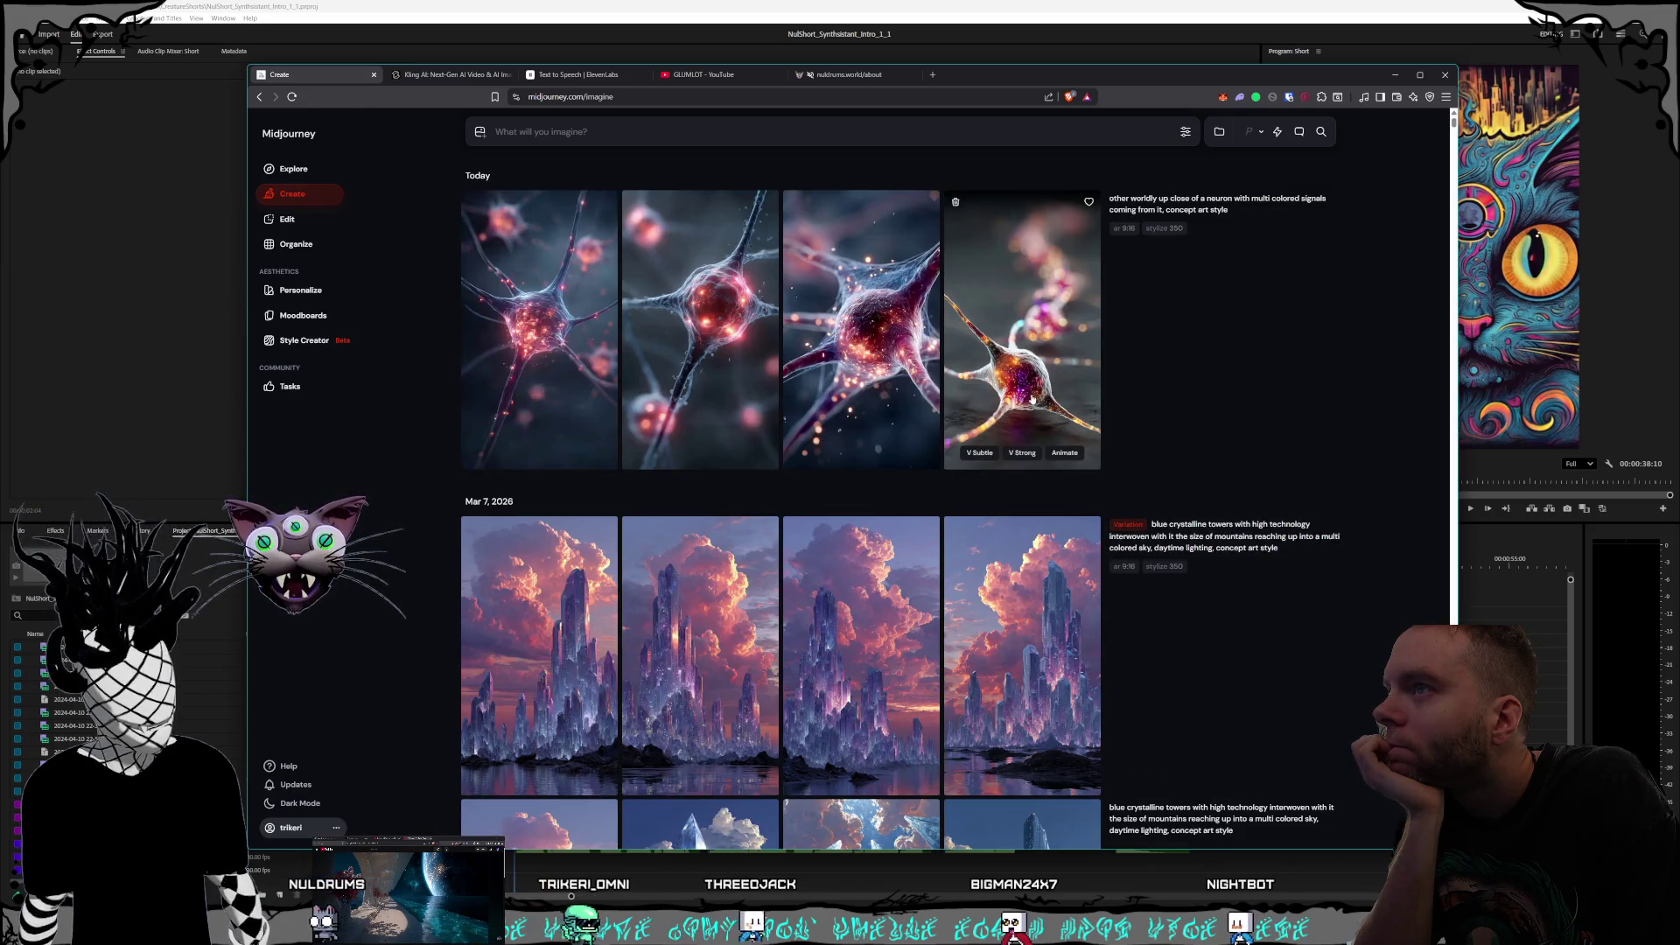
left_click(1089, 538)
left_click(1108, 549)
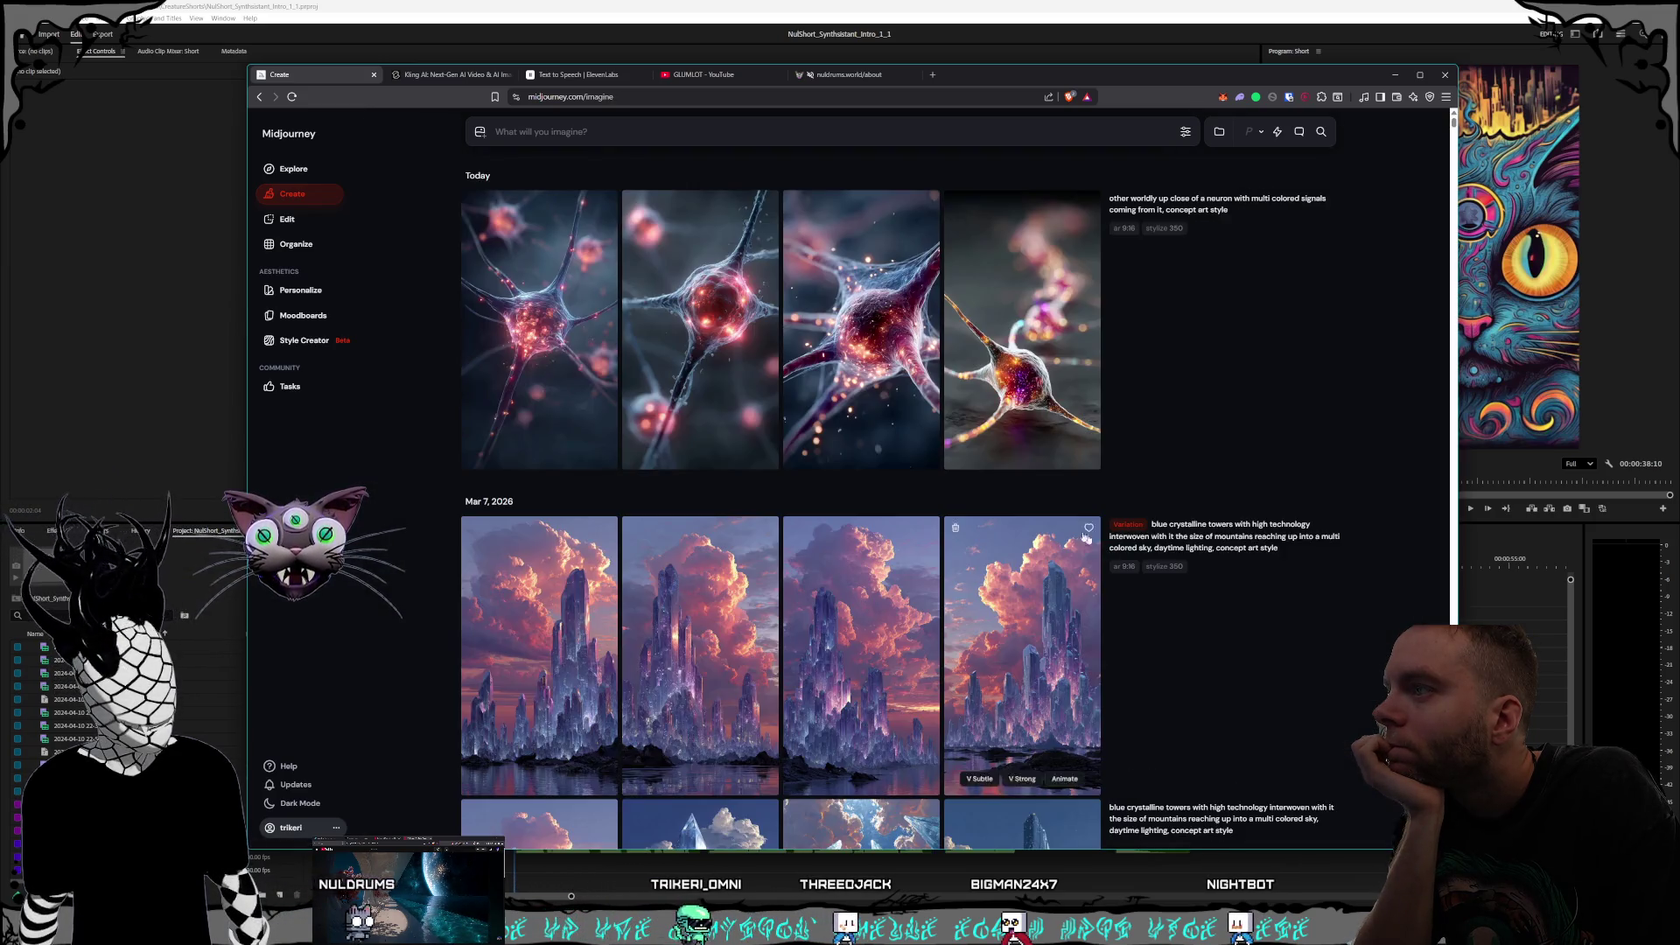
left_click(921, 394)
left_click(1048, 473)
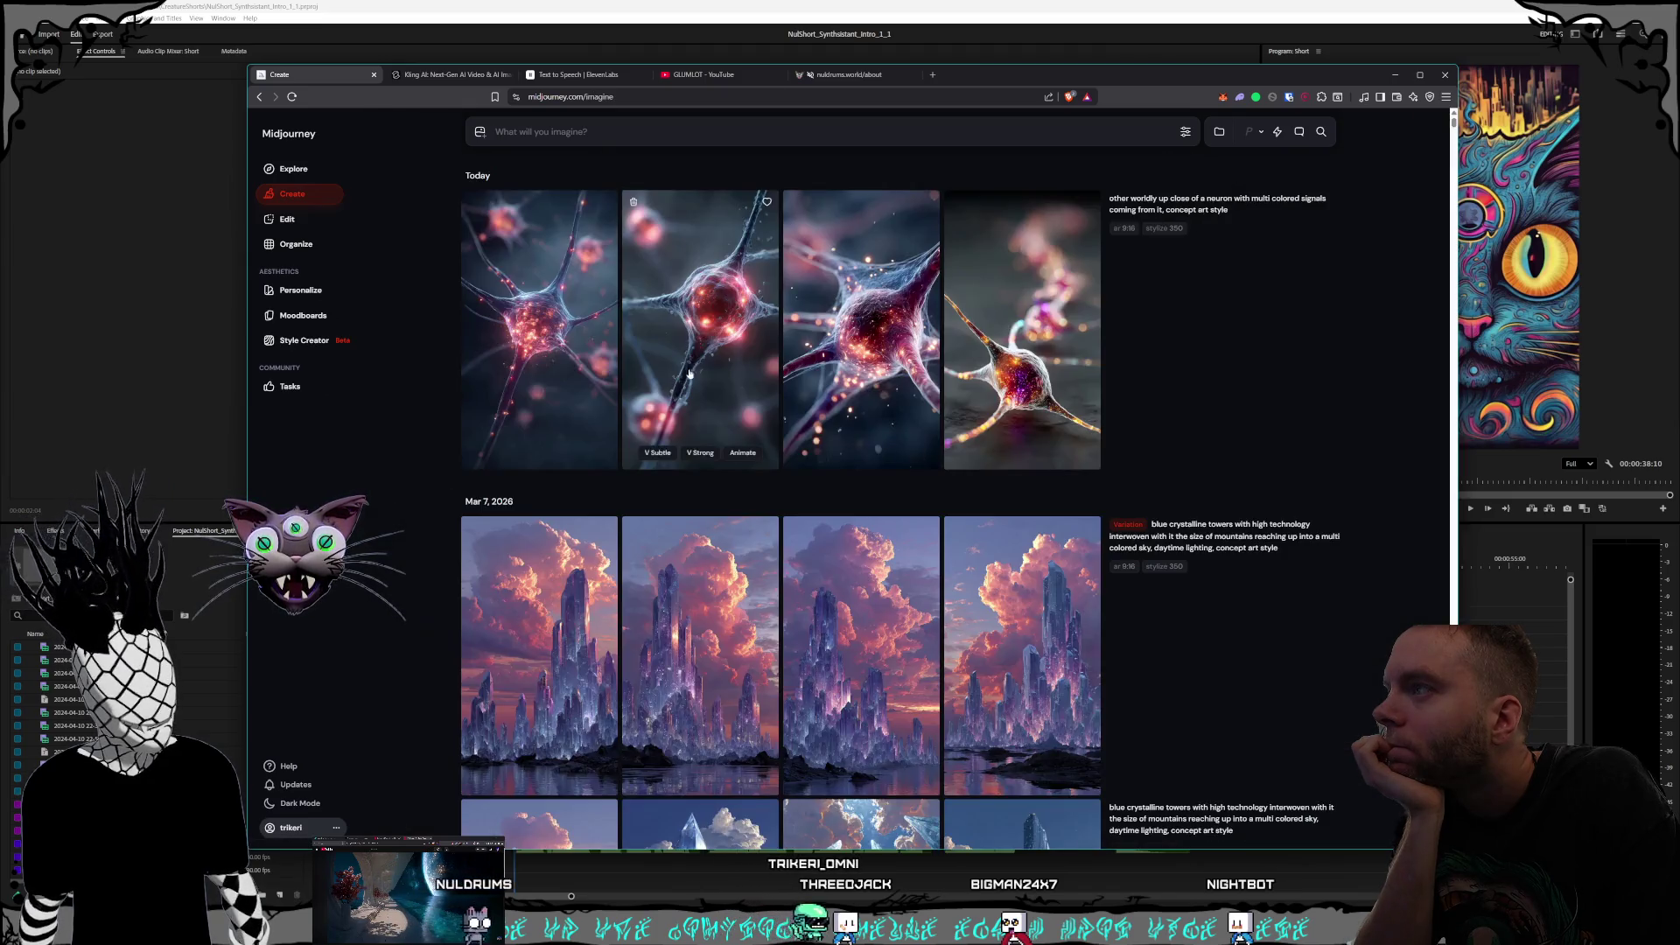
left_click(700, 332)
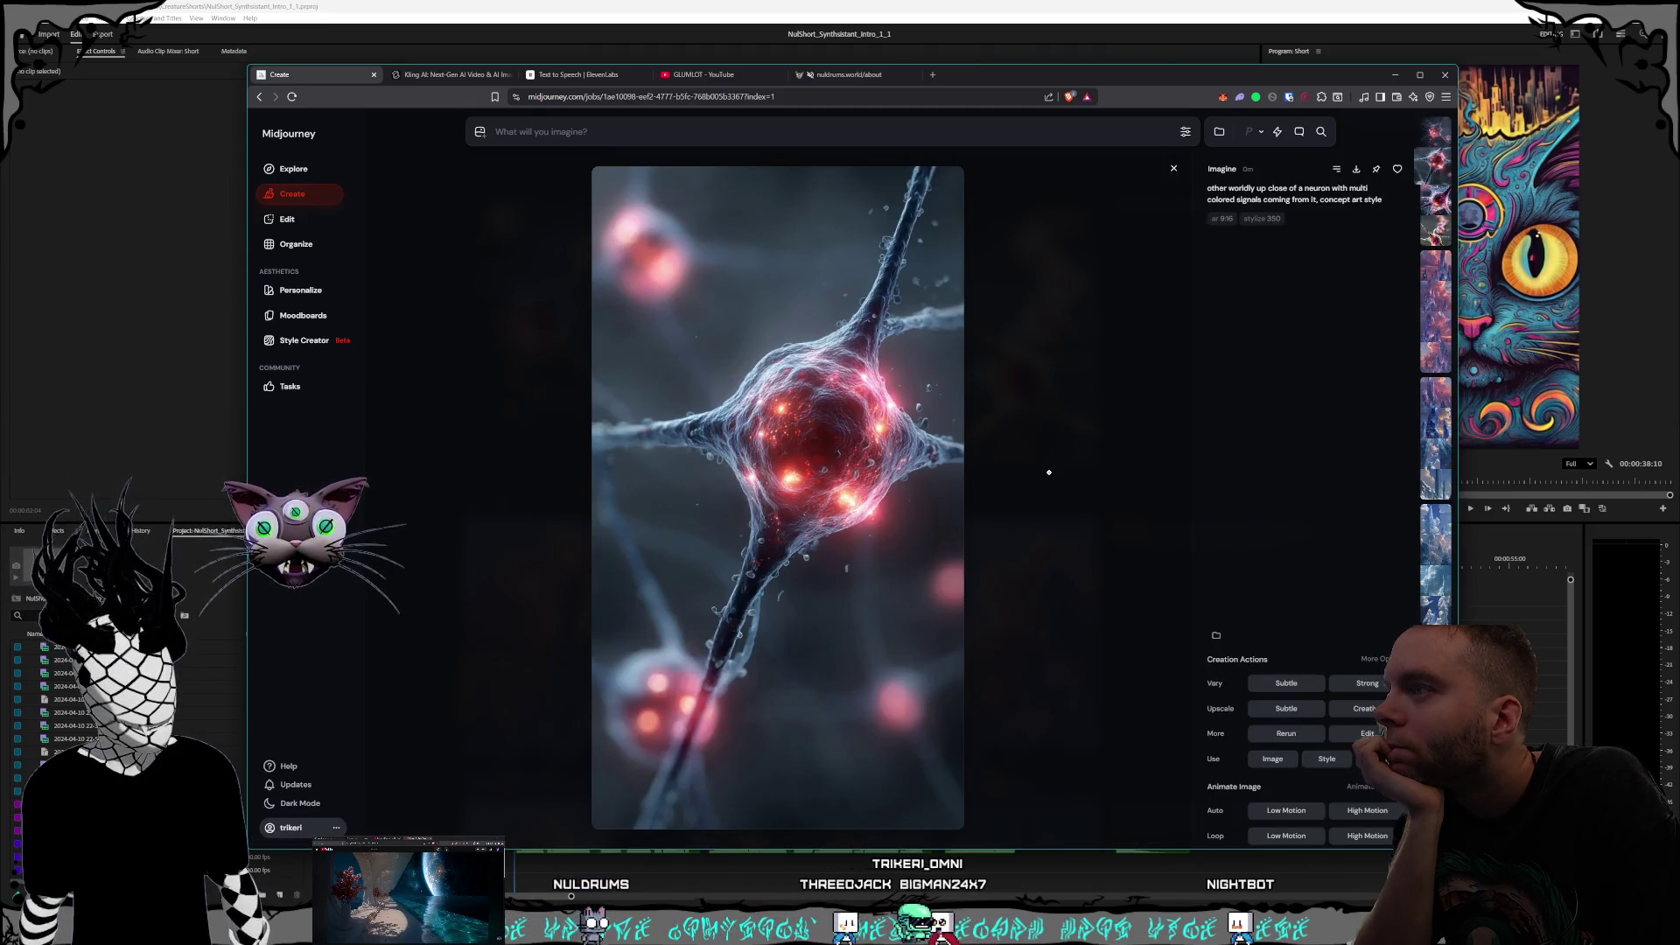
left_click(1049, 473)
Step: Open the first and third neuron images full-size, checking the first image's context menu
left_click(531, 344)
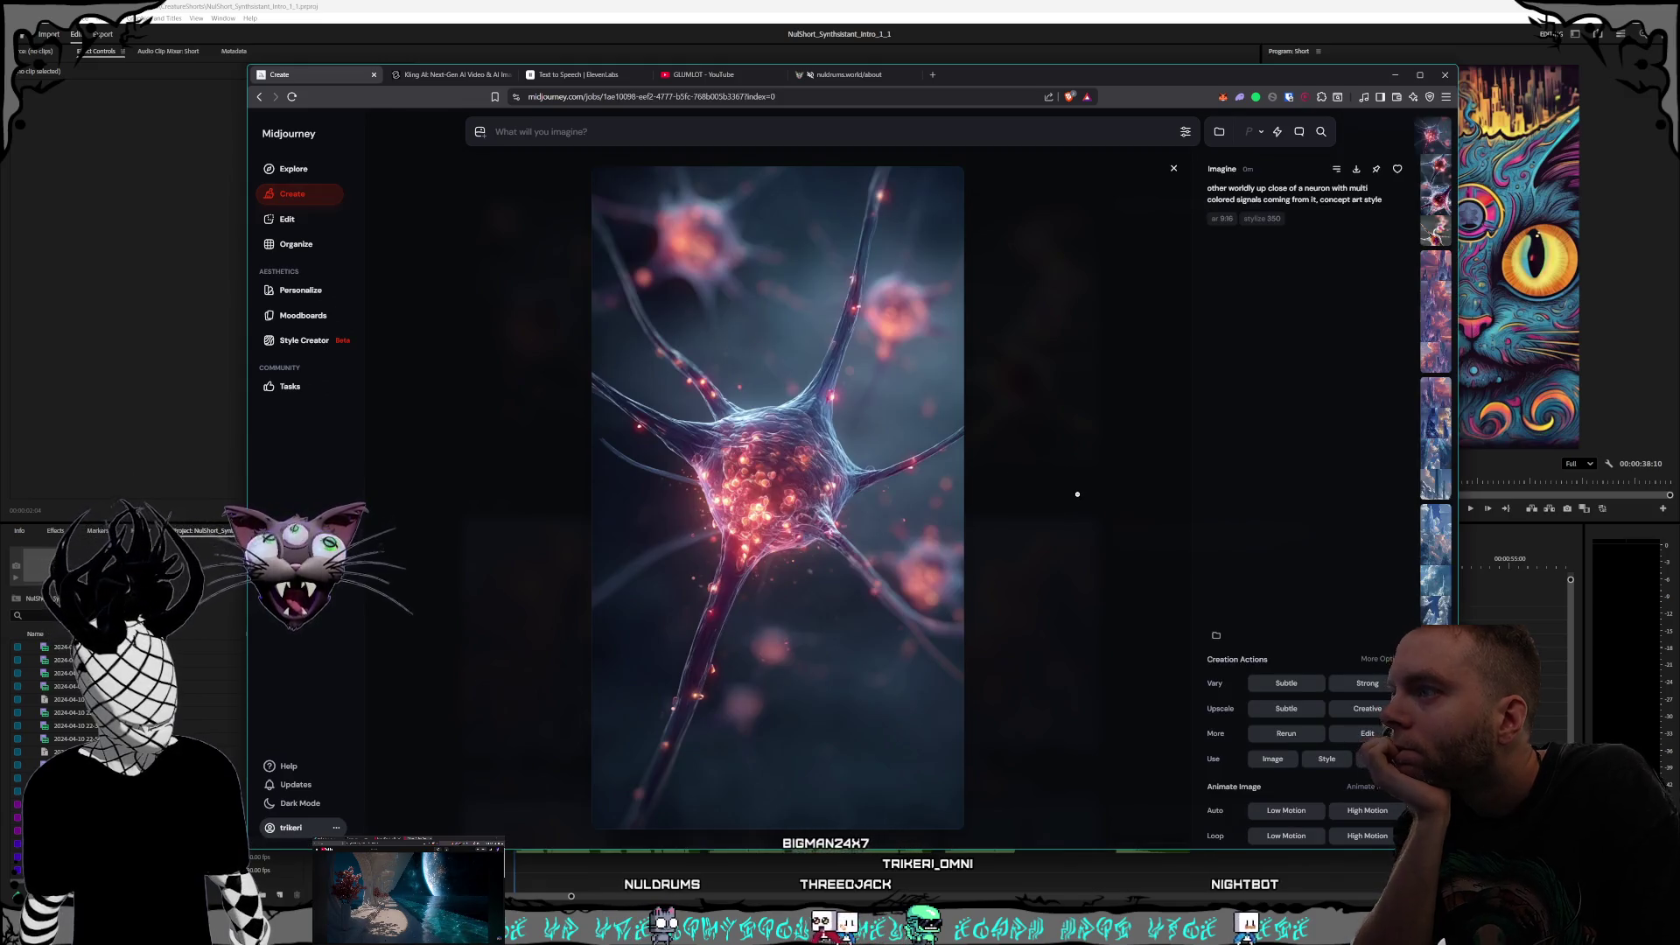
right_click(760, 449)
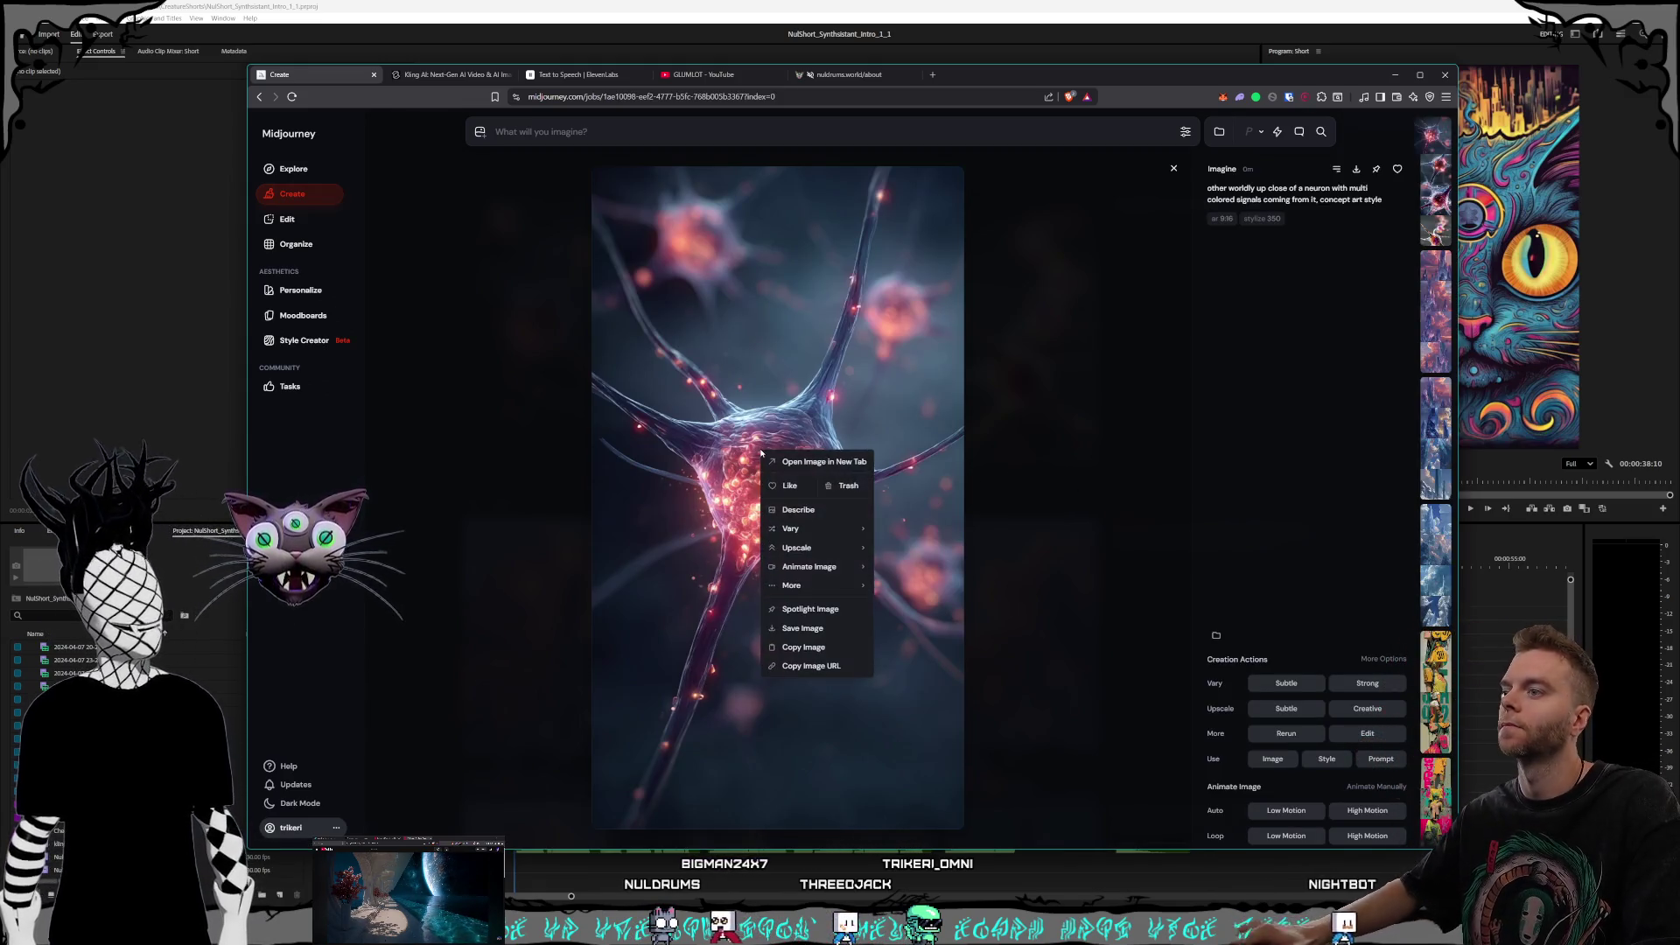
left_click(814, 510)
left_click(975, 423)
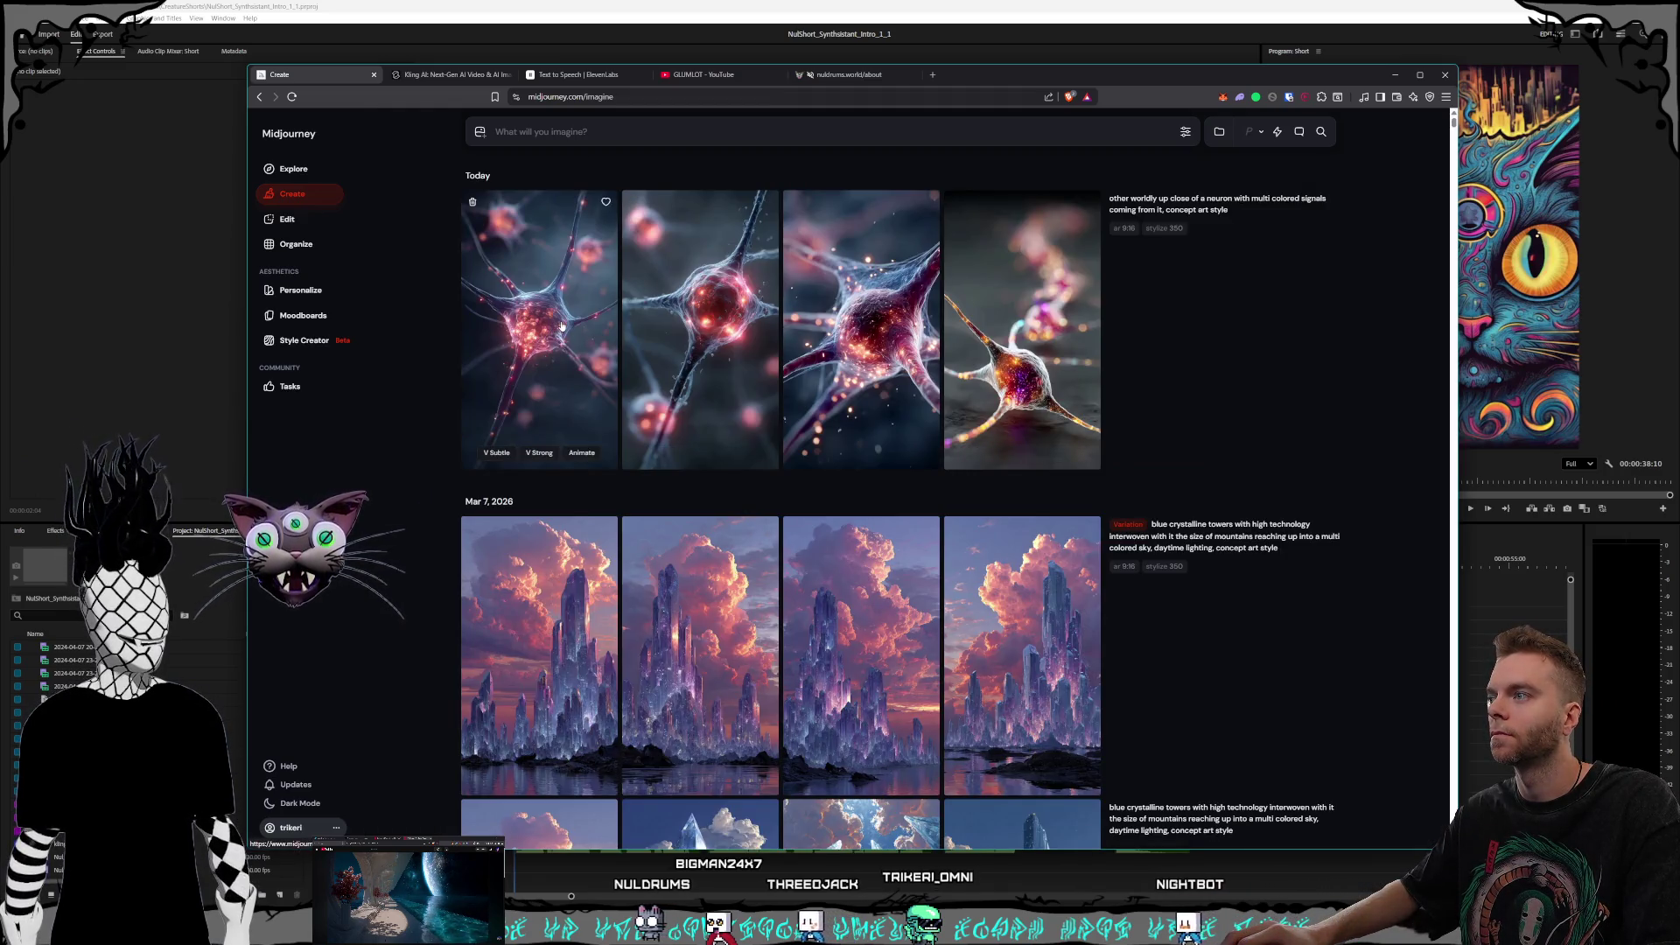
left_click(903, 347)
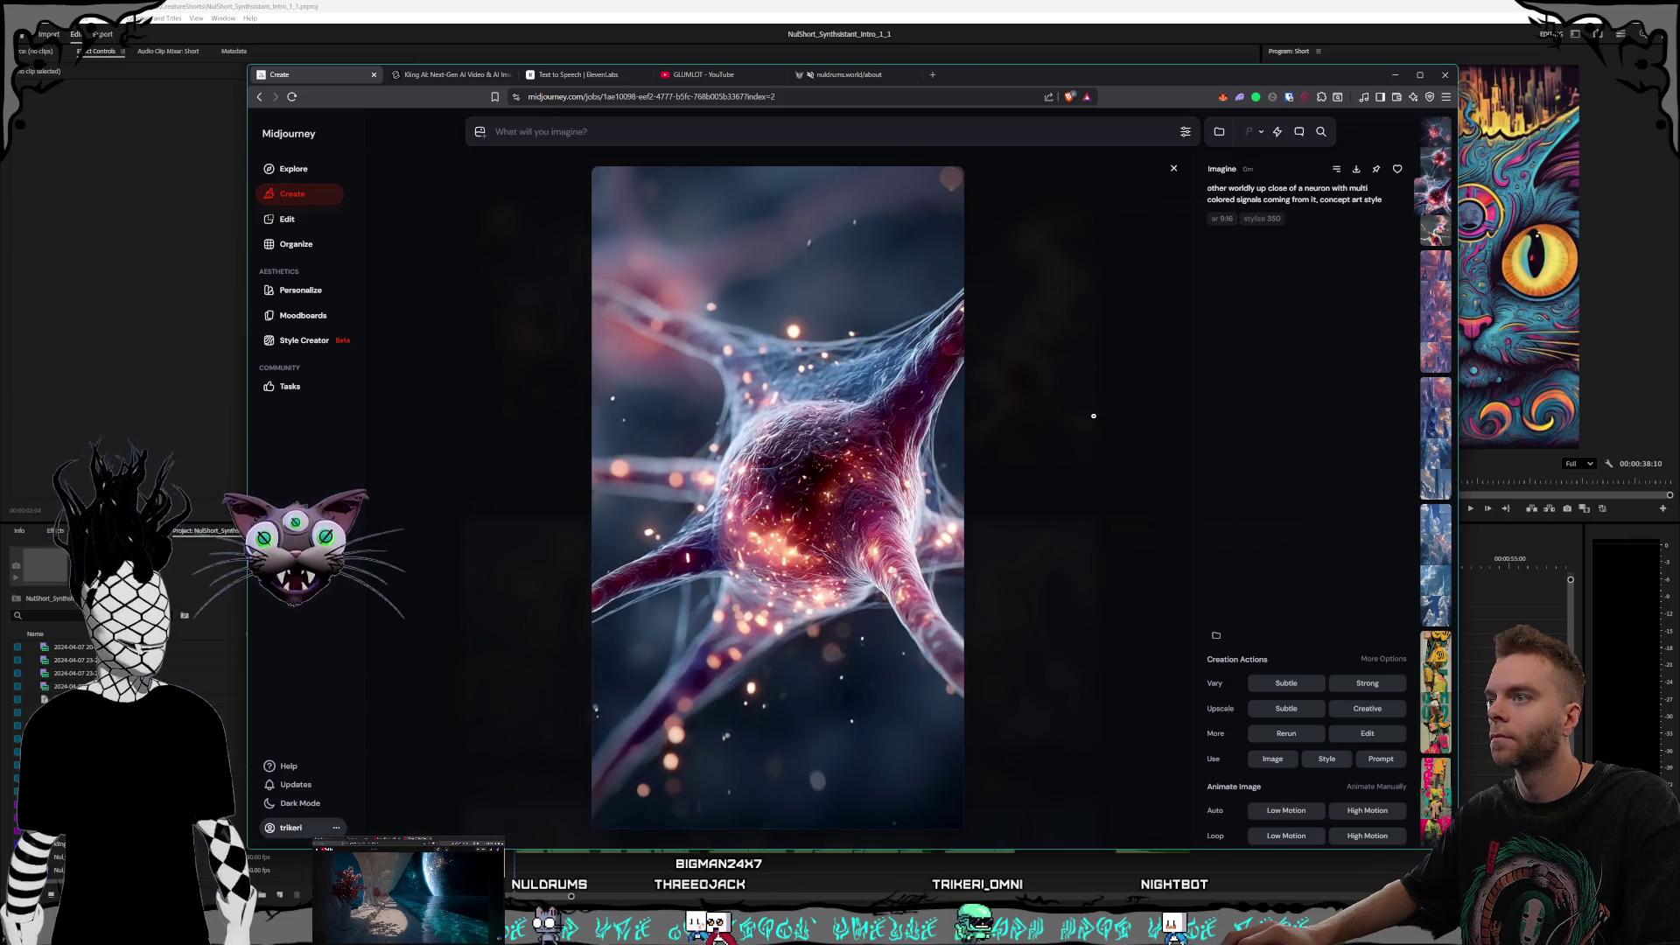
left_click(431, 314)
Step: Enlarge the first neuron image and choose Save Image from its context menu
left_click(700, 324)
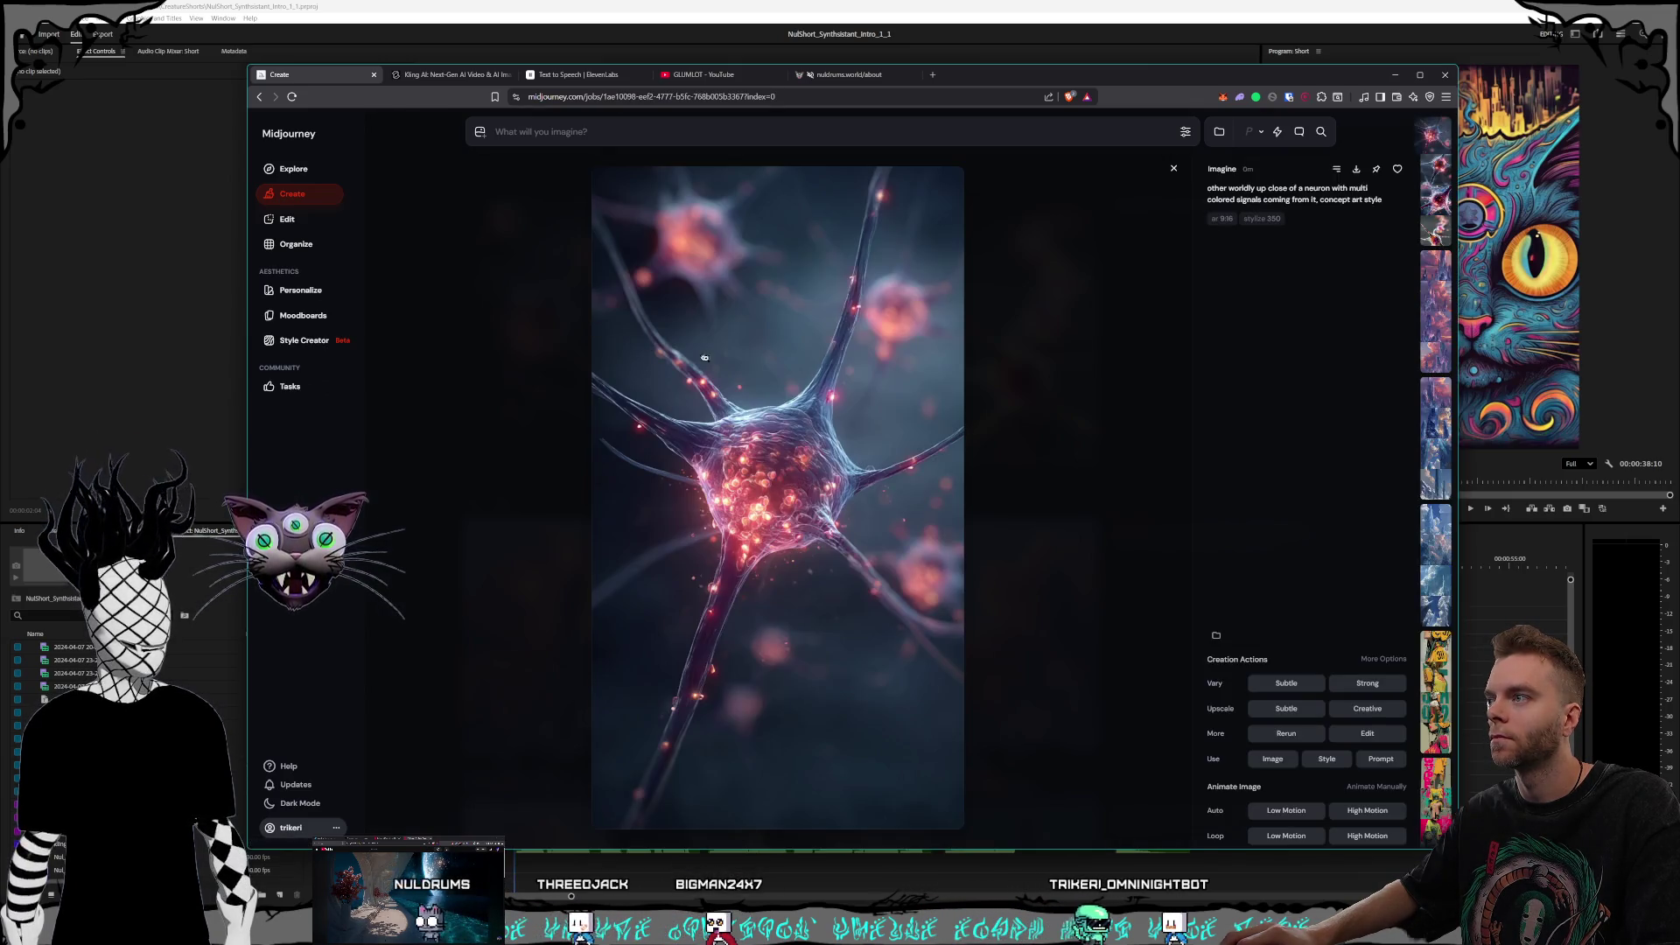
left_click(1050, 297)
left_click(917, 290)
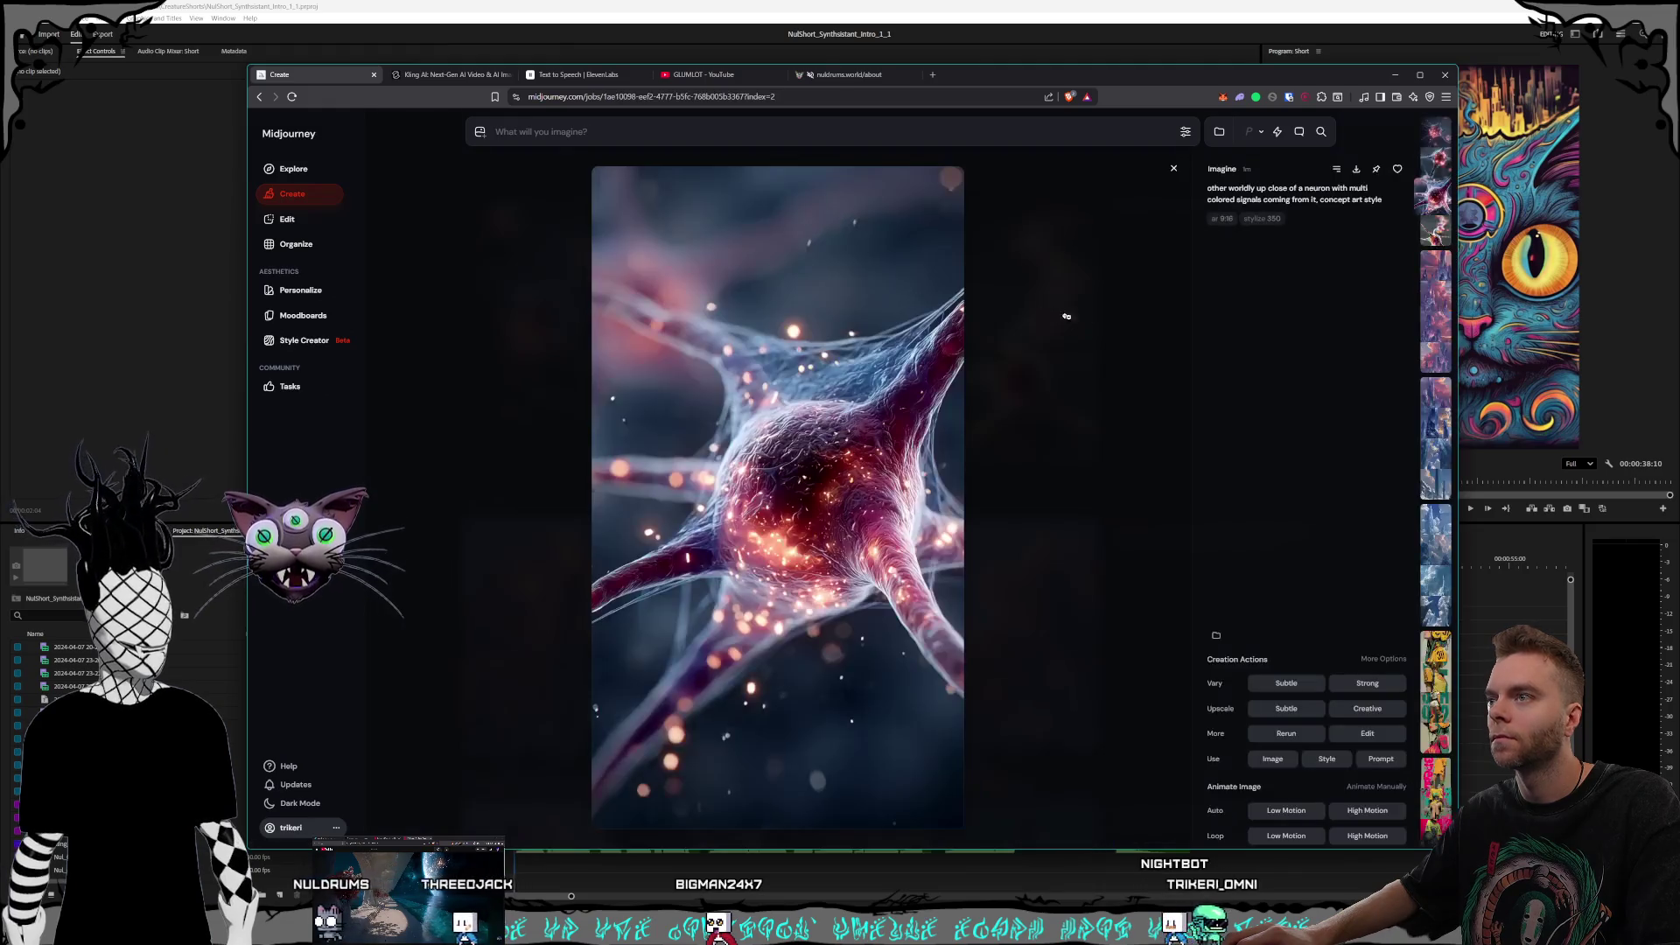
left_click(1102, 326)
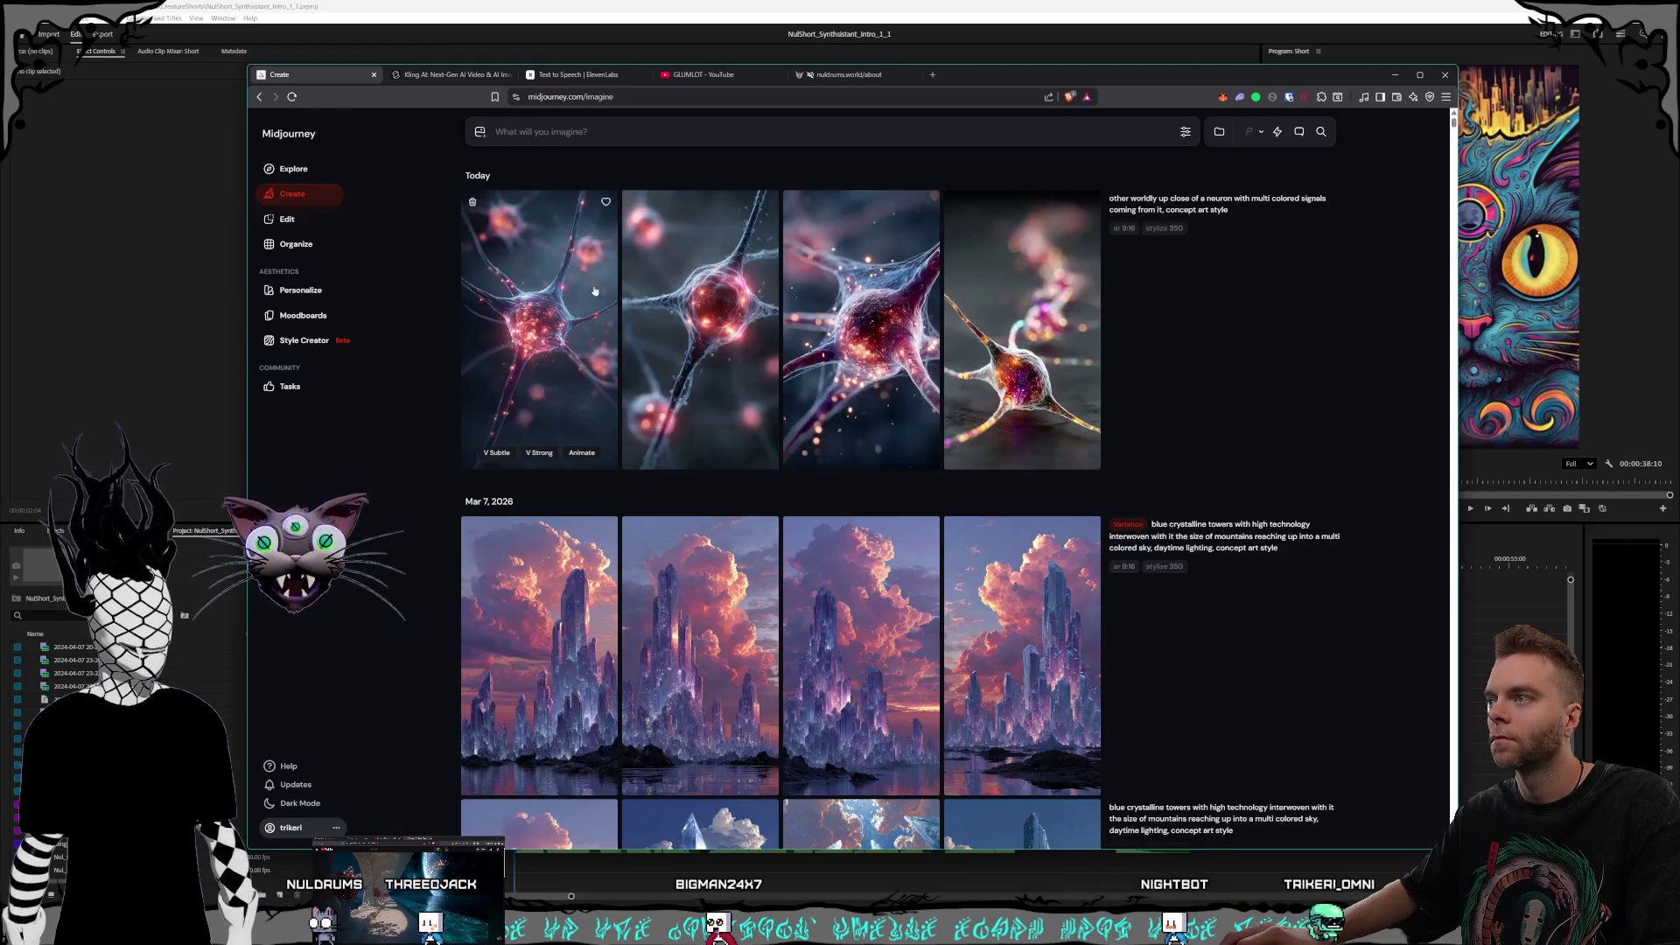
left_click(534, 297)
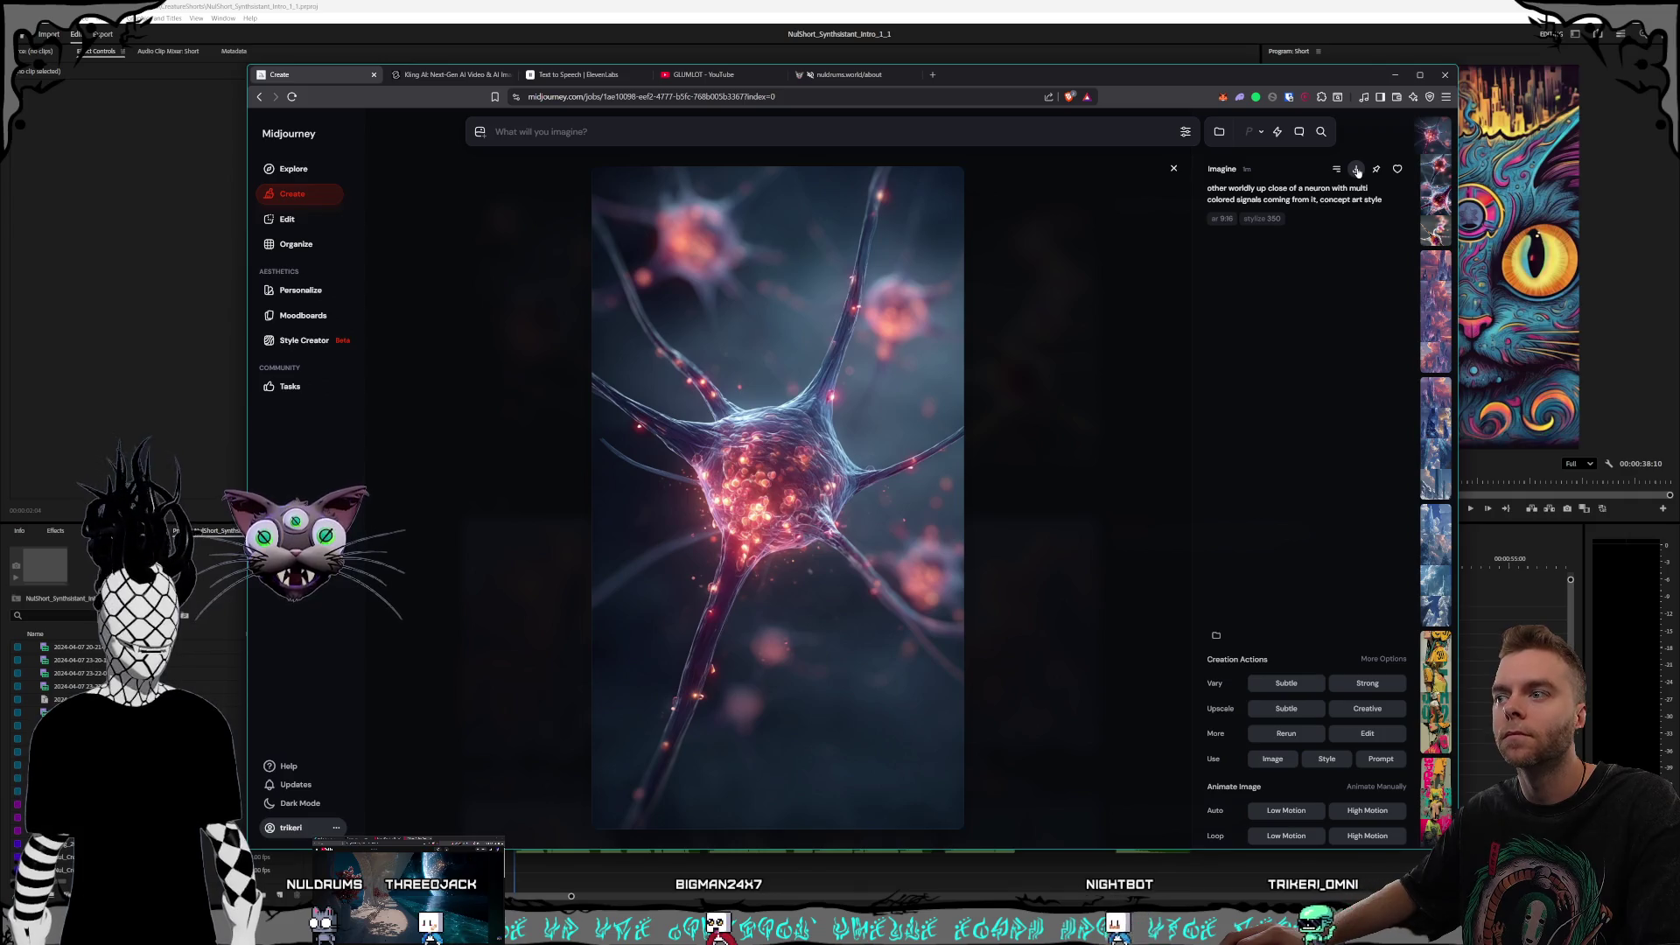
right_click(769, 412)
left_click(788, 463)
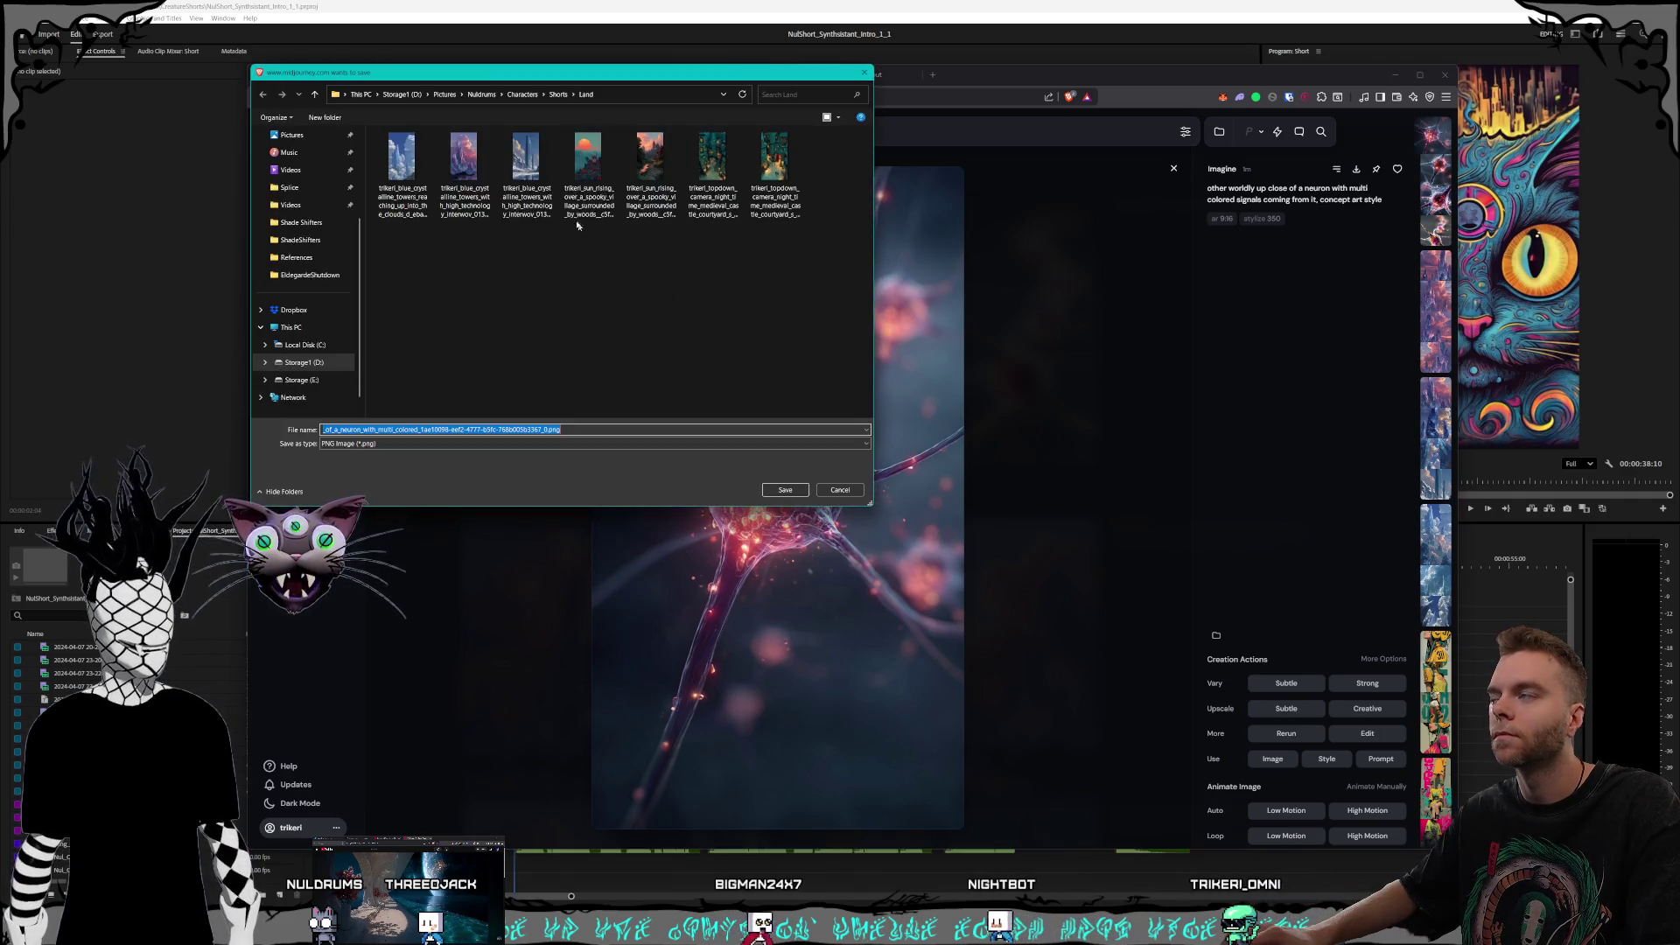
Step: Create a Synthsistants folder under Shorts and save the neuron PNG into it
mouse_move(490, 72)
left_mouse_down()
mouse_move(894, 220)
mouse_move(1224, 313)
mouse_move(875, 218)
left_mouse_up()
left_click(944, 243)
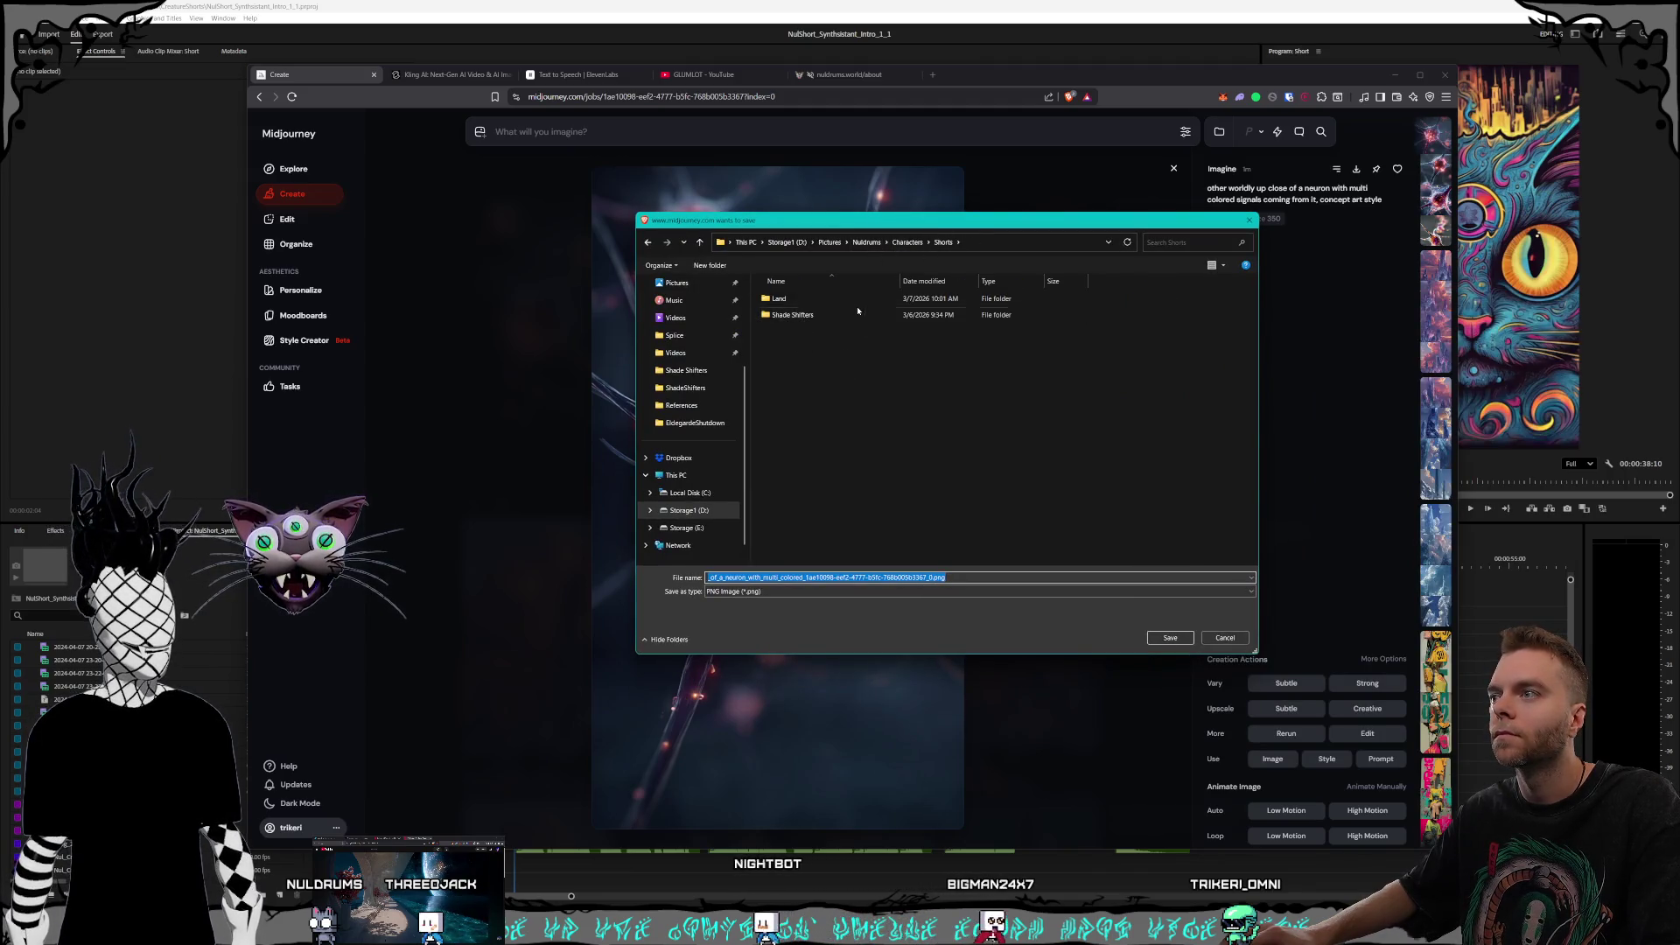
left_click(805, 379)
right_click(808, 367)
mouse_move(919, 530)
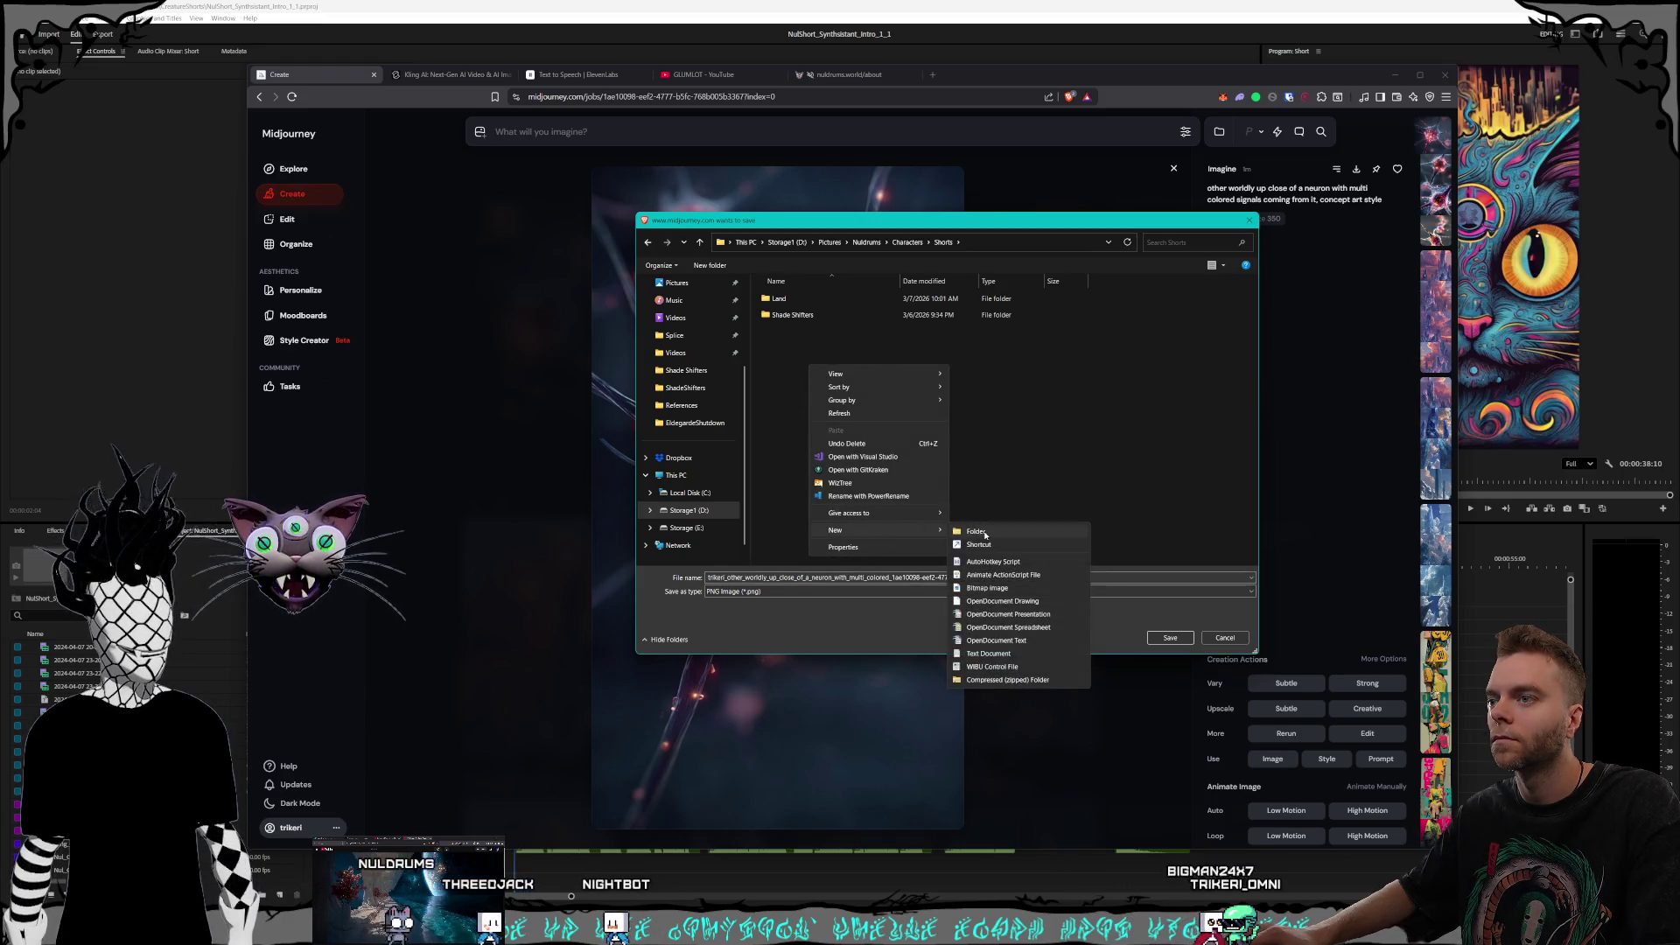
left_click(975, 532)
type("nthsistant")
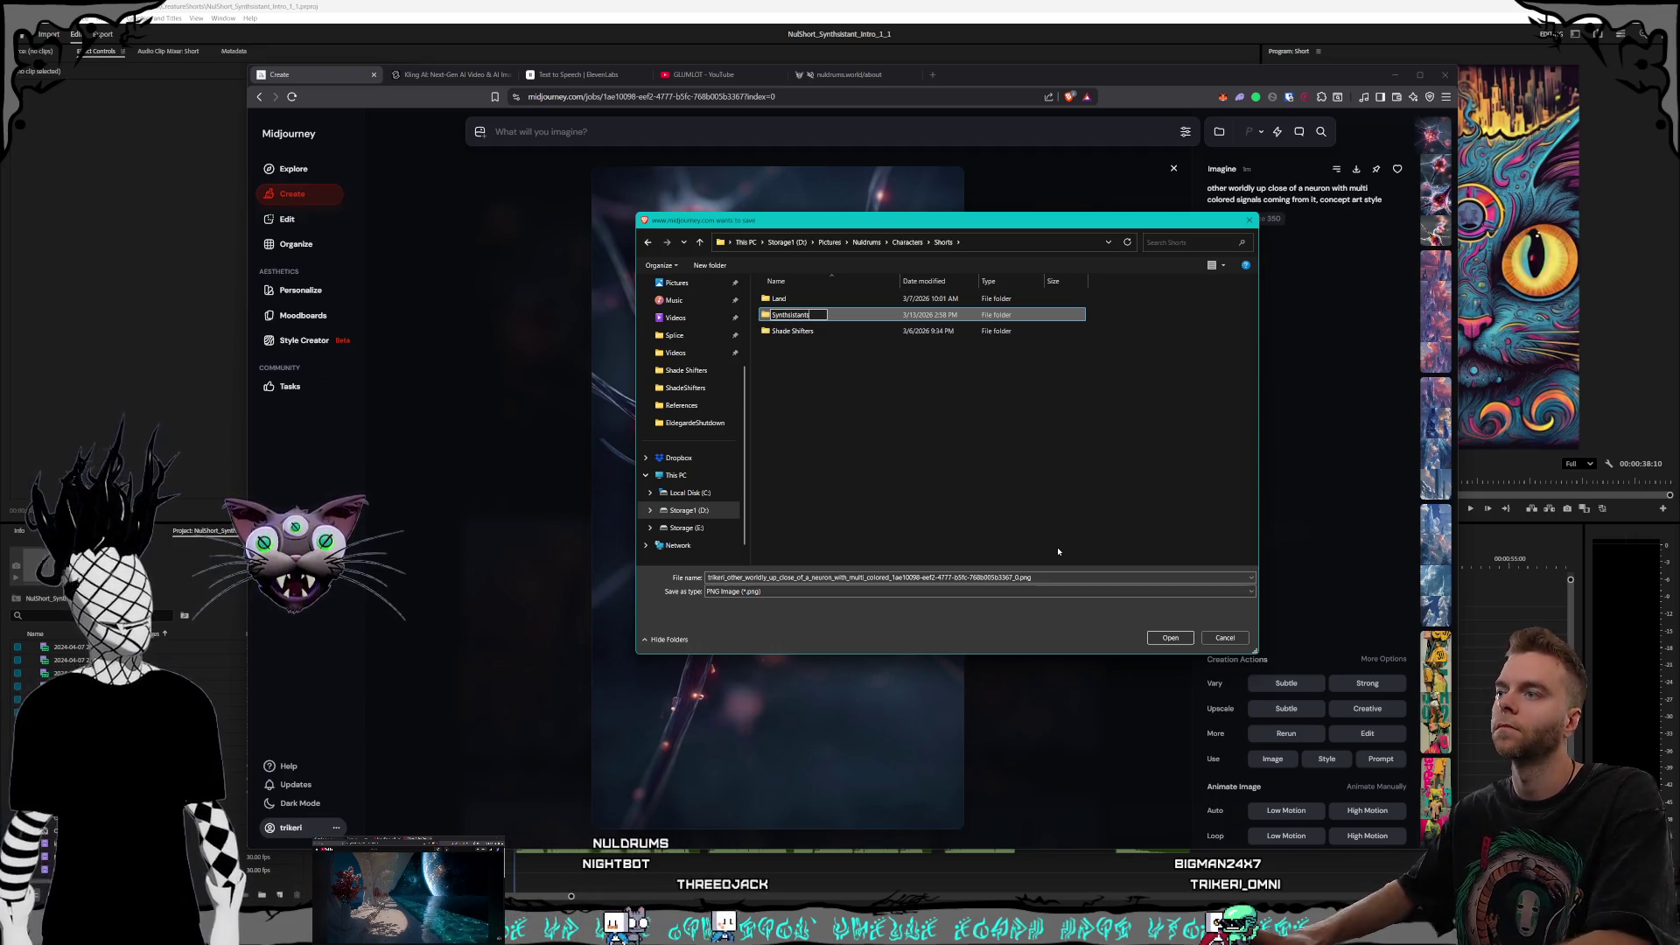
type("s")
key("Return")
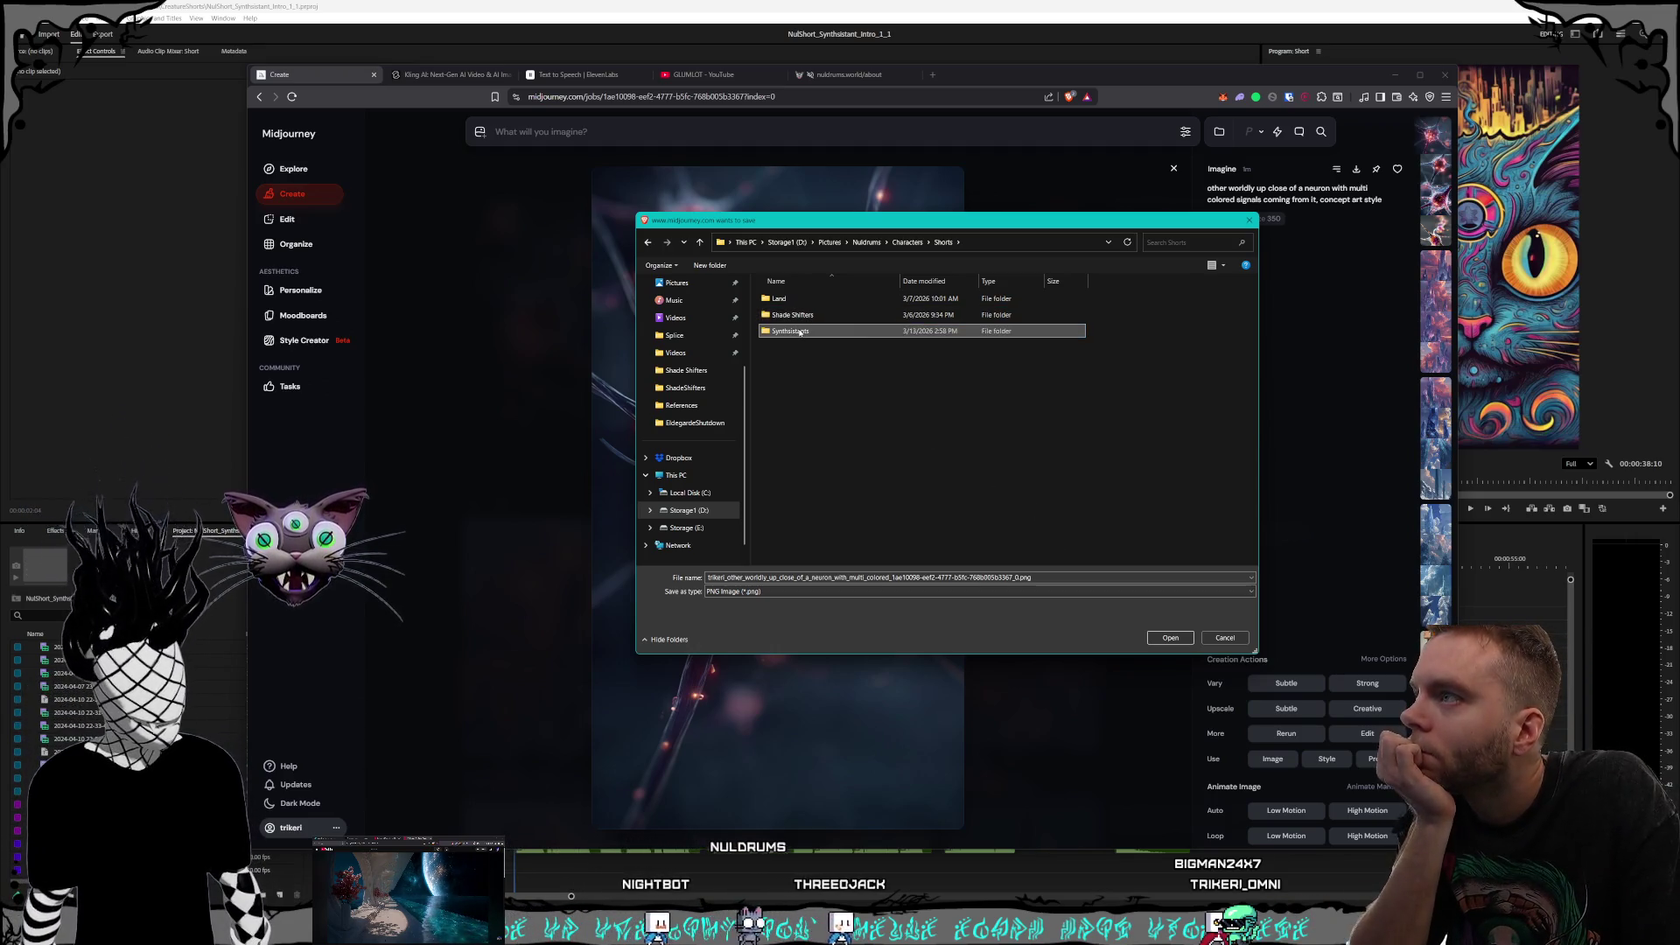
double_click(798, 329)
left_click(1156, 638)
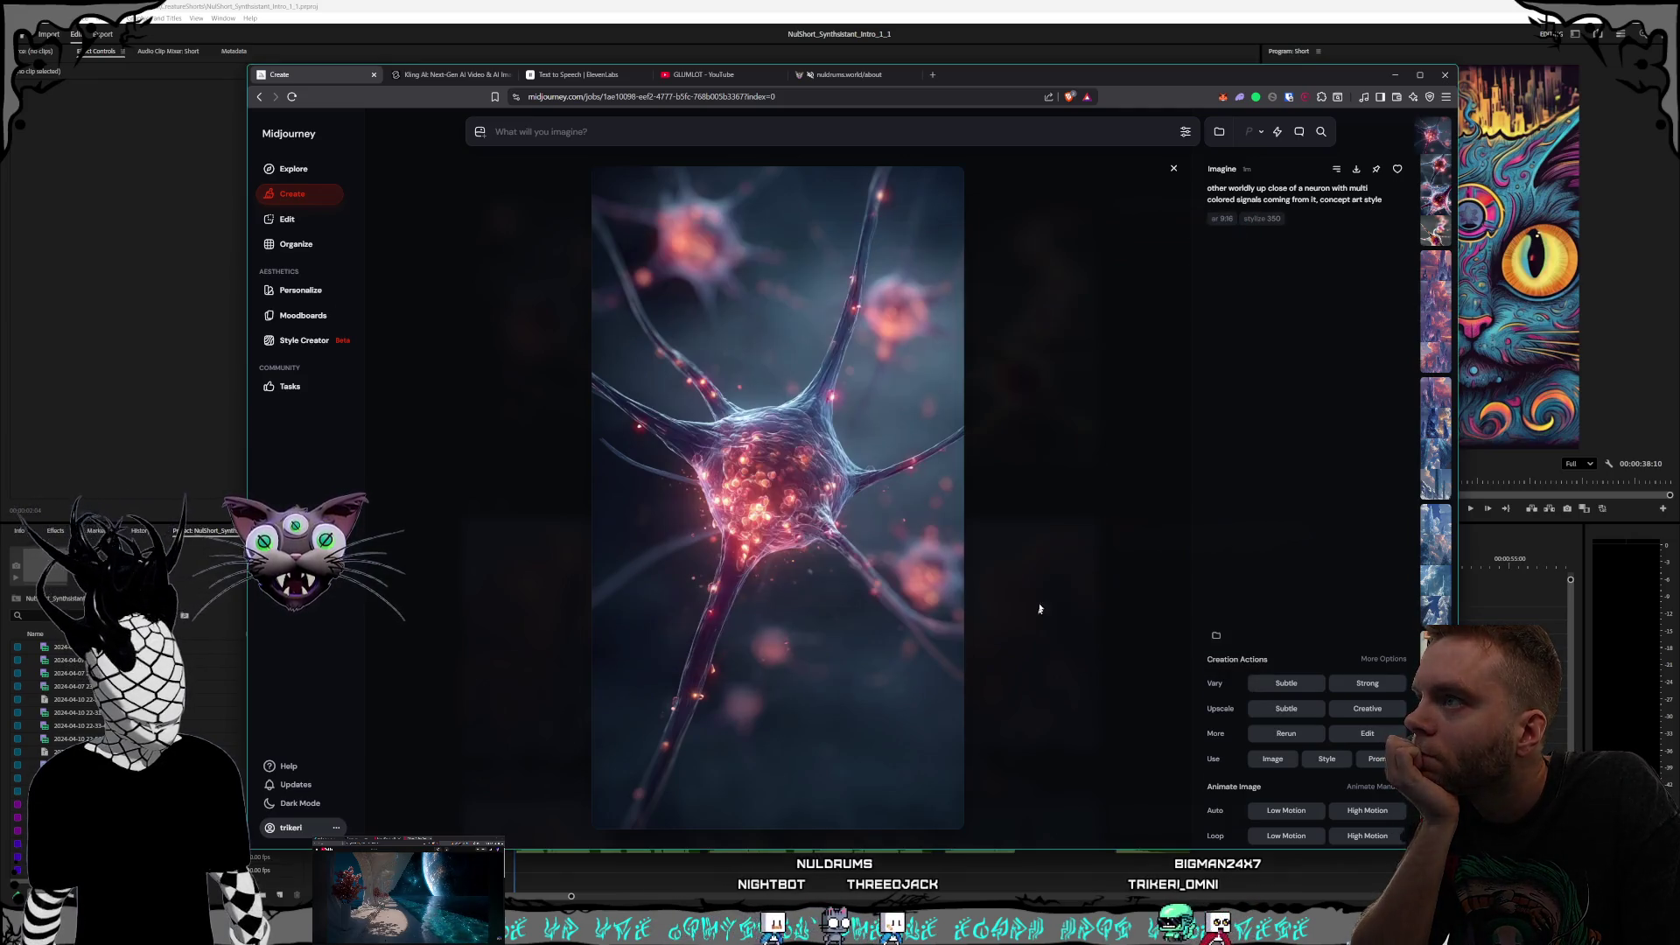
Step: Write a prompt for three blank white statue heads in a triangle with black liquid beads streaming between them
left_click(1111, 285)
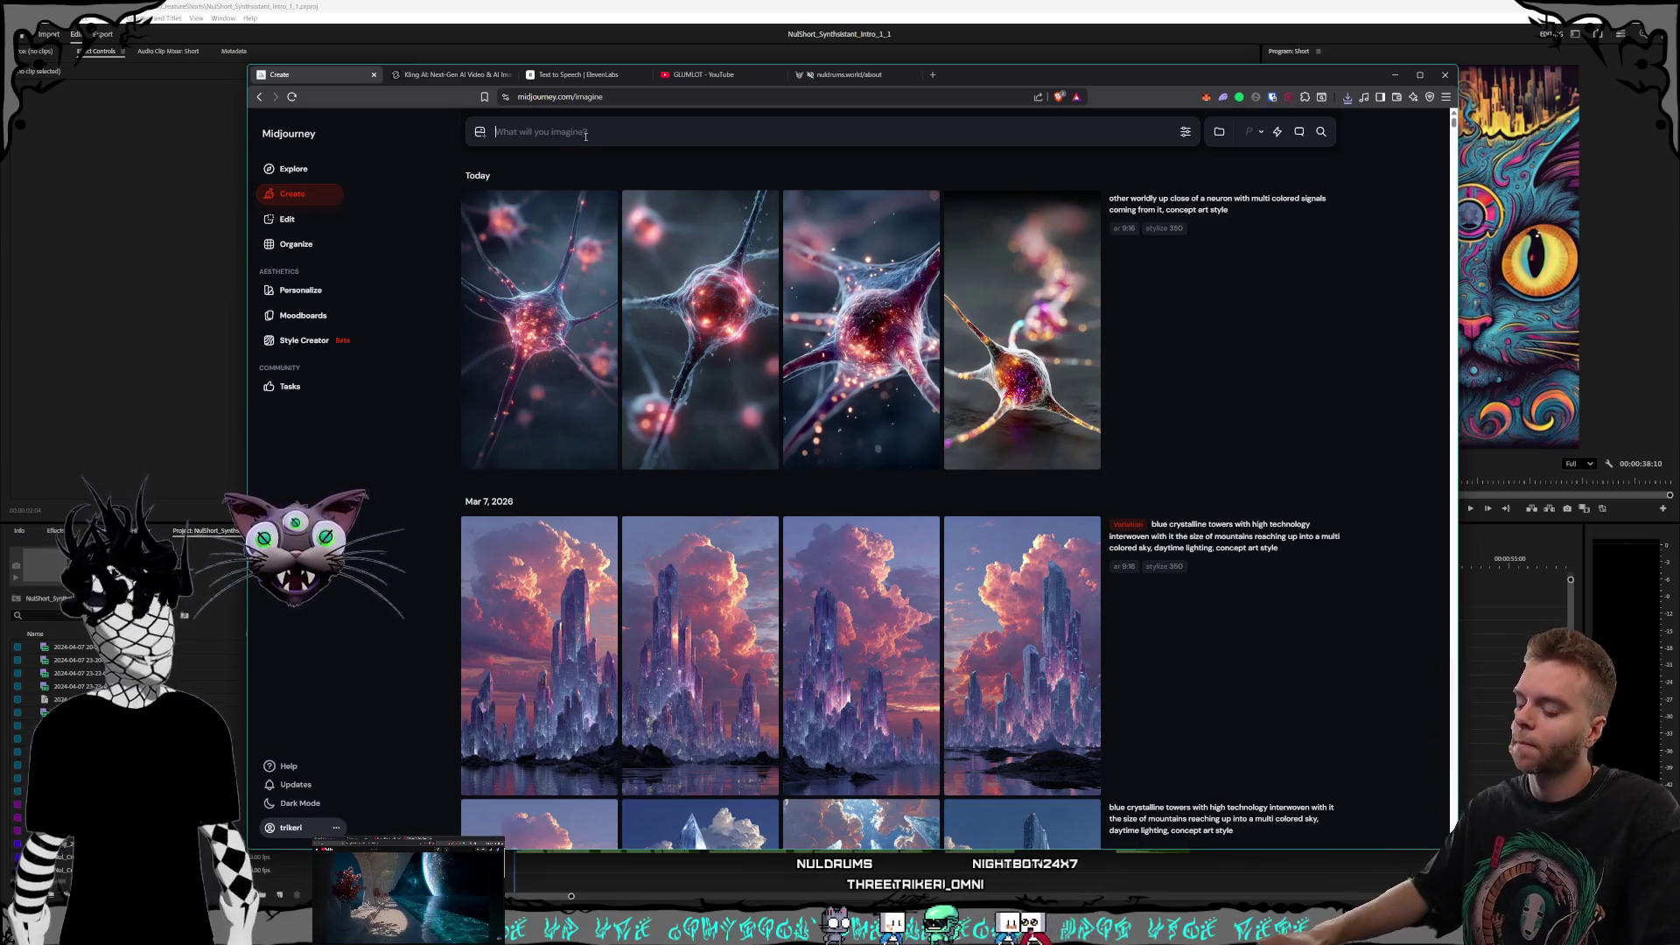
type("the")
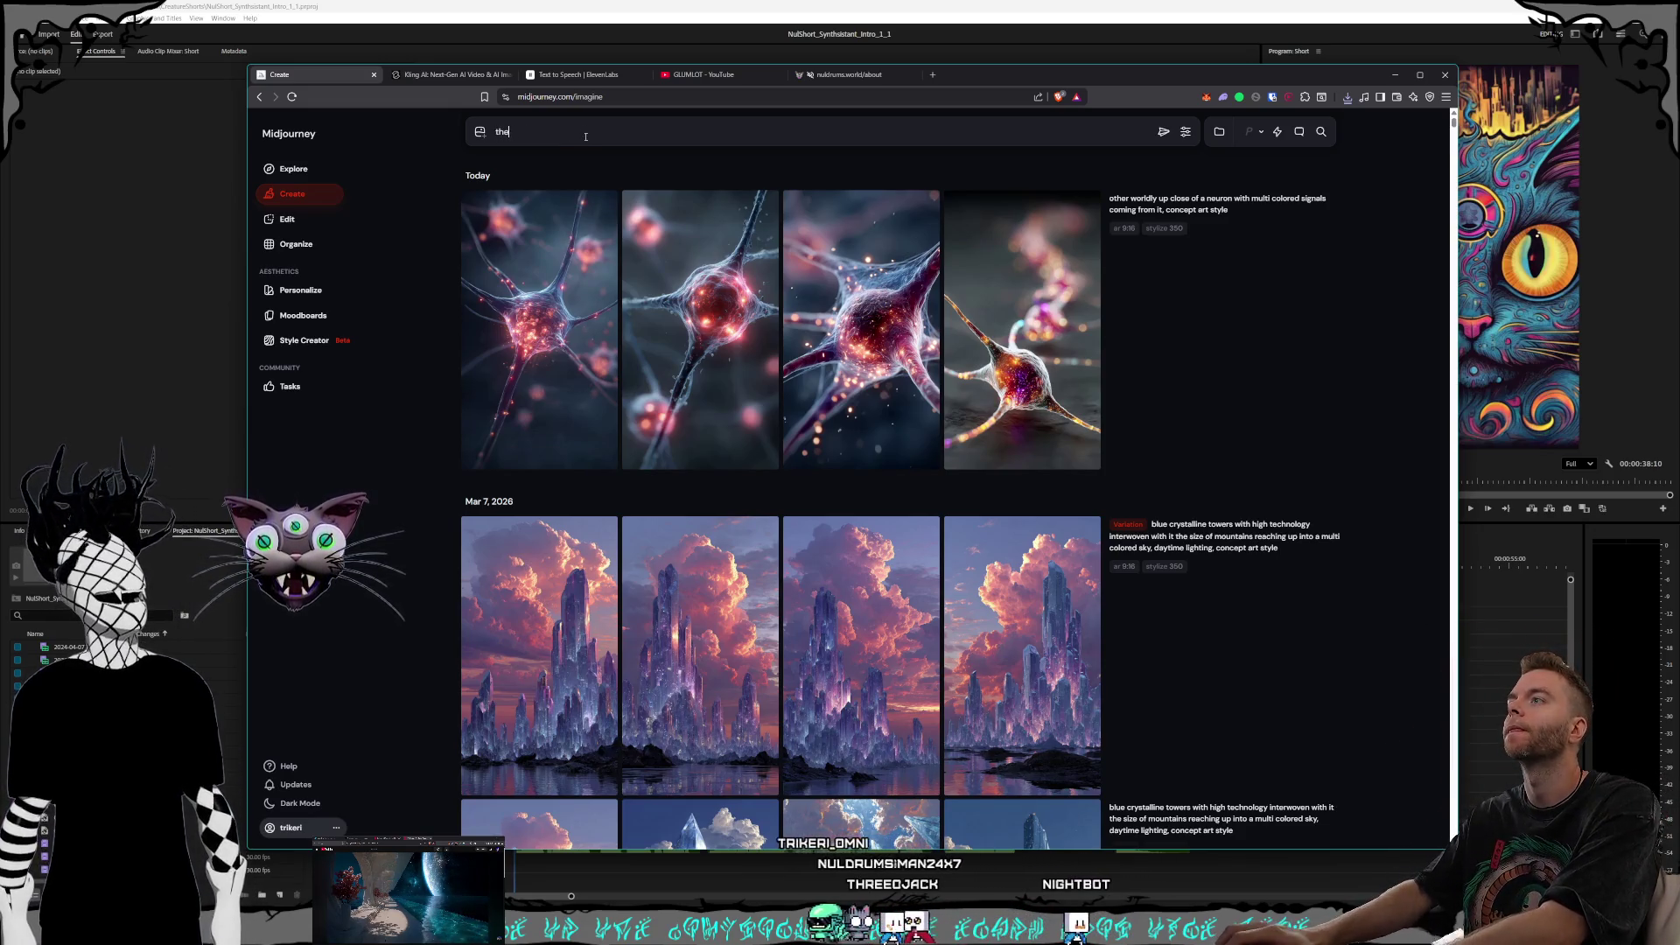
type("ree blank white statue head with blank eyes, facing ")
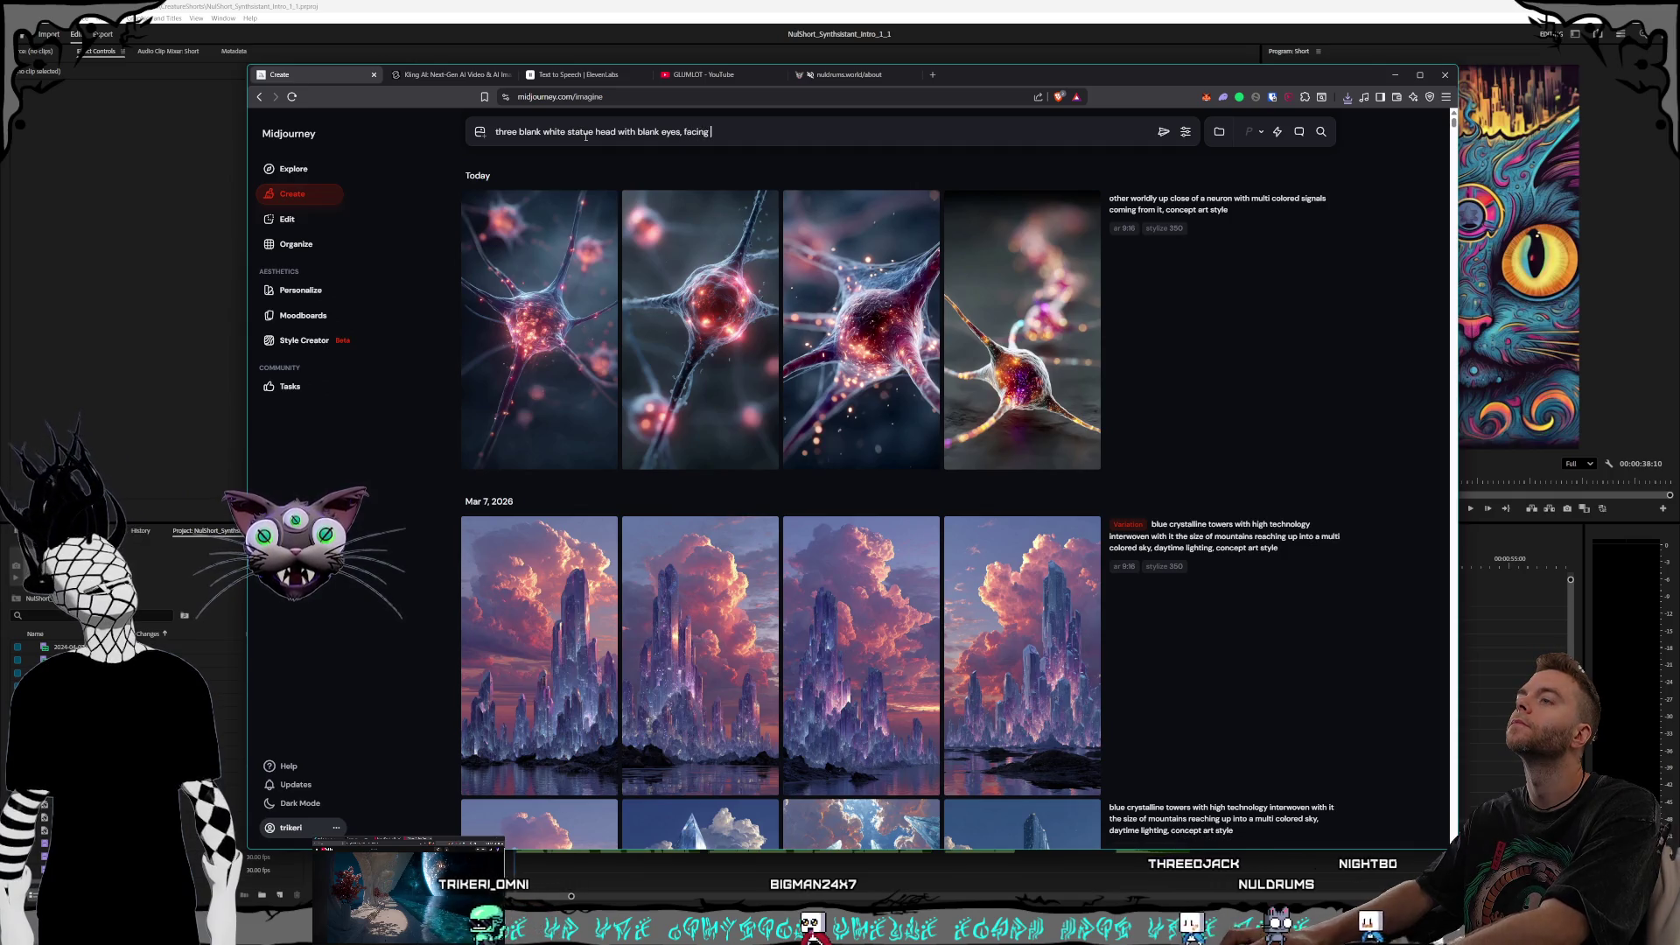
type("each other")
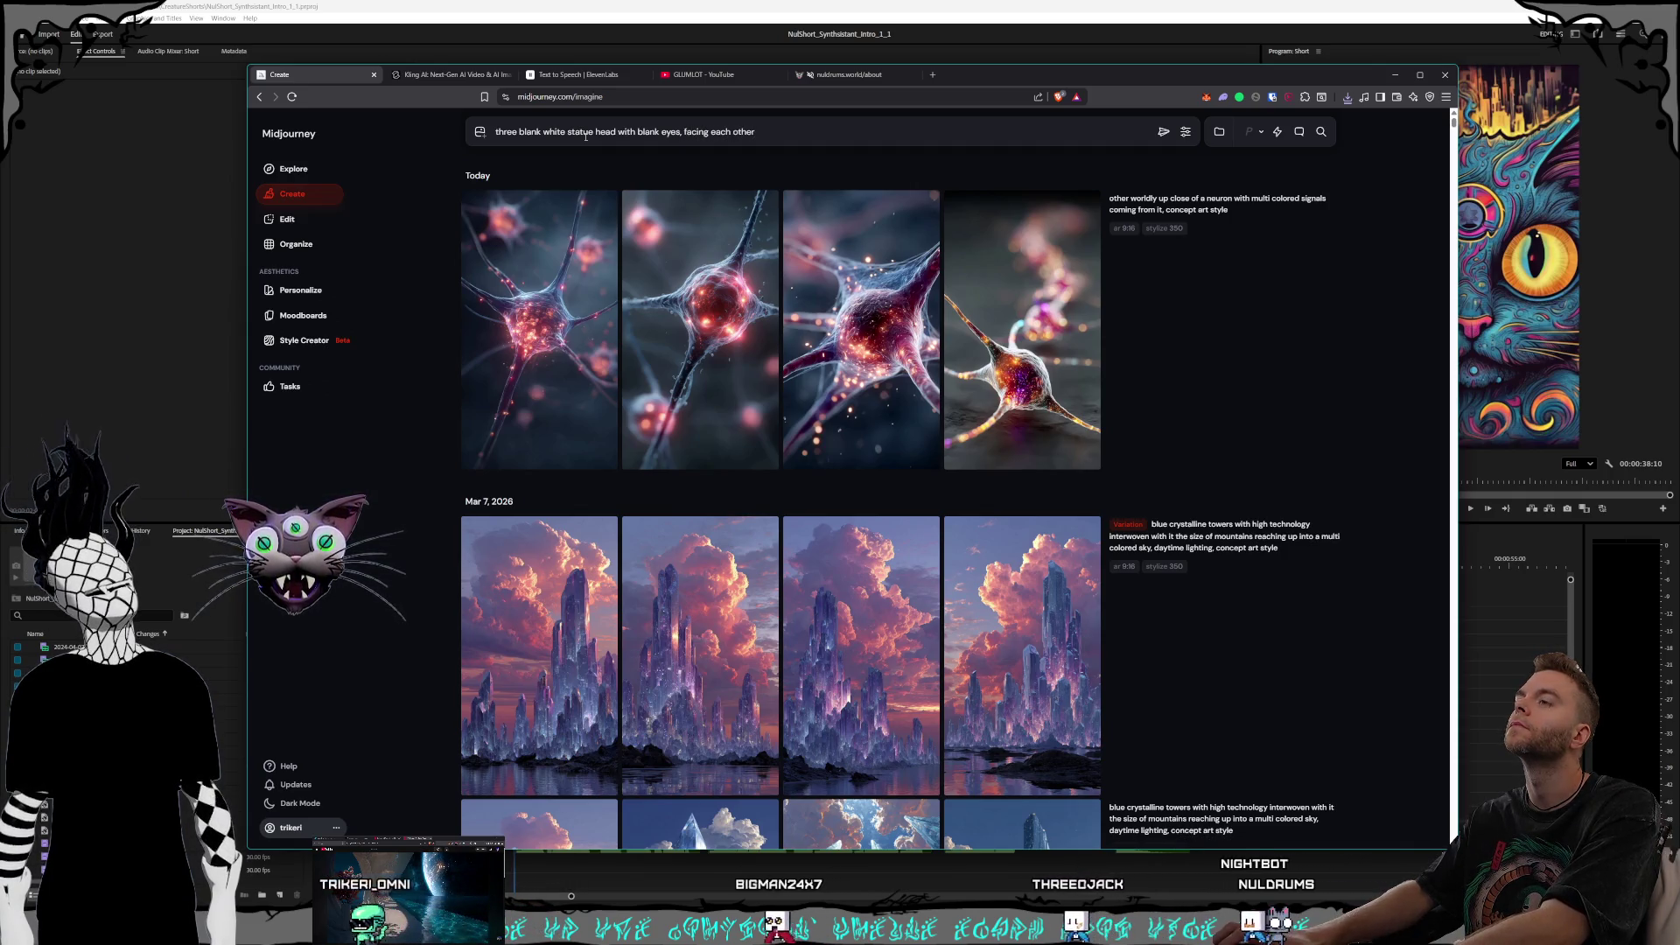
type(" in a blank white room with")
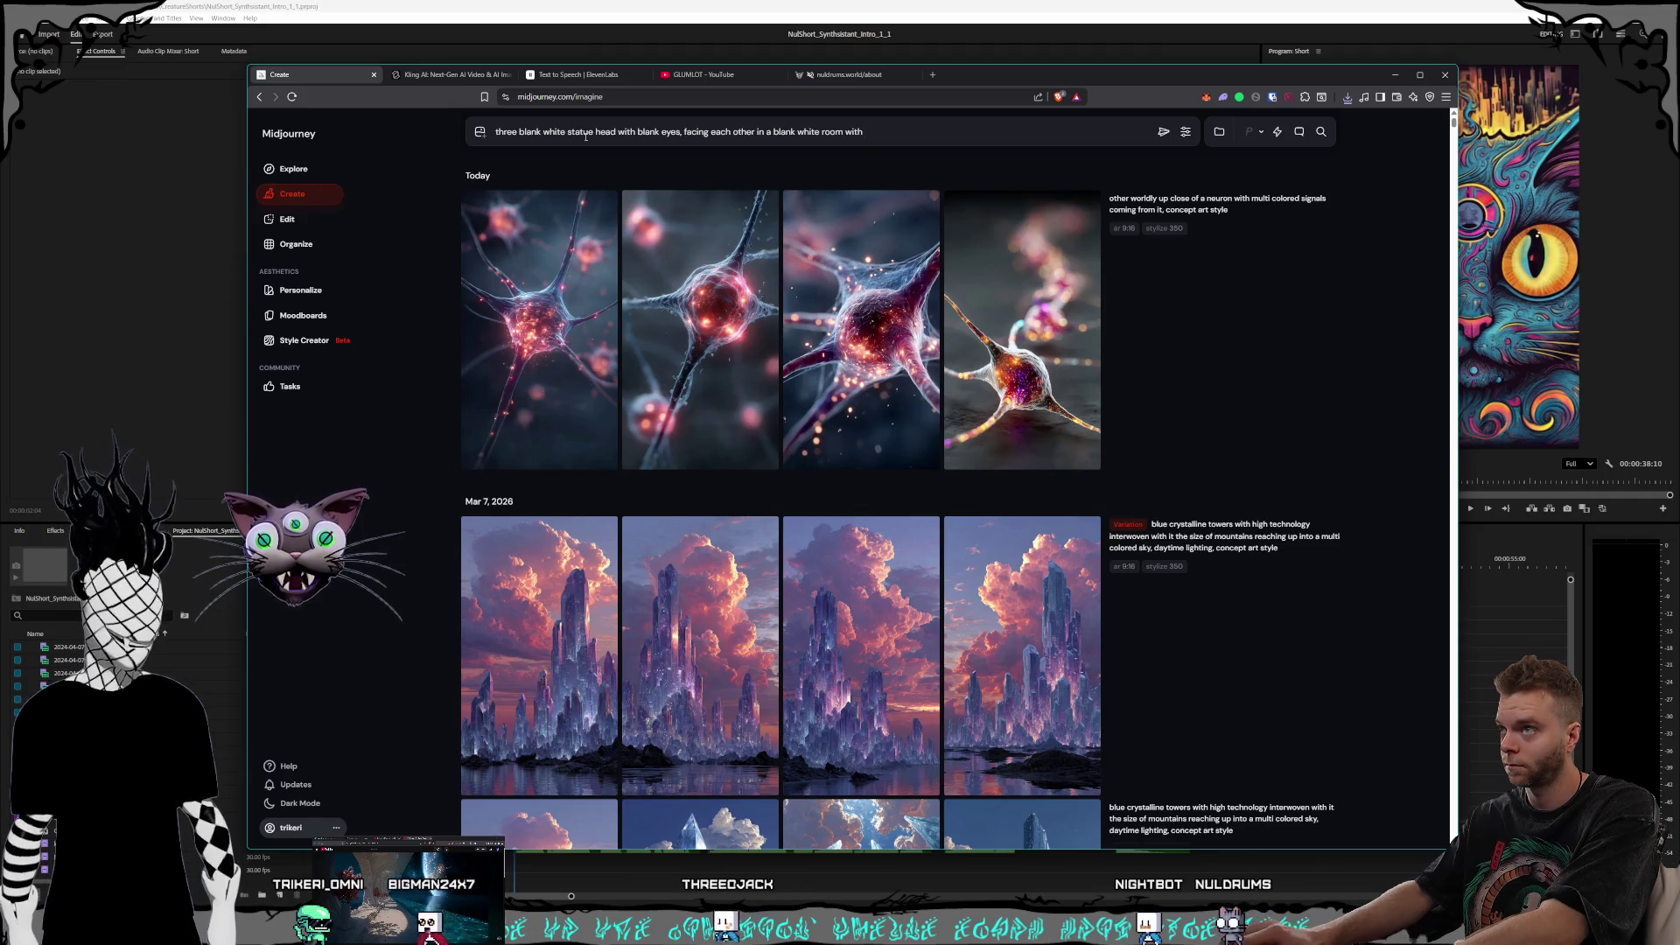
type(" black")
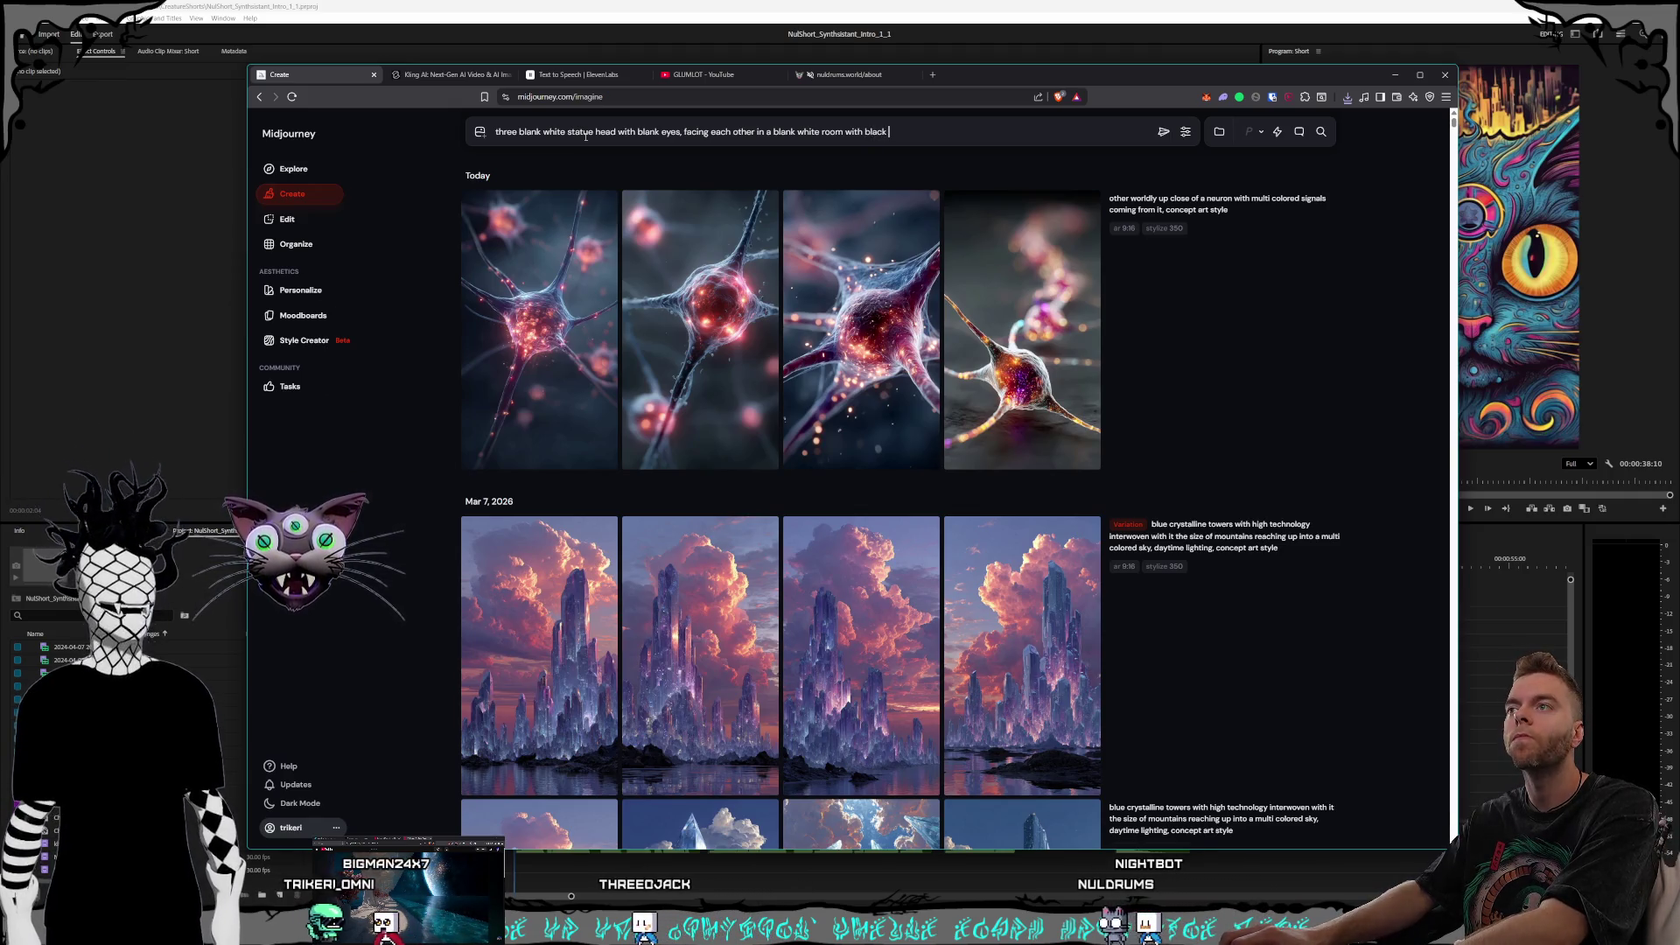
type(" liqu")
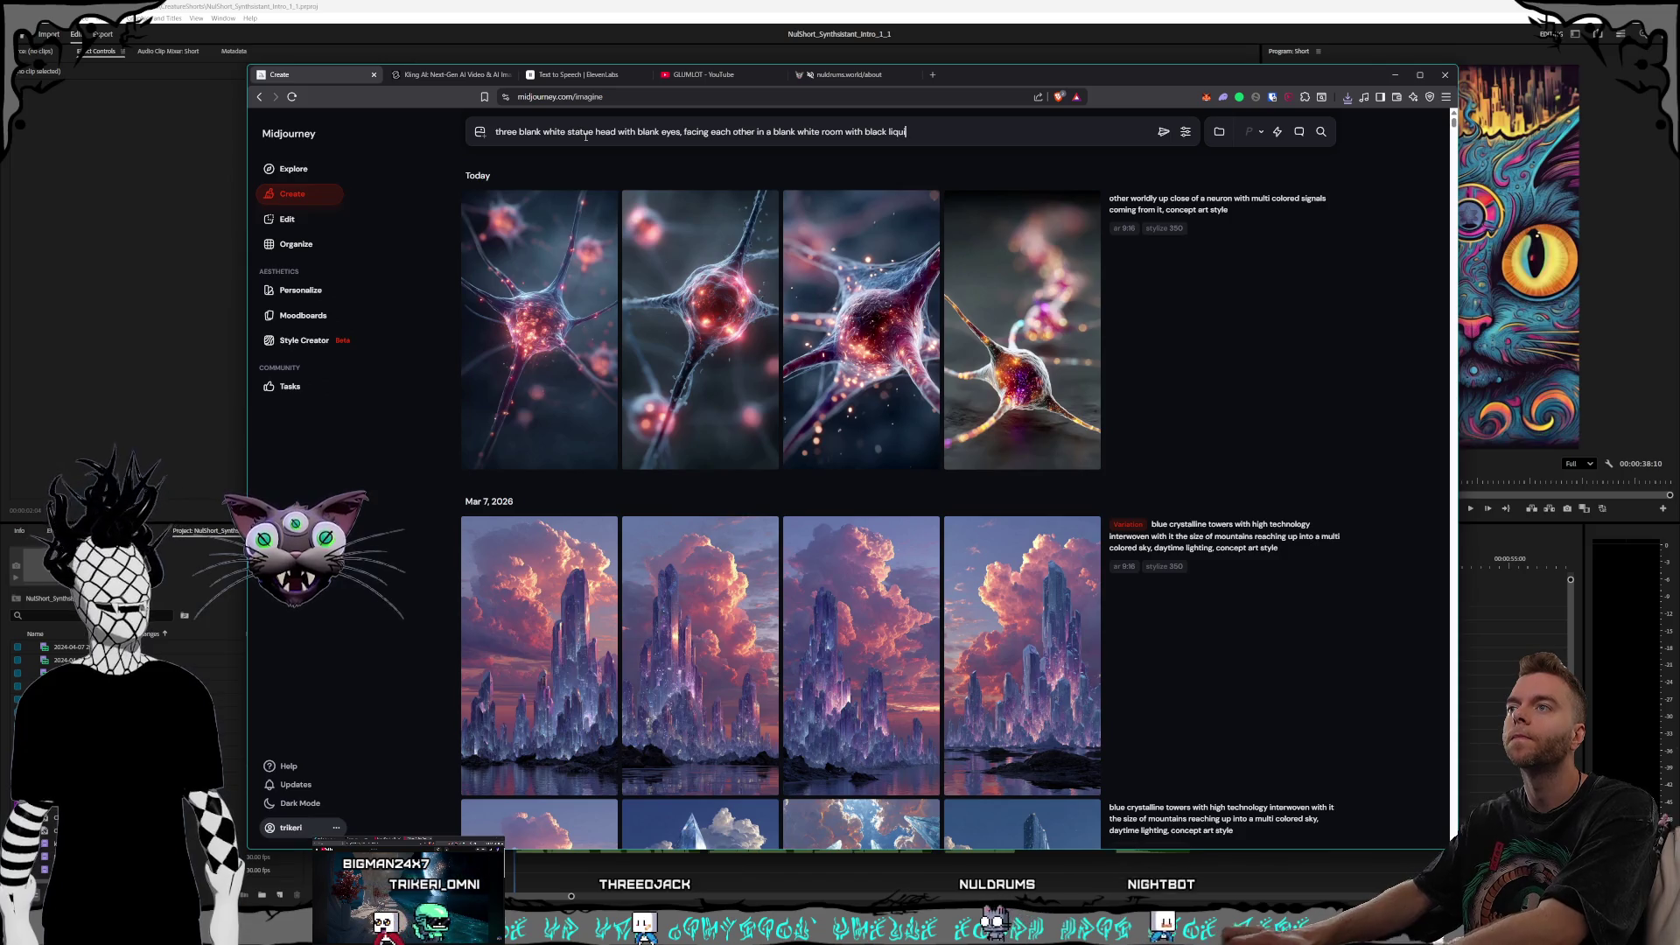
type("id beads streaming out of their mouts")
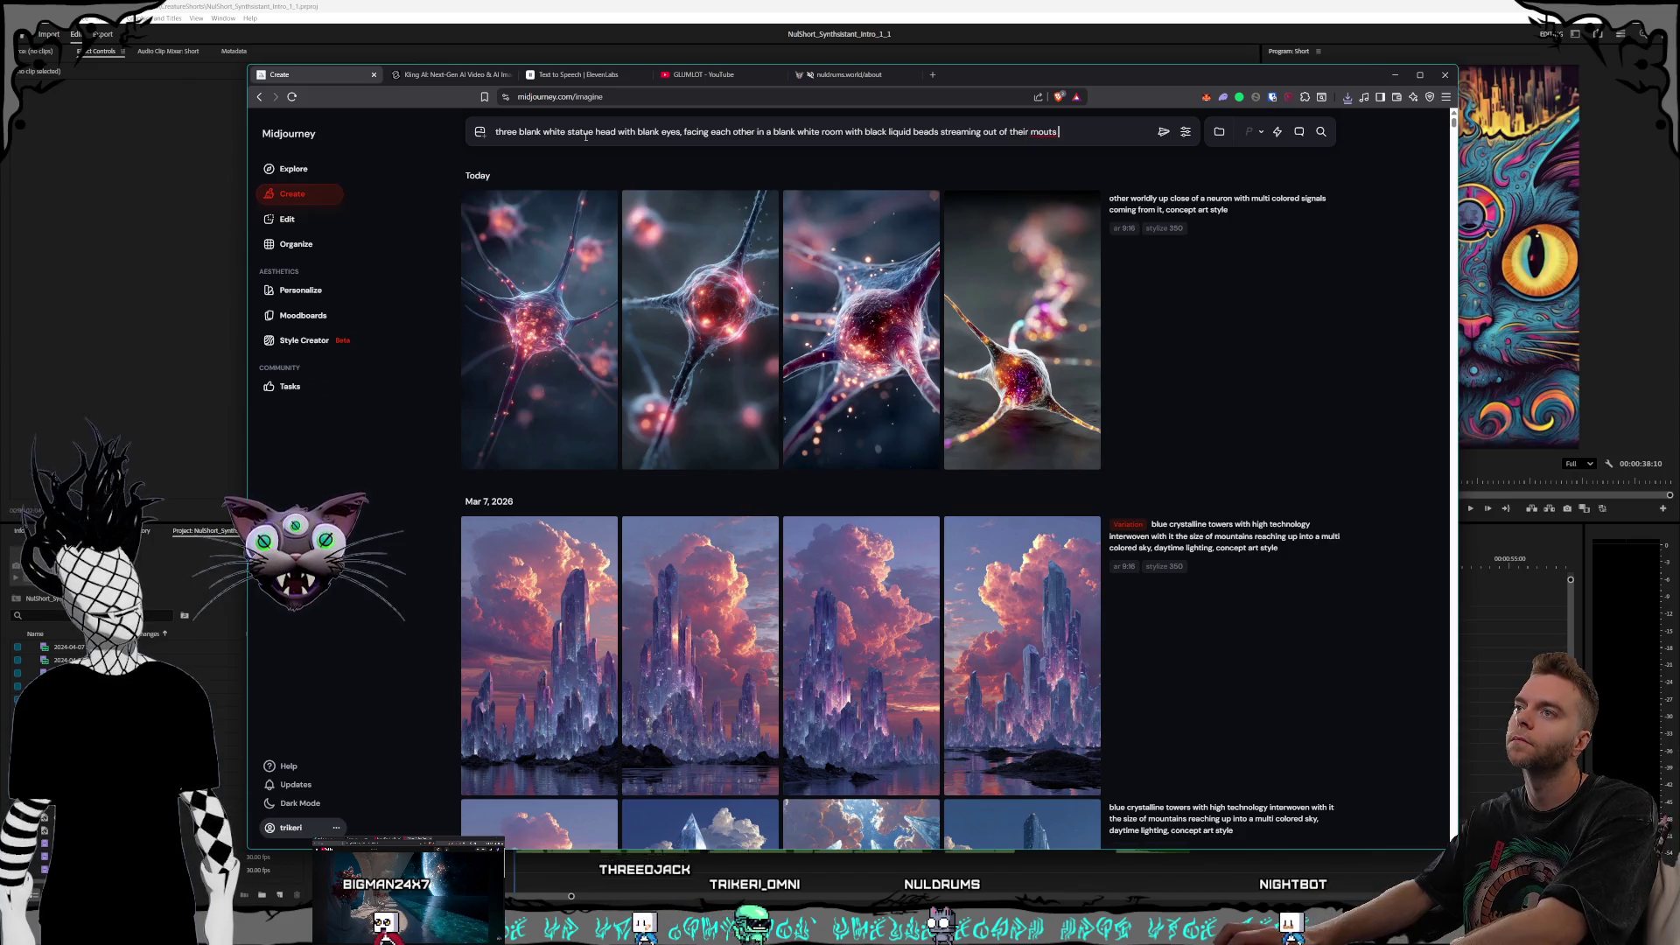
key("BackSpace")
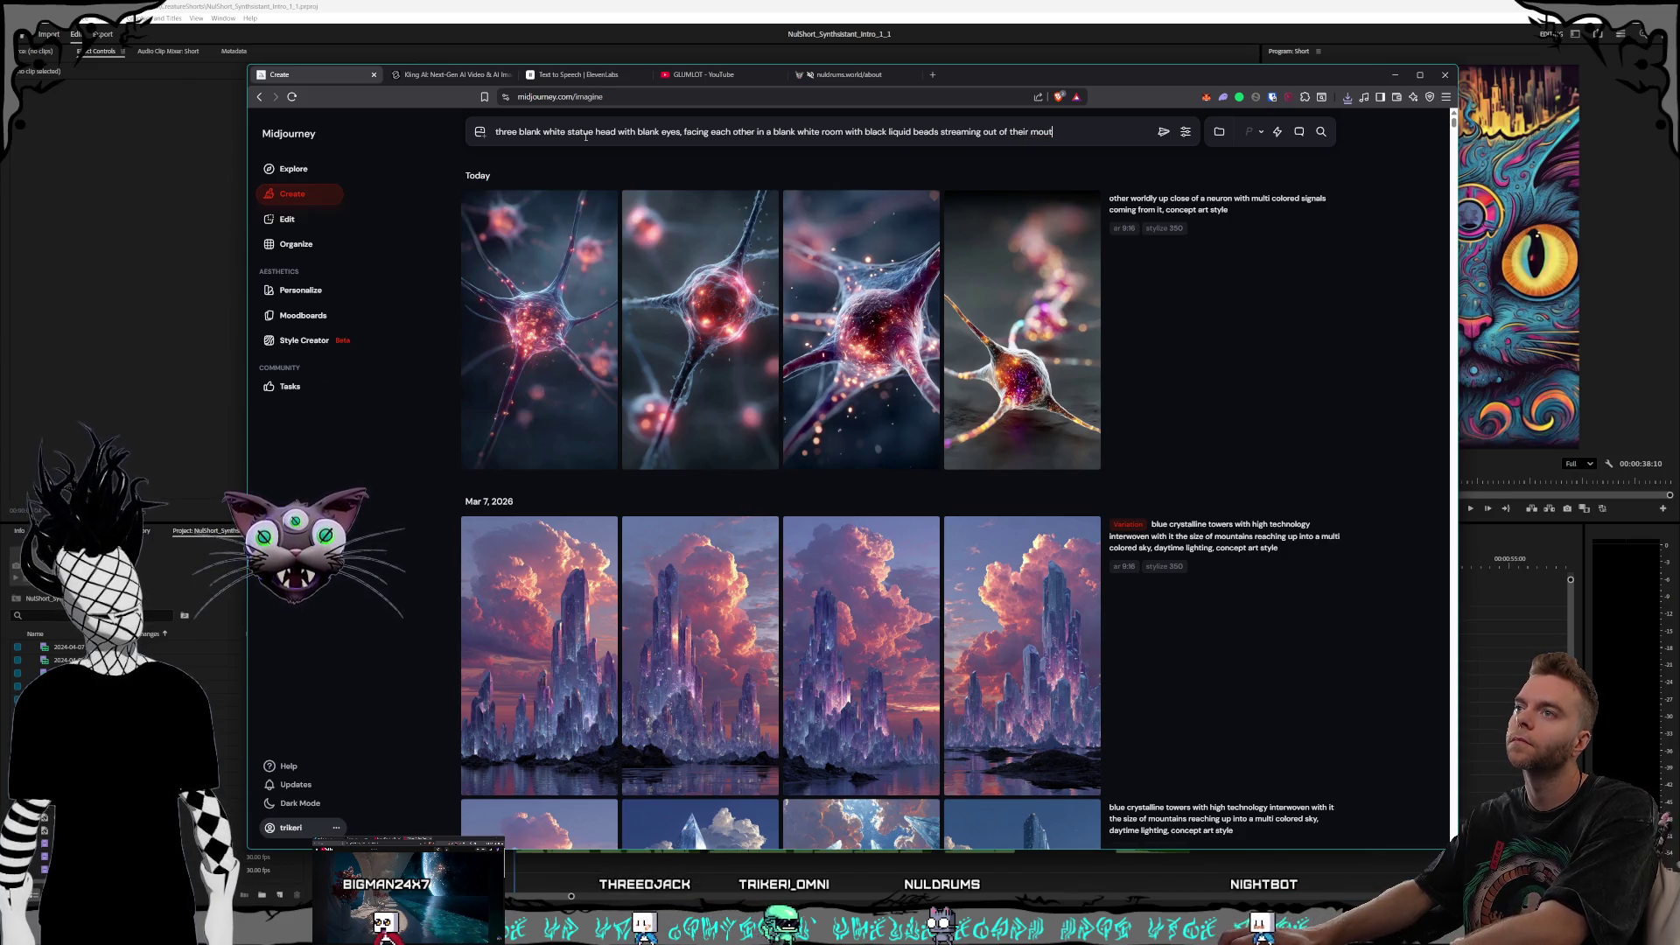
type("hs into the ears o")
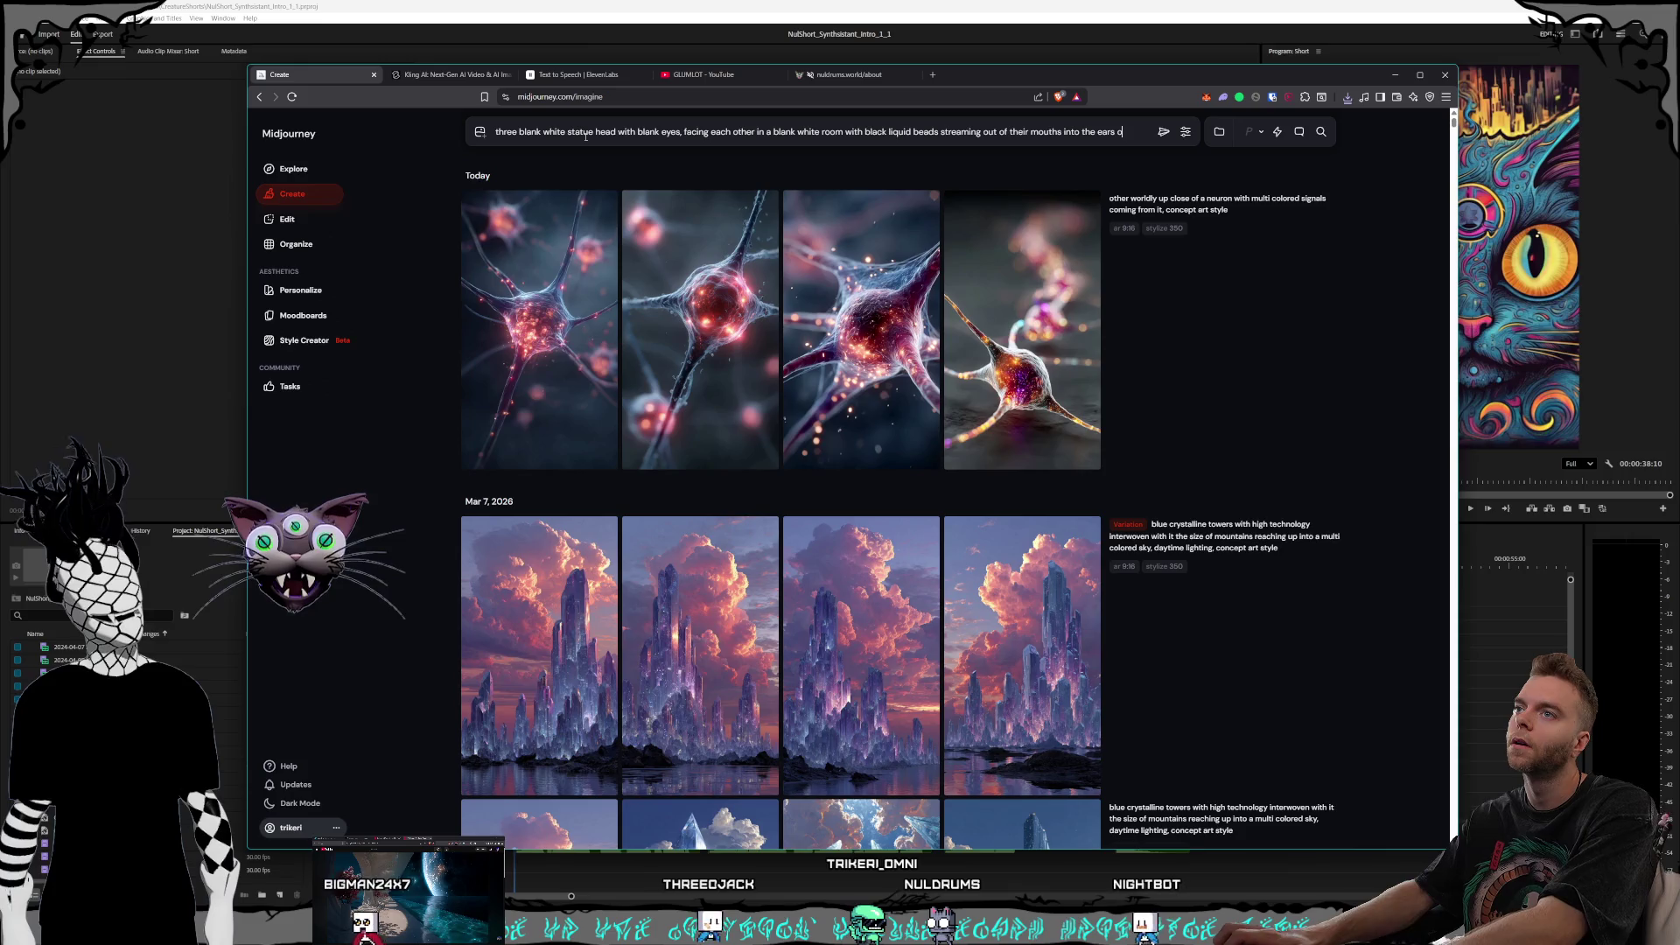
type("f one another")
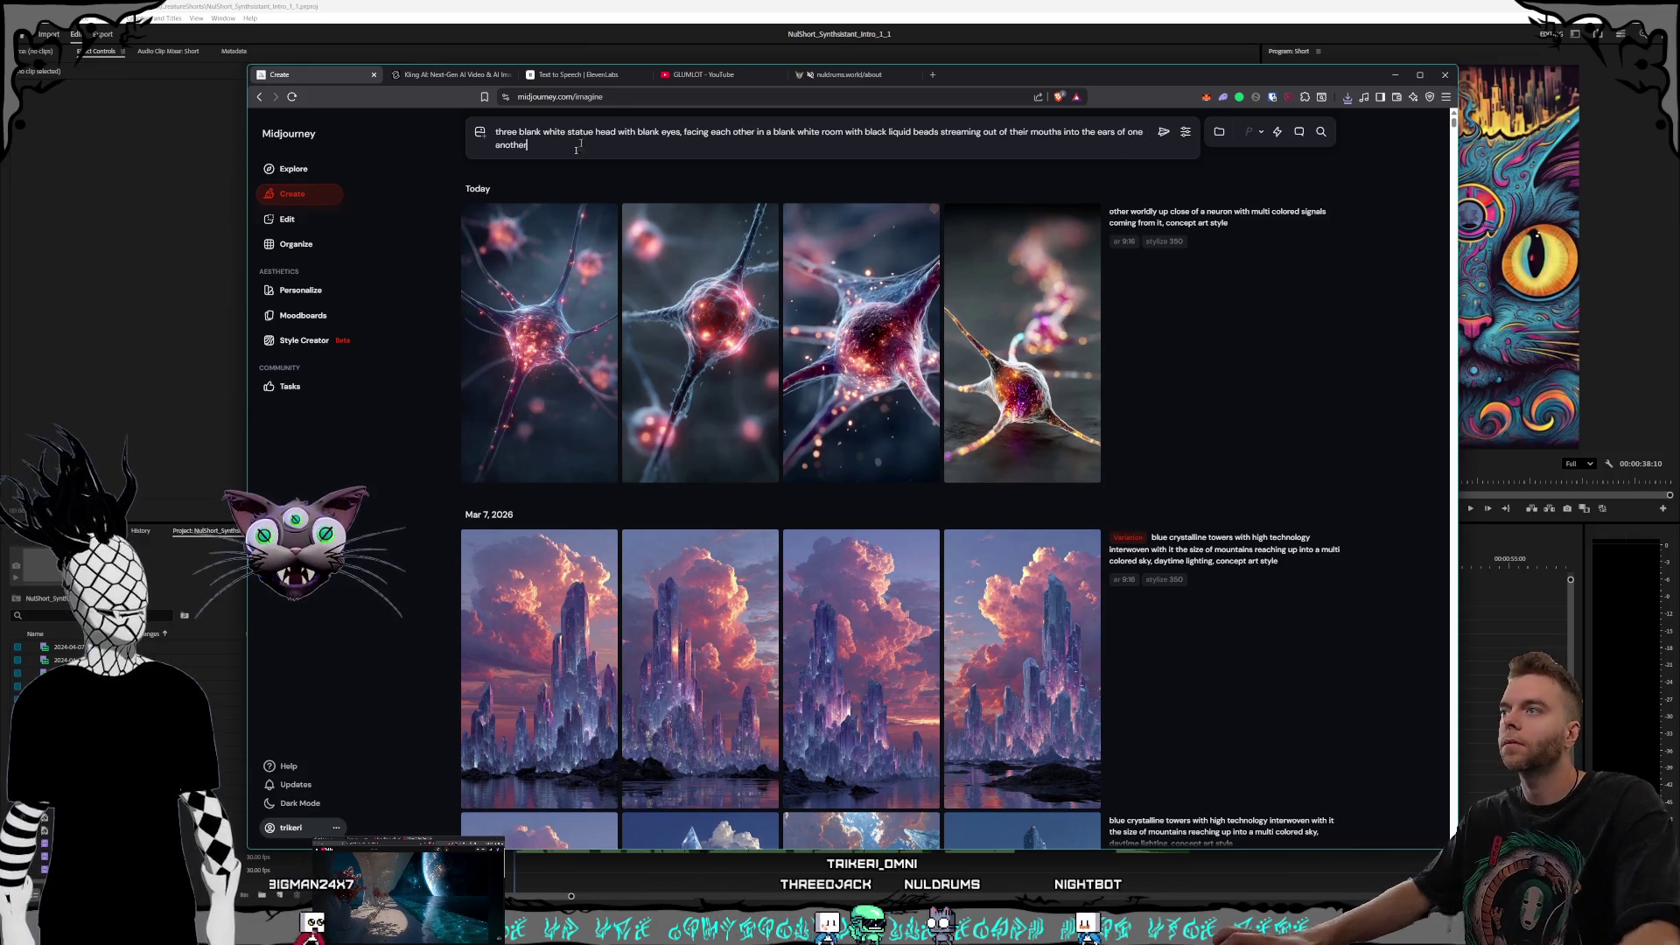
left_click(772, 133)
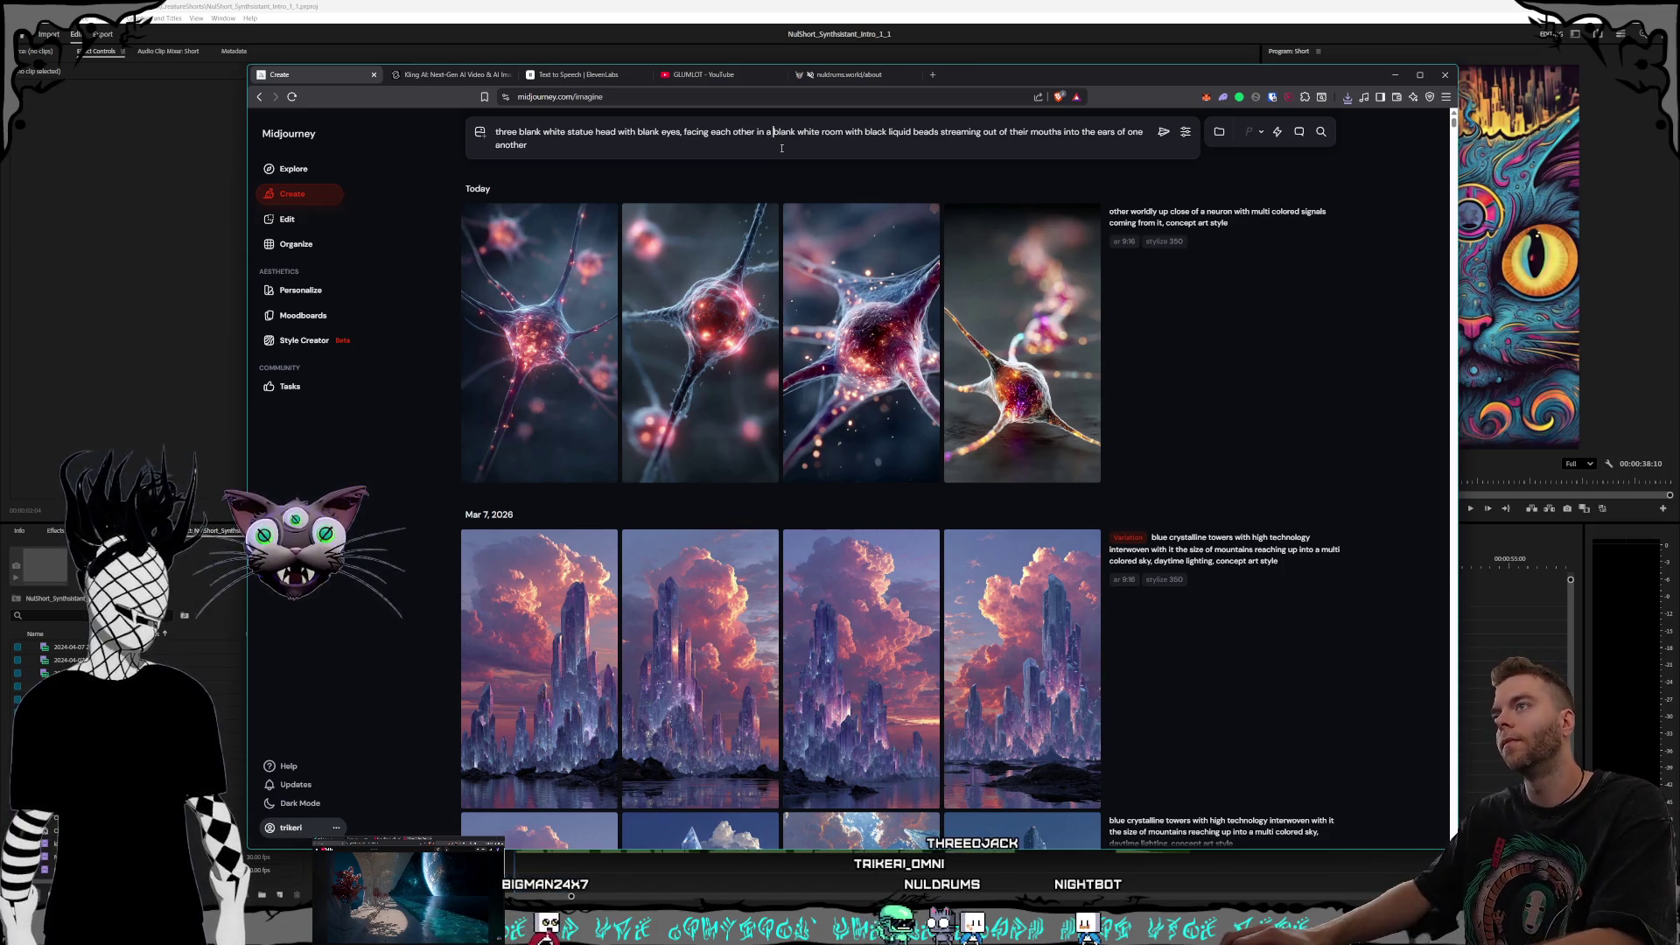
type("a triangle")
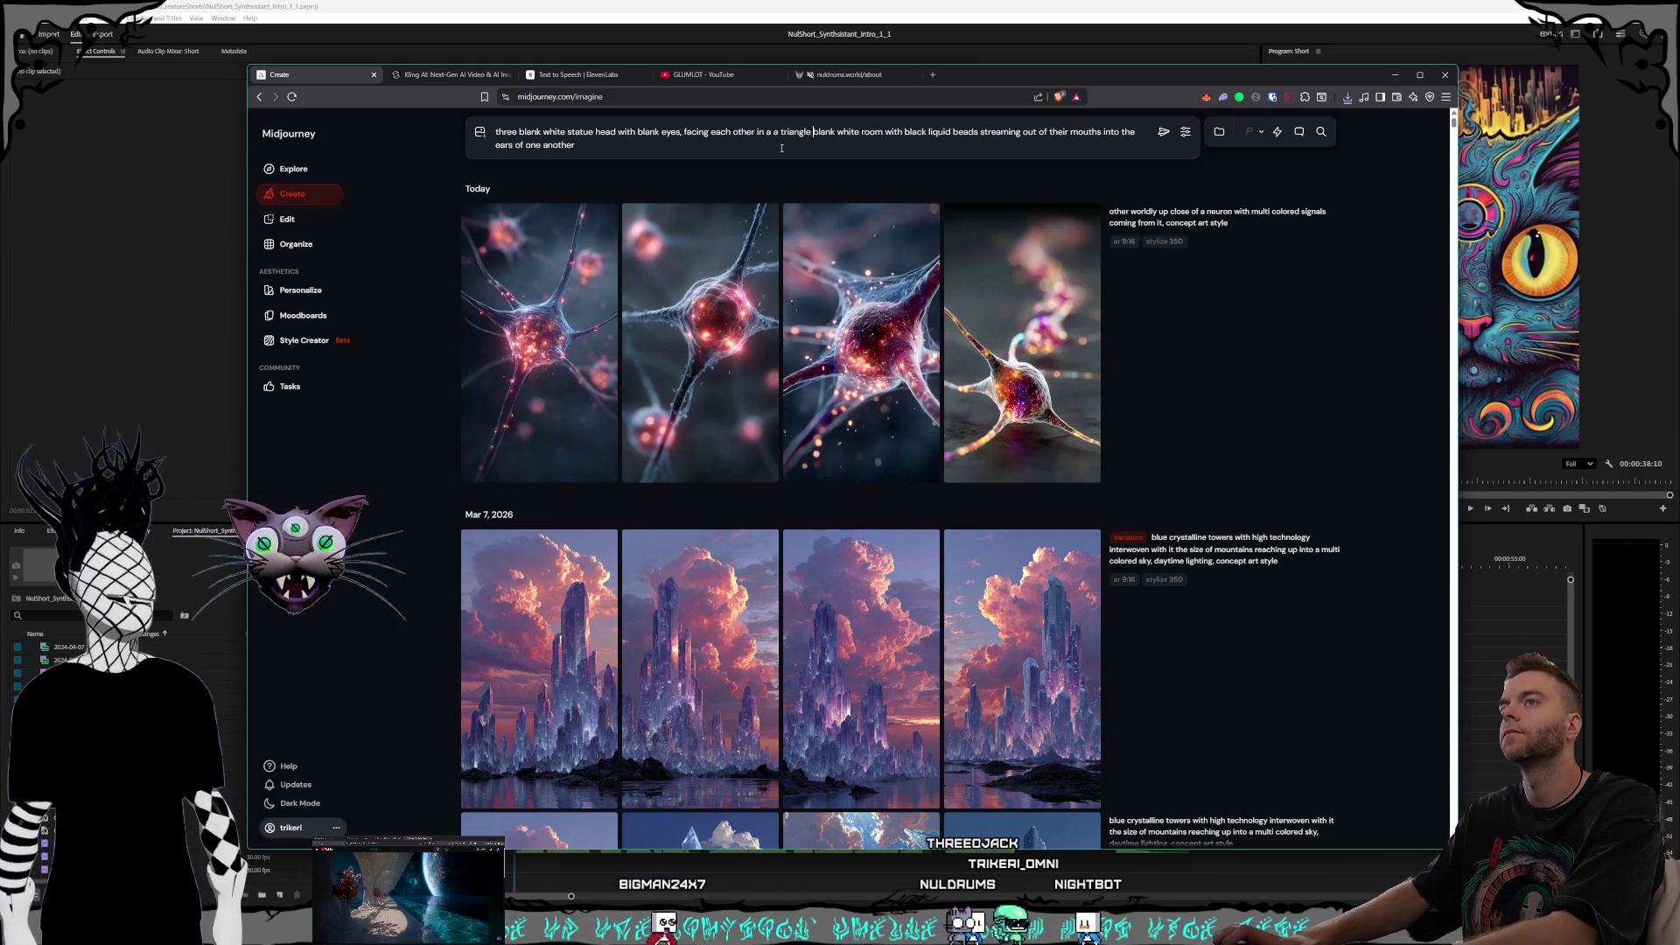
left_click(605, 146)
type(", concept art style")
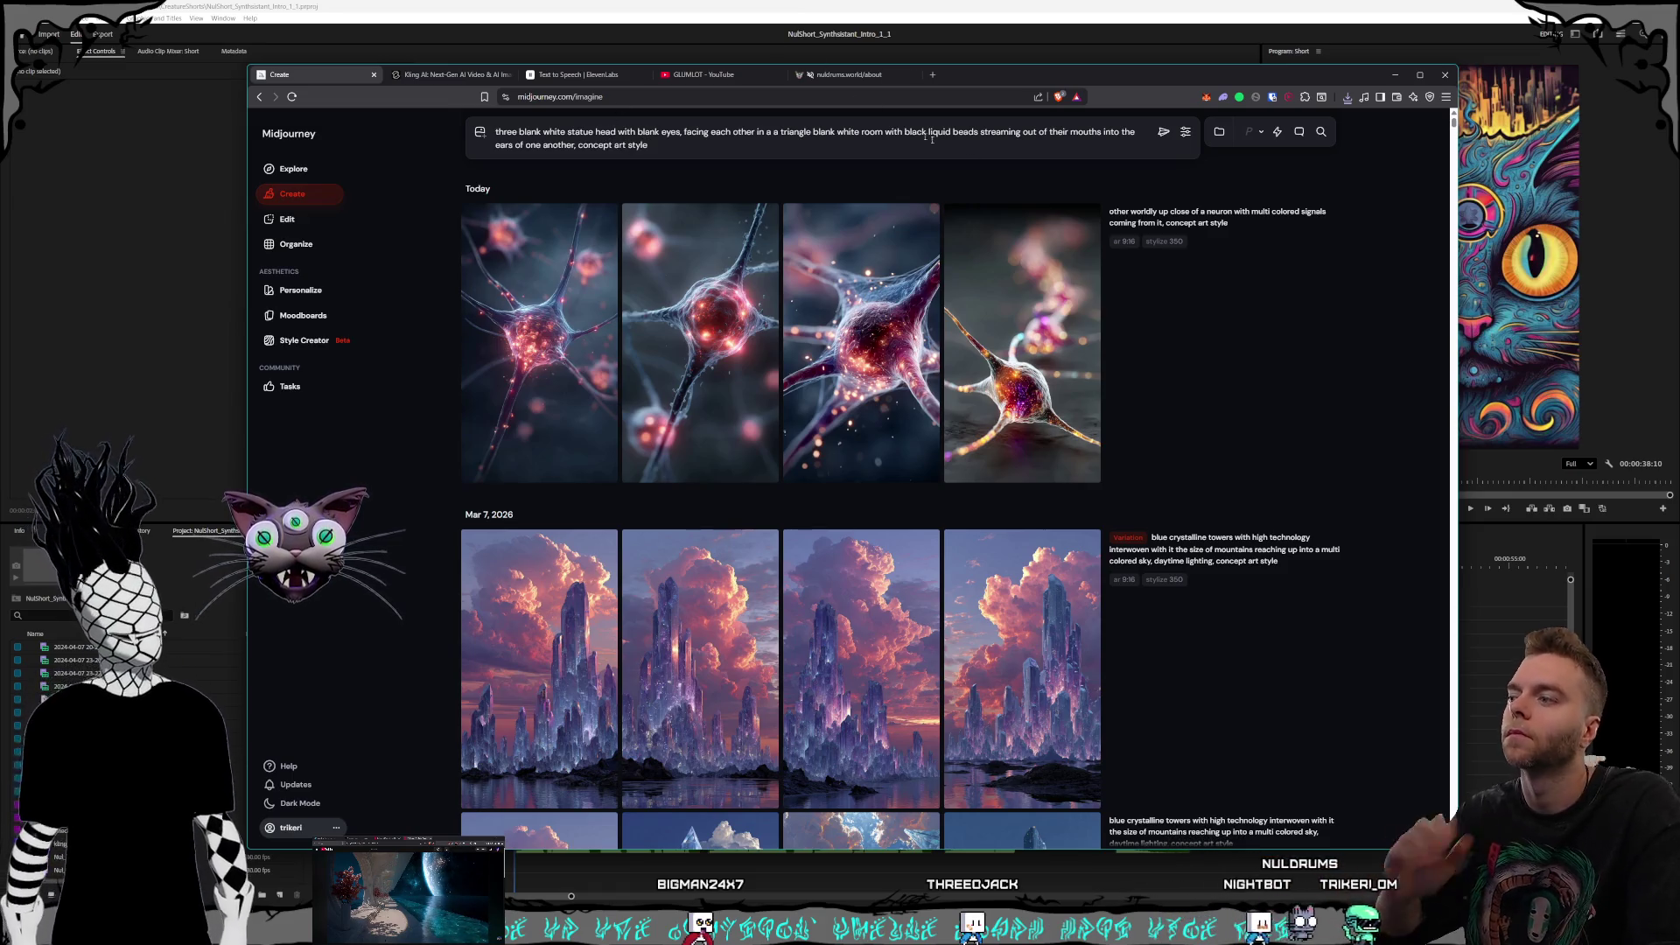
Step: Submit the statue-head prompt and check the generation settings
left_click(1163, 132)
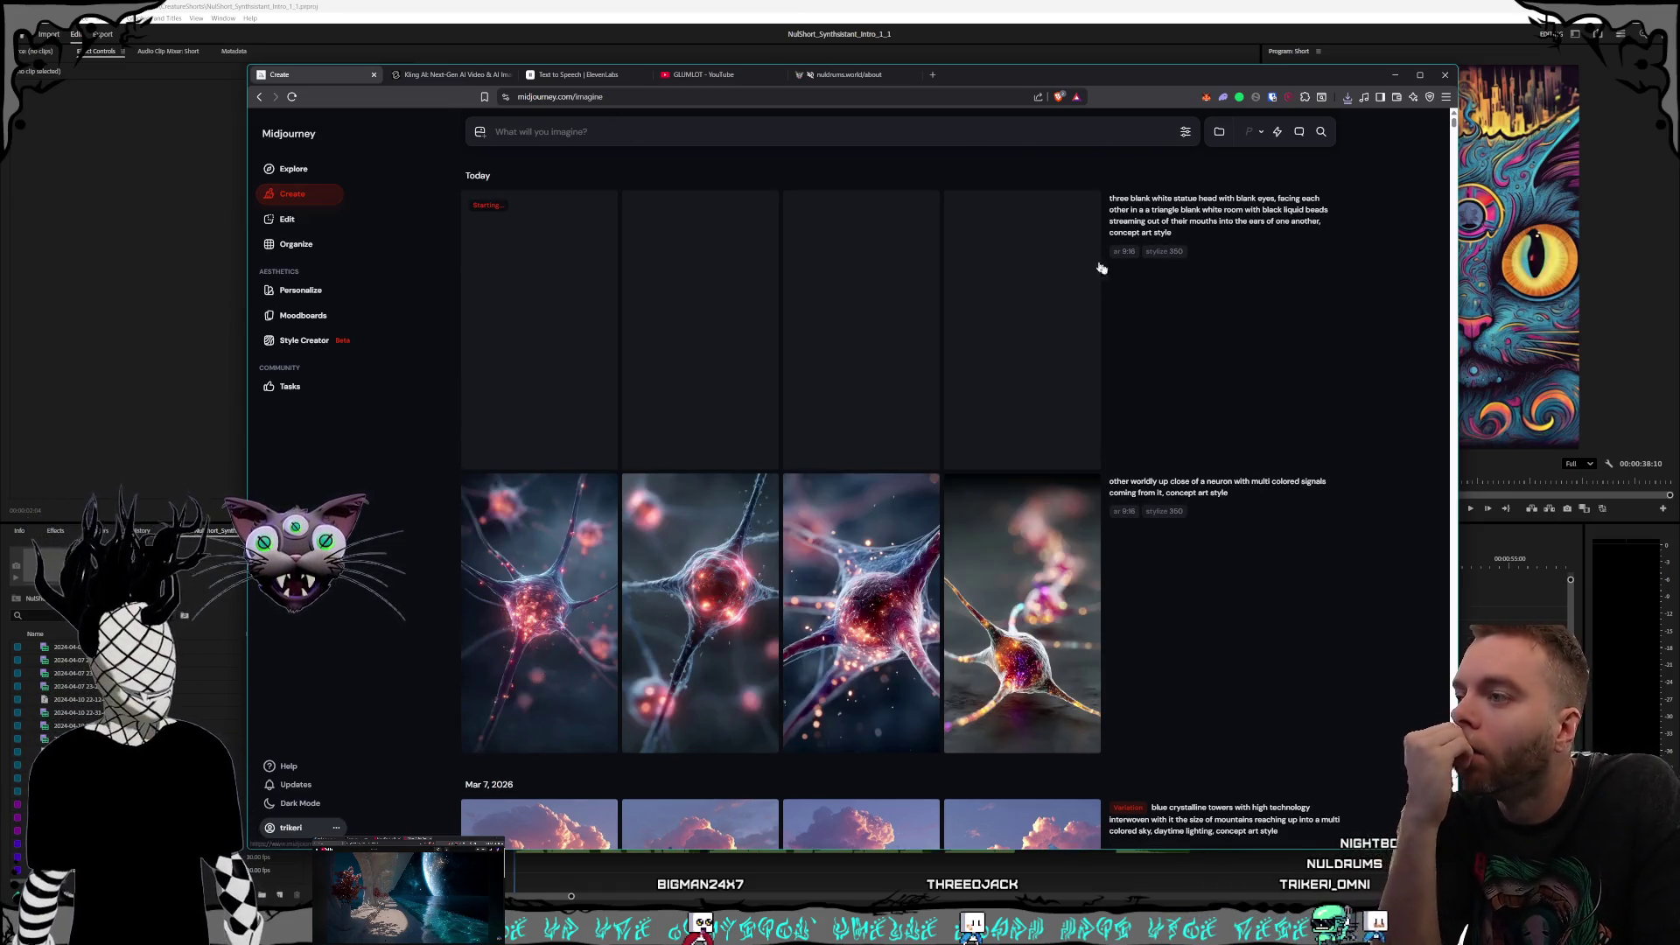
left_click(1185, 131)
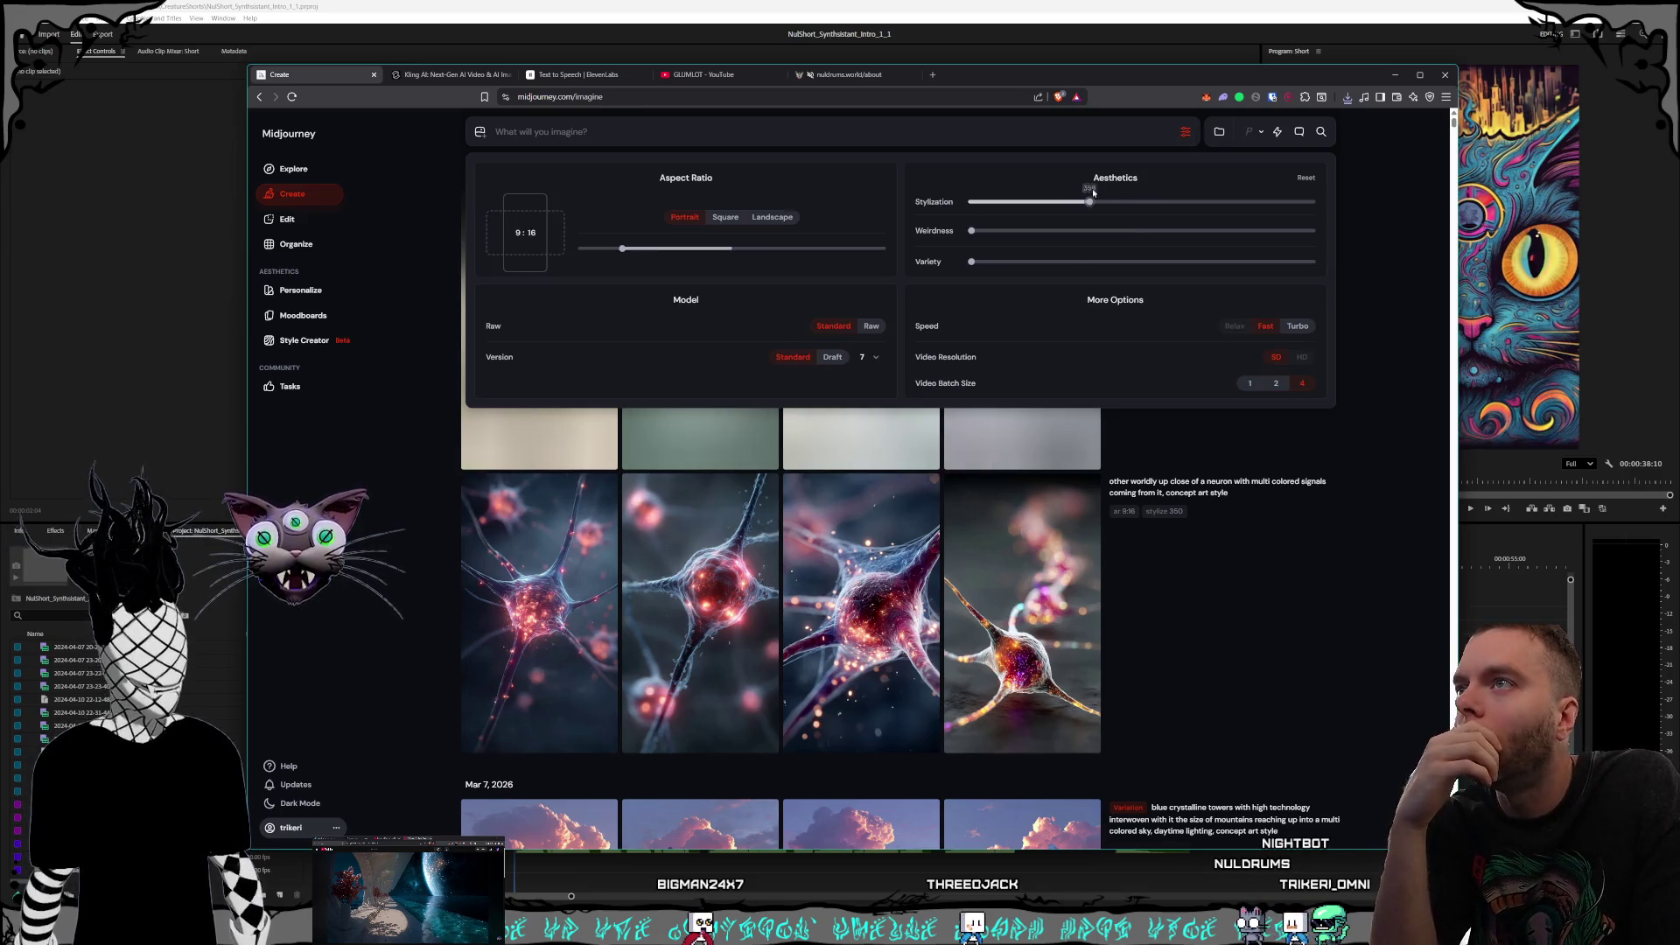
left_click(1185, 131)
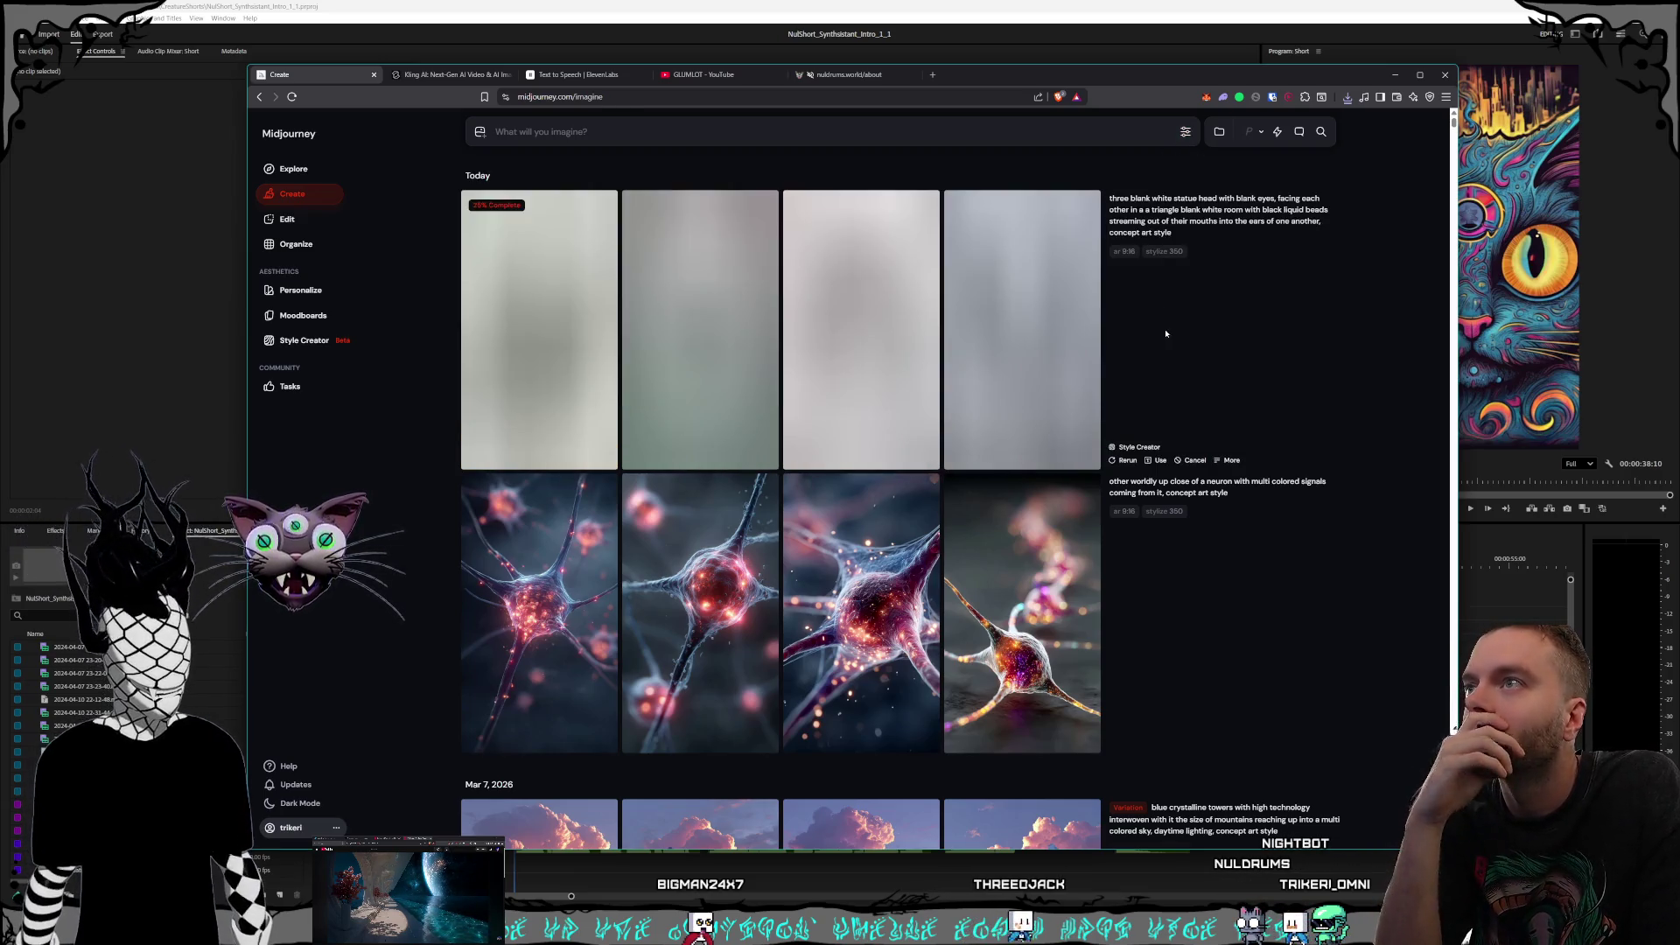
left_click(429, 76)
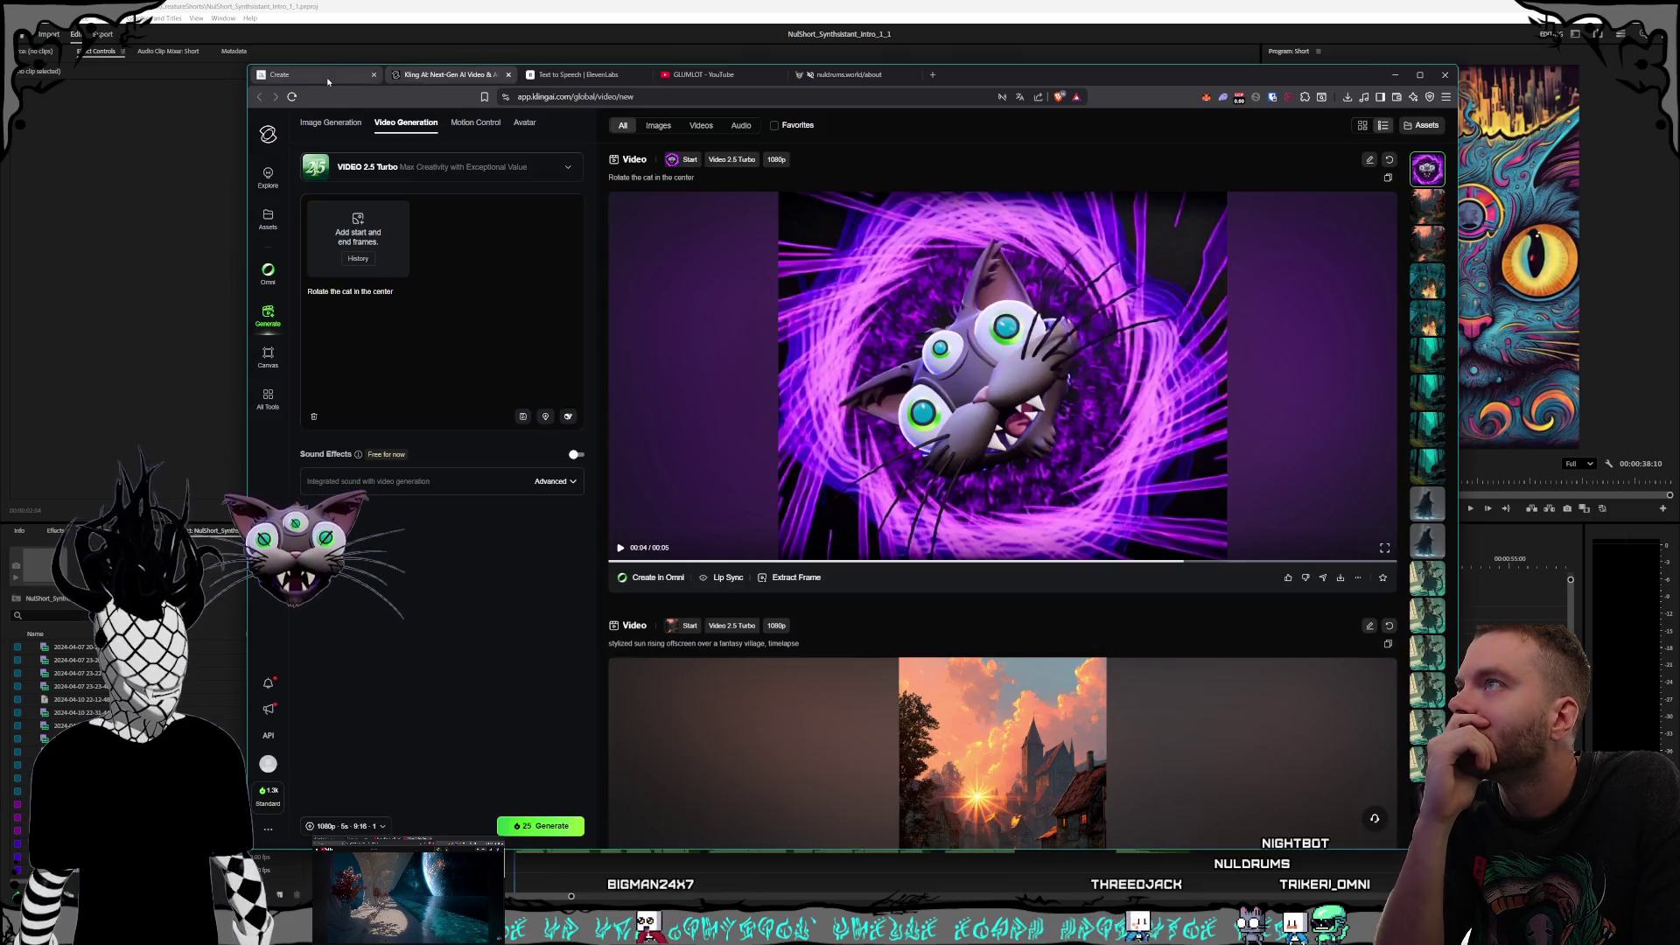
Step: Check the Kling AI cat video, then reload the finished statue-head prompt in Midjourney
left_click(315, 74)
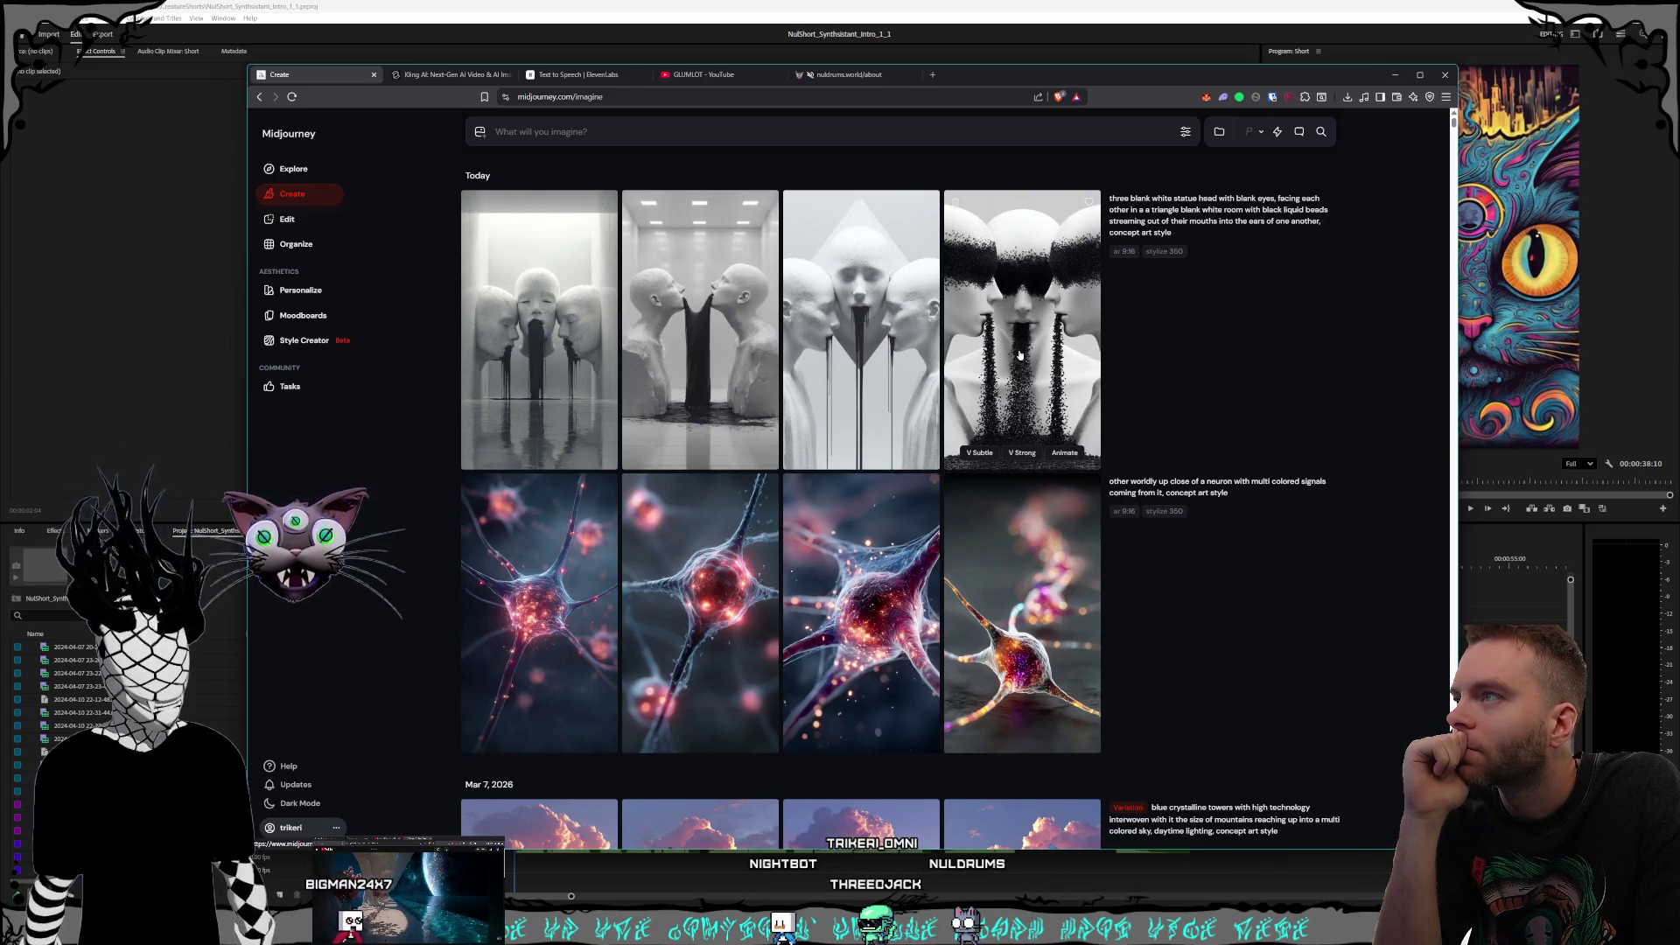
left_click(1154, 210)
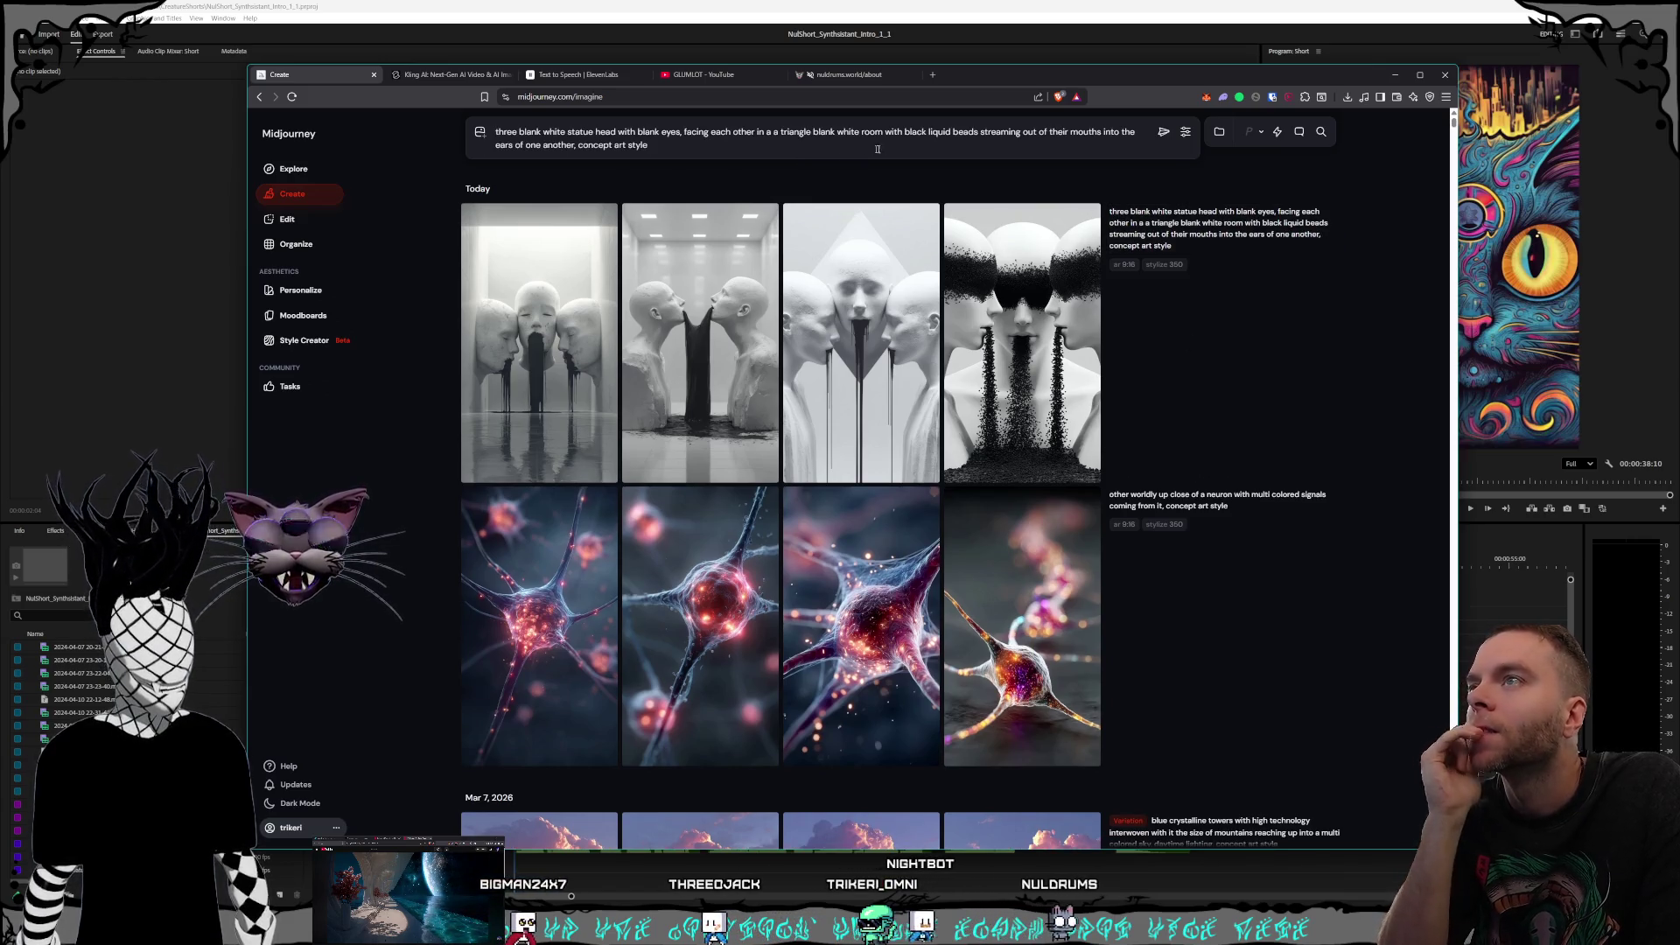
Step: Change 'streaming' to 'flying' in the statue-head prompt and resubmit it
double_click(1000, 131)
type("flying")
left_click(759, 146)
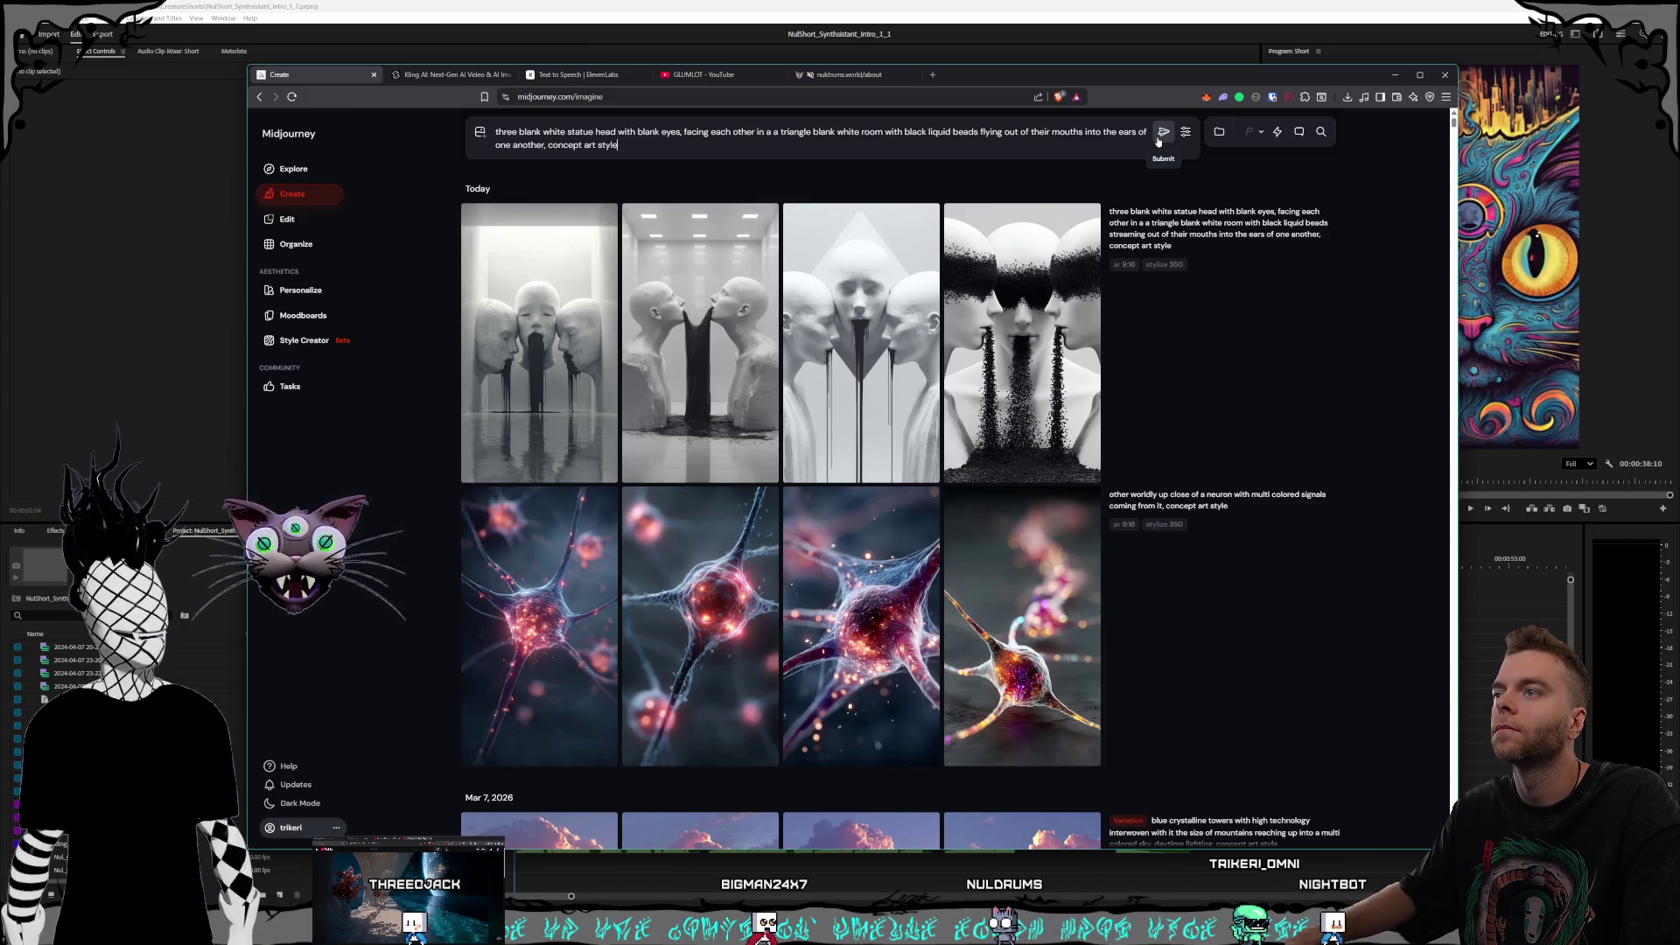
left_click(1159, 137)
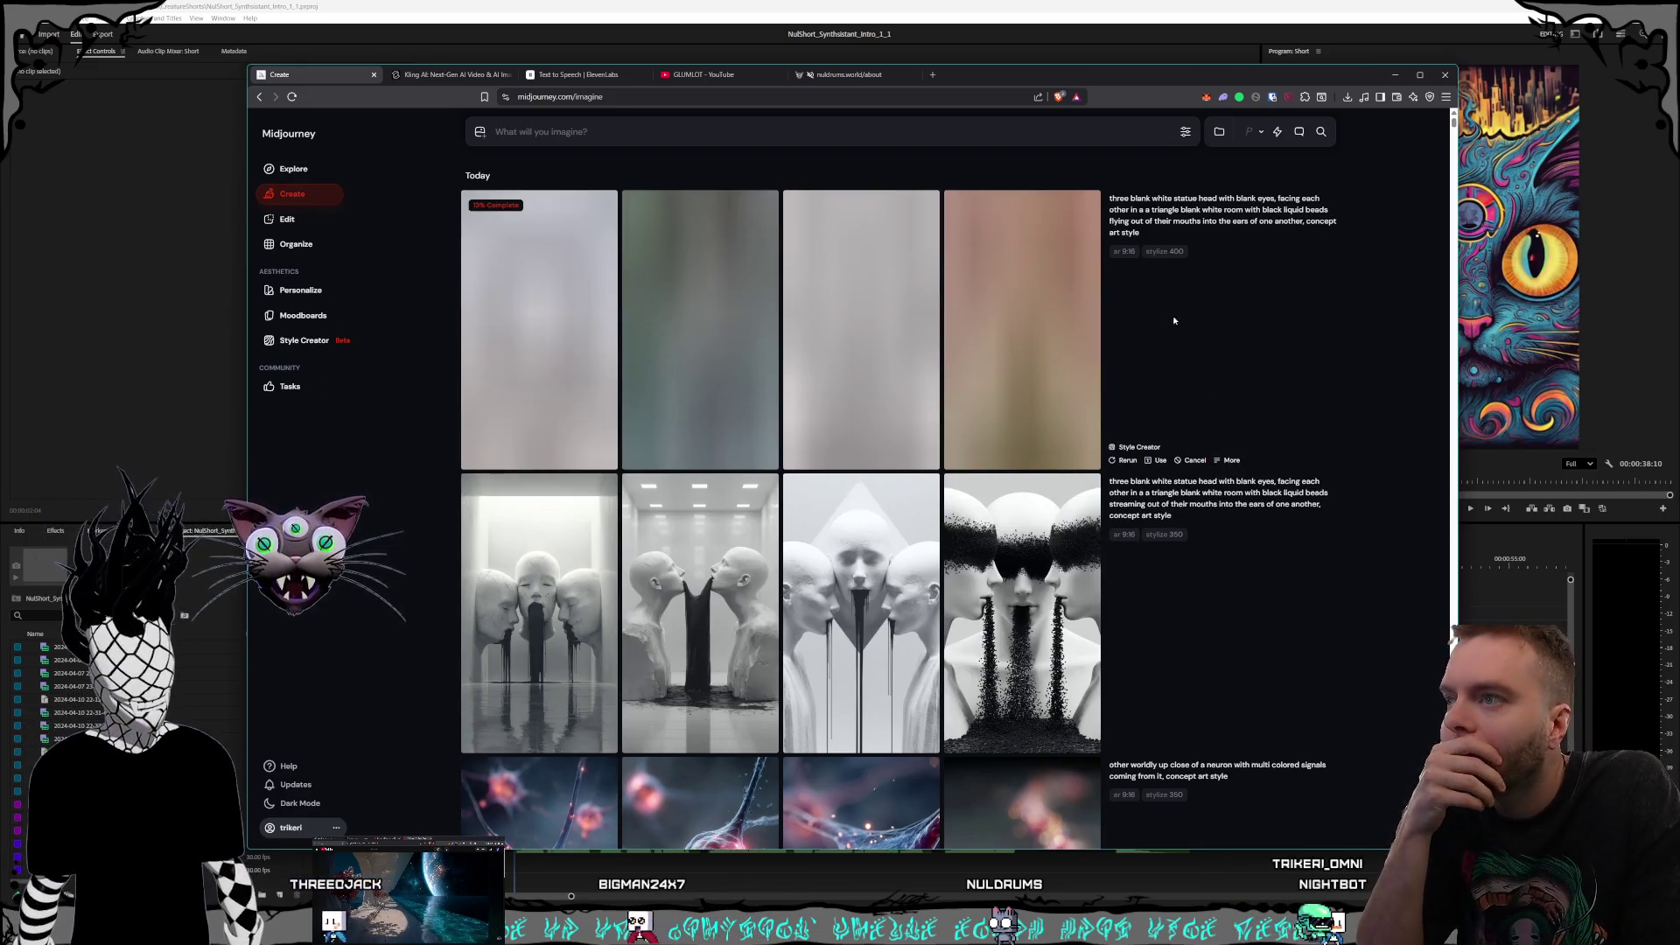
Step: View the streaming-beads statue-head set full size, stepping from the fourth image back to the first
left_click(1068, 597)
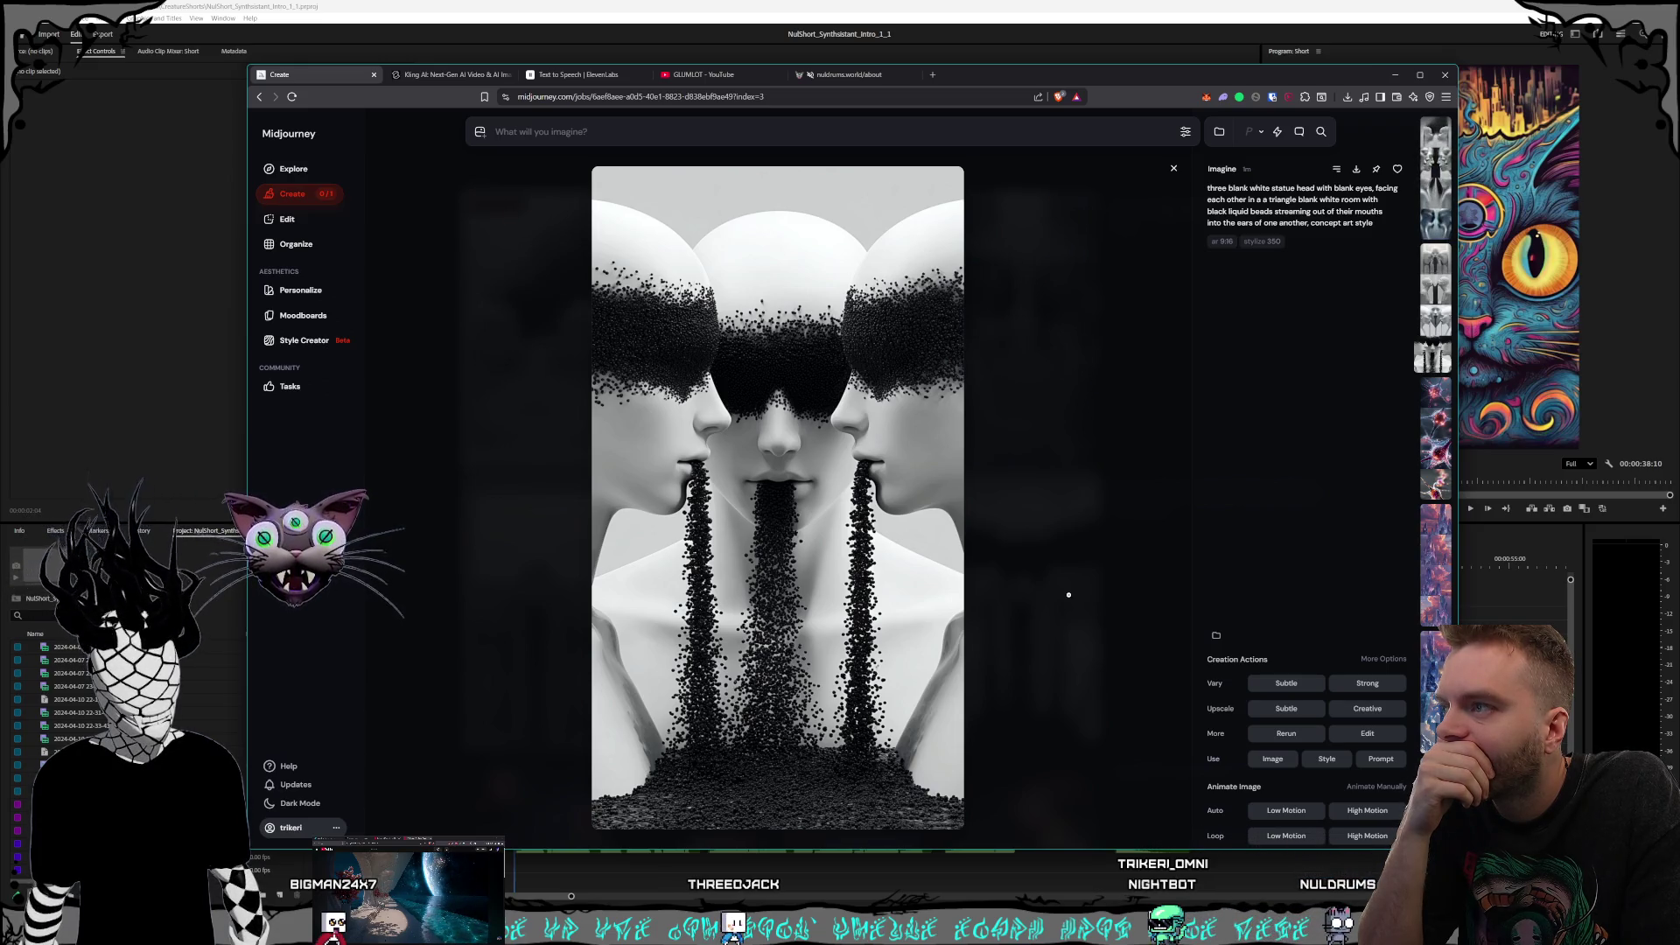
left_click(1068, 595)
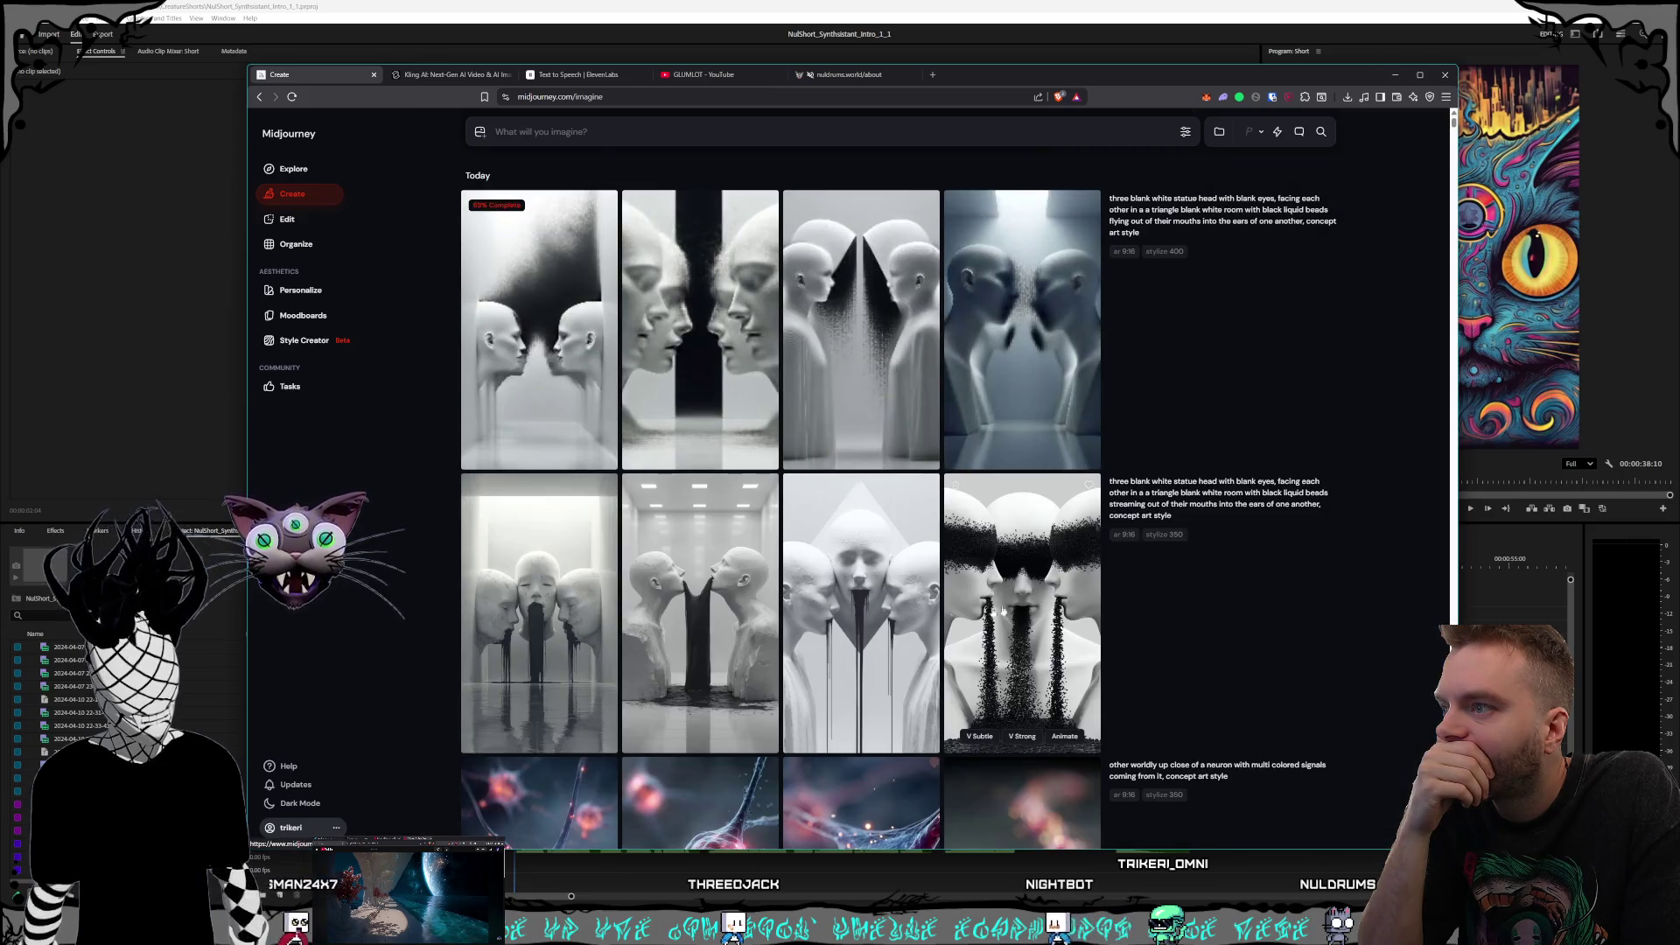
left_click(1089, 640)
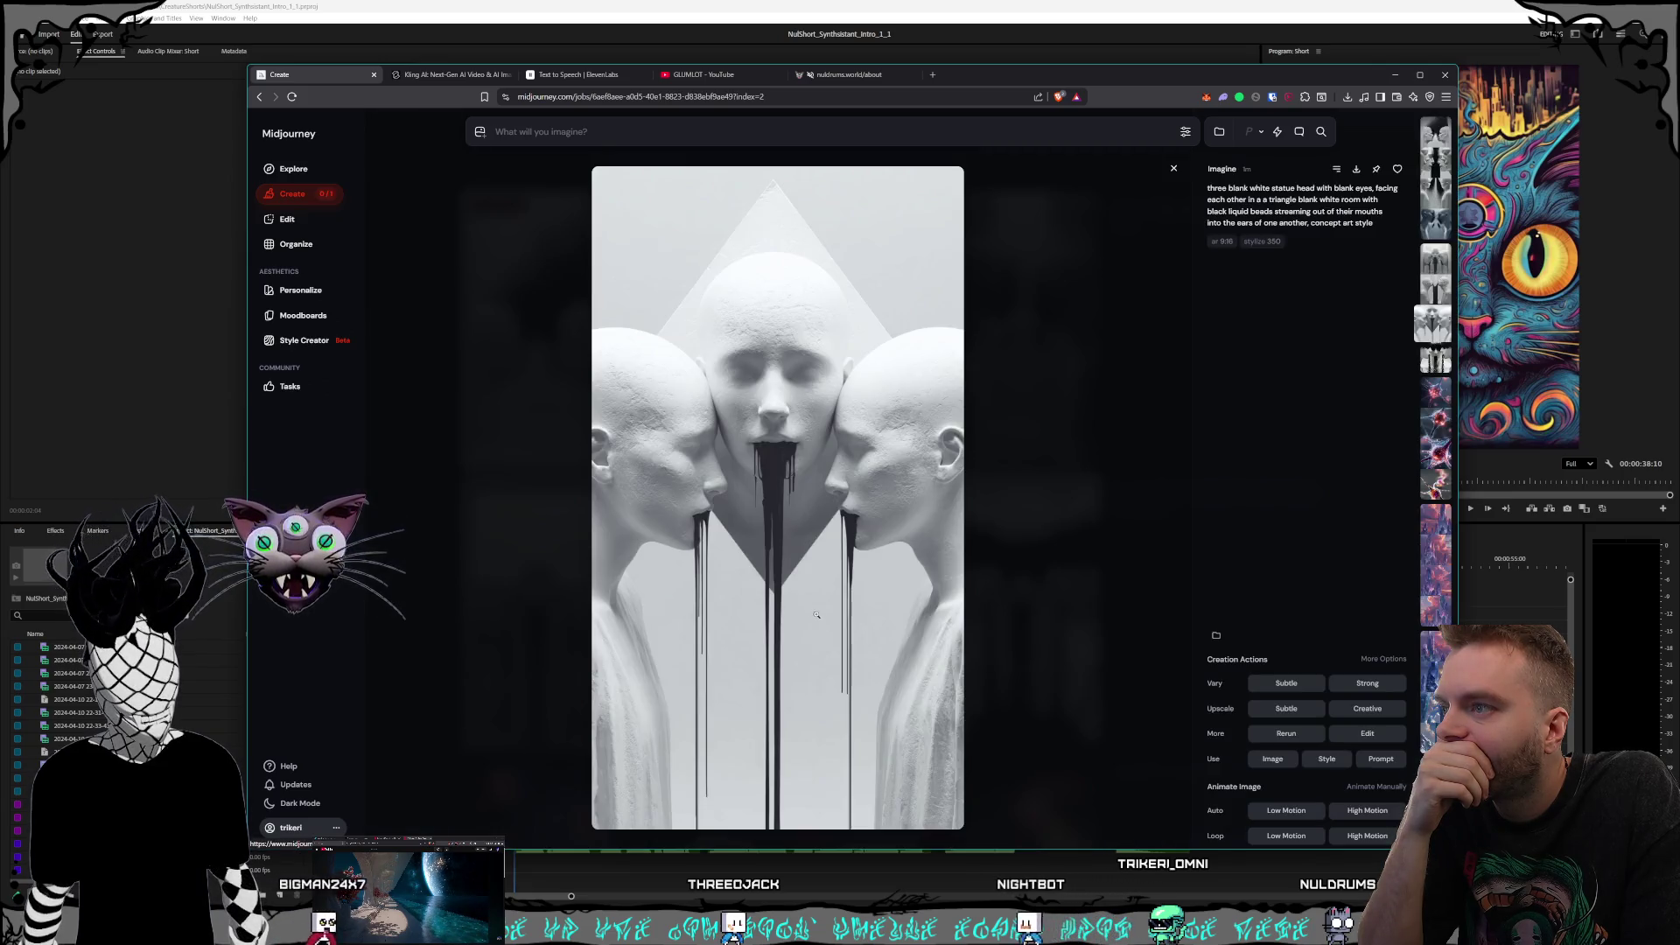
left_click(1089, 641)
left_click(866, 637)
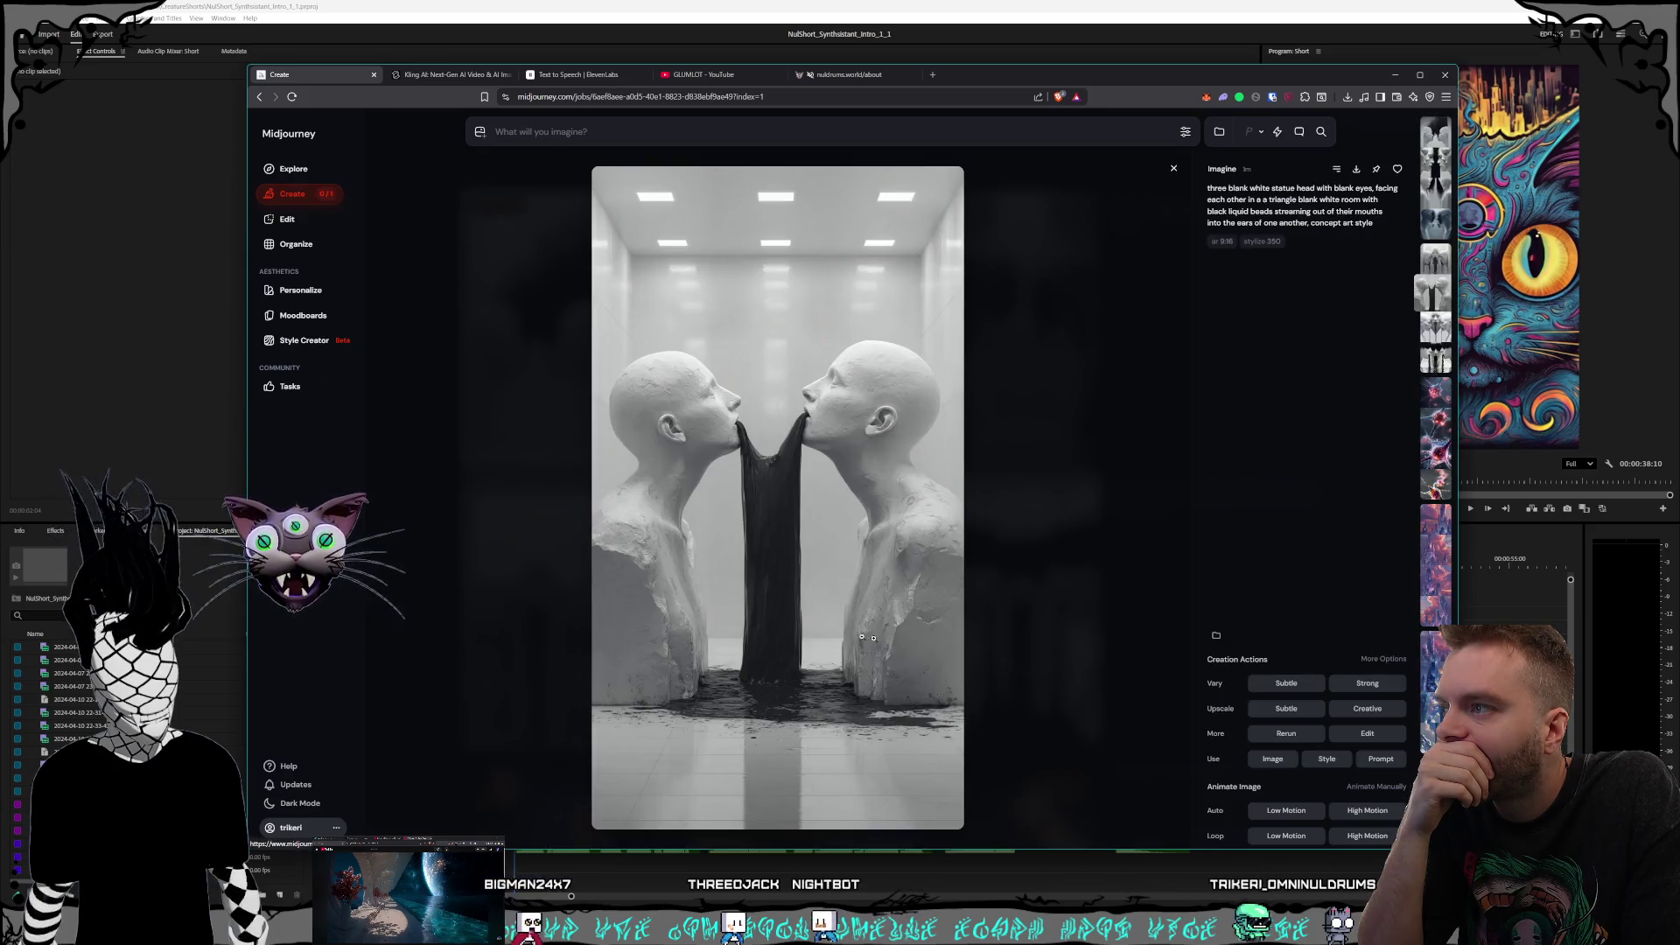
left_click(1038, 642)
left_click(577, 603)
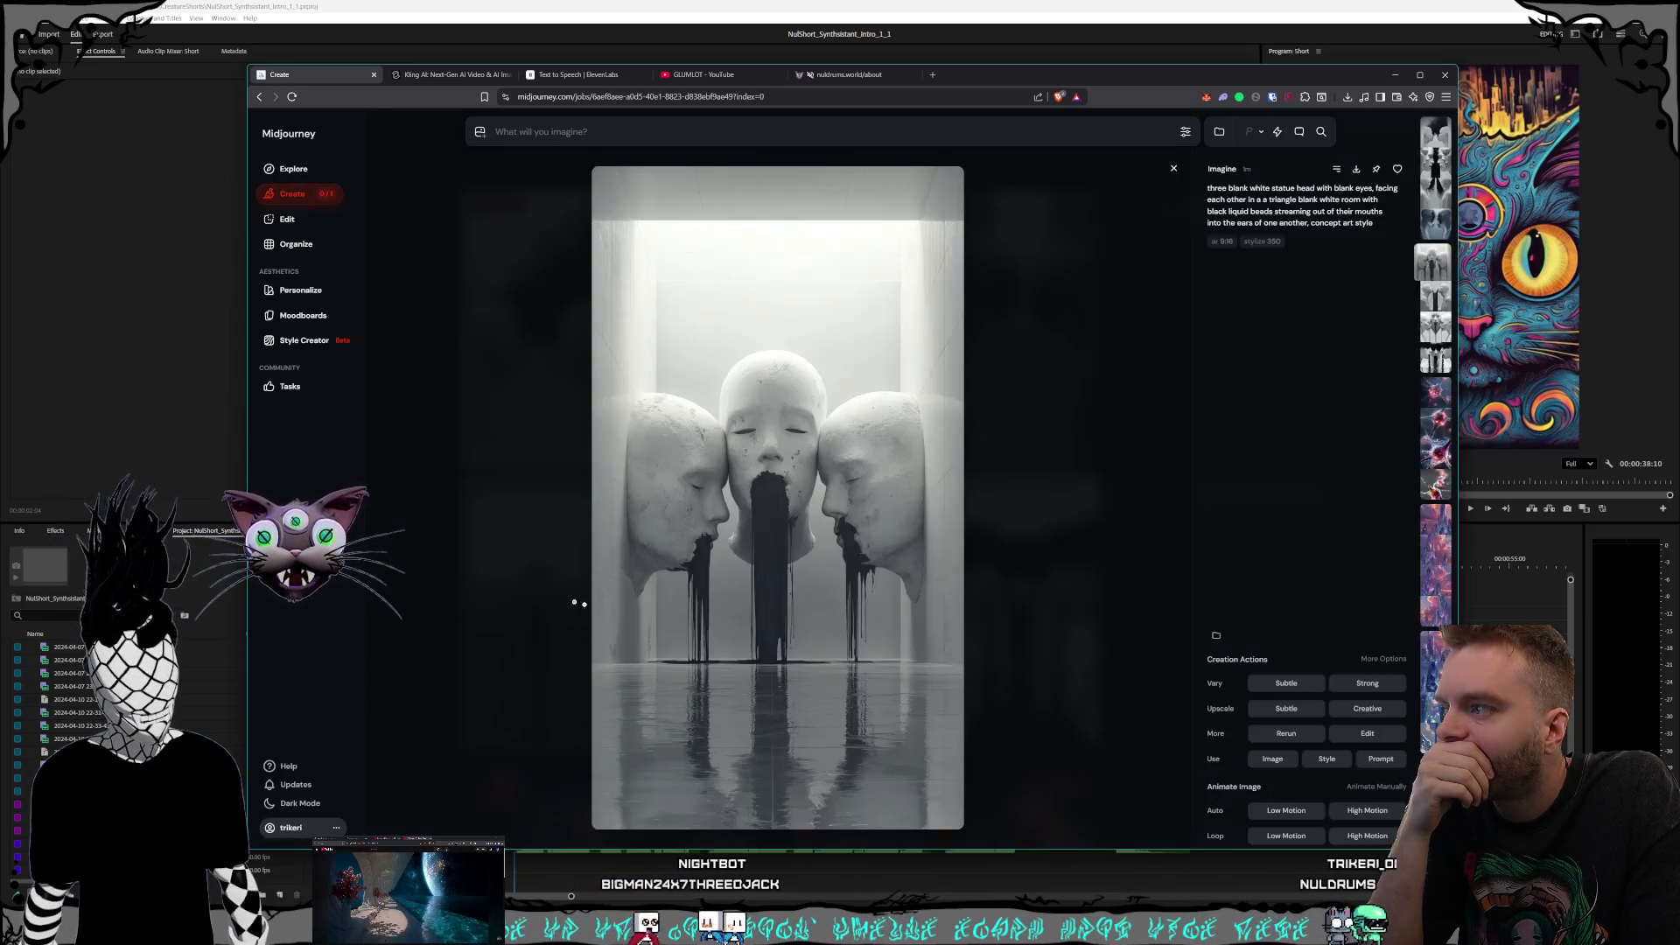
left_click(1085, 665)
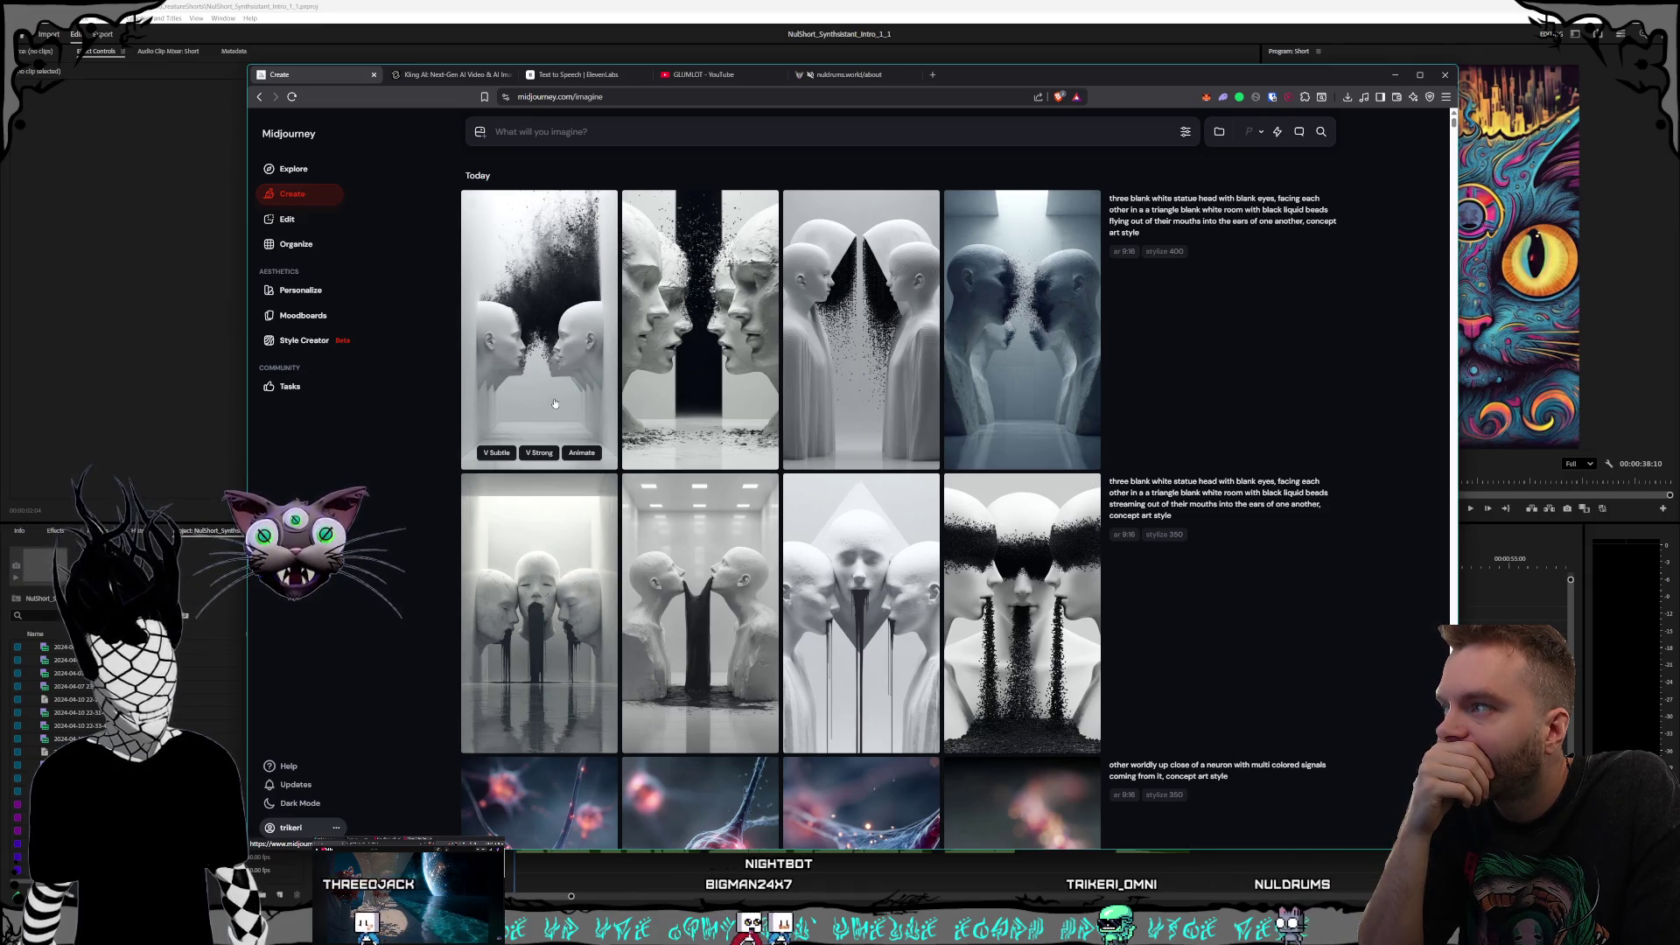
Step: Review the flying-beads images full size, then reopen the fourth streaming-beads image and its options
left_click(578, 437)
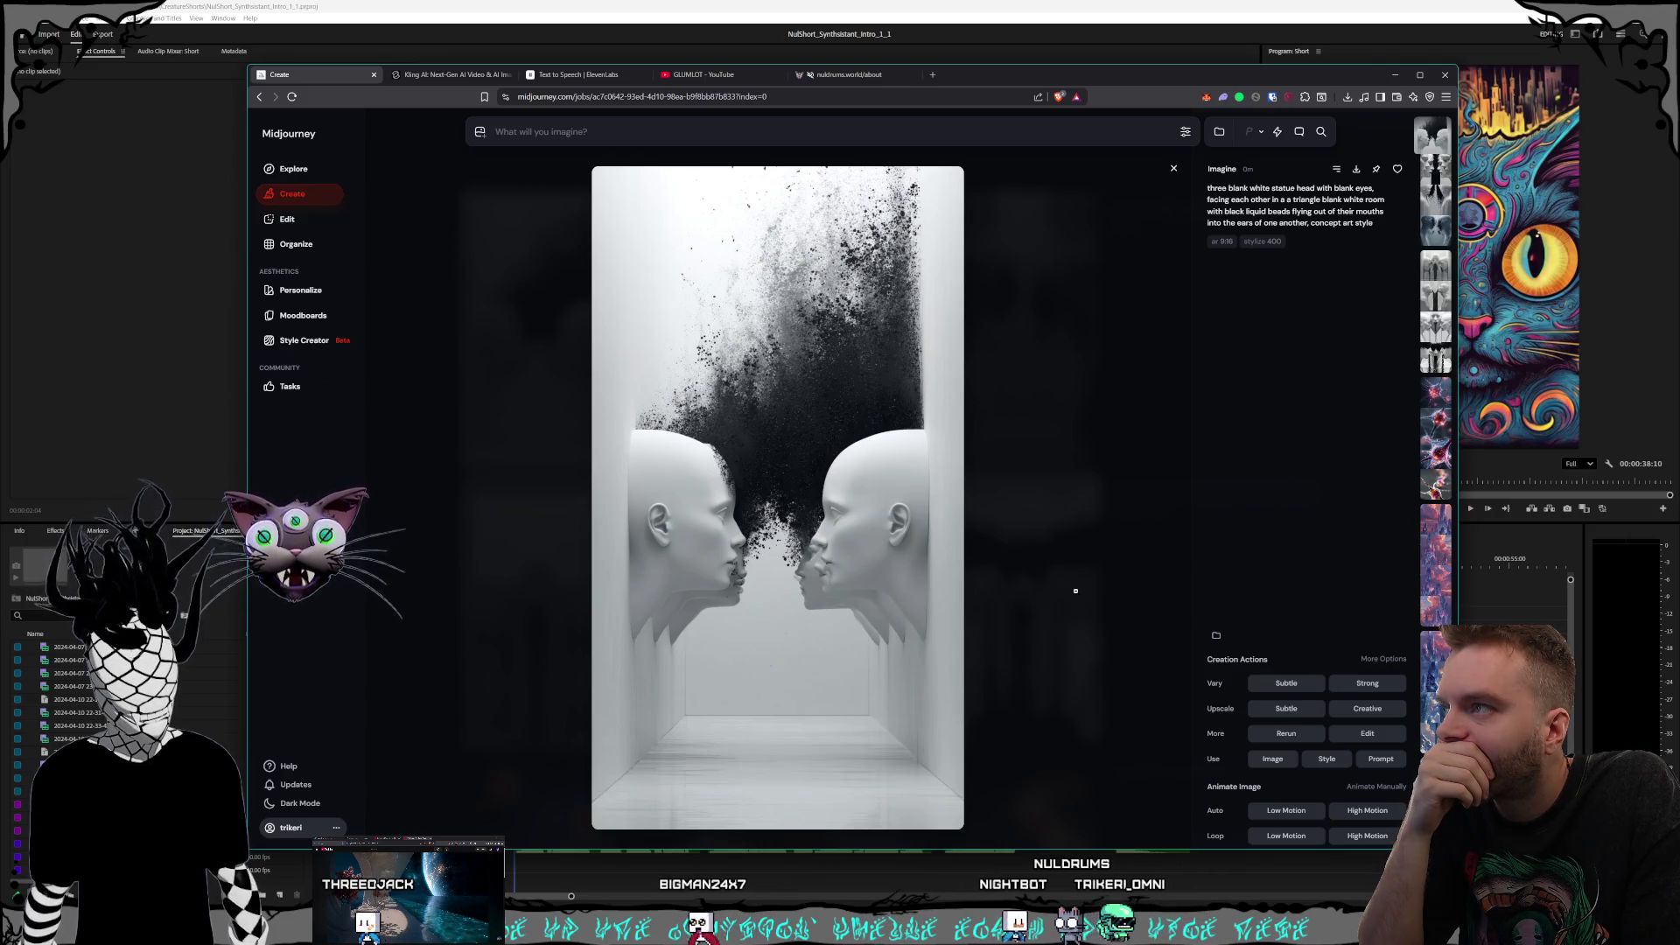
key("Right")
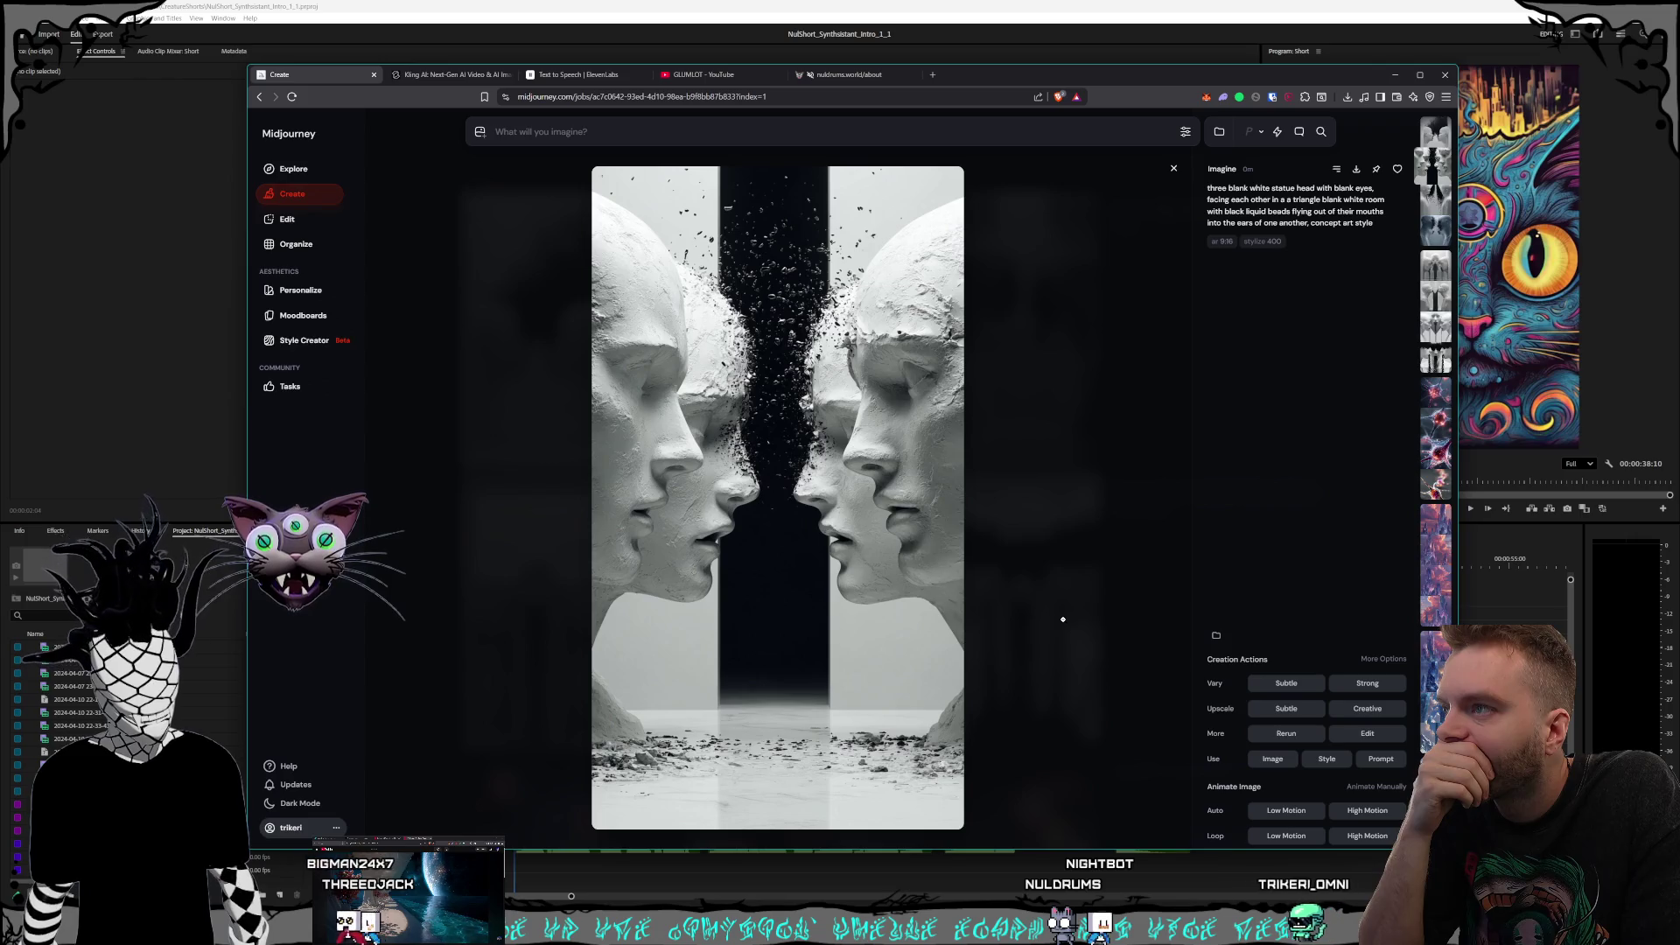
key("Escape")
left_click(880, 396)
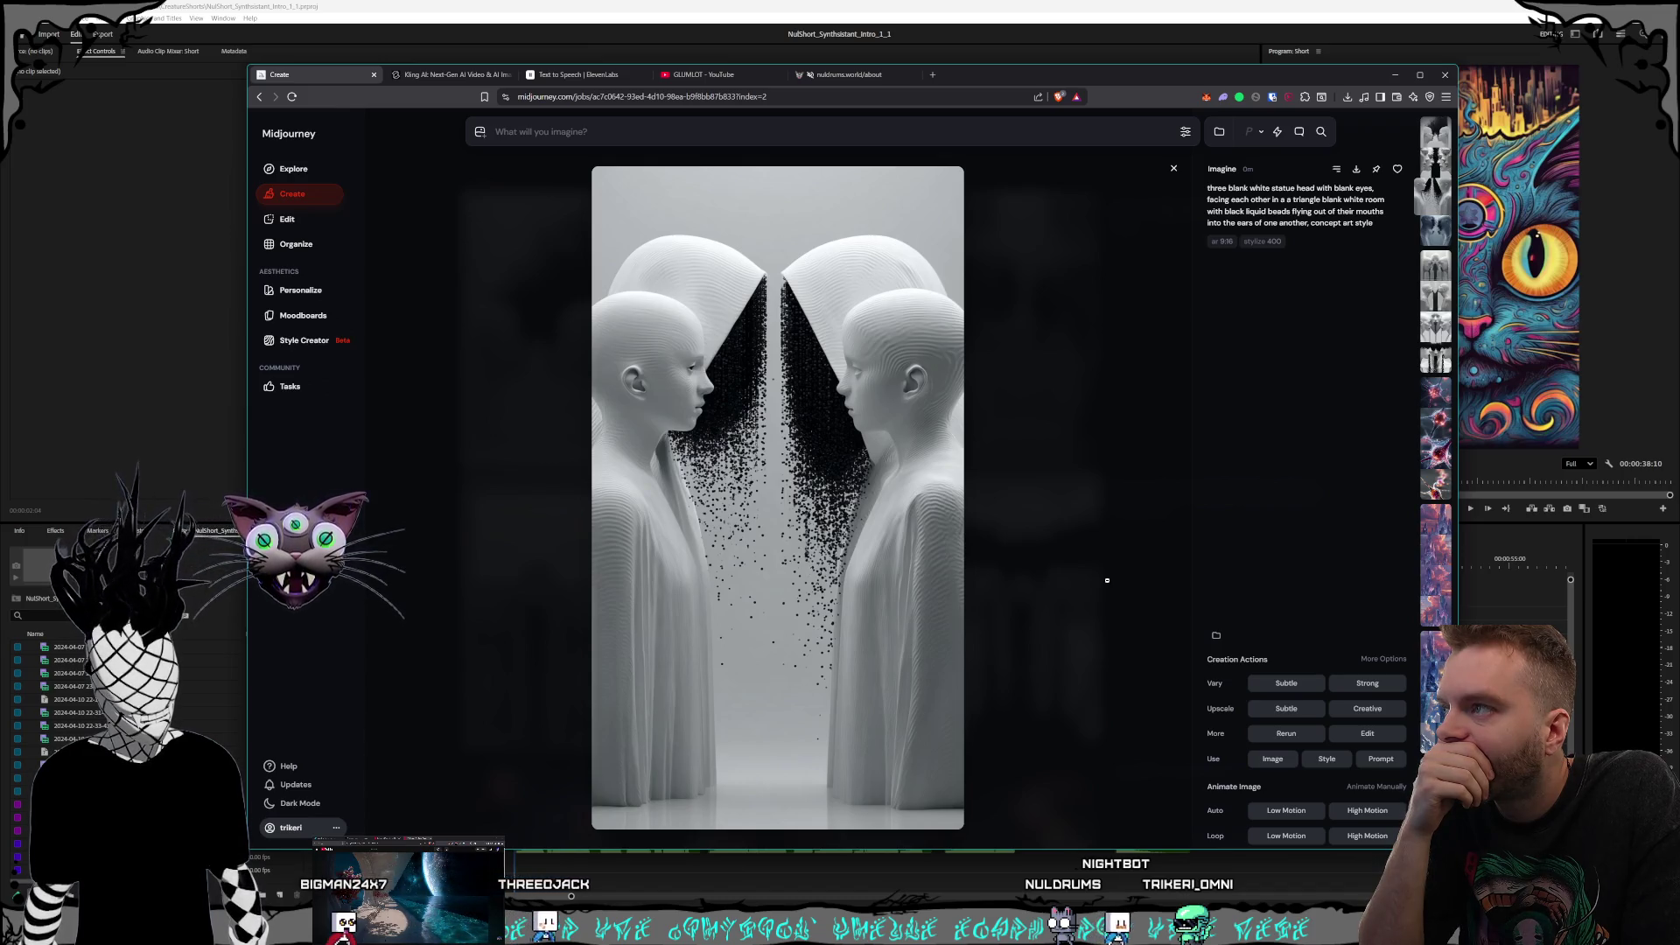
key("Right")
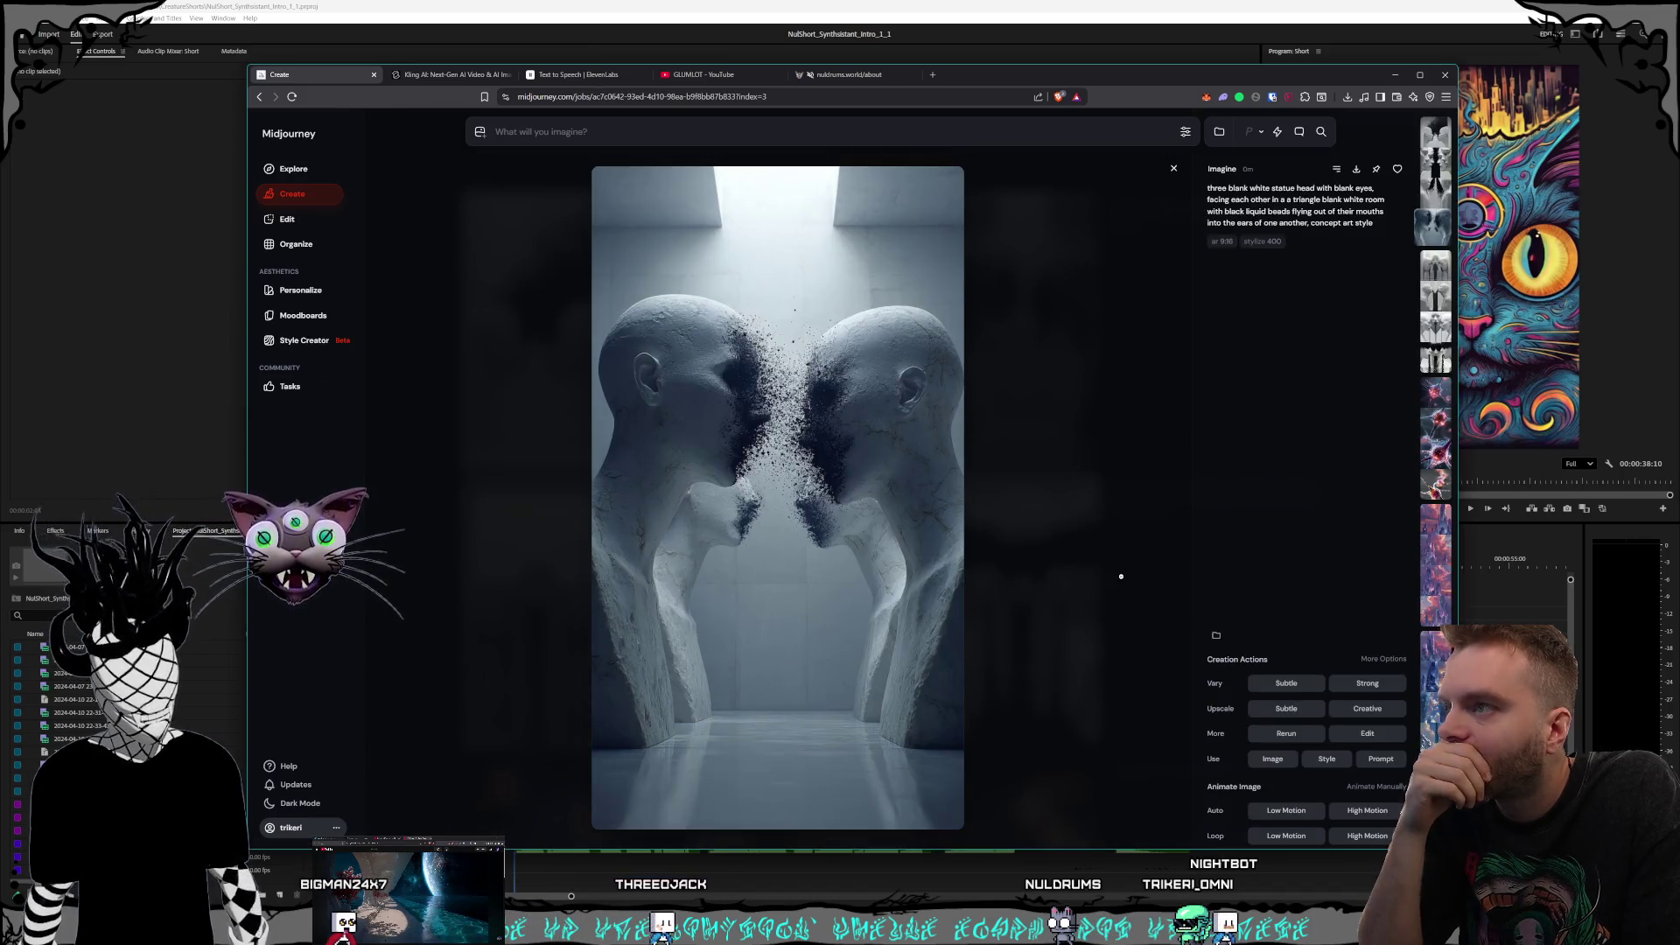
key("Escape")
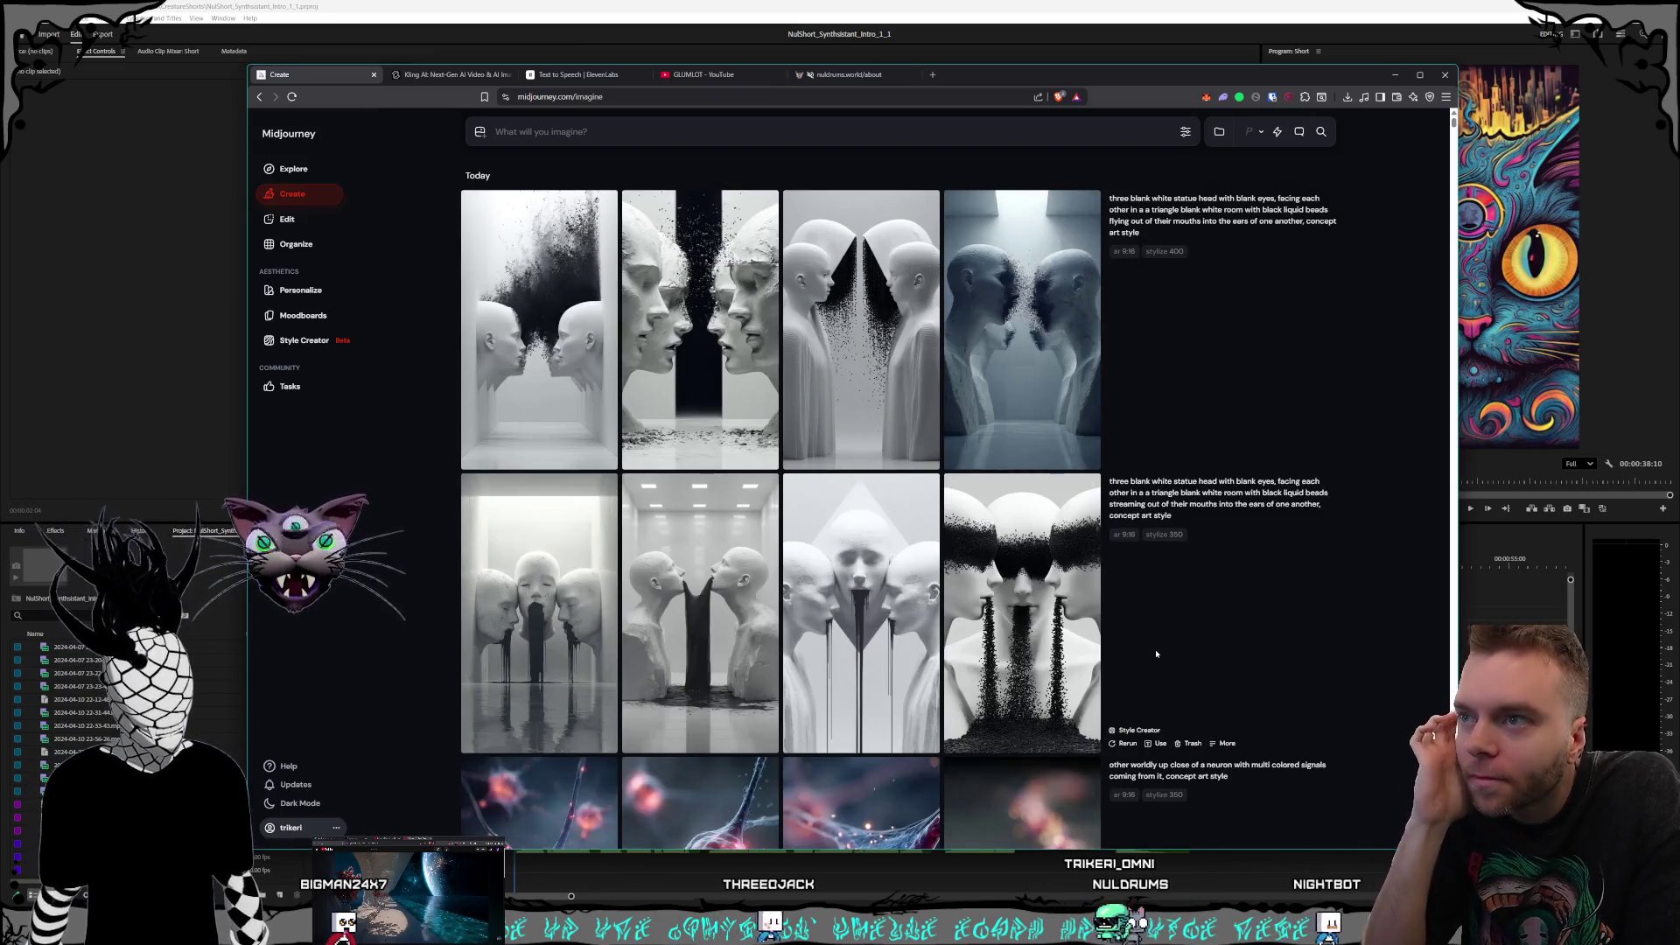
left_click(1067, 604)
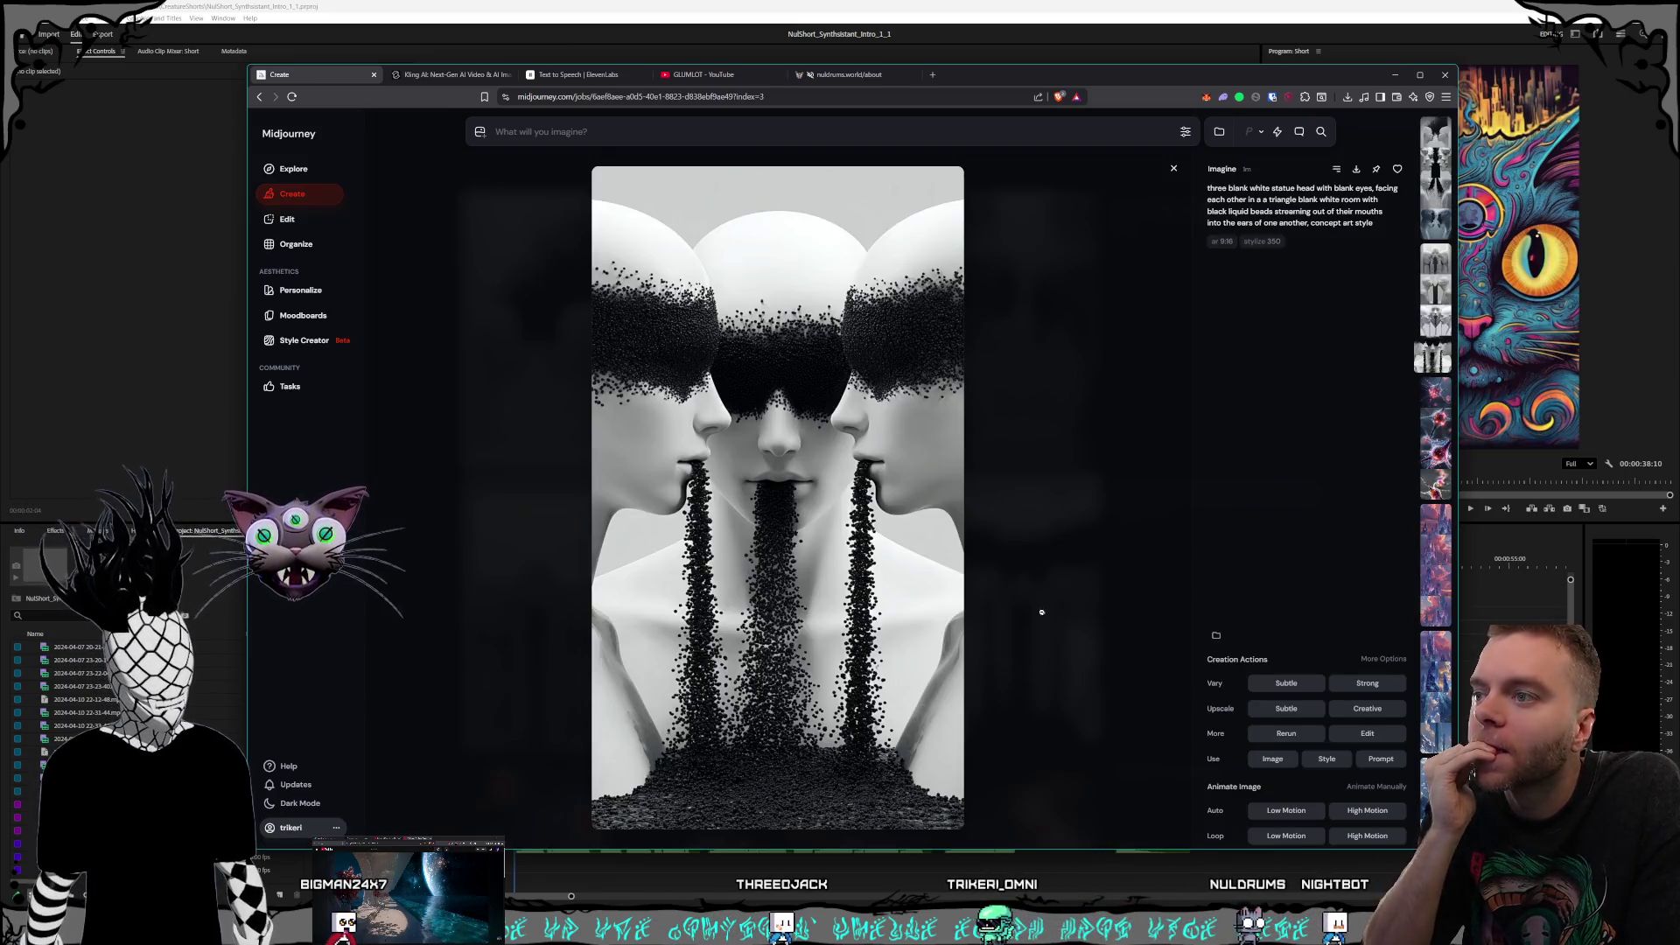
right_click(728, 383)
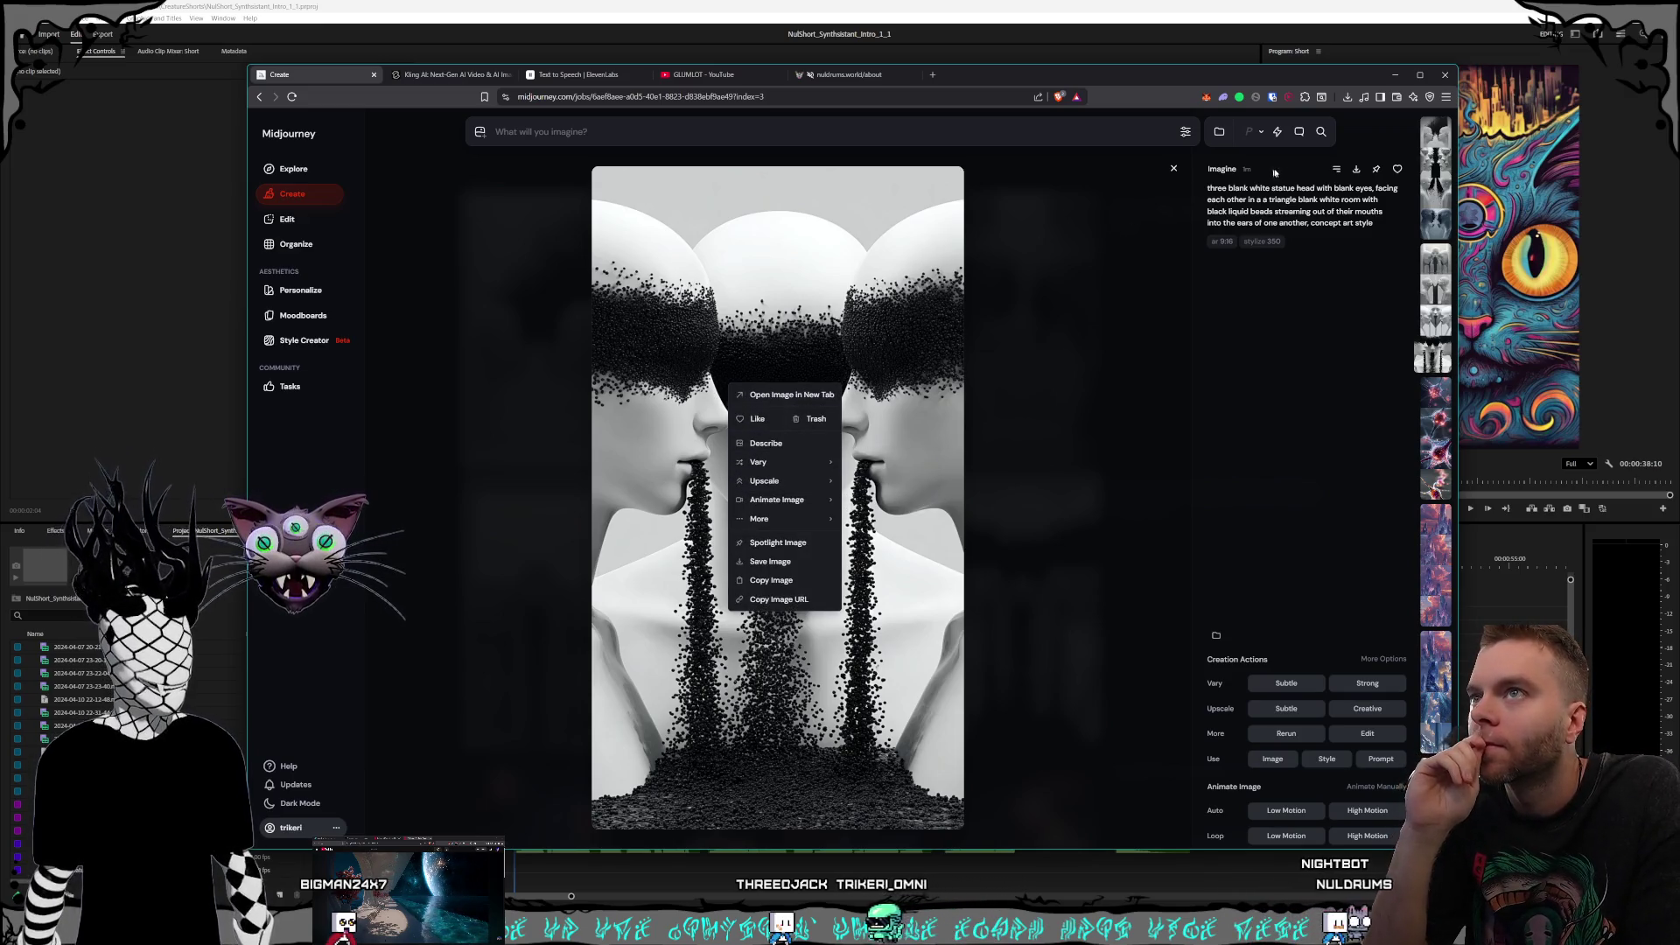
Step: Save the image as a PNG into the Characters > Shorts > Land folder
left_click(1356, 170)
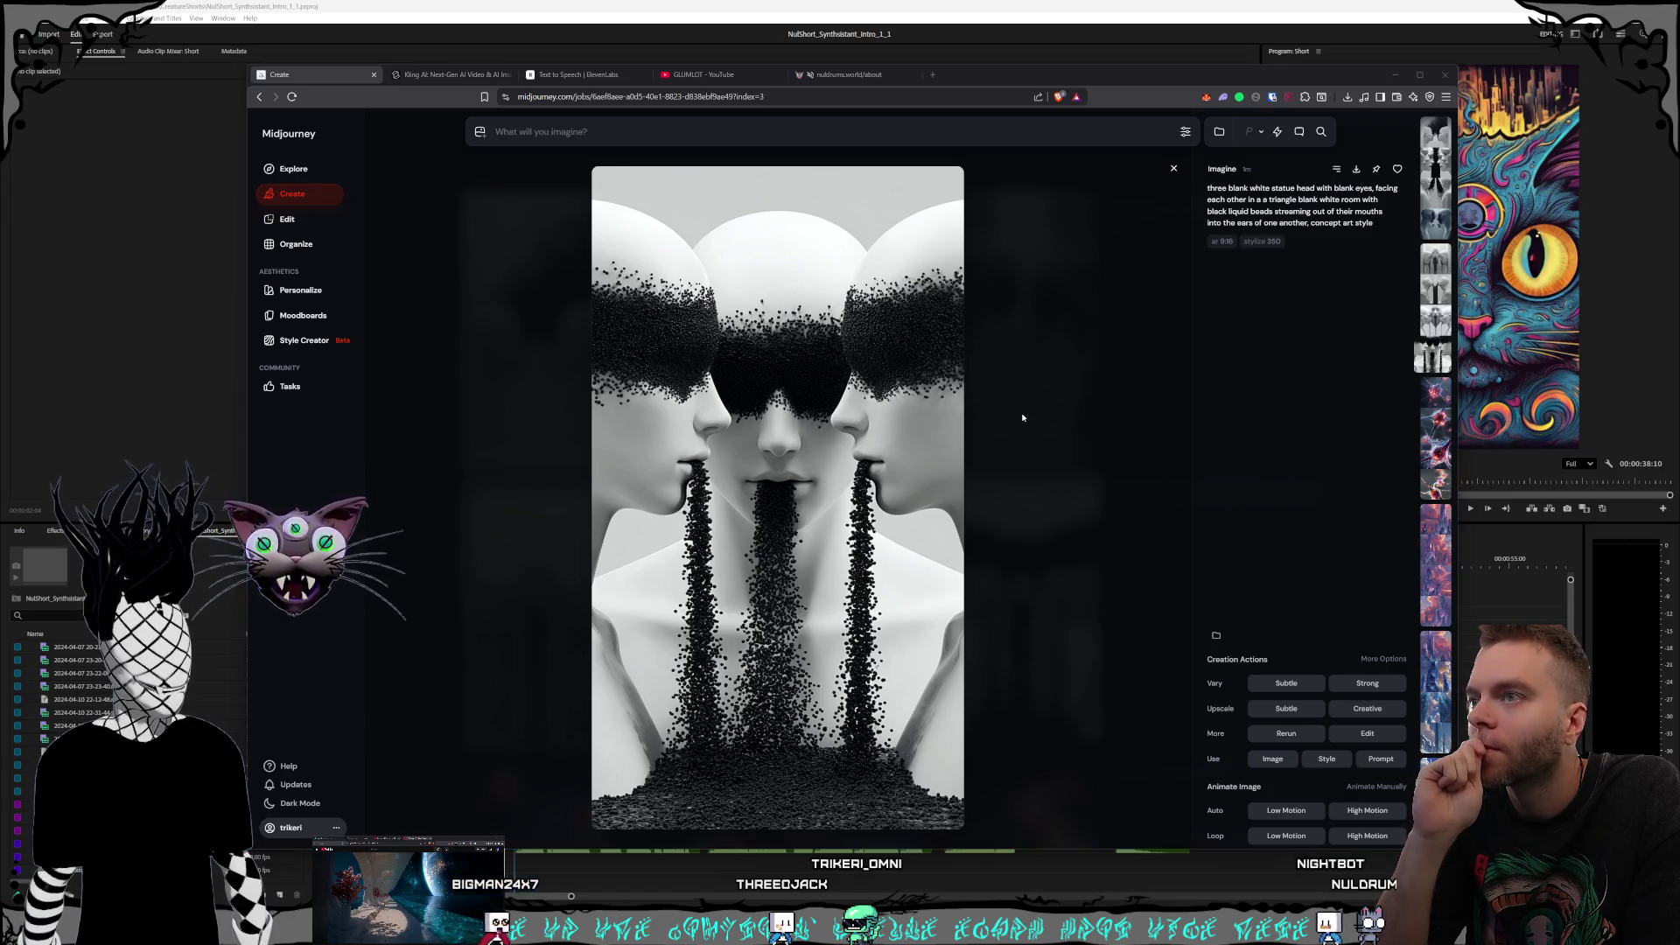
left_click(913, 245)
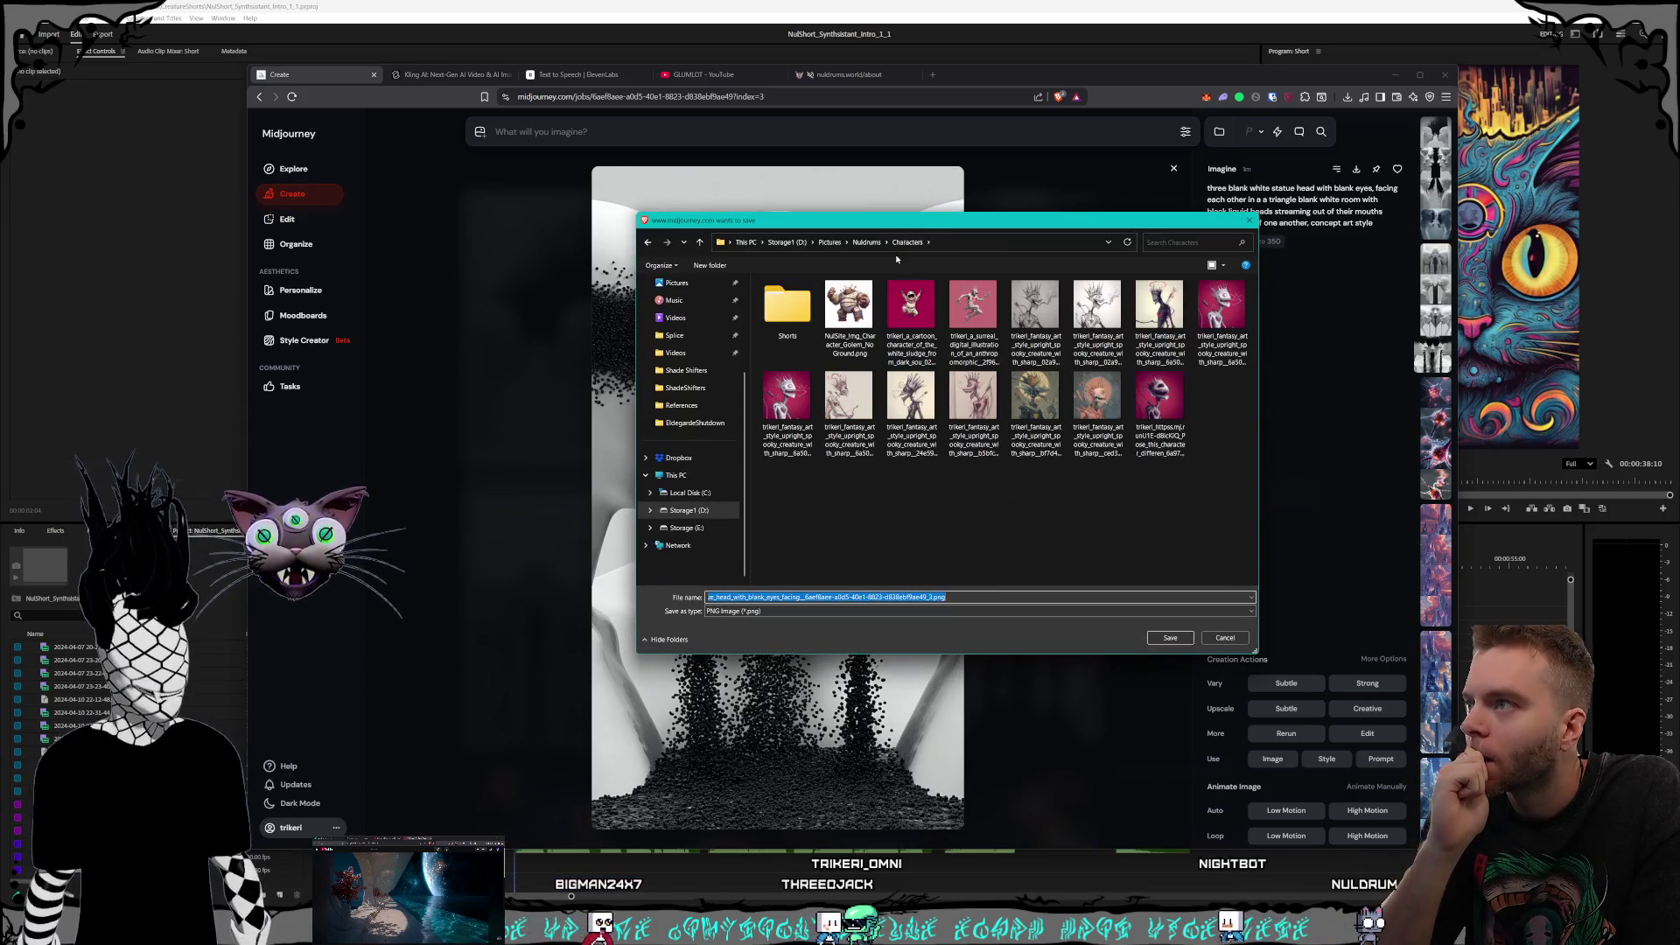
double_click(816, 344)
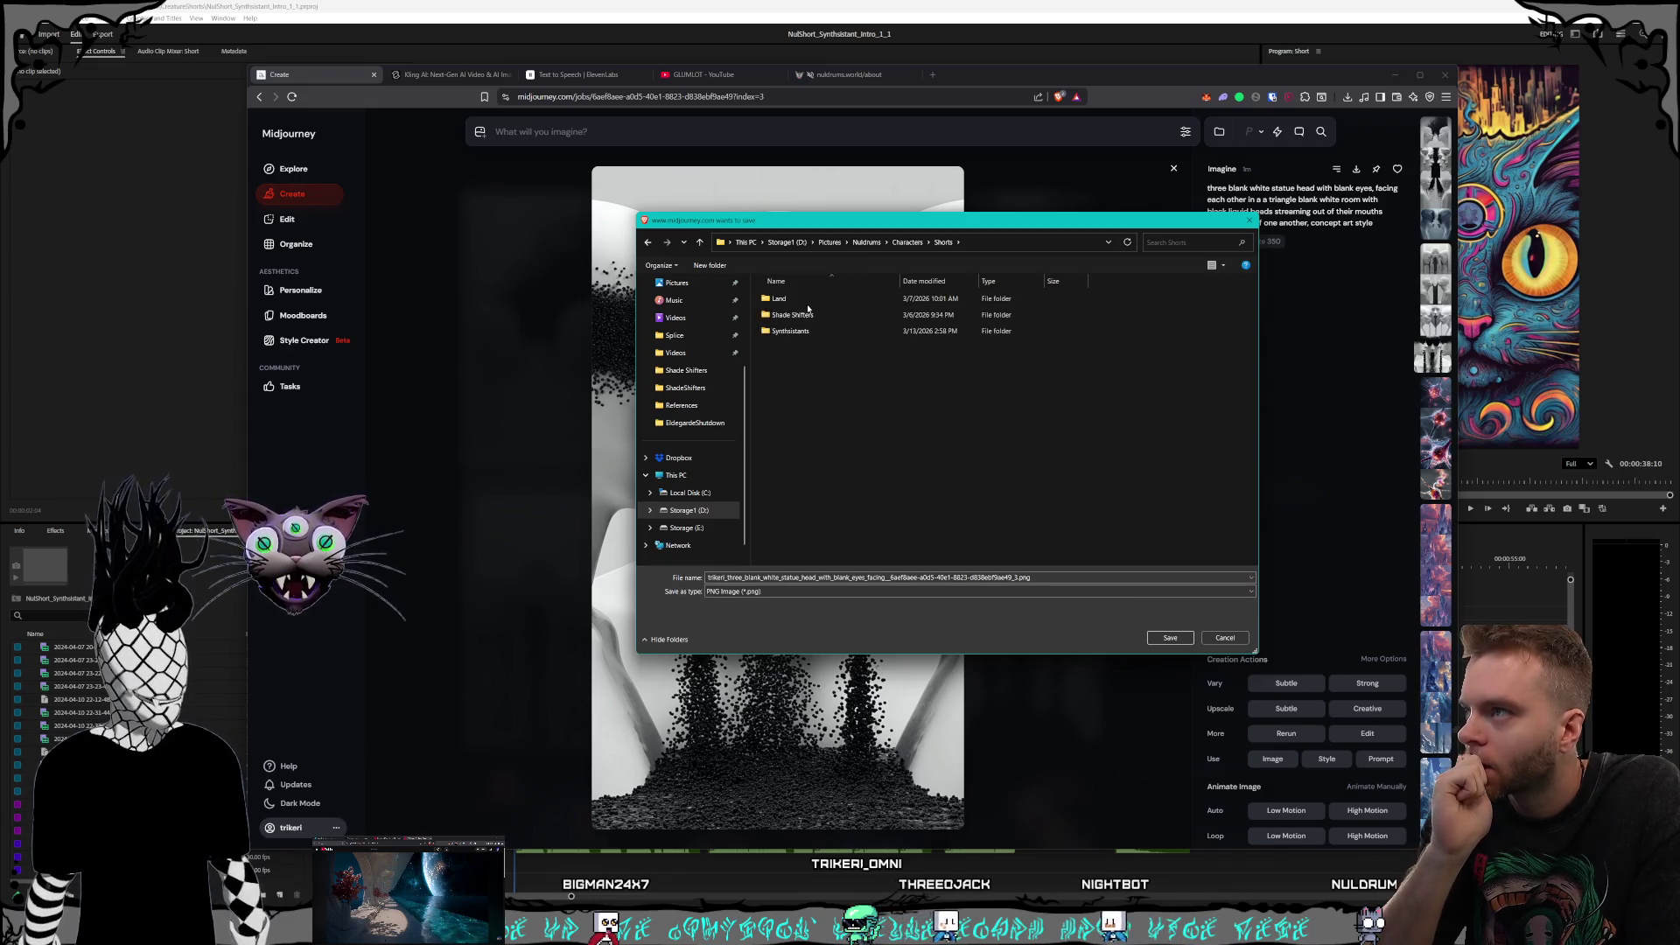
double_click(801, 299)
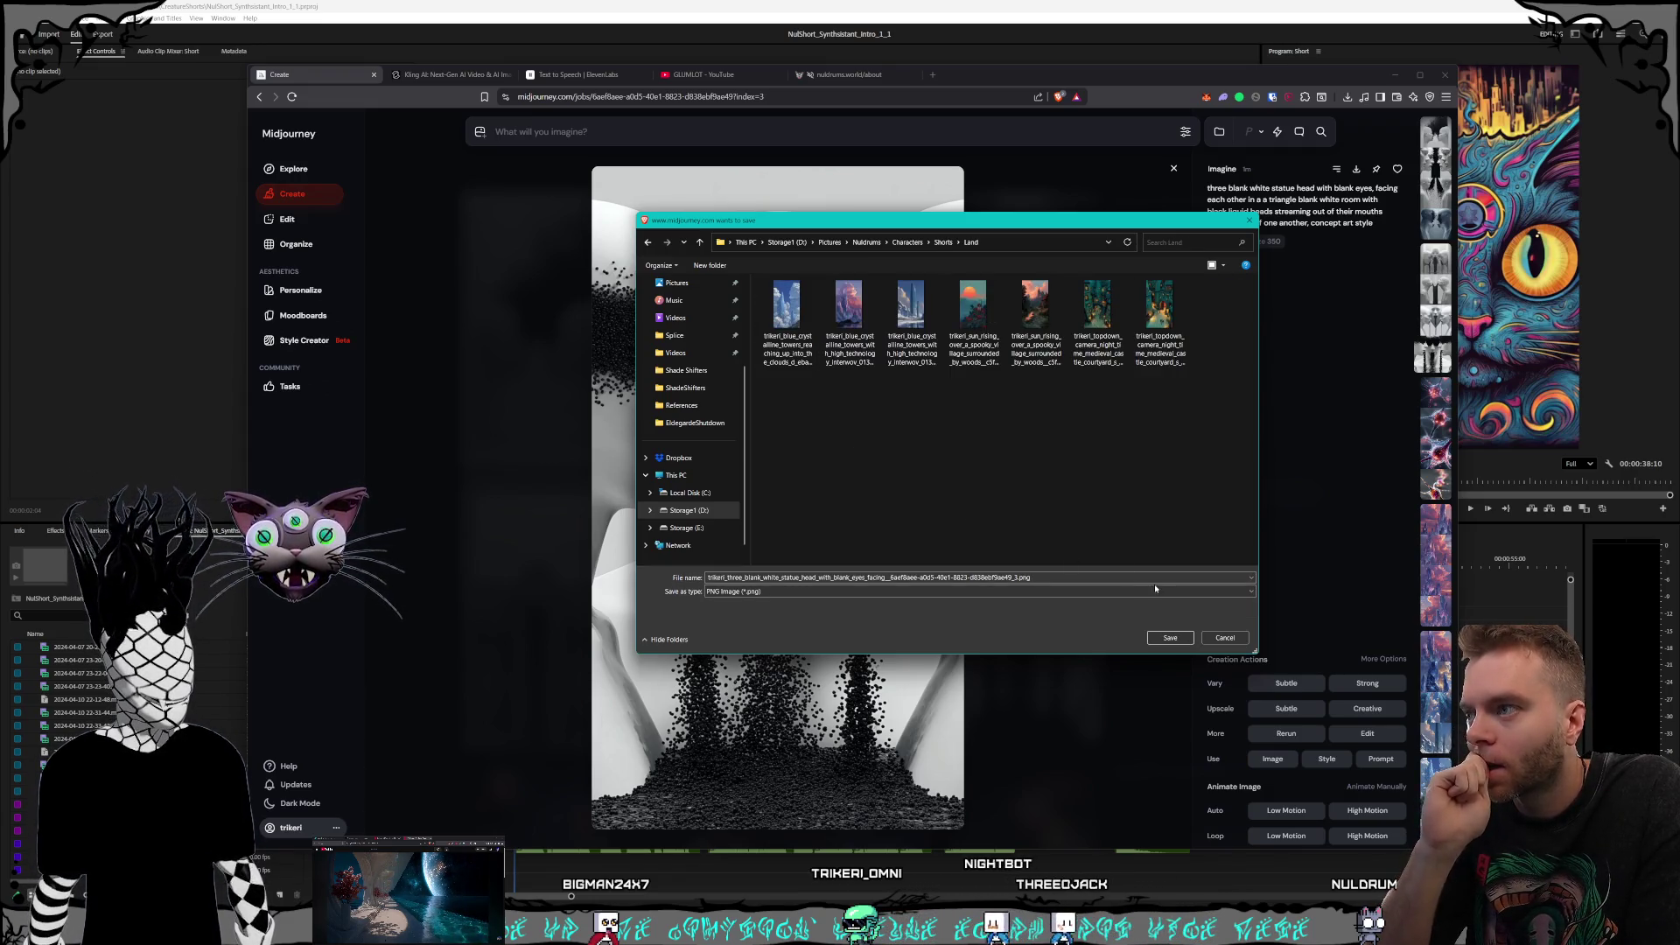
key("Return")
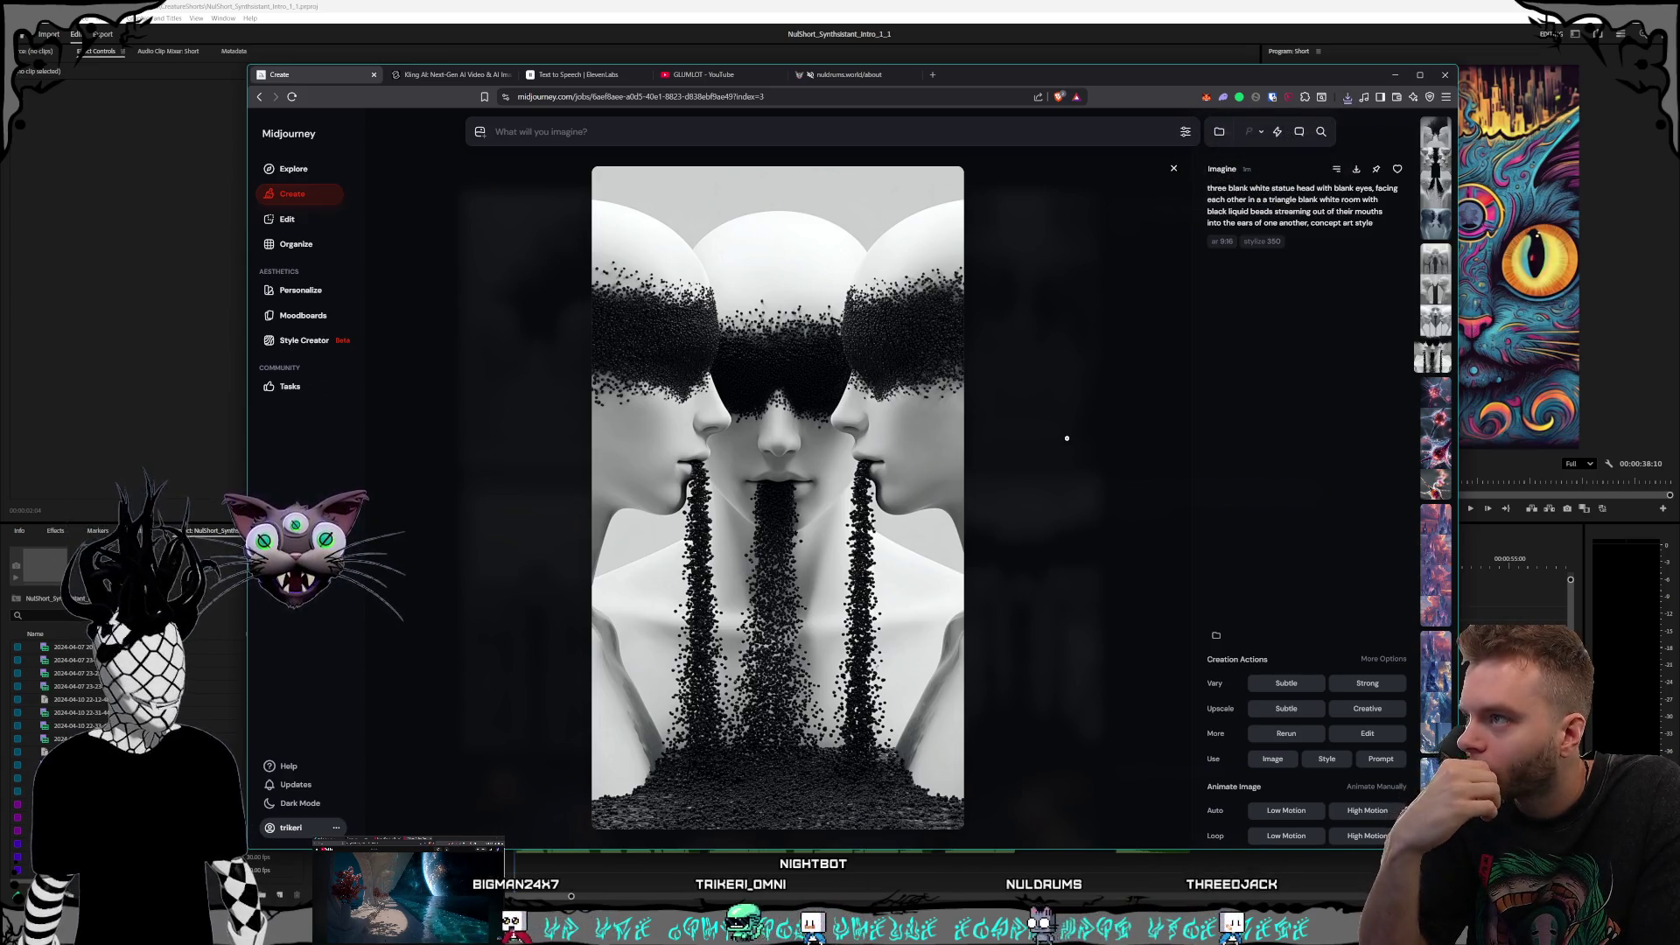
left_click(1067, 438)
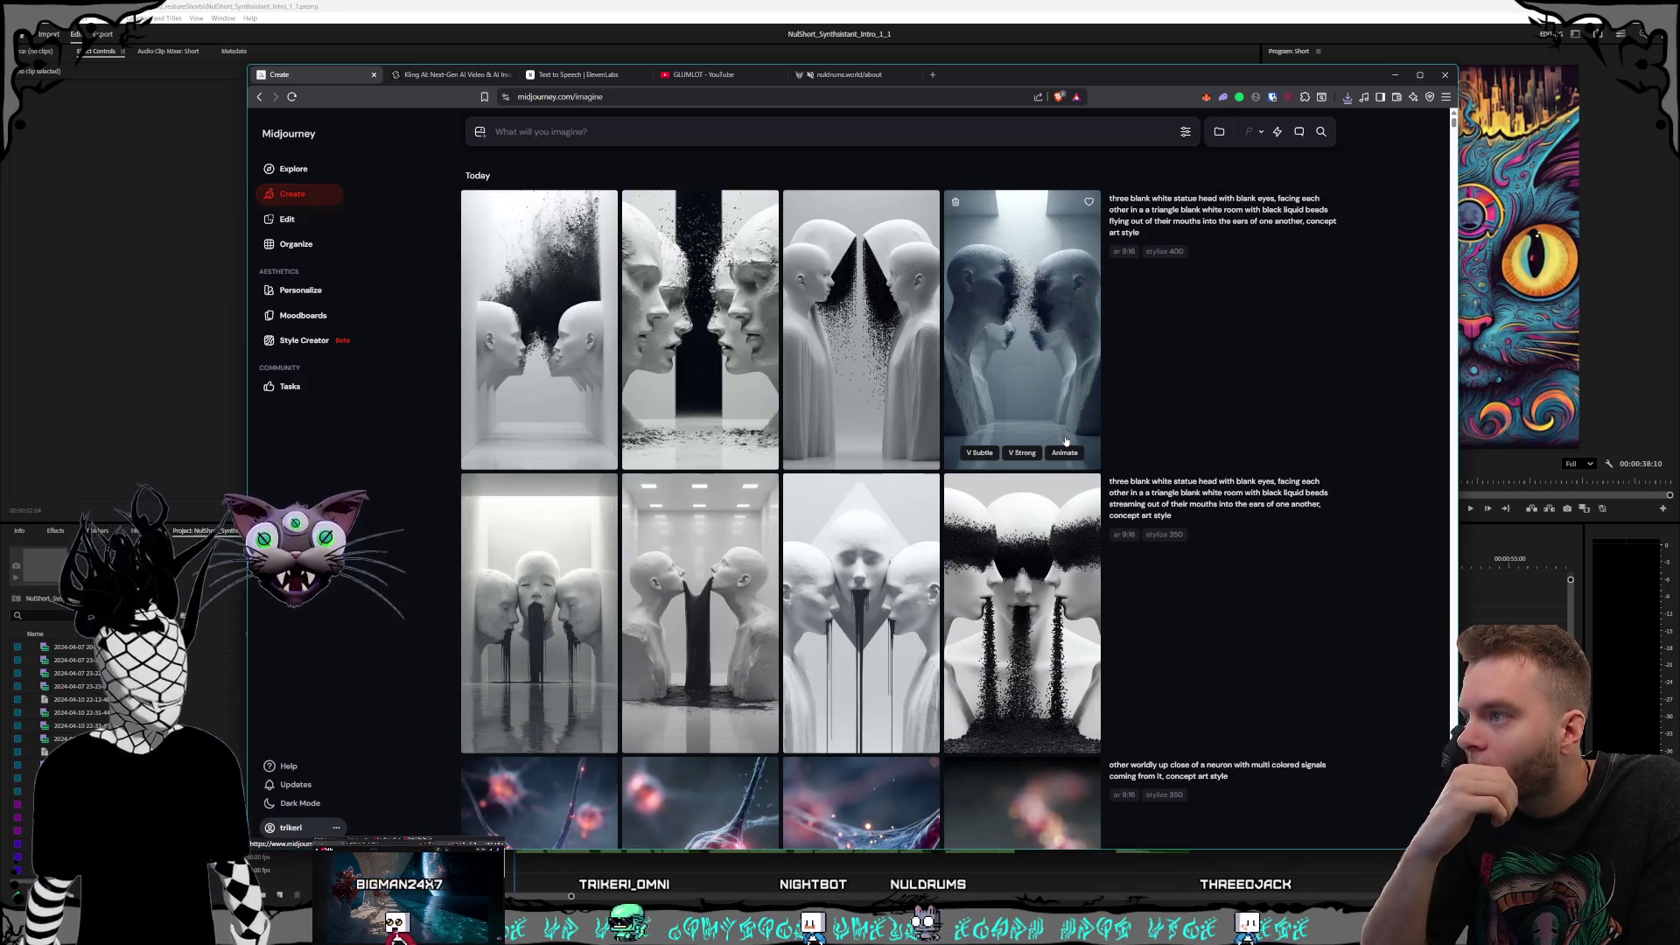
scroll(875, 306, "down", 3)
scroll(787, 174, "up", 3)
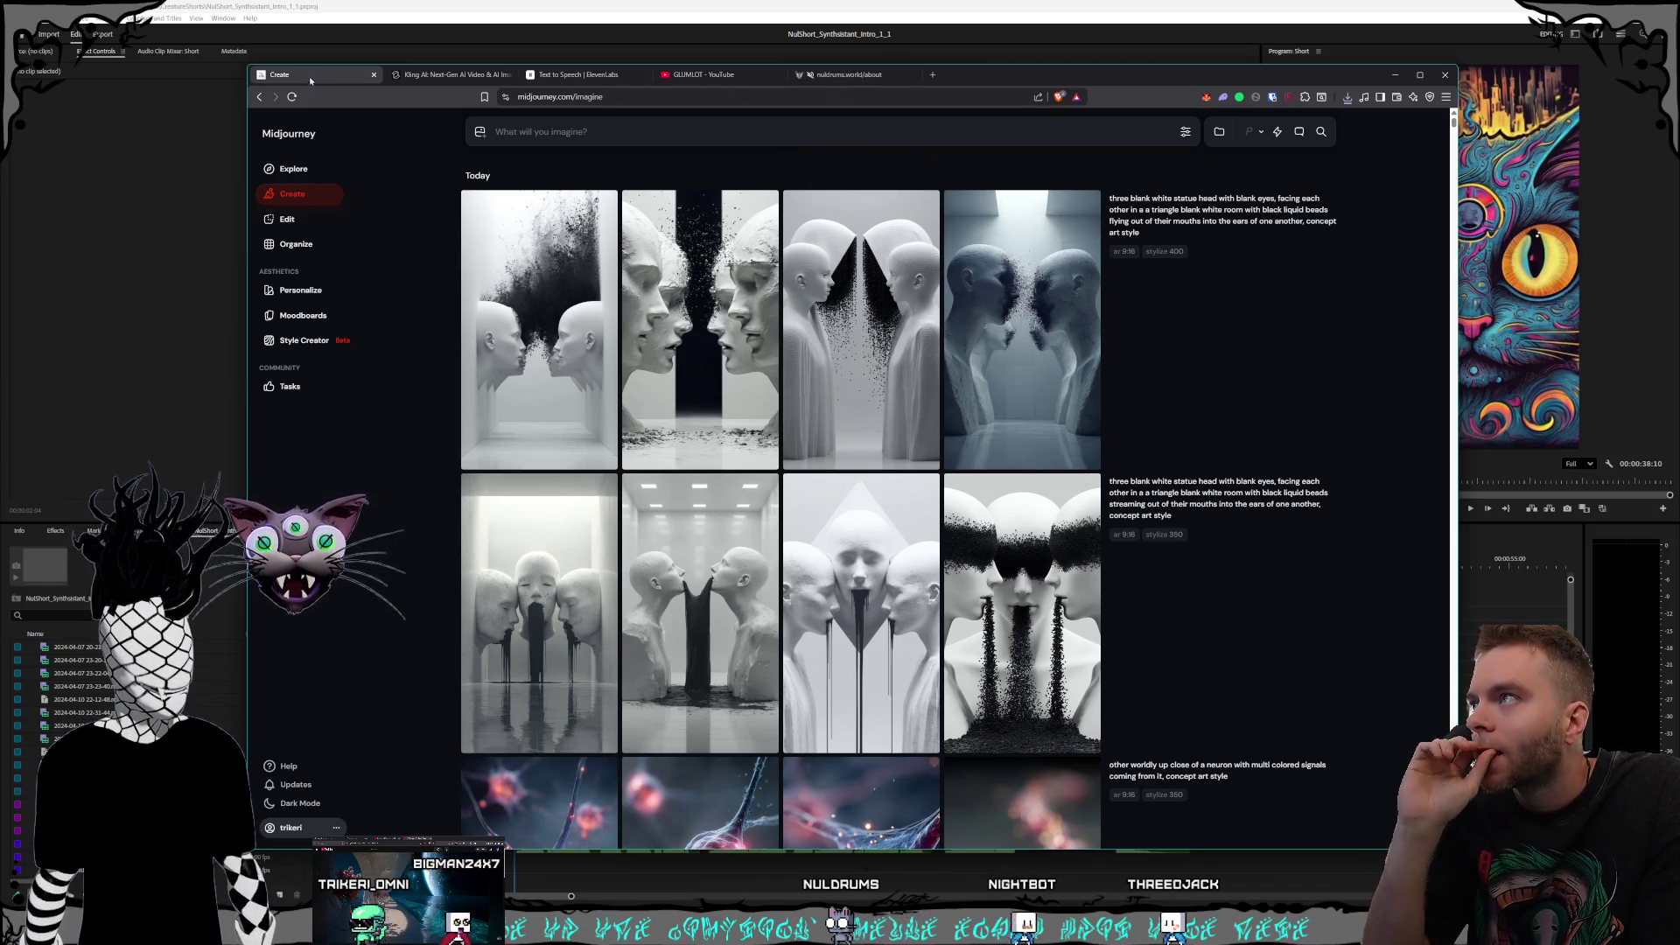
scroll(1027, 337, "down", 12)
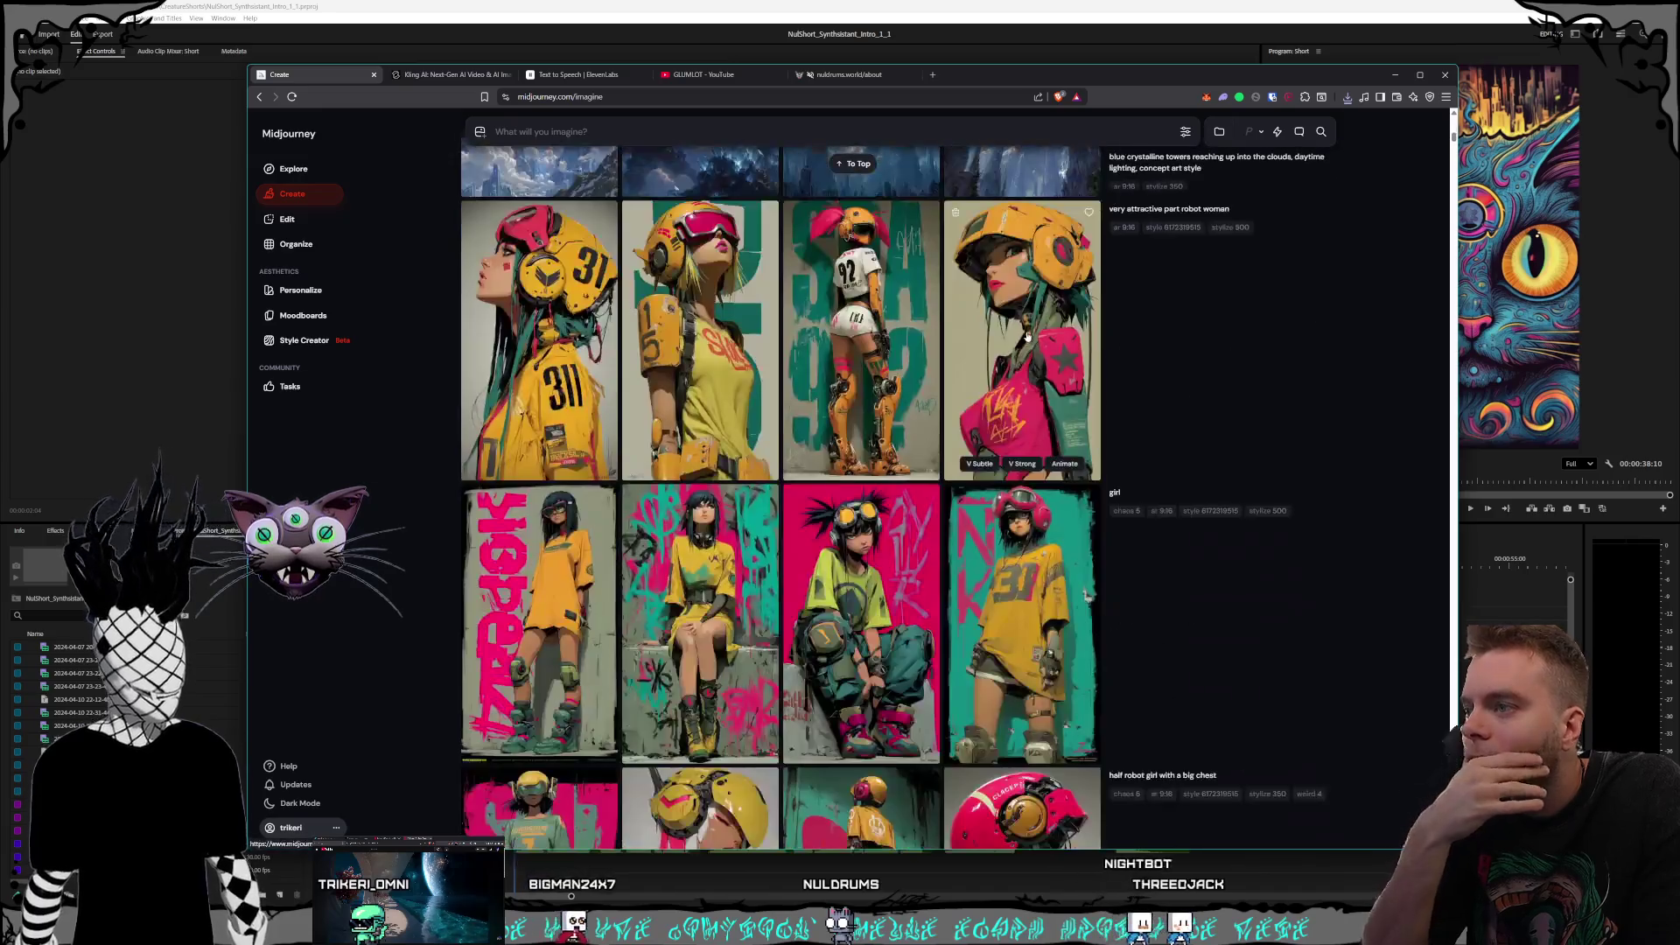
scroll(1027, 337, "down", 10)
scroll(1038, 330, "up", 7)
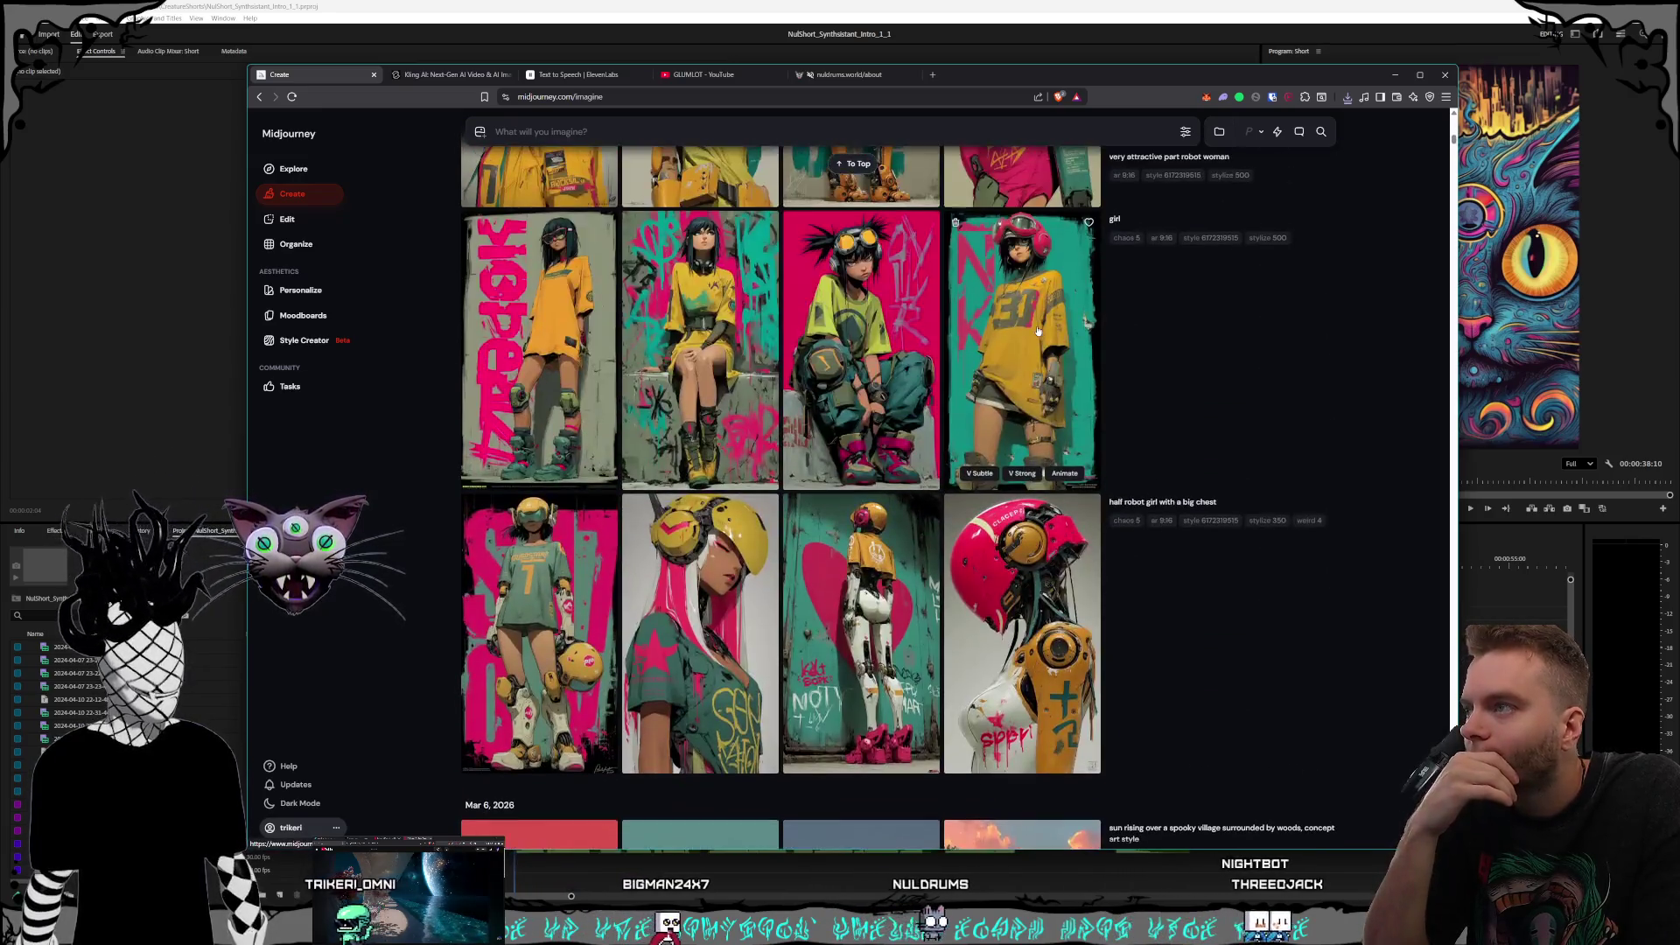
scroll(1038, 330, "up", 5)
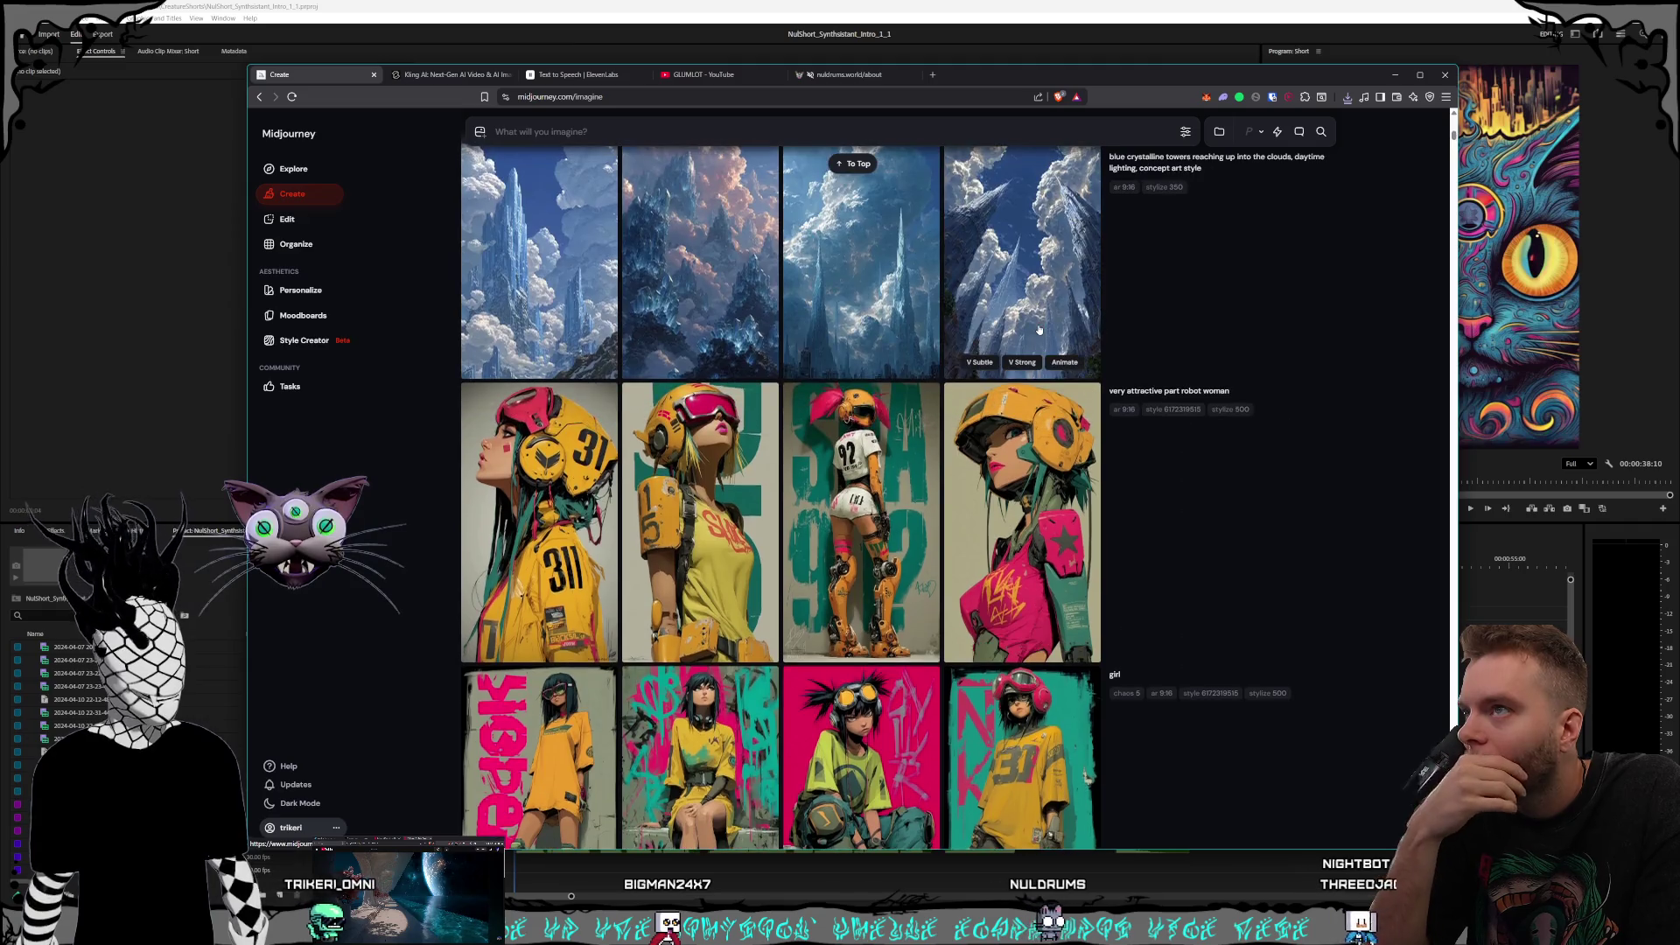
scroll(1039, 330, "down", 6)
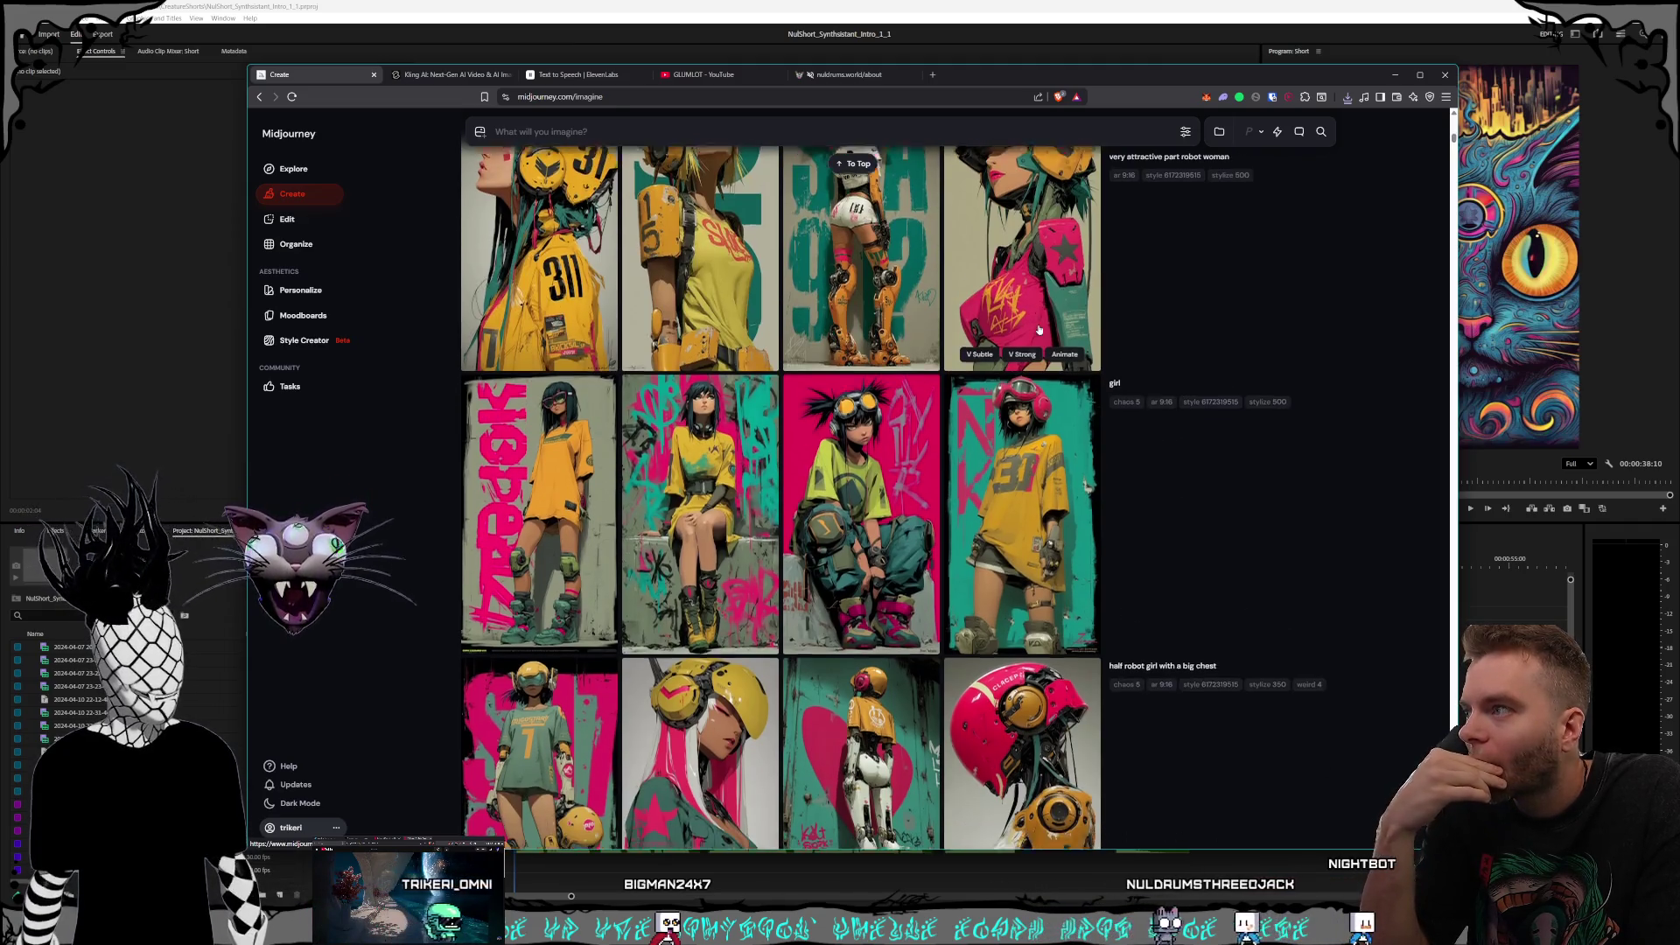
scroll(1039, 330, "down", 15)
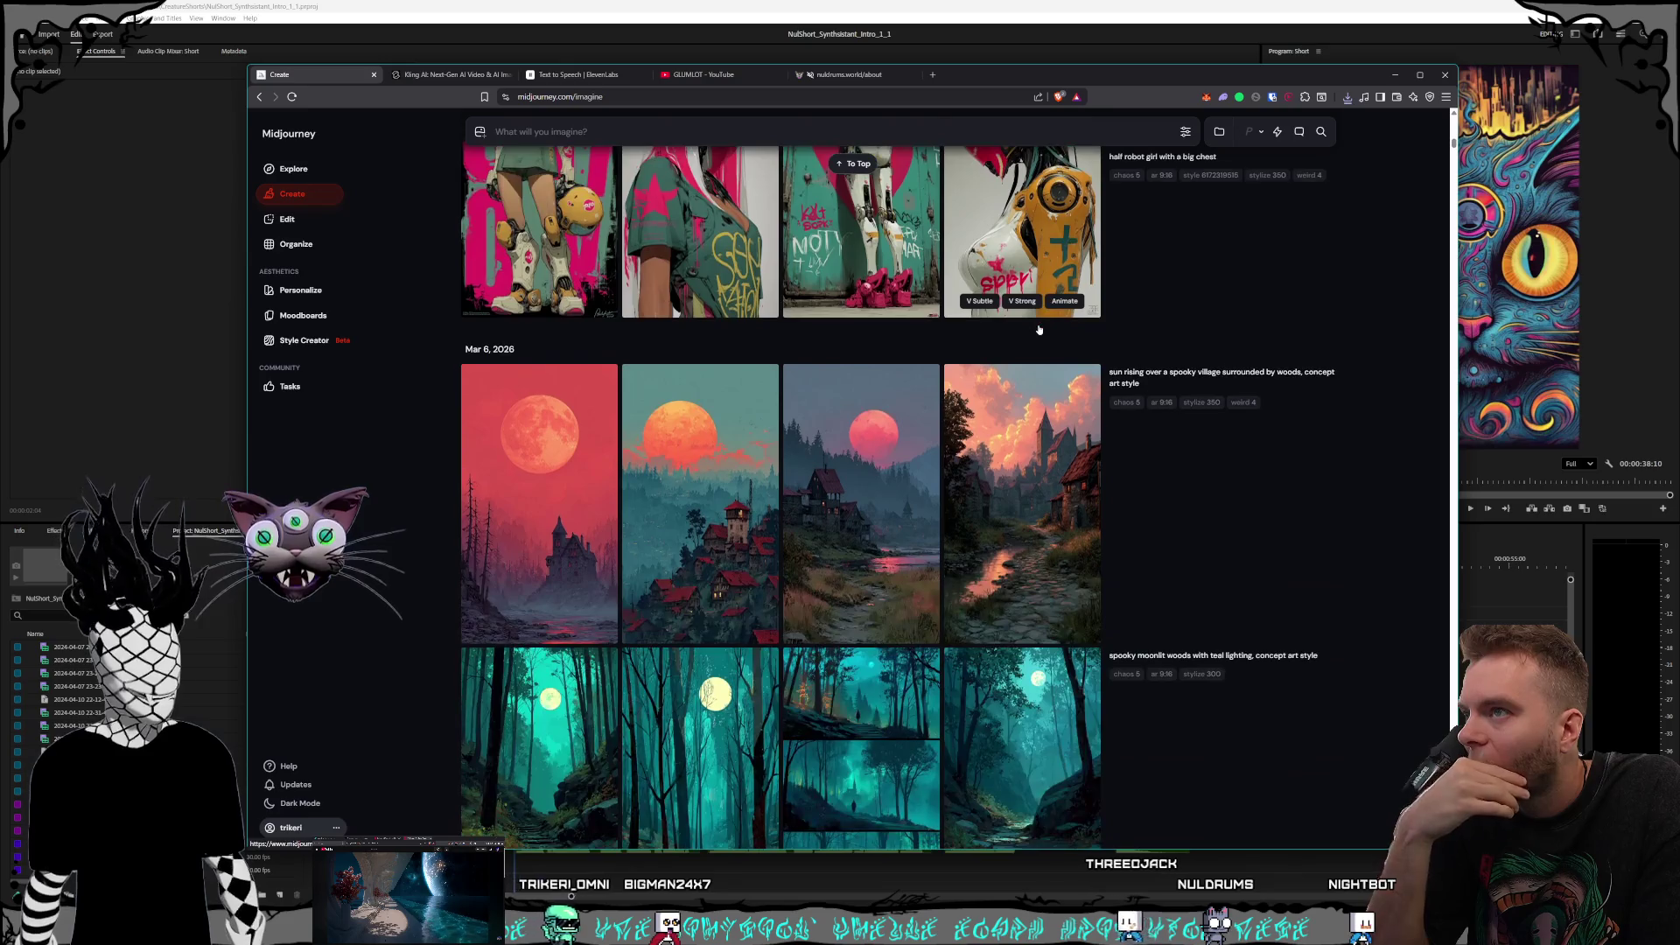
scroll(1039, 330, "down", 10)
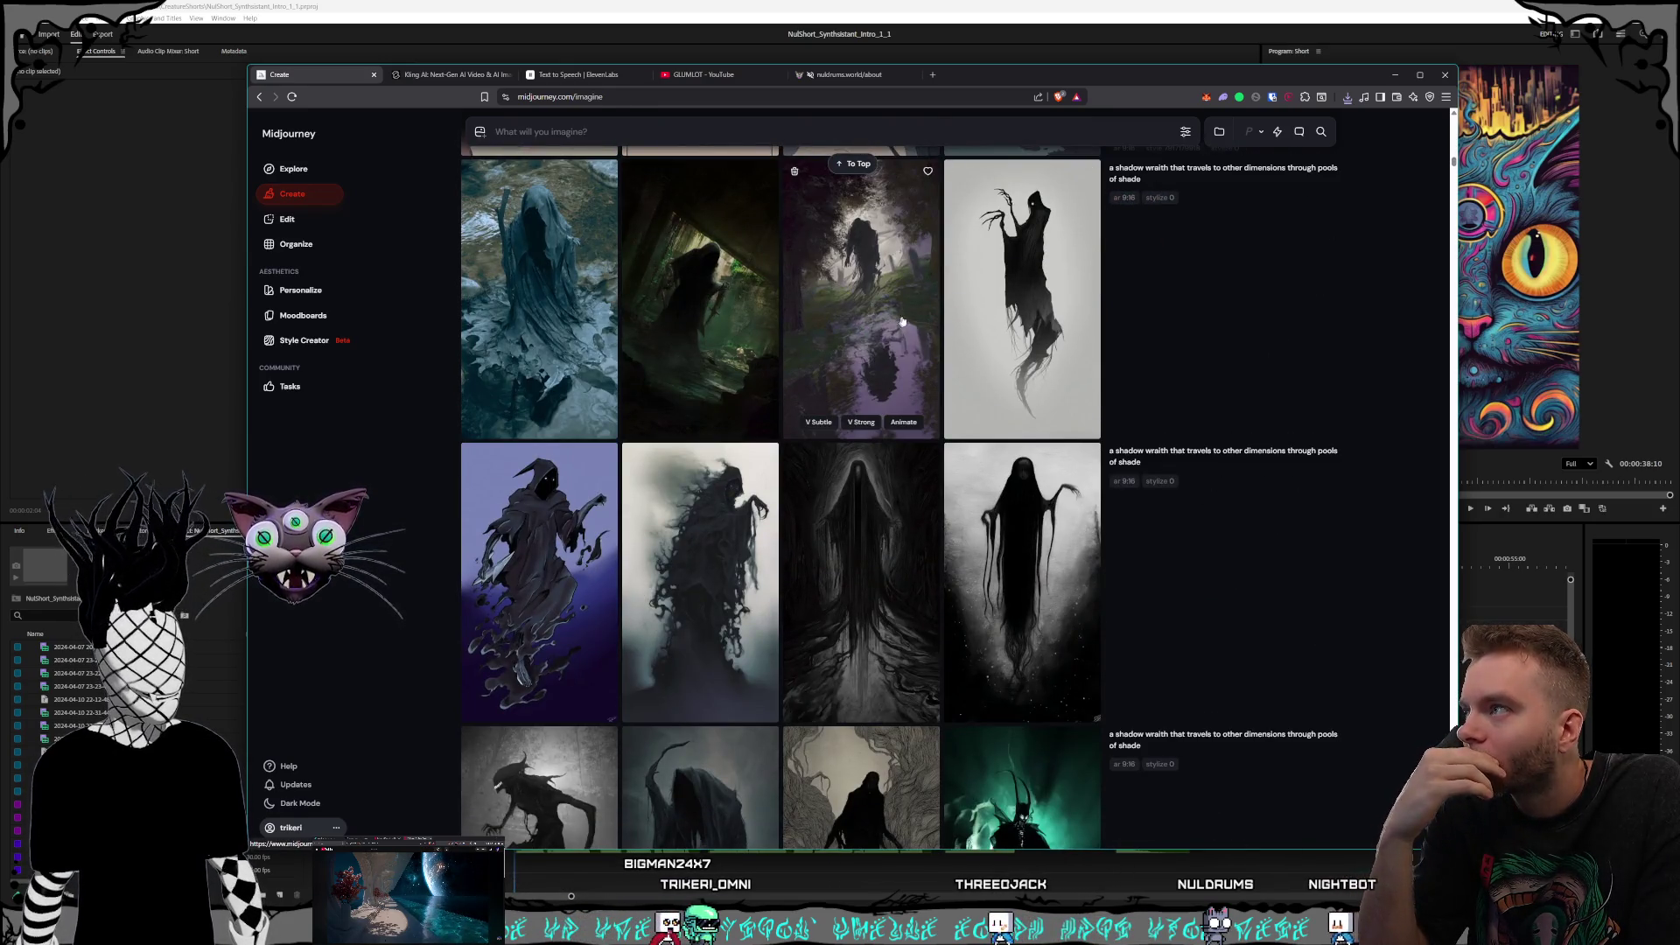
left_click(907, 323)
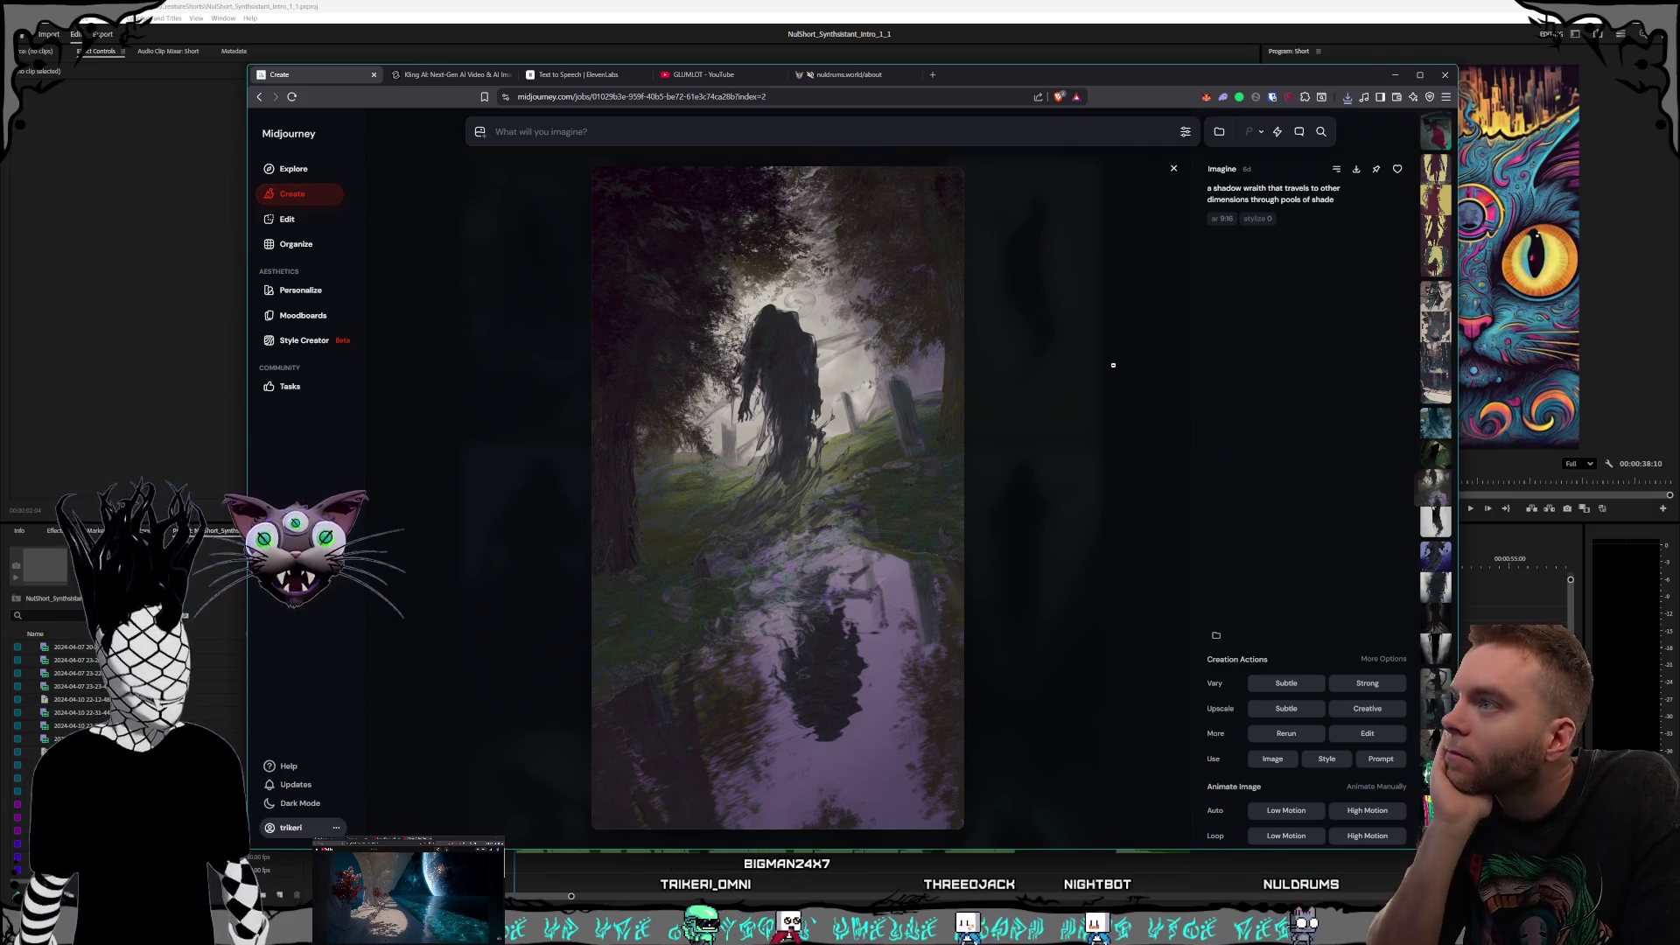
left_click(1113, 365)
scroll(1059, 350, "down", 15)
scroll(1047, 354, "down", 15)
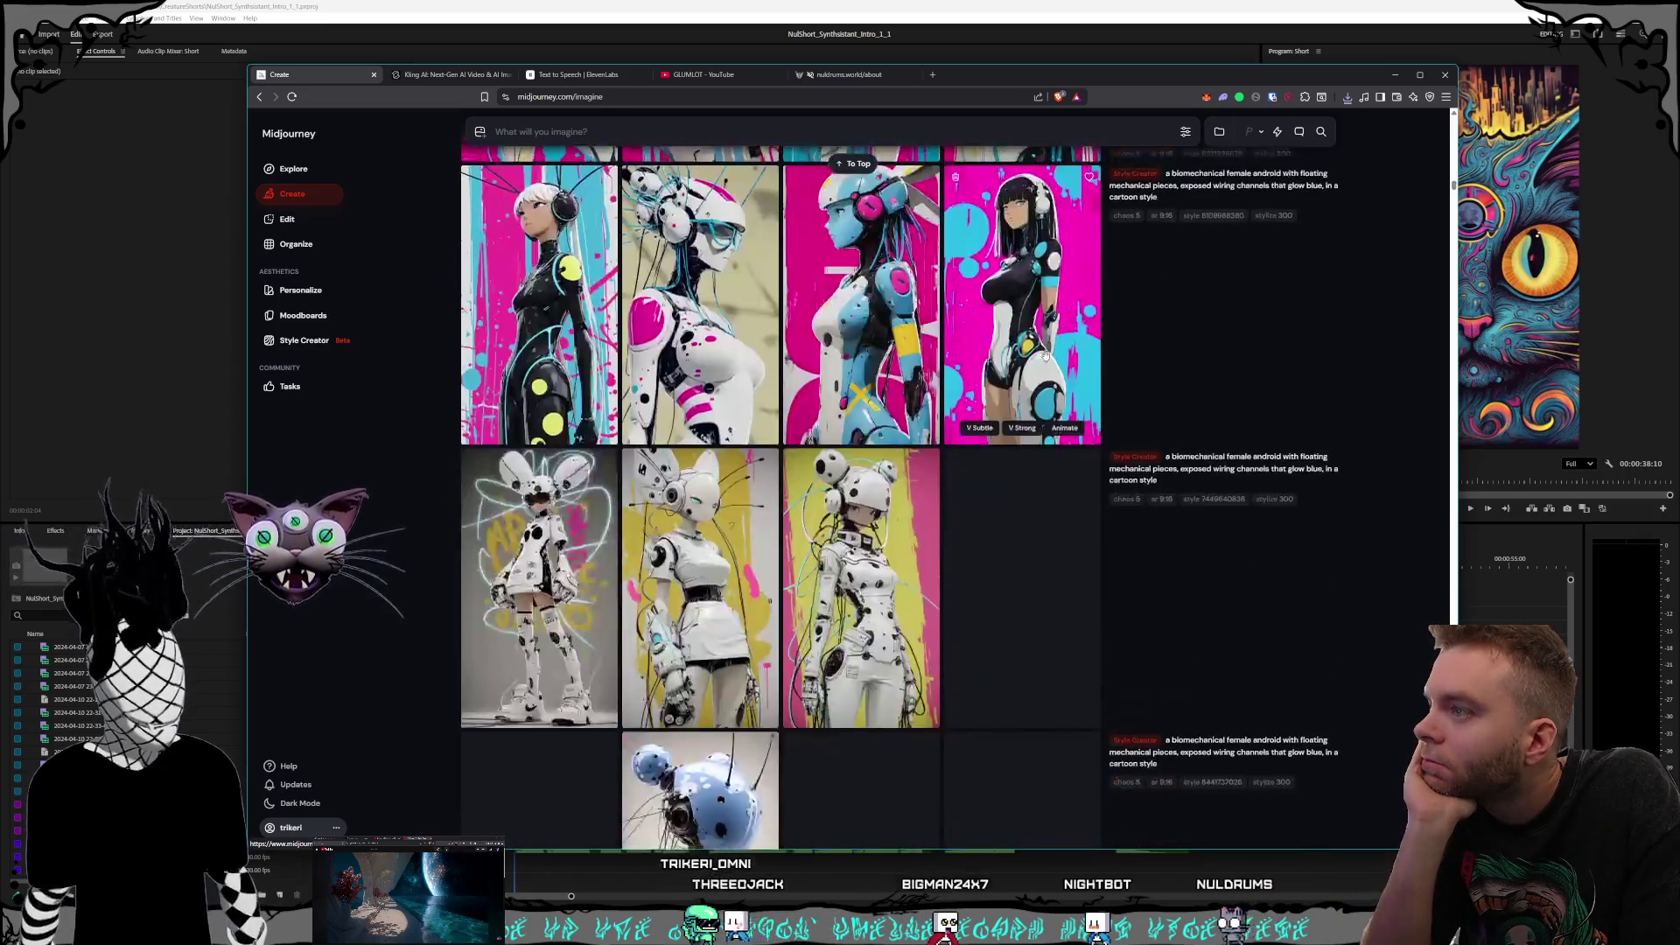
scroll(1044, 357, "down", 15)
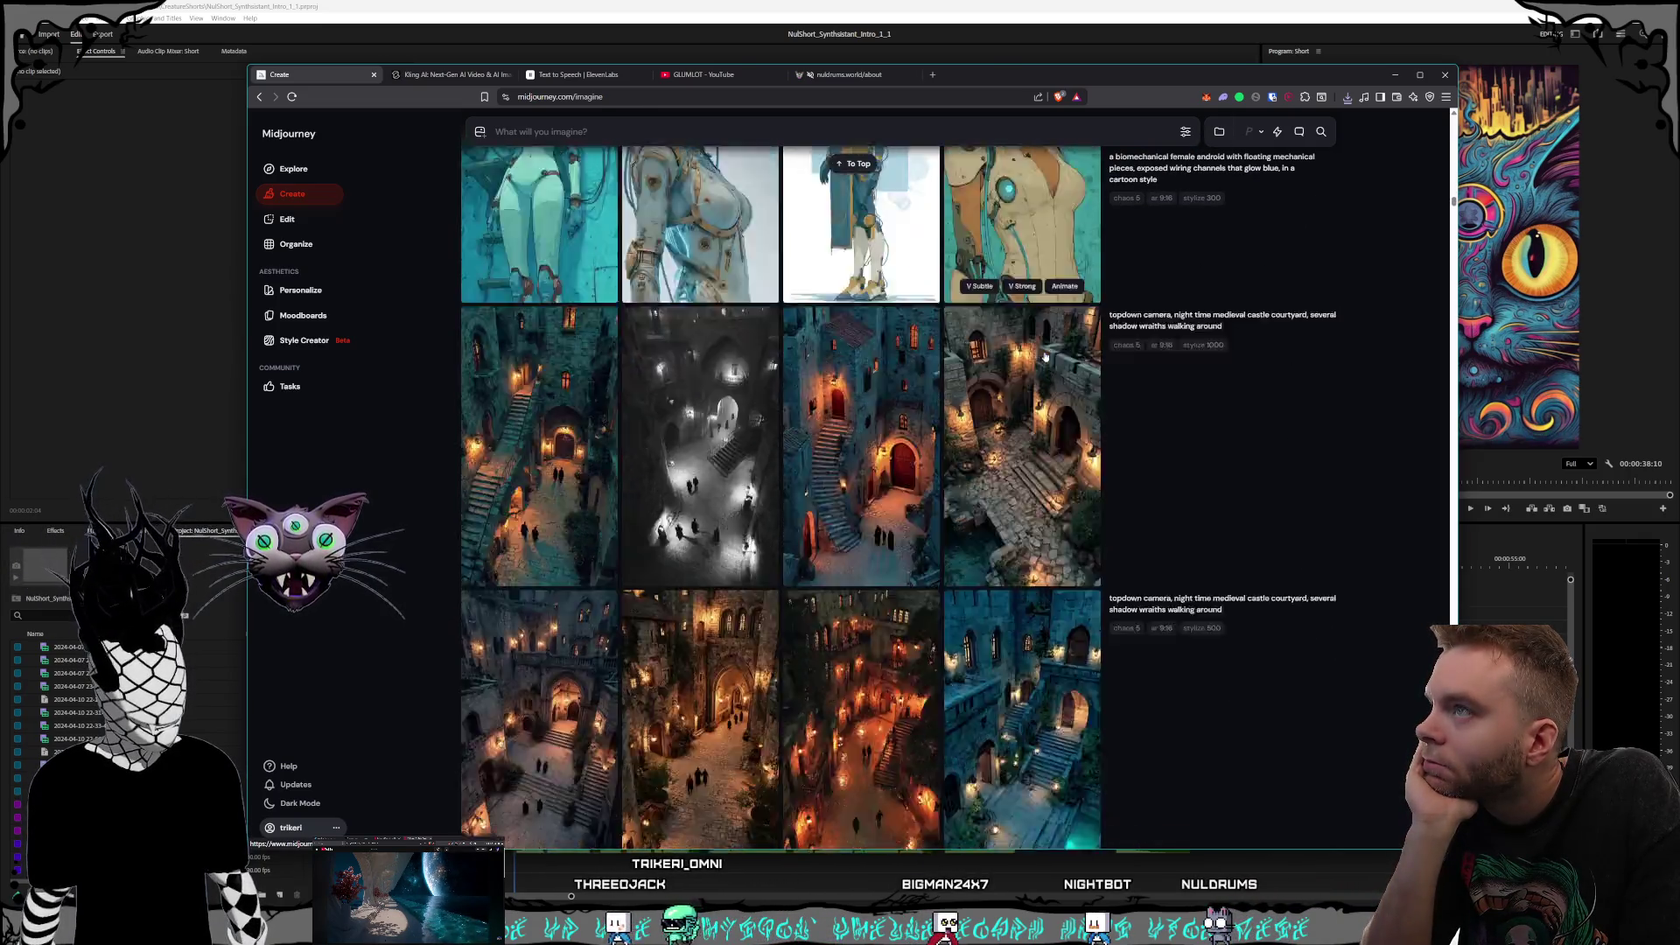
scroll(1044, 359, "down", 15)
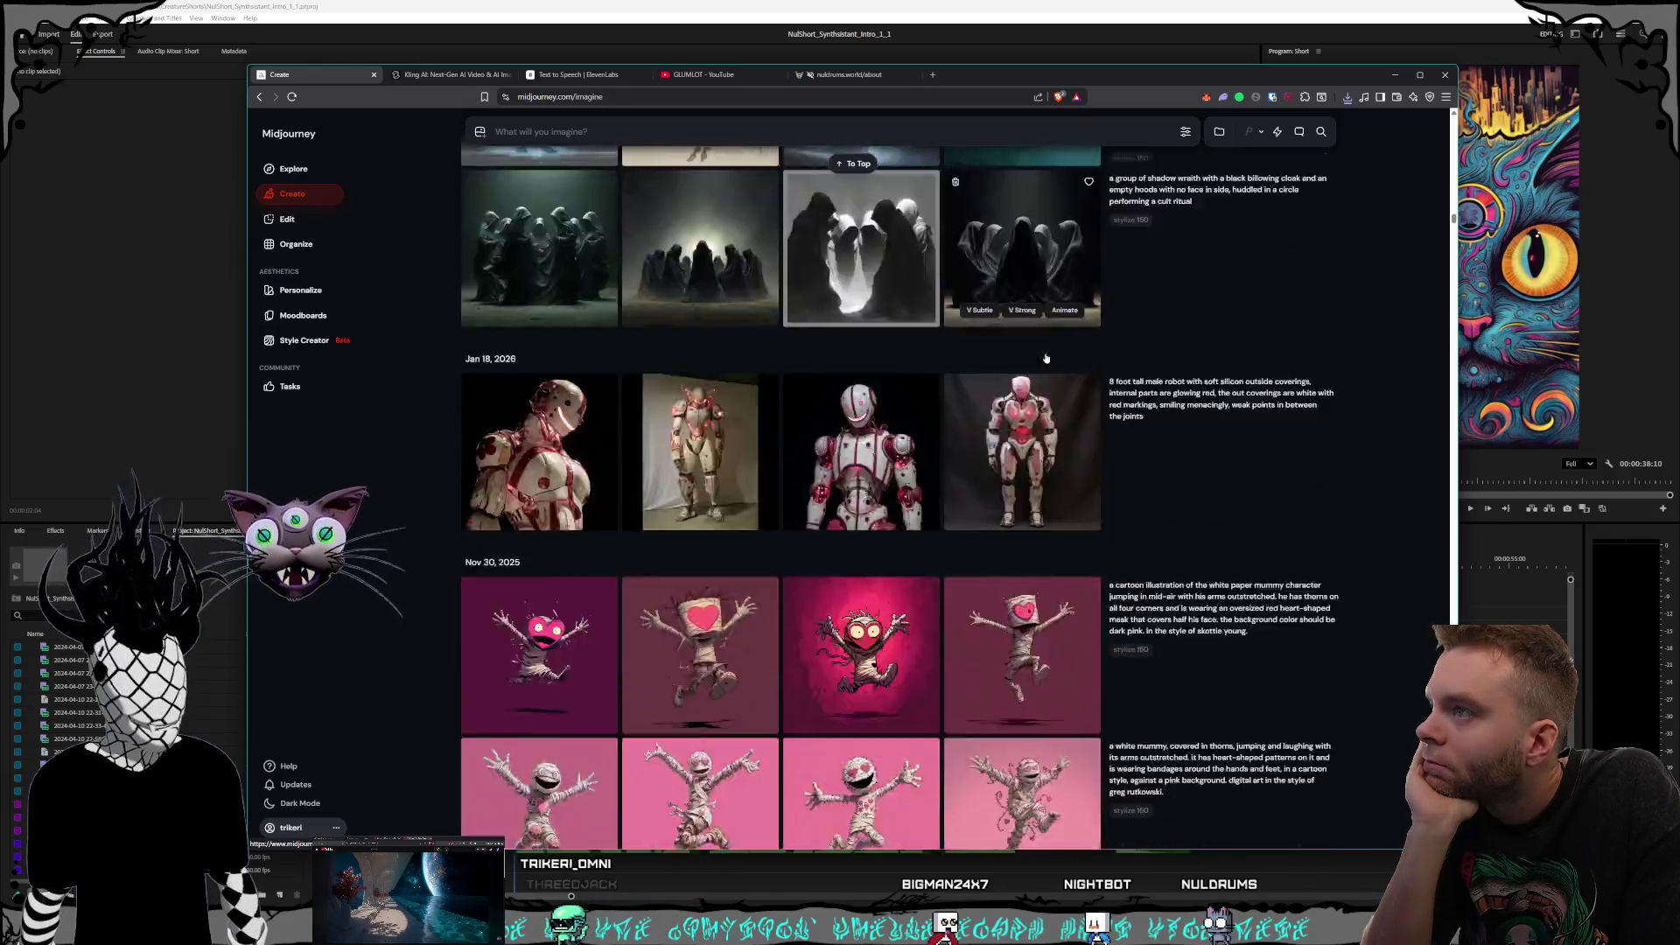
scroll(1044, 362, "down", 10)
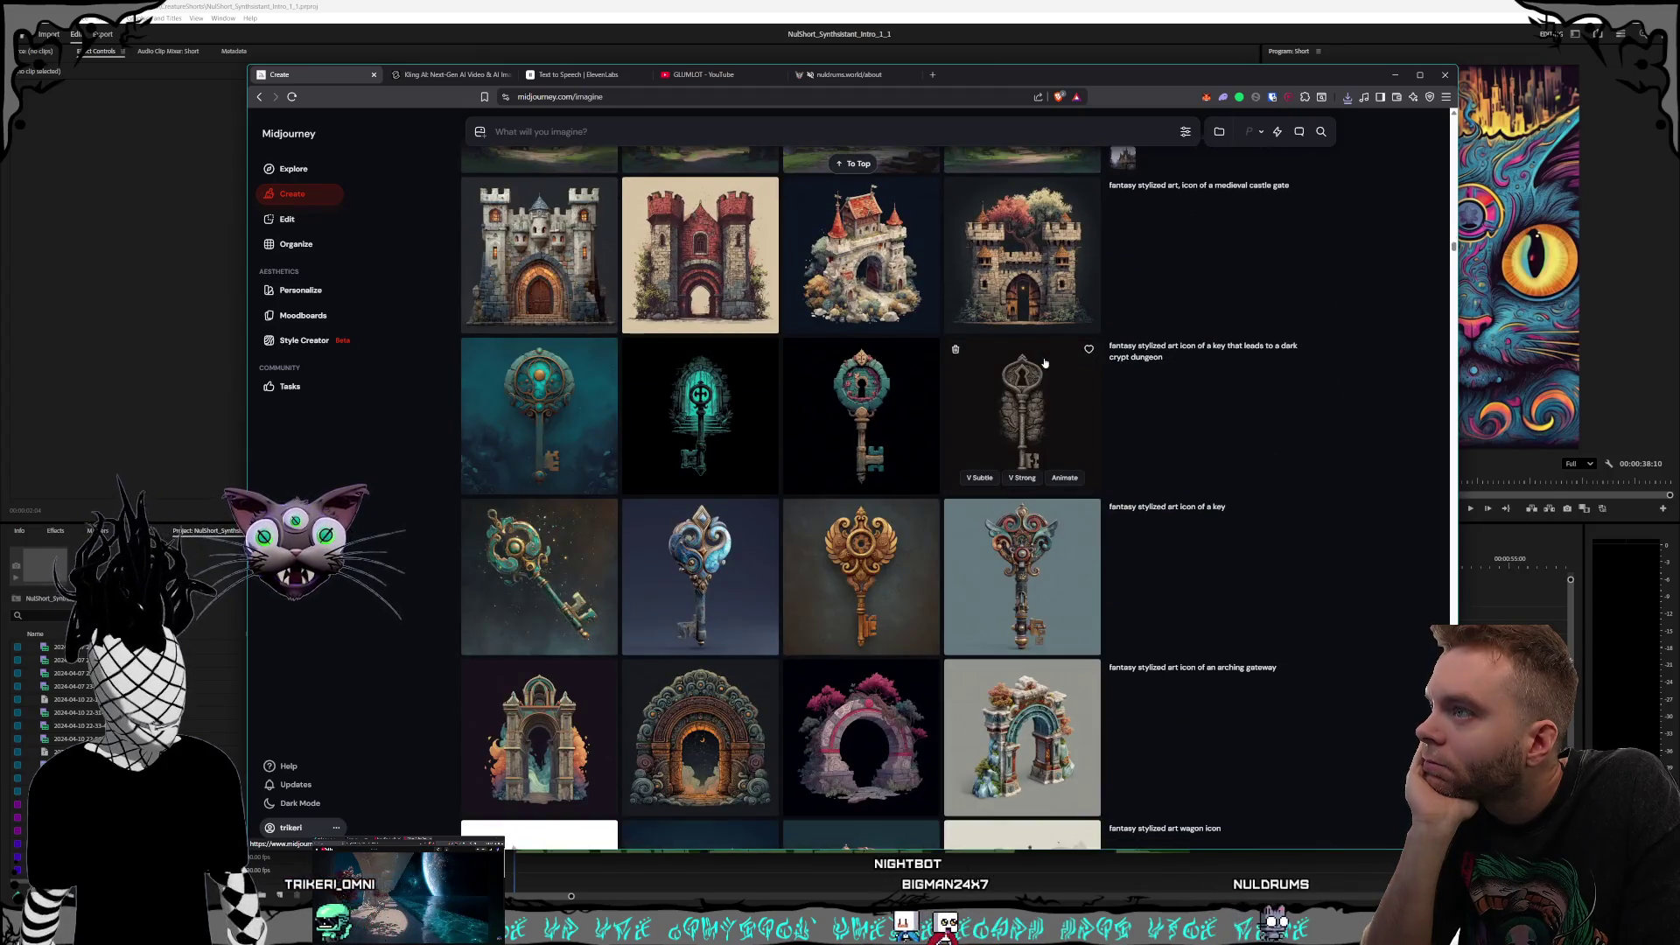
scroll(1044, 363, "down", 1)
scroll(1043, 362, "down", 13)
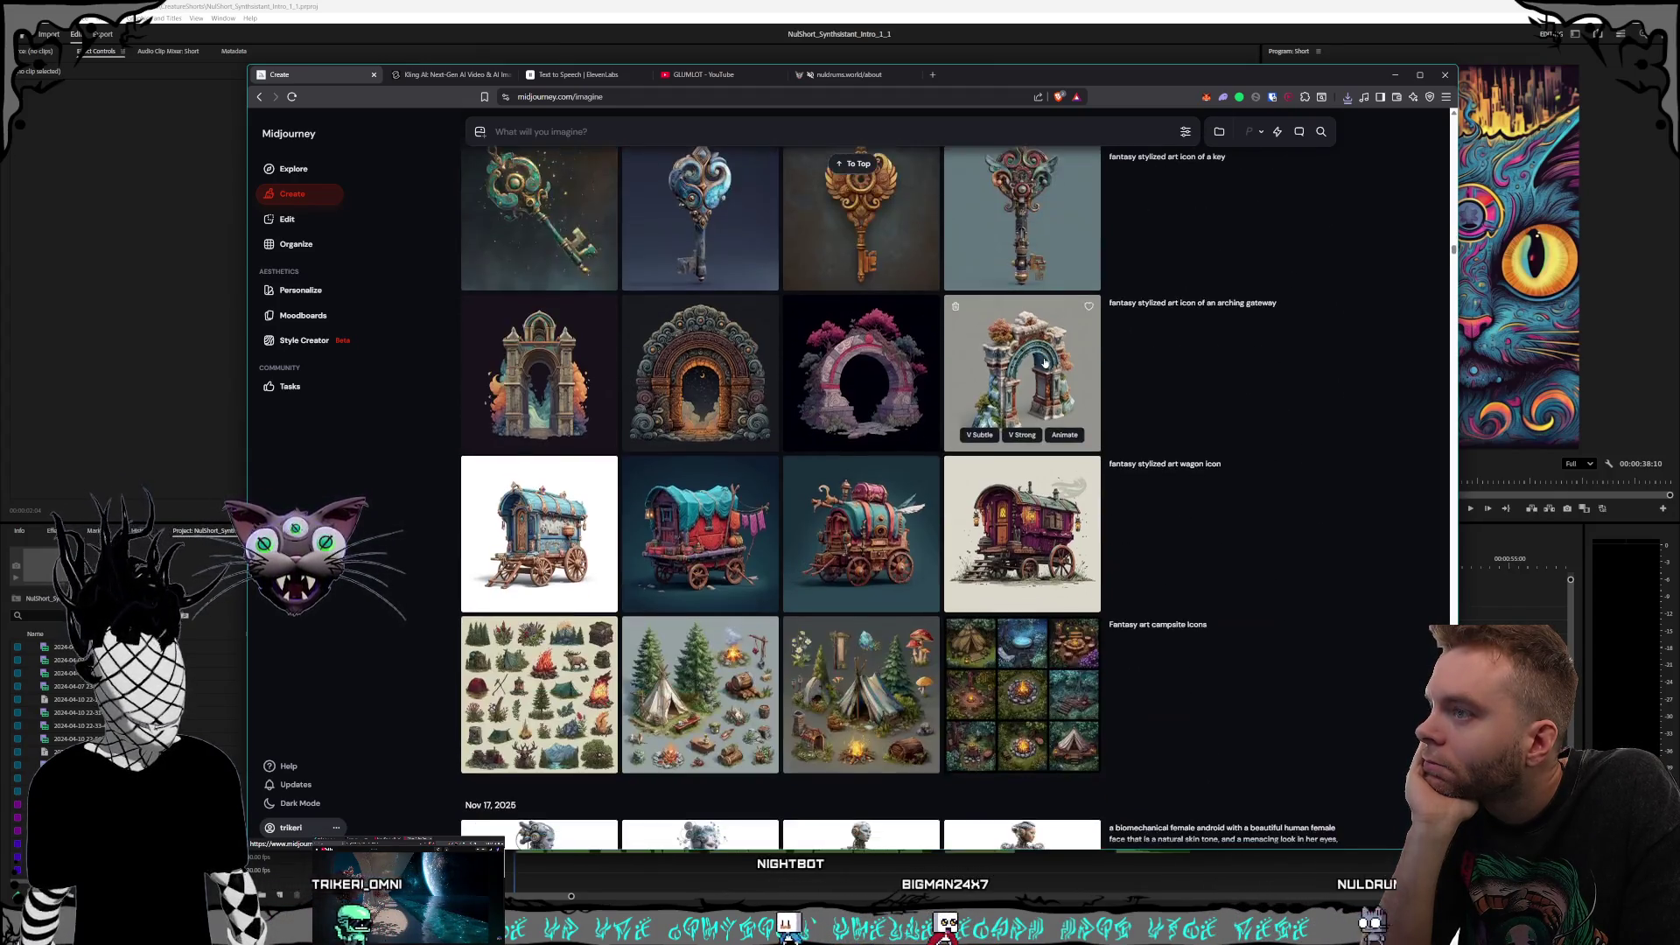
scroll(1043, 362, "down", 15)
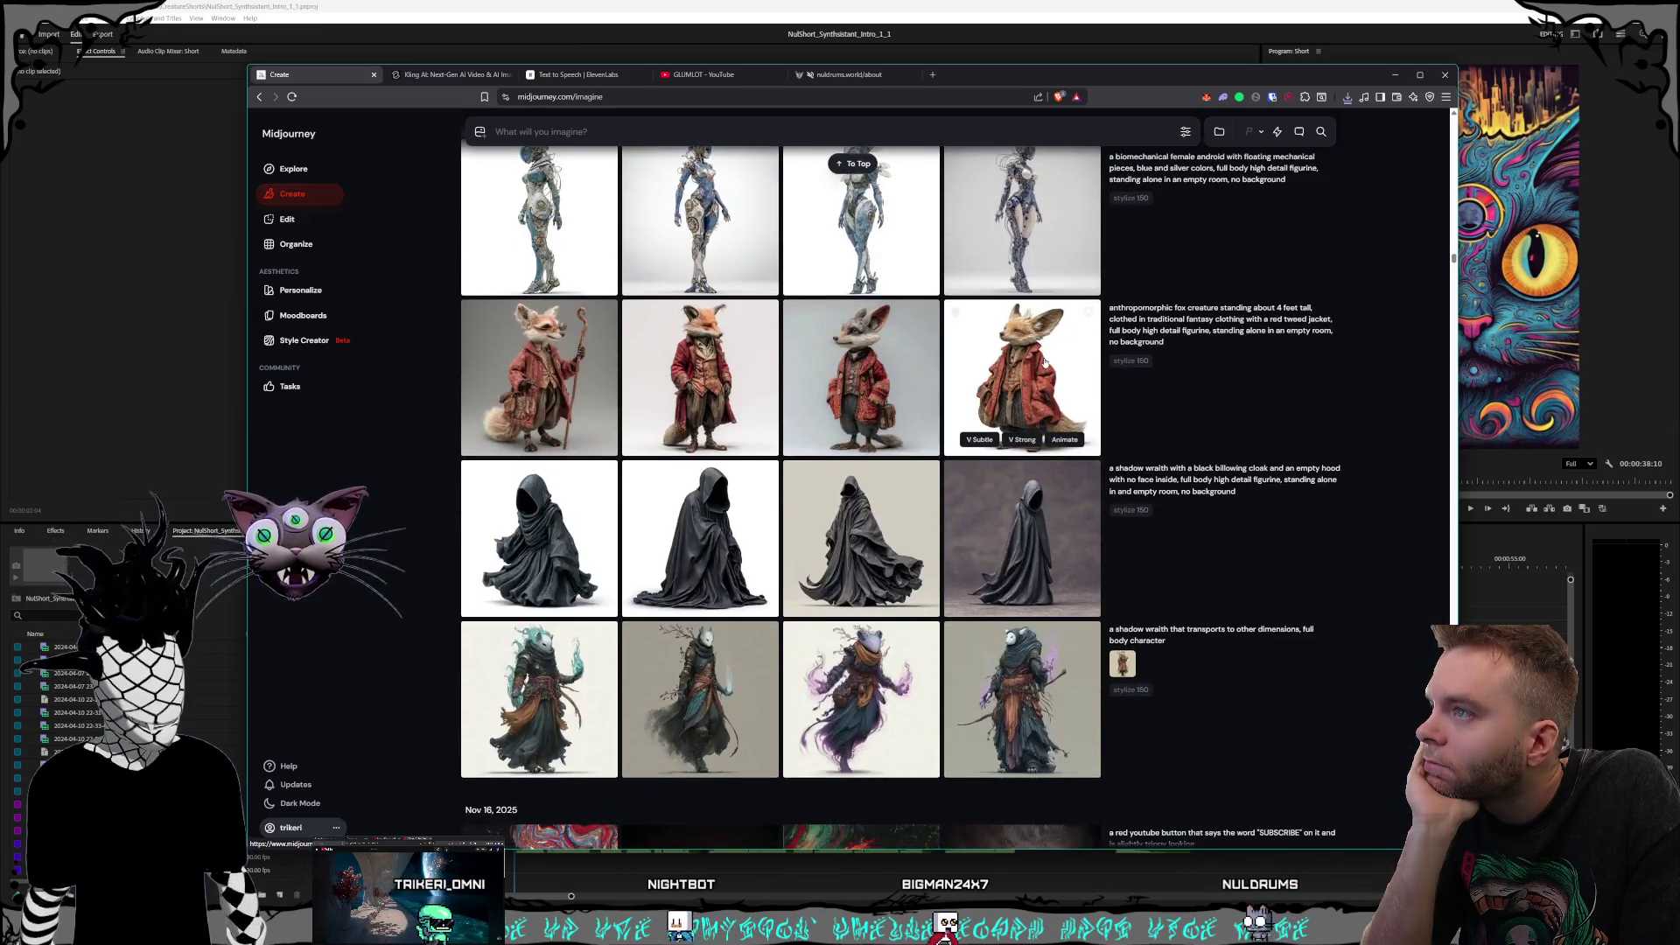
scroll(1044, 362, "down", 10)
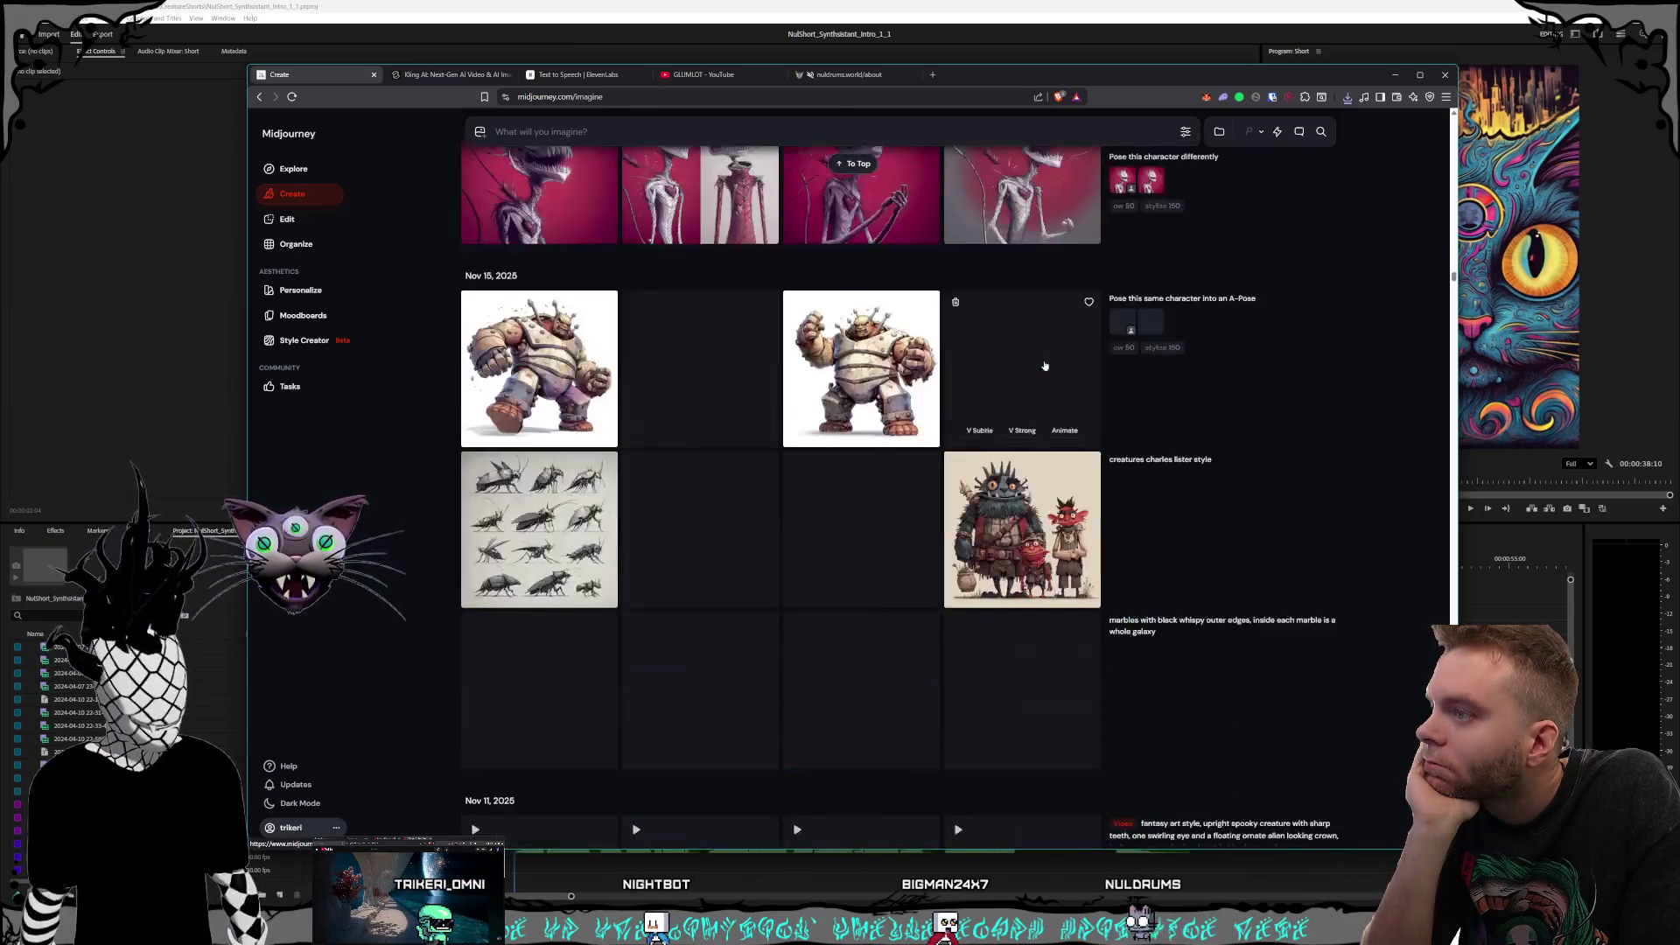
scroll(1044, 362, "down", 15)
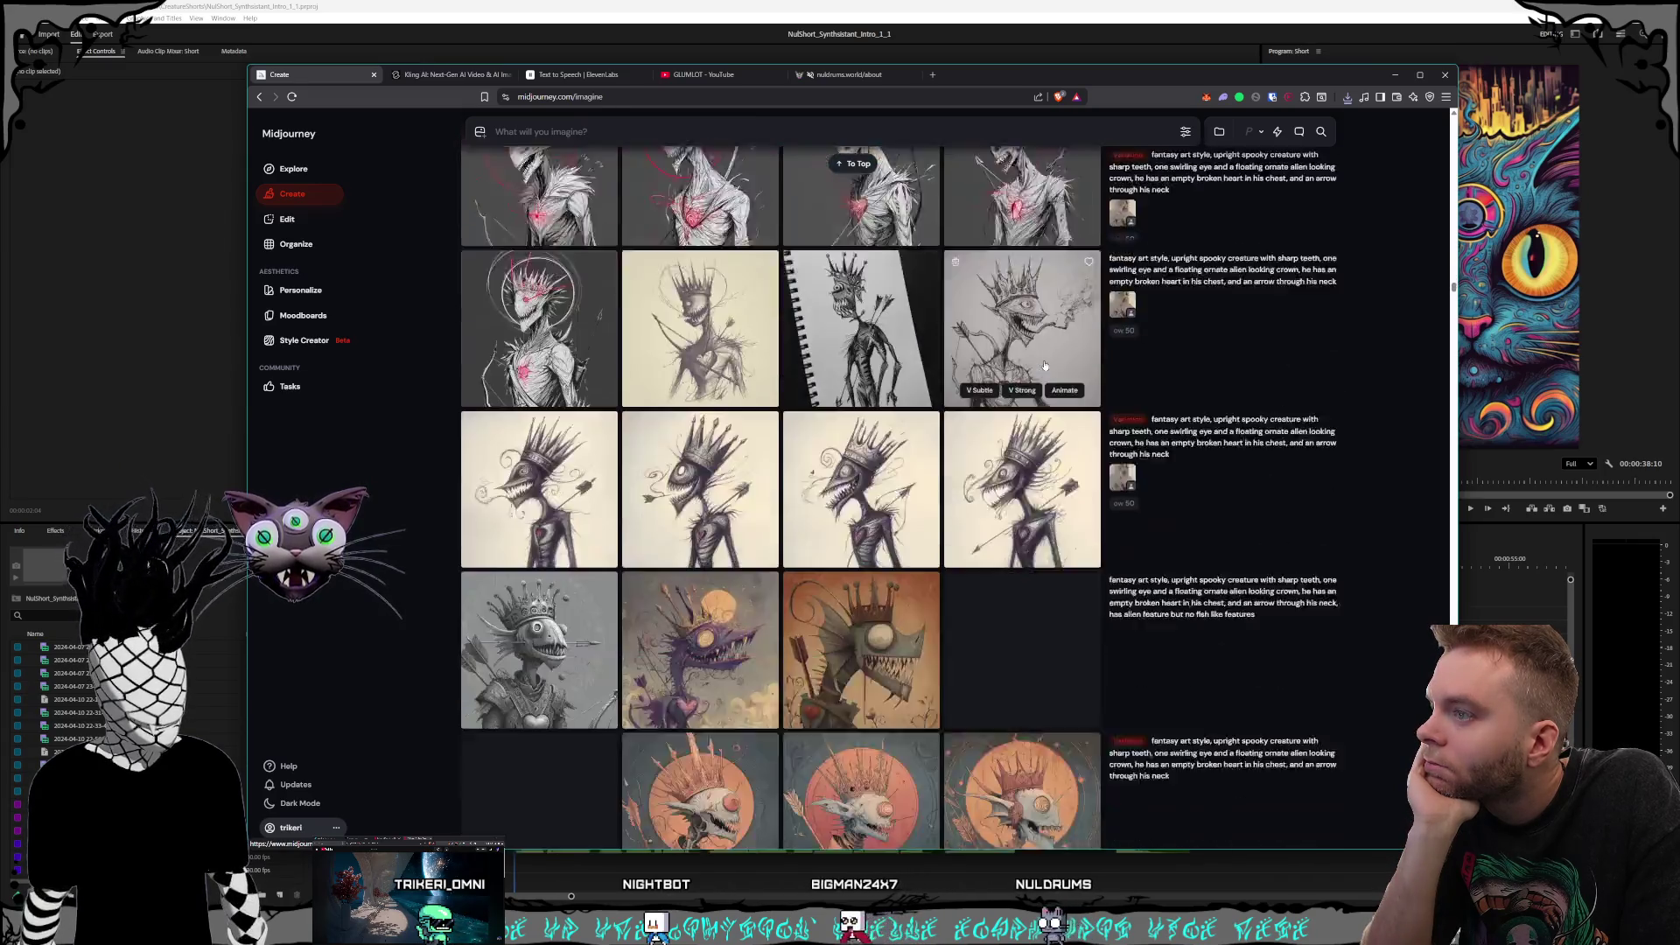
scroll(1044, 364, "down", 15)
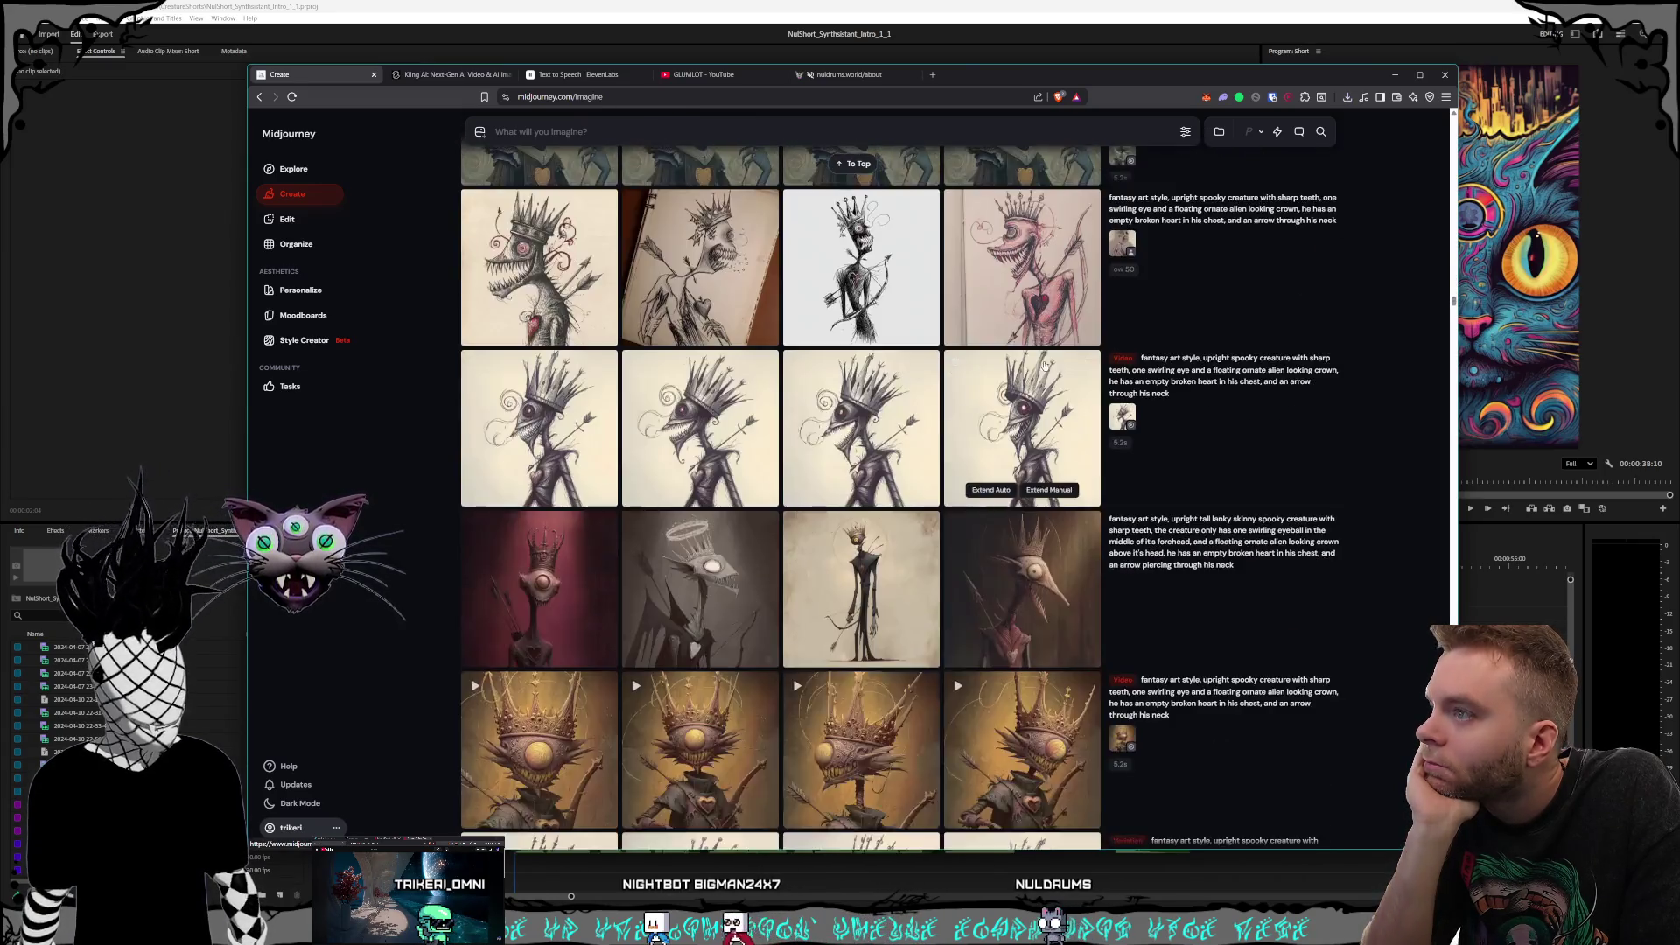
scroll(1044, 364, "down", 6)
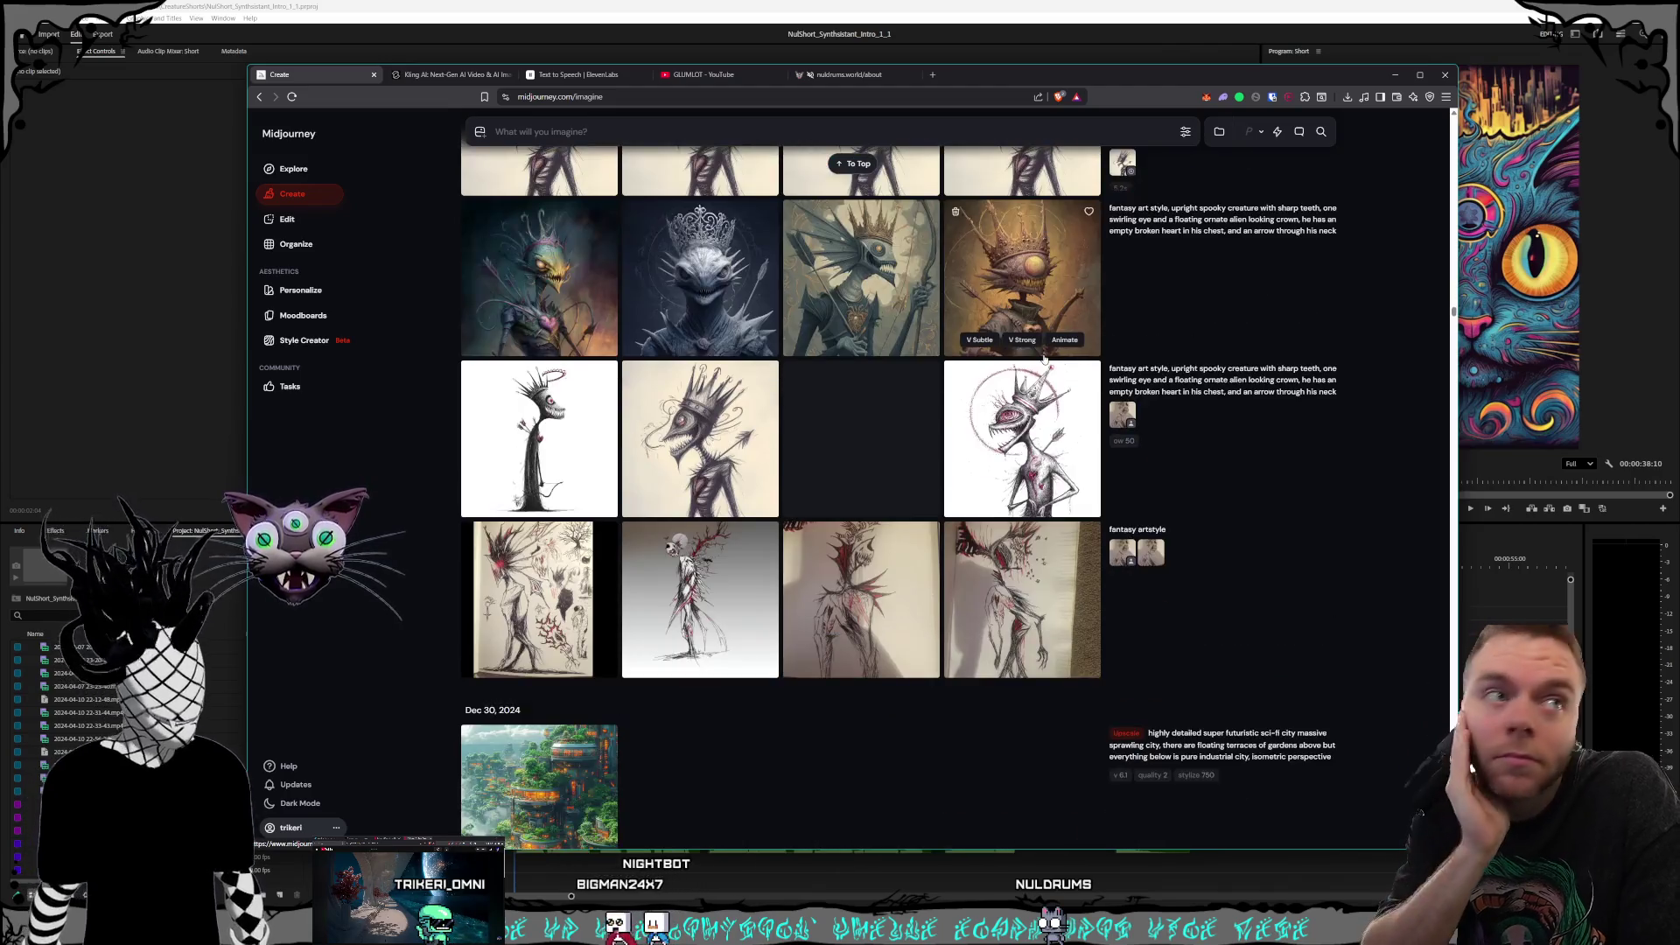
scroll(1044, 359, "down", 6)
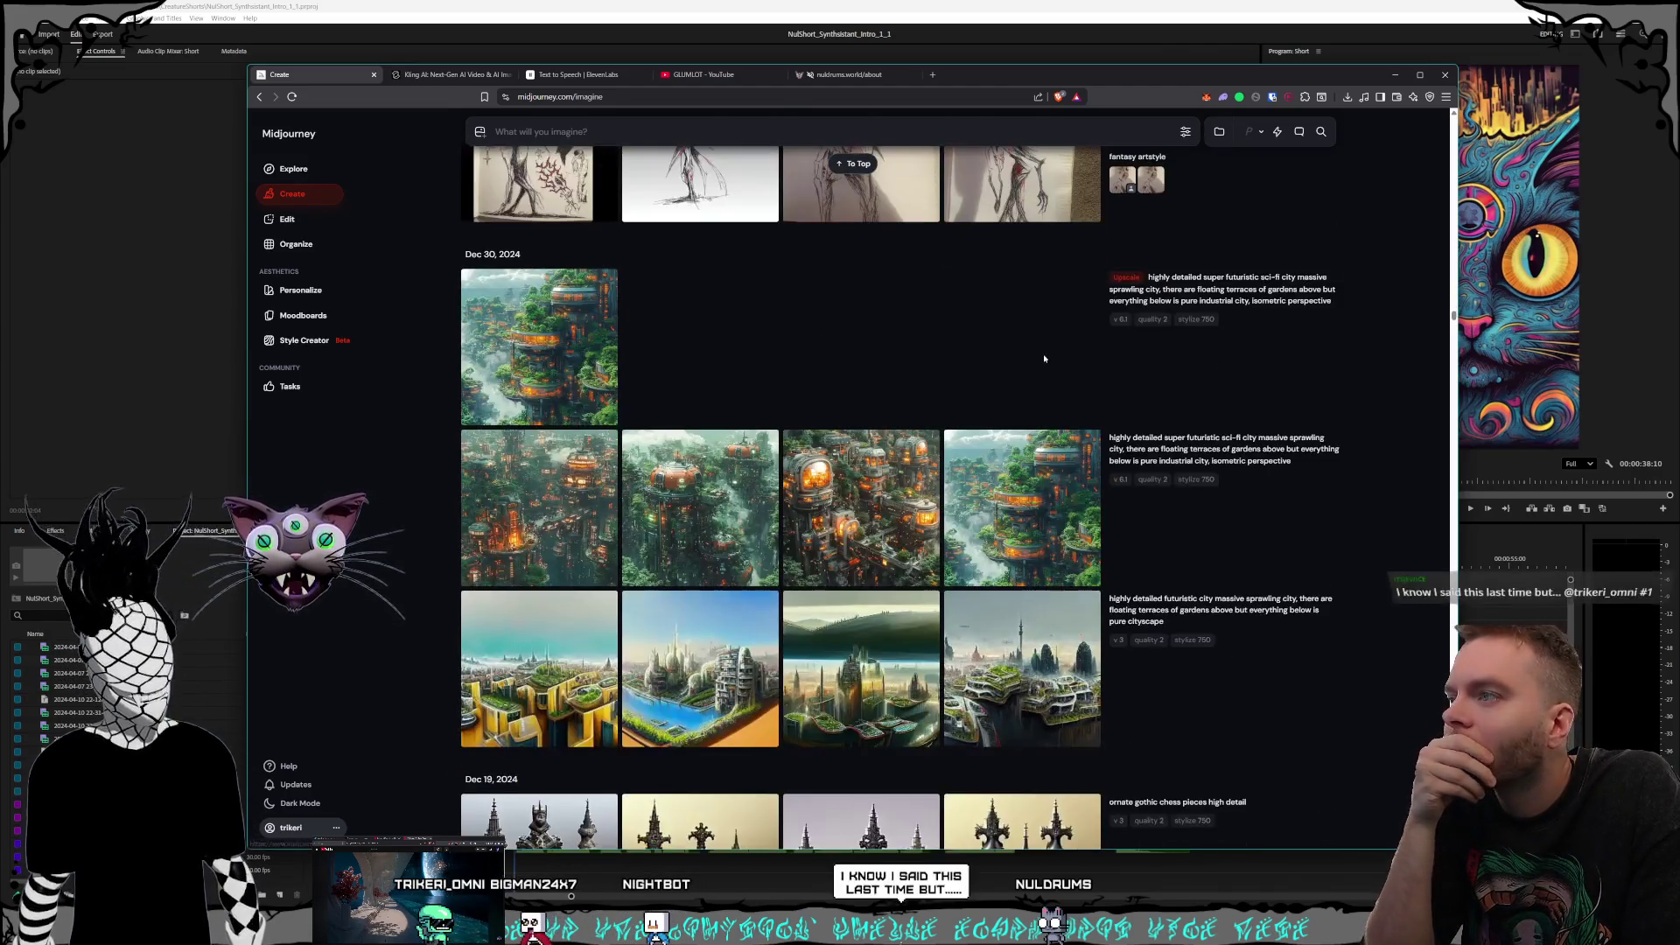
scroll(1044, 359, "down", 15)
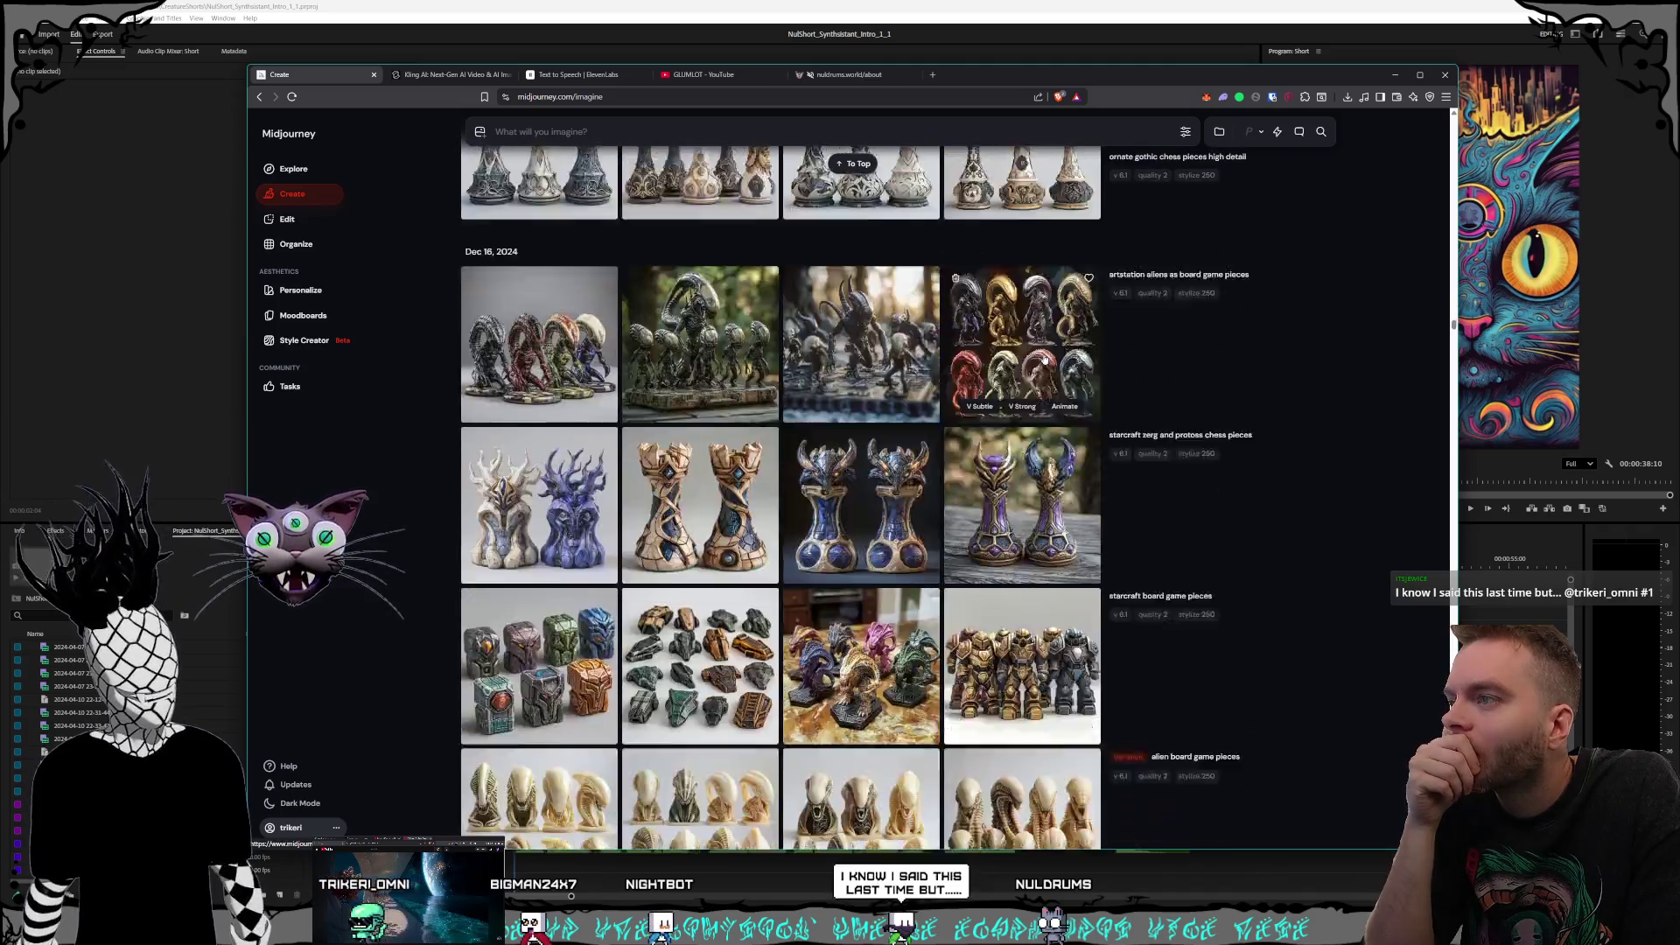
scroll(1012, 362, "down", 20)
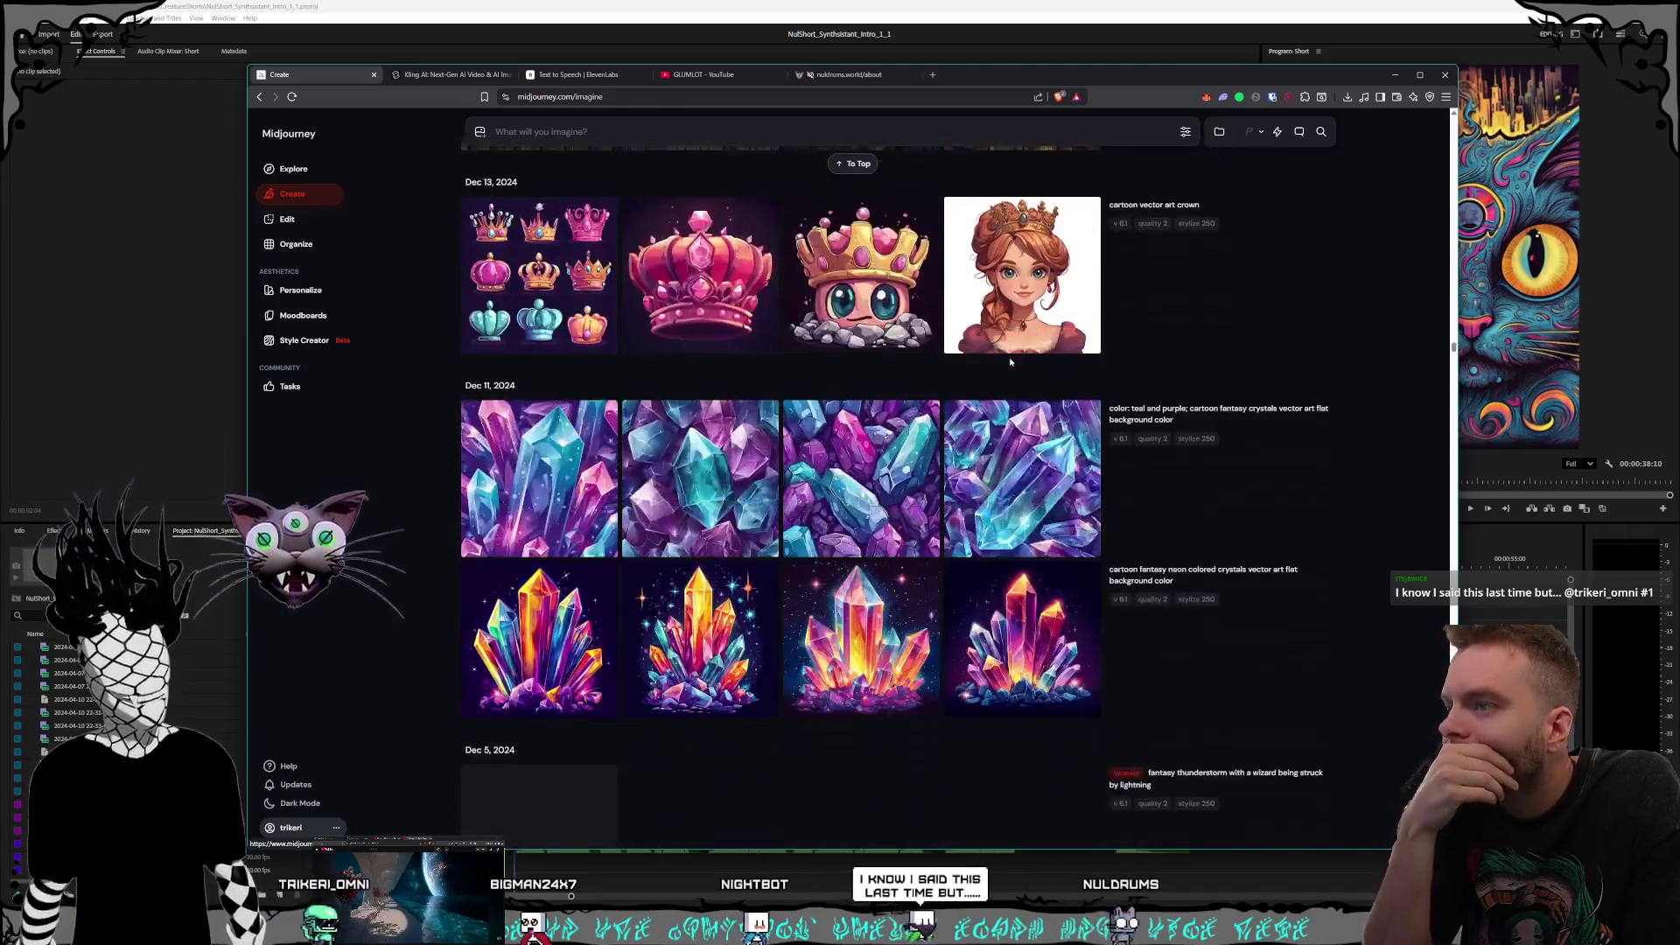
scroll(1012, 362, "down", 15)
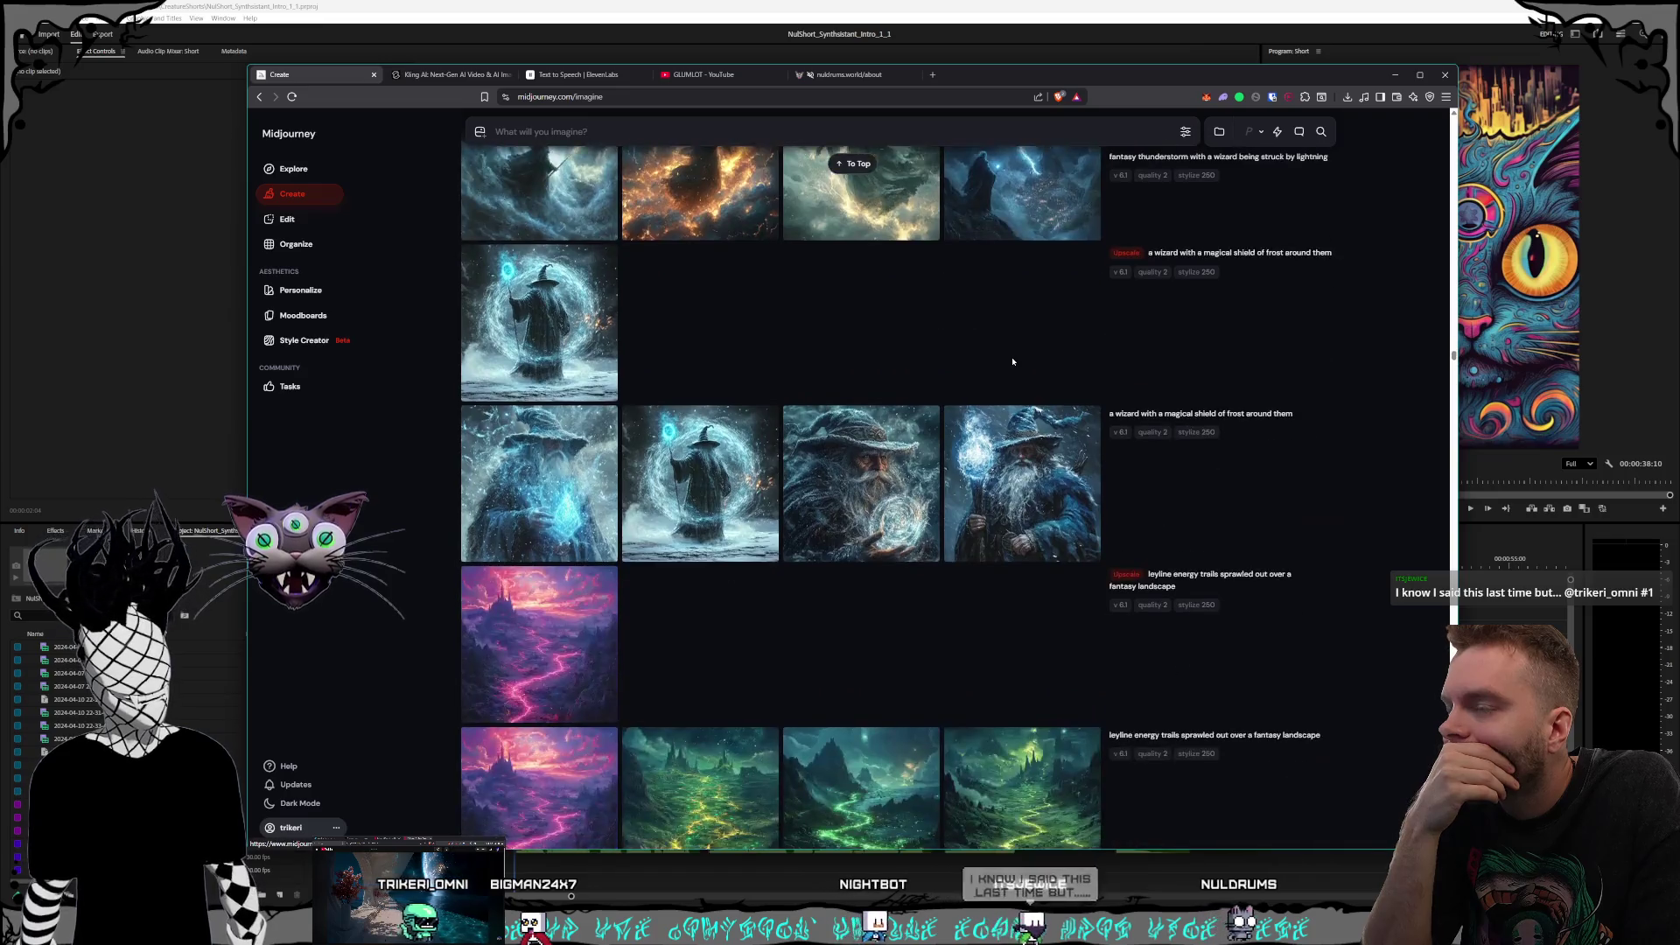
scroll(1012, 361, "up", 1)
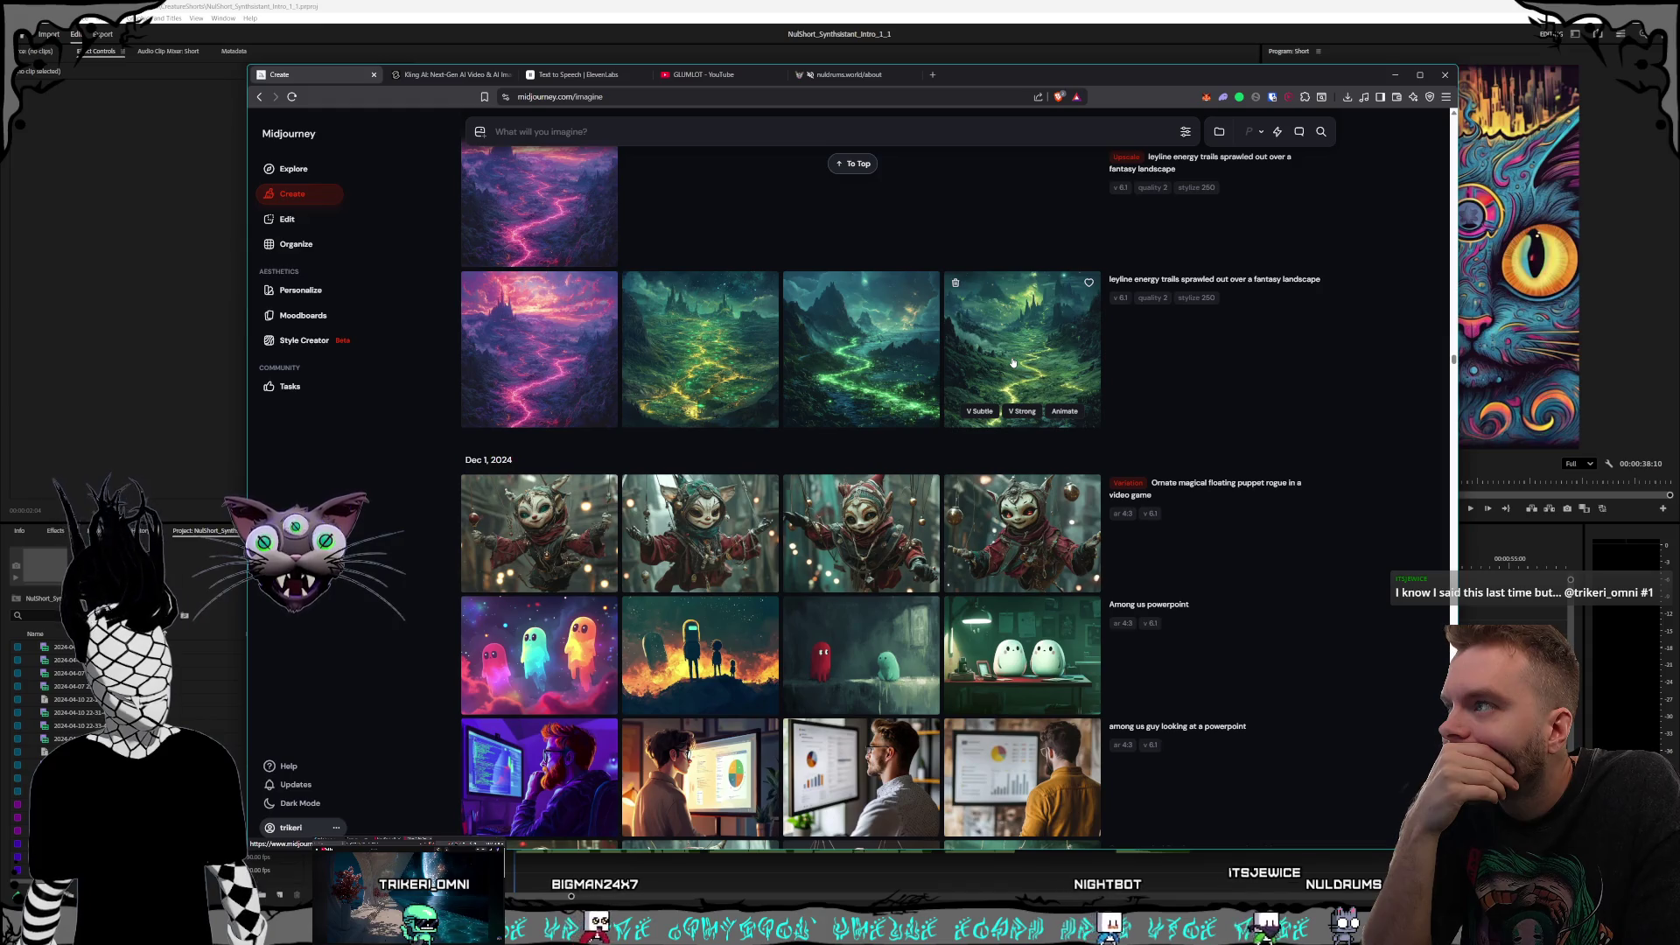
left_click(1012, 361)
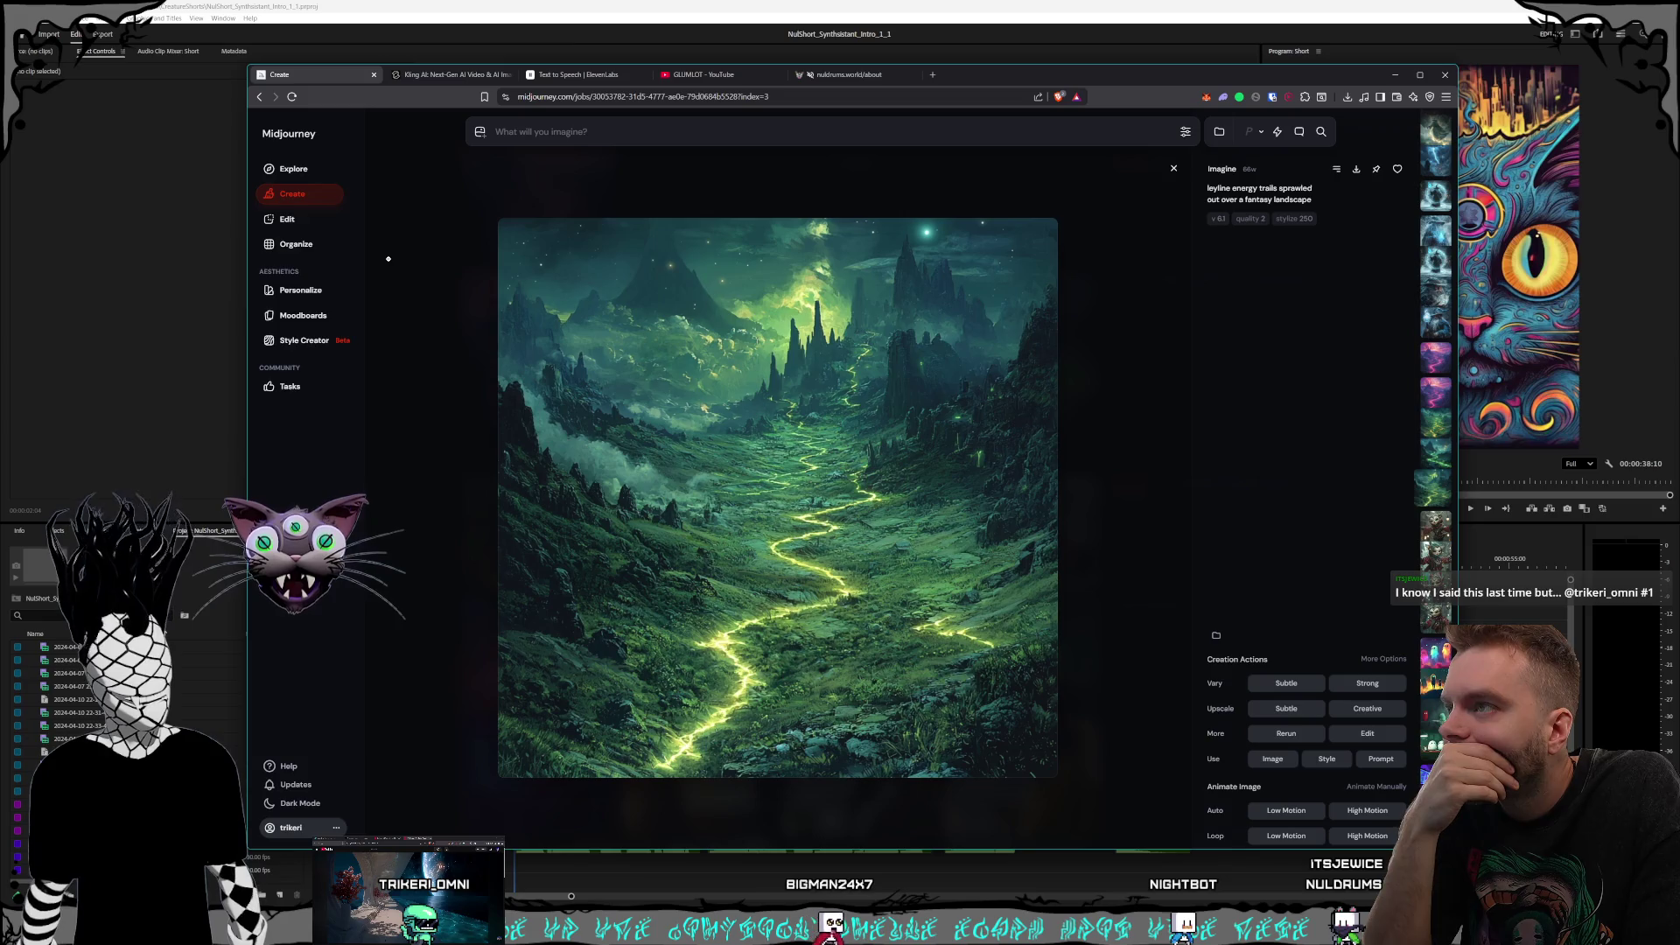
left_click(388, 259)
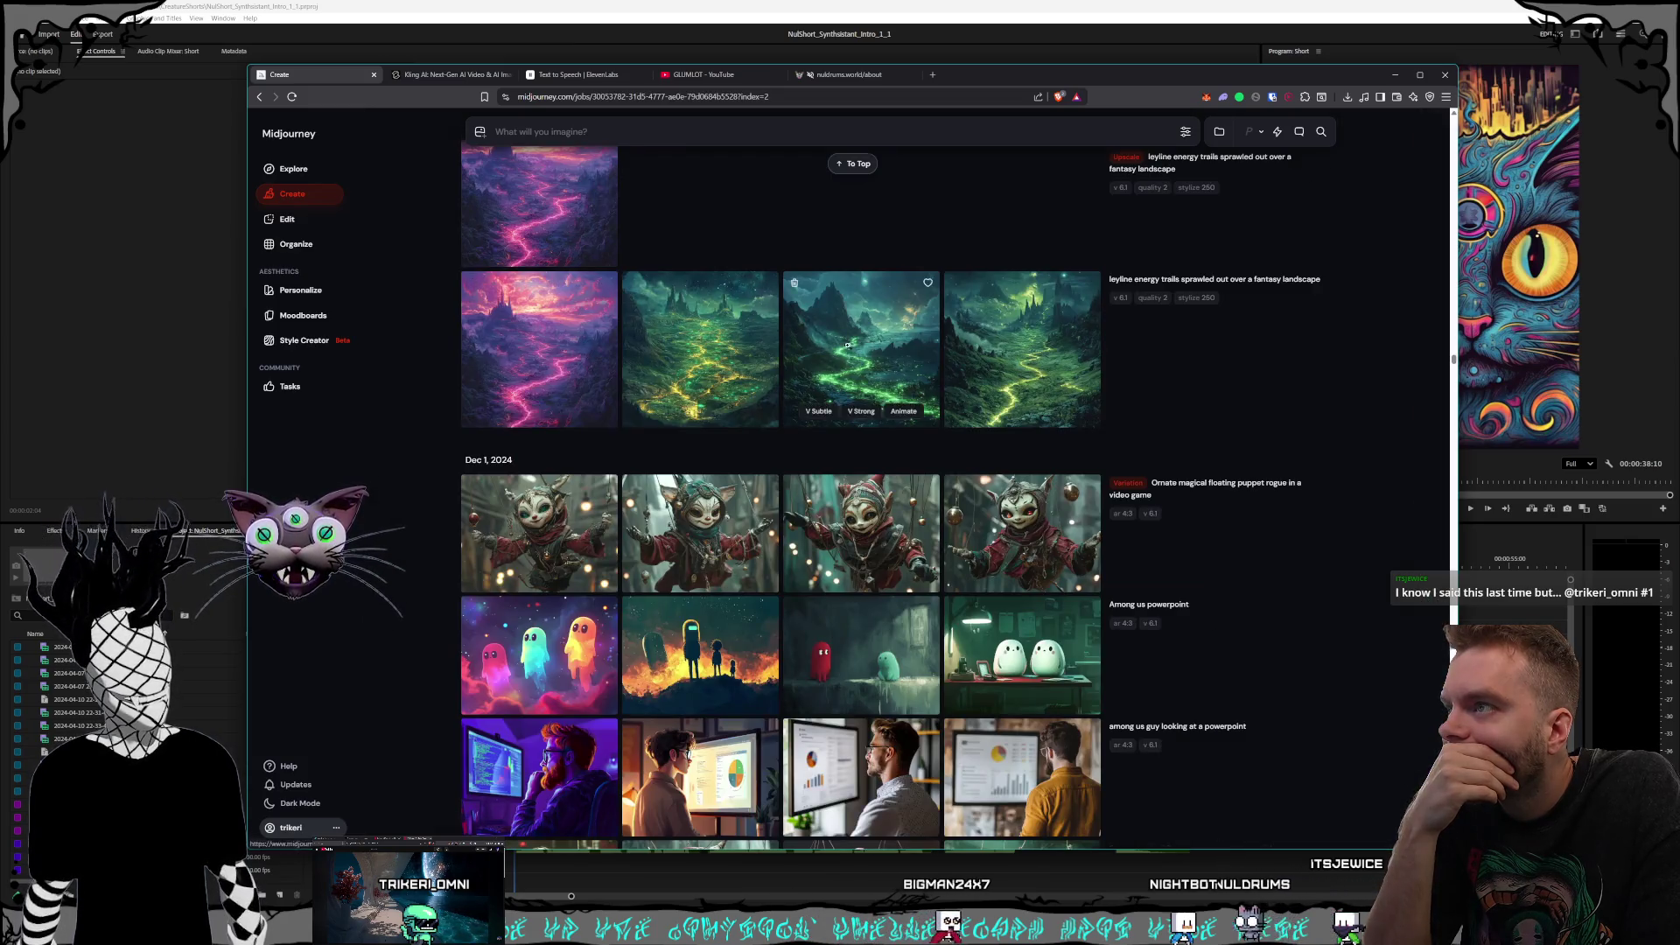
left_click(846, 345)
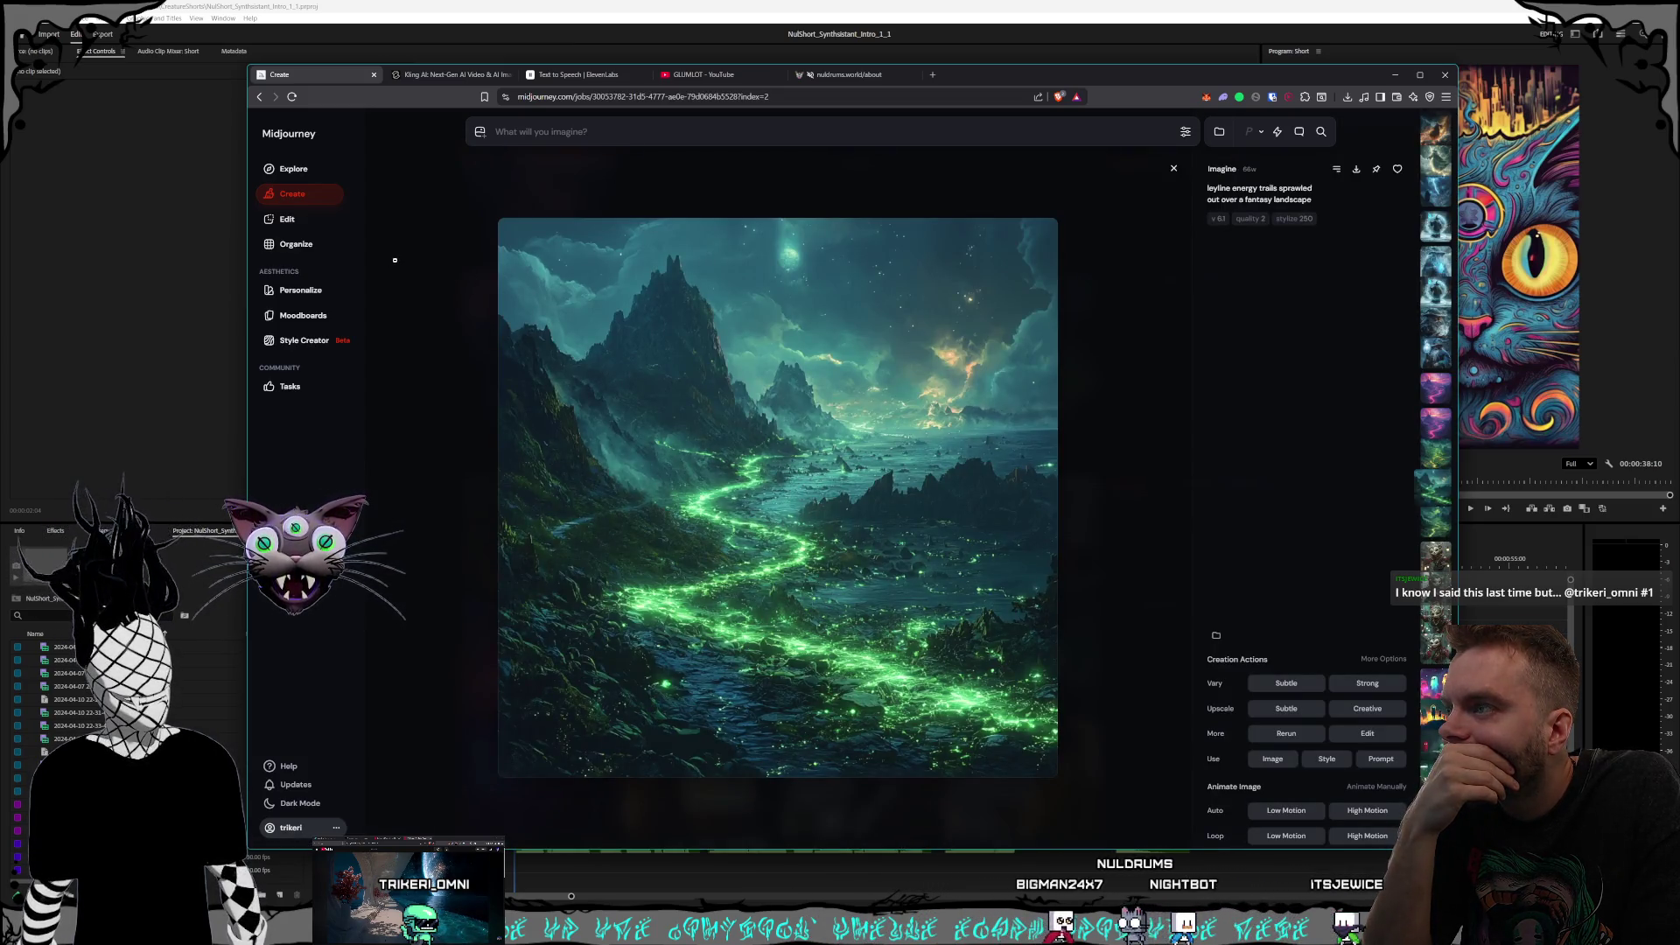
left_click(394, 260)
left_click(679, 343)
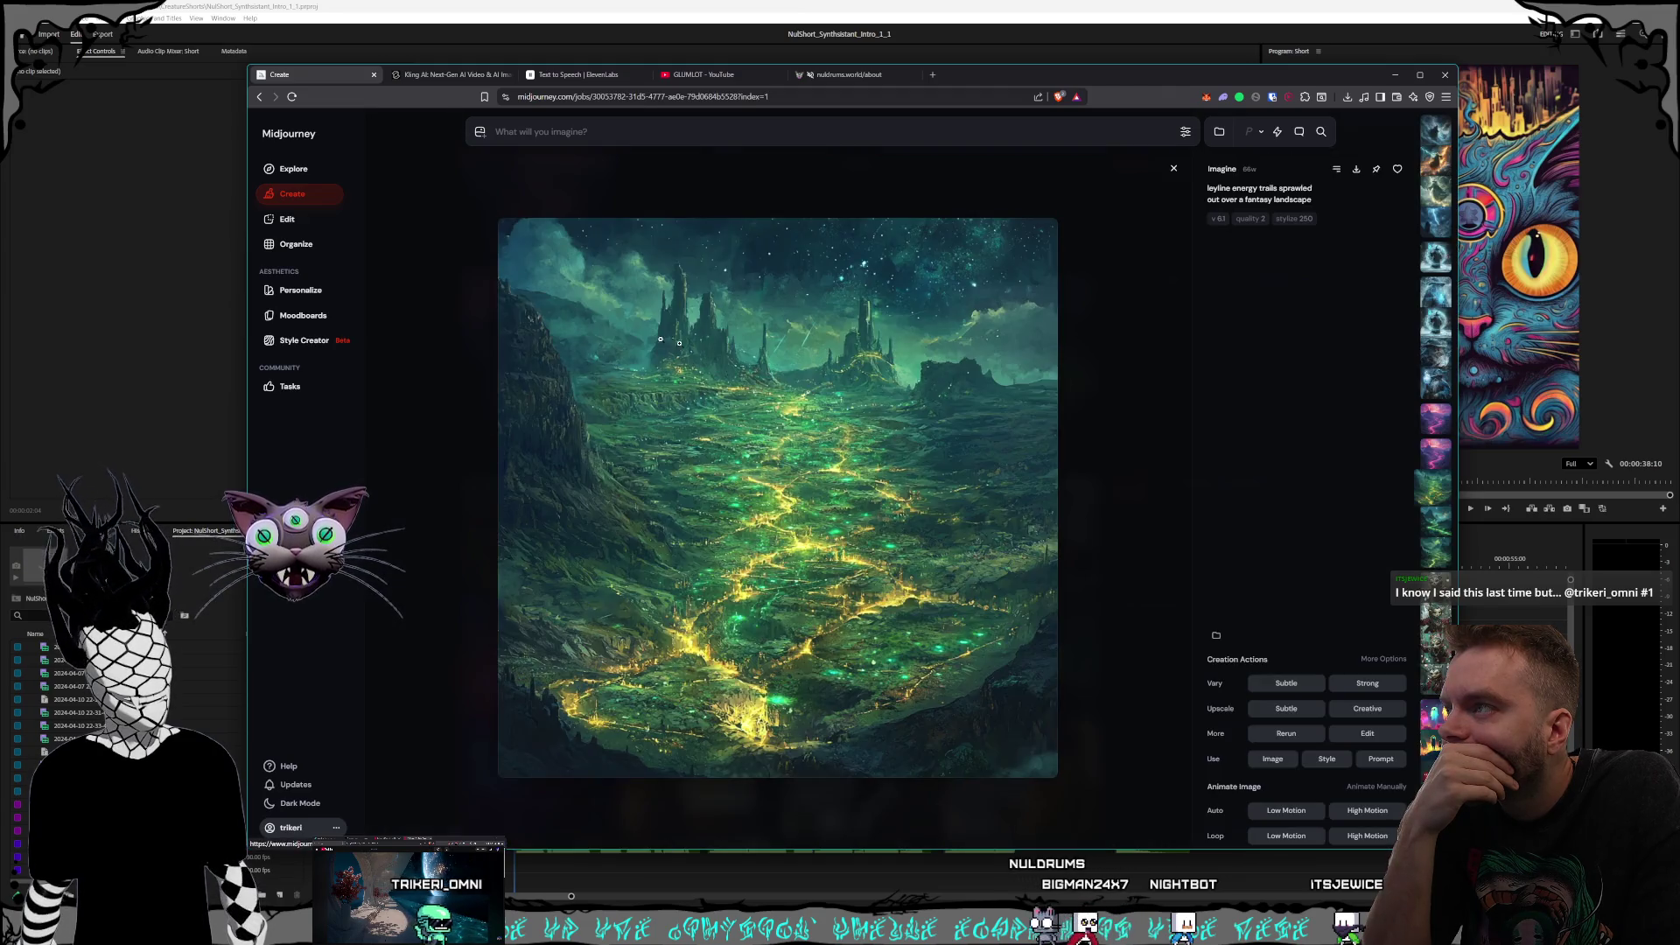
left_click(365, 253)
scroll(741, 313, "down", 2)
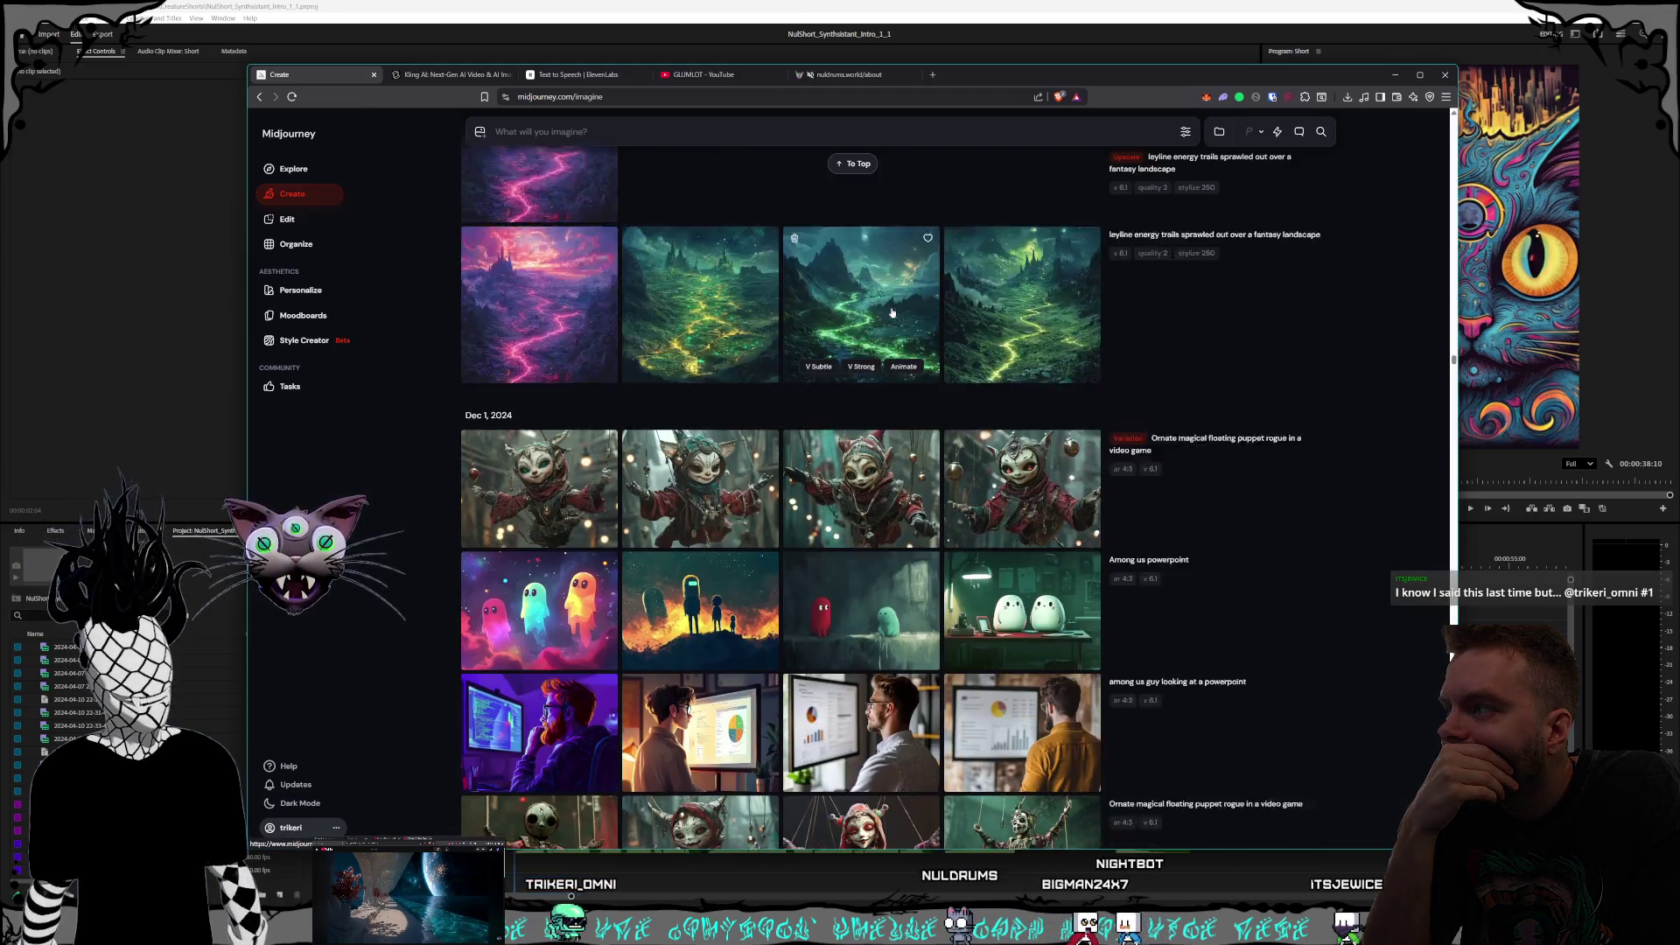
left_click(741, 315)
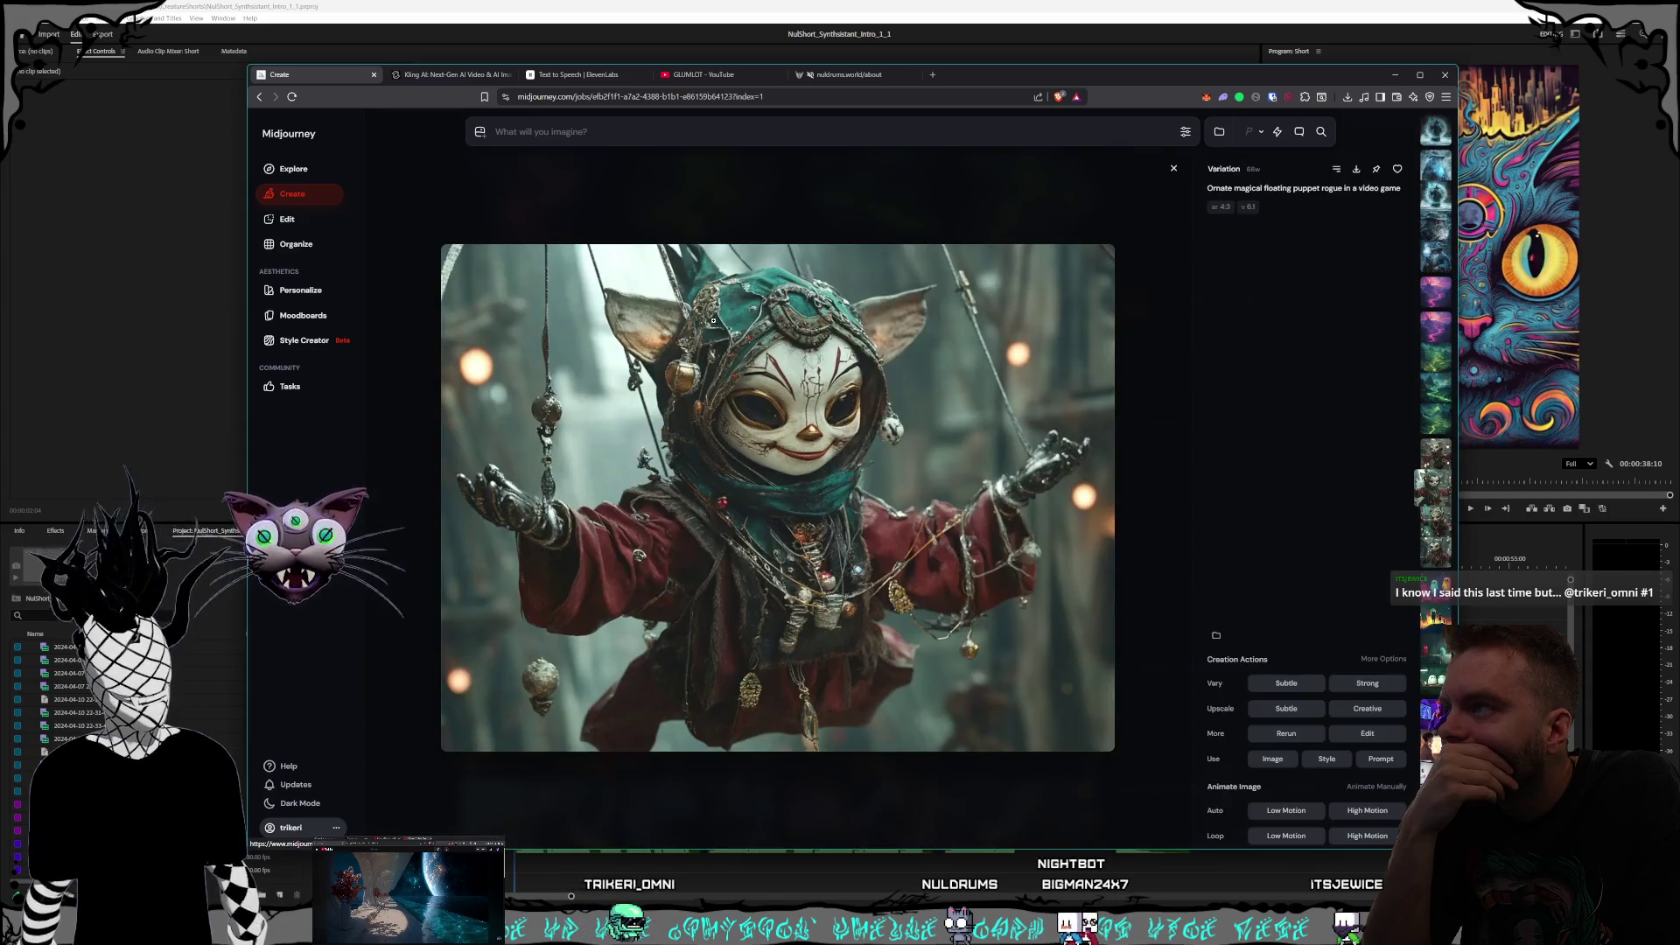
left_click(598, 199)
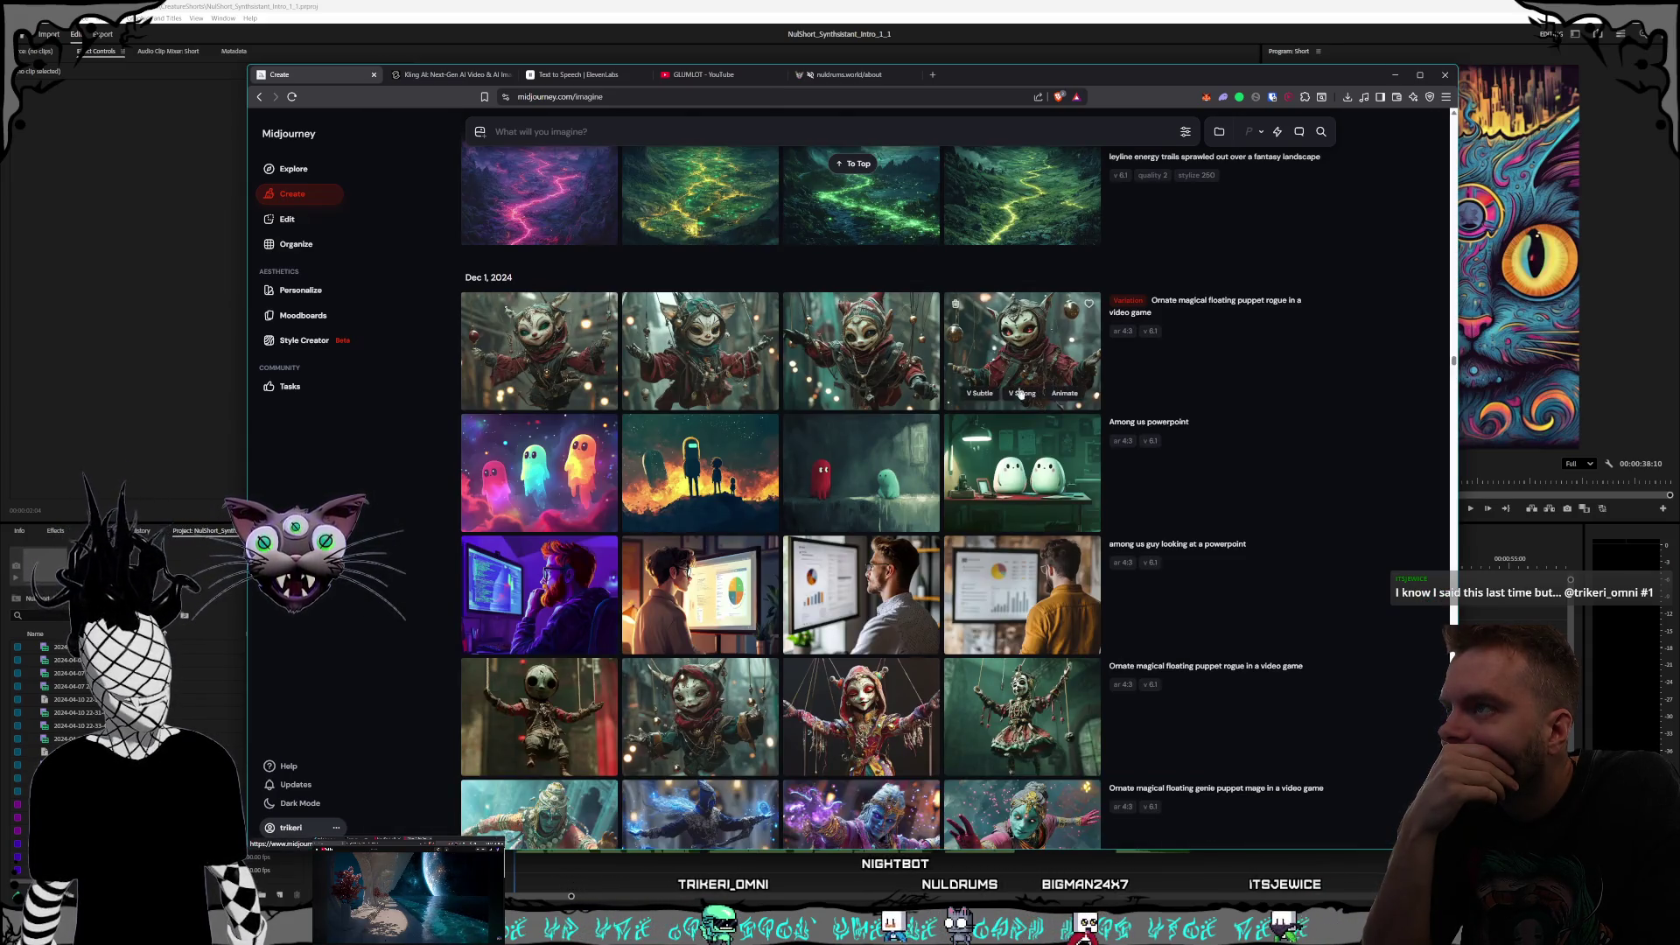
left_click(1021, 350)
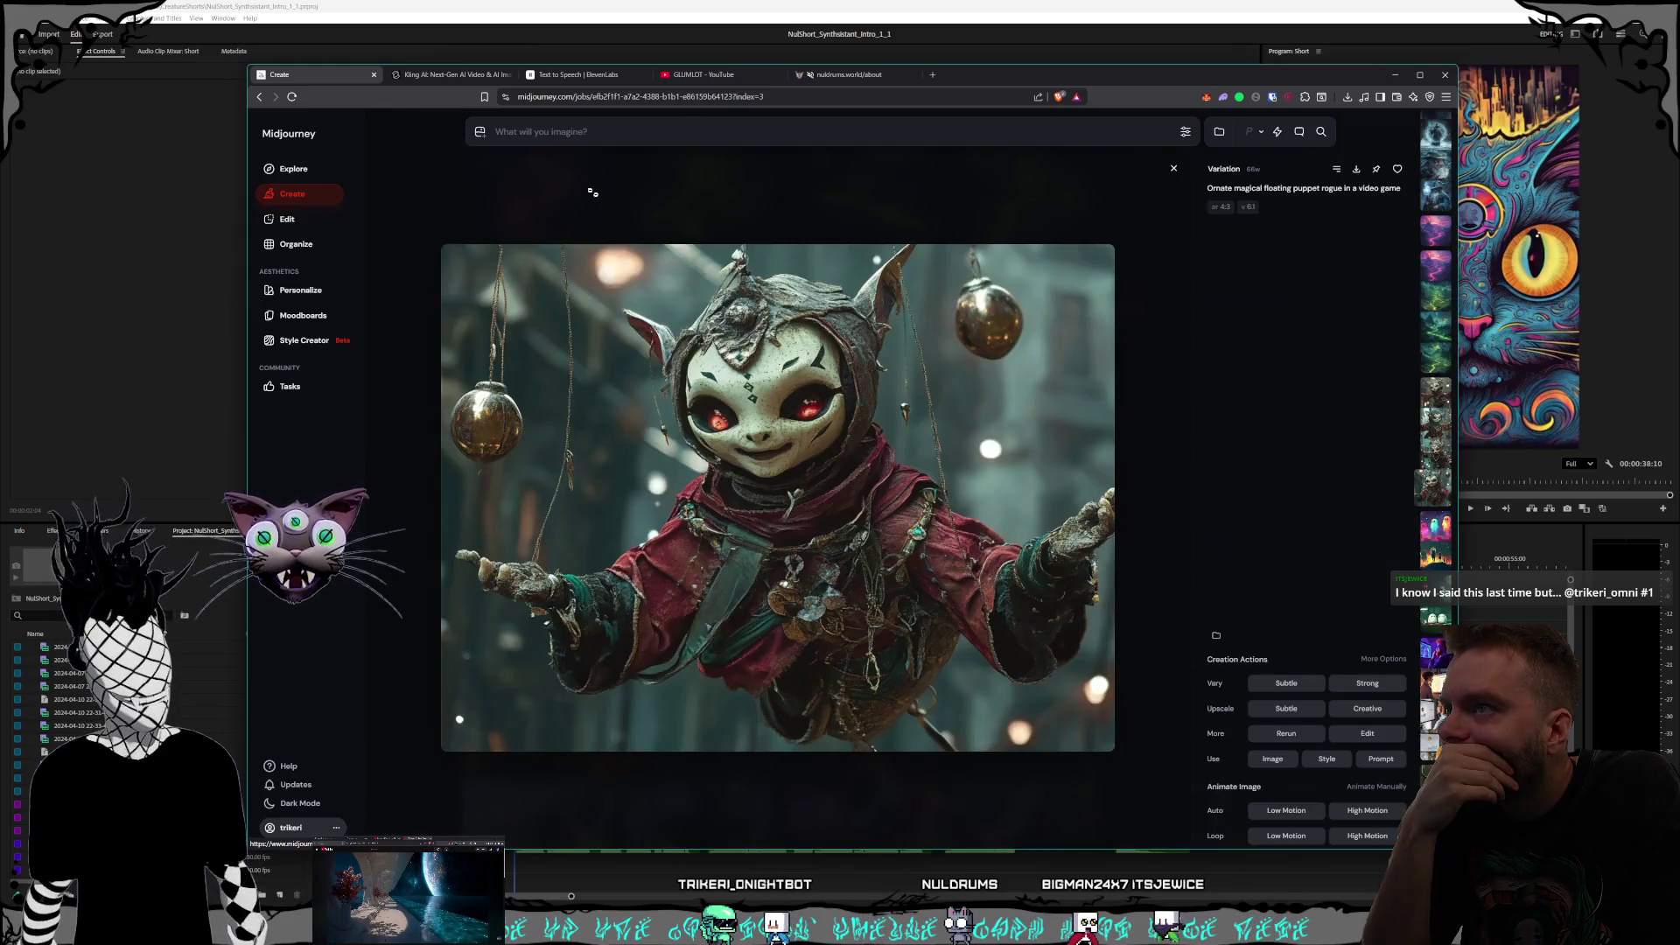
left_click(645, 166)
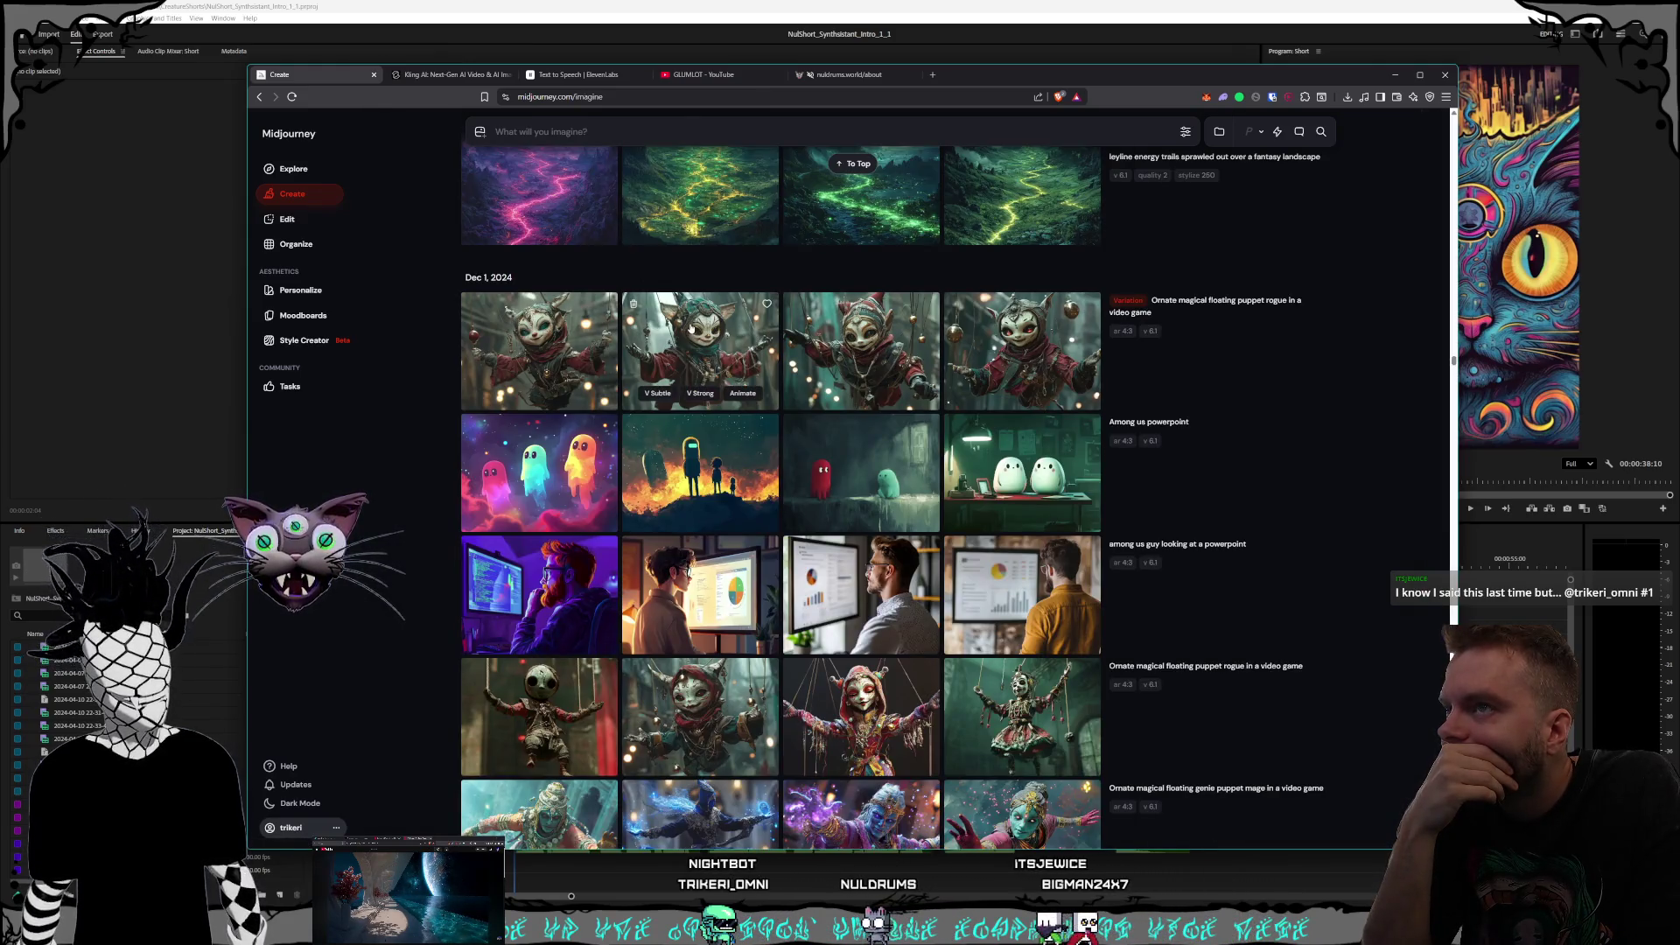
left_click(691, 329)
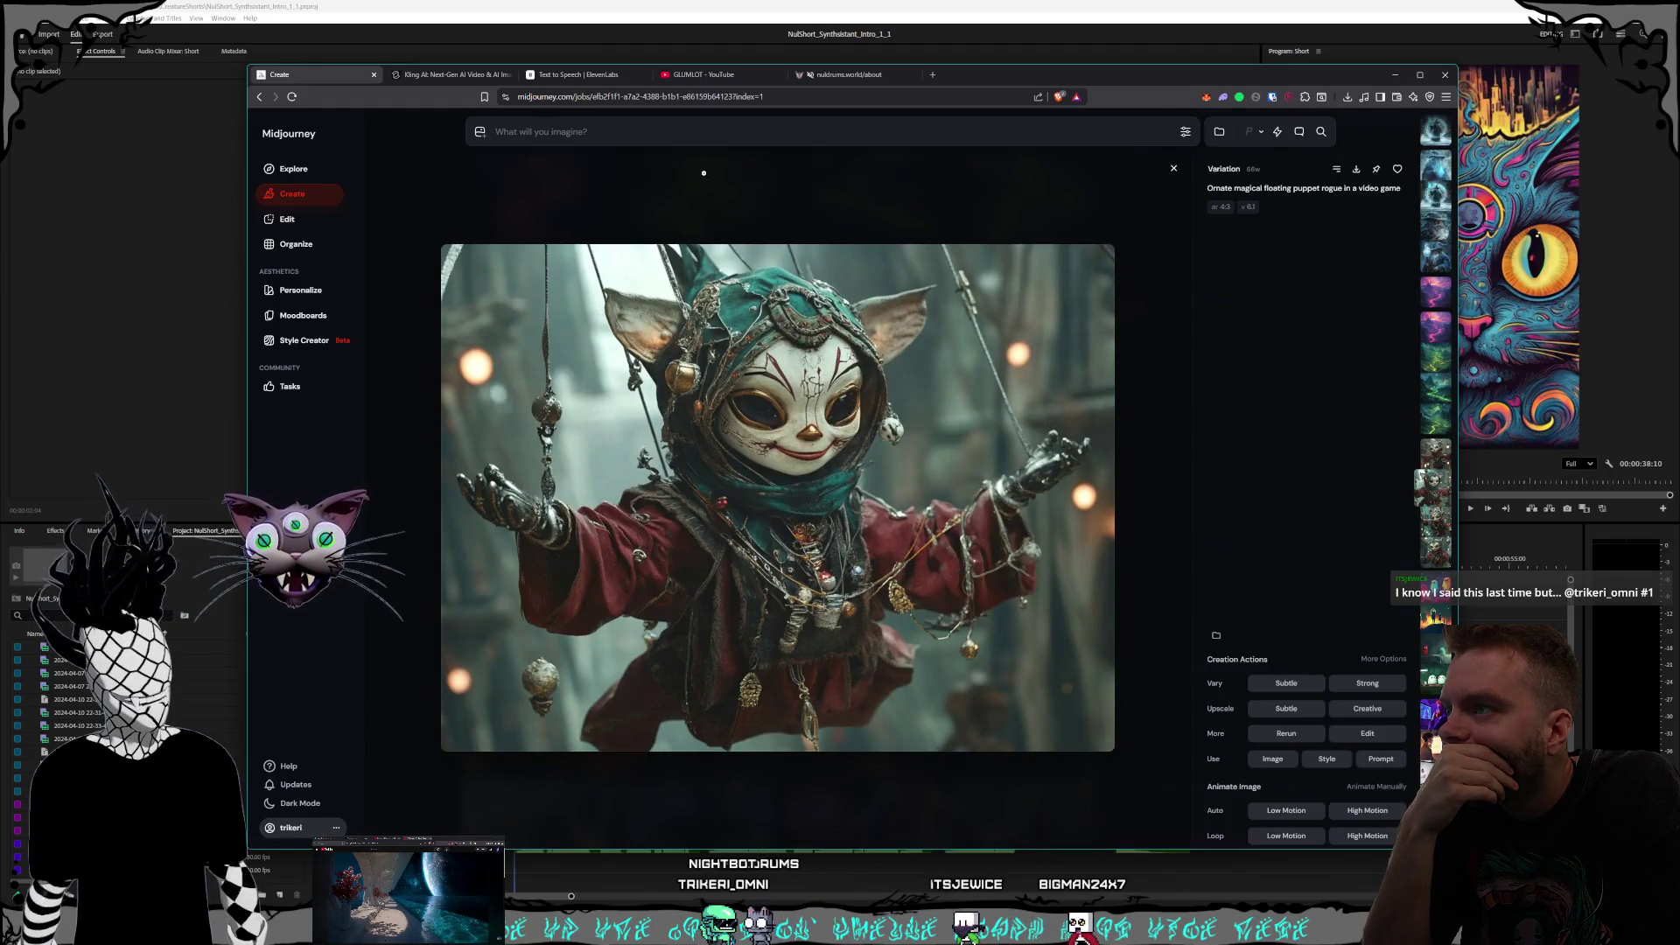
left_click(703, 172)
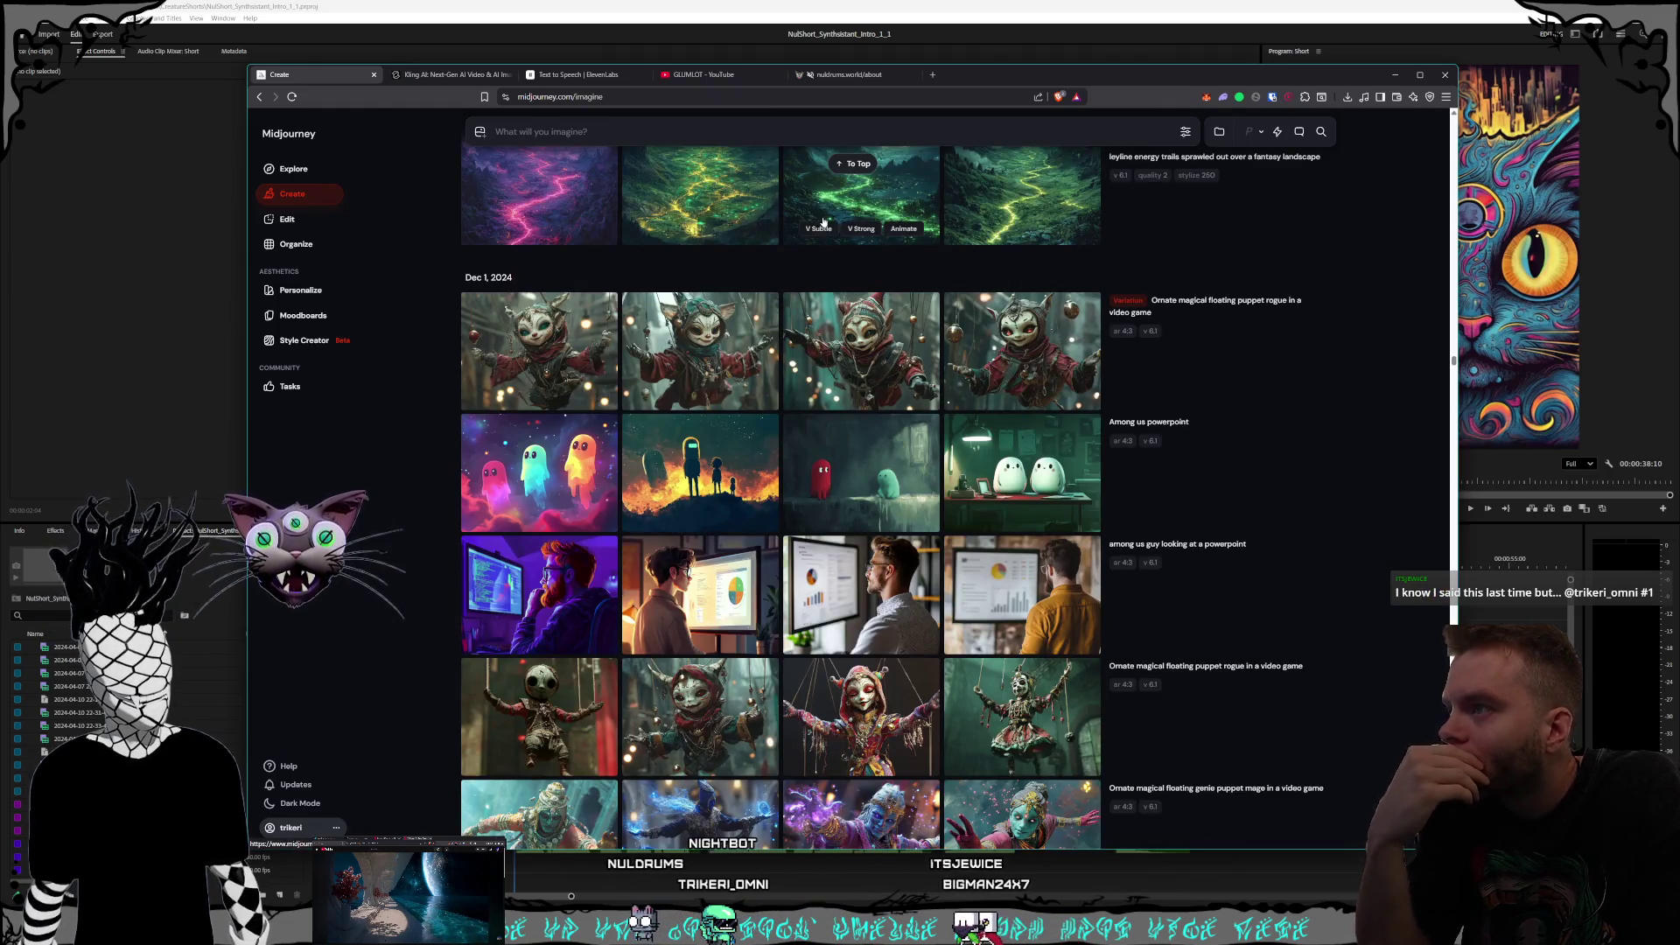
scroll(824, 222, "down", 3)
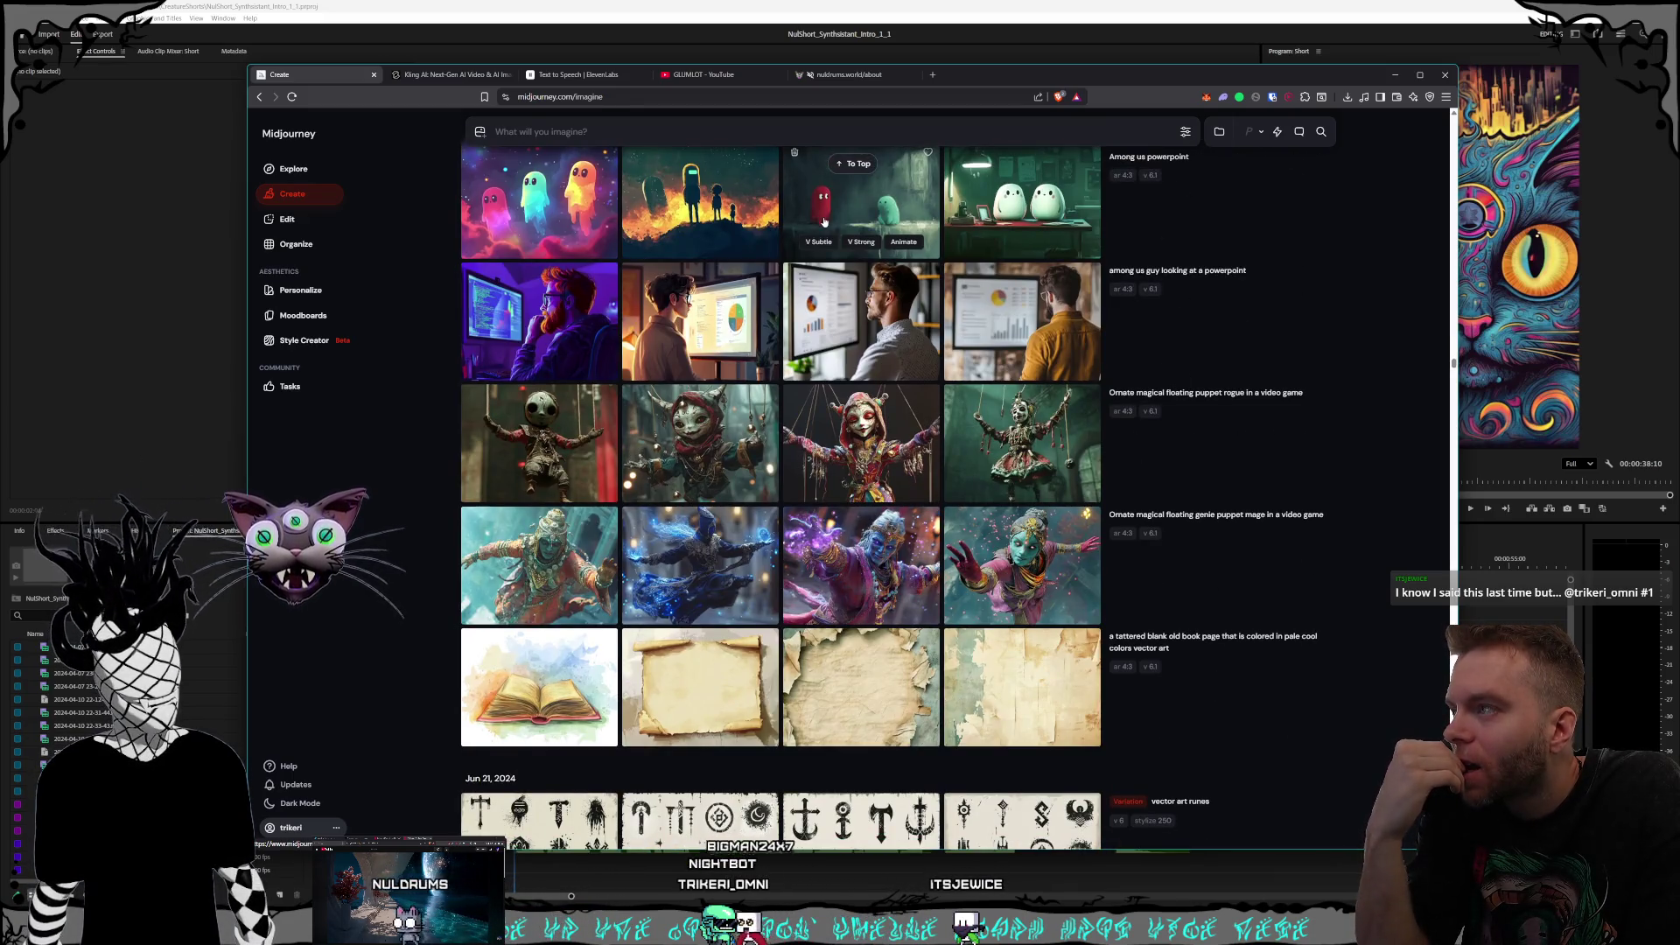
Step: Scroll down the Create feed to the earlier psychedelic 3 eyed cat job, then back up to the top
scroll(824, 222, "down", 2)
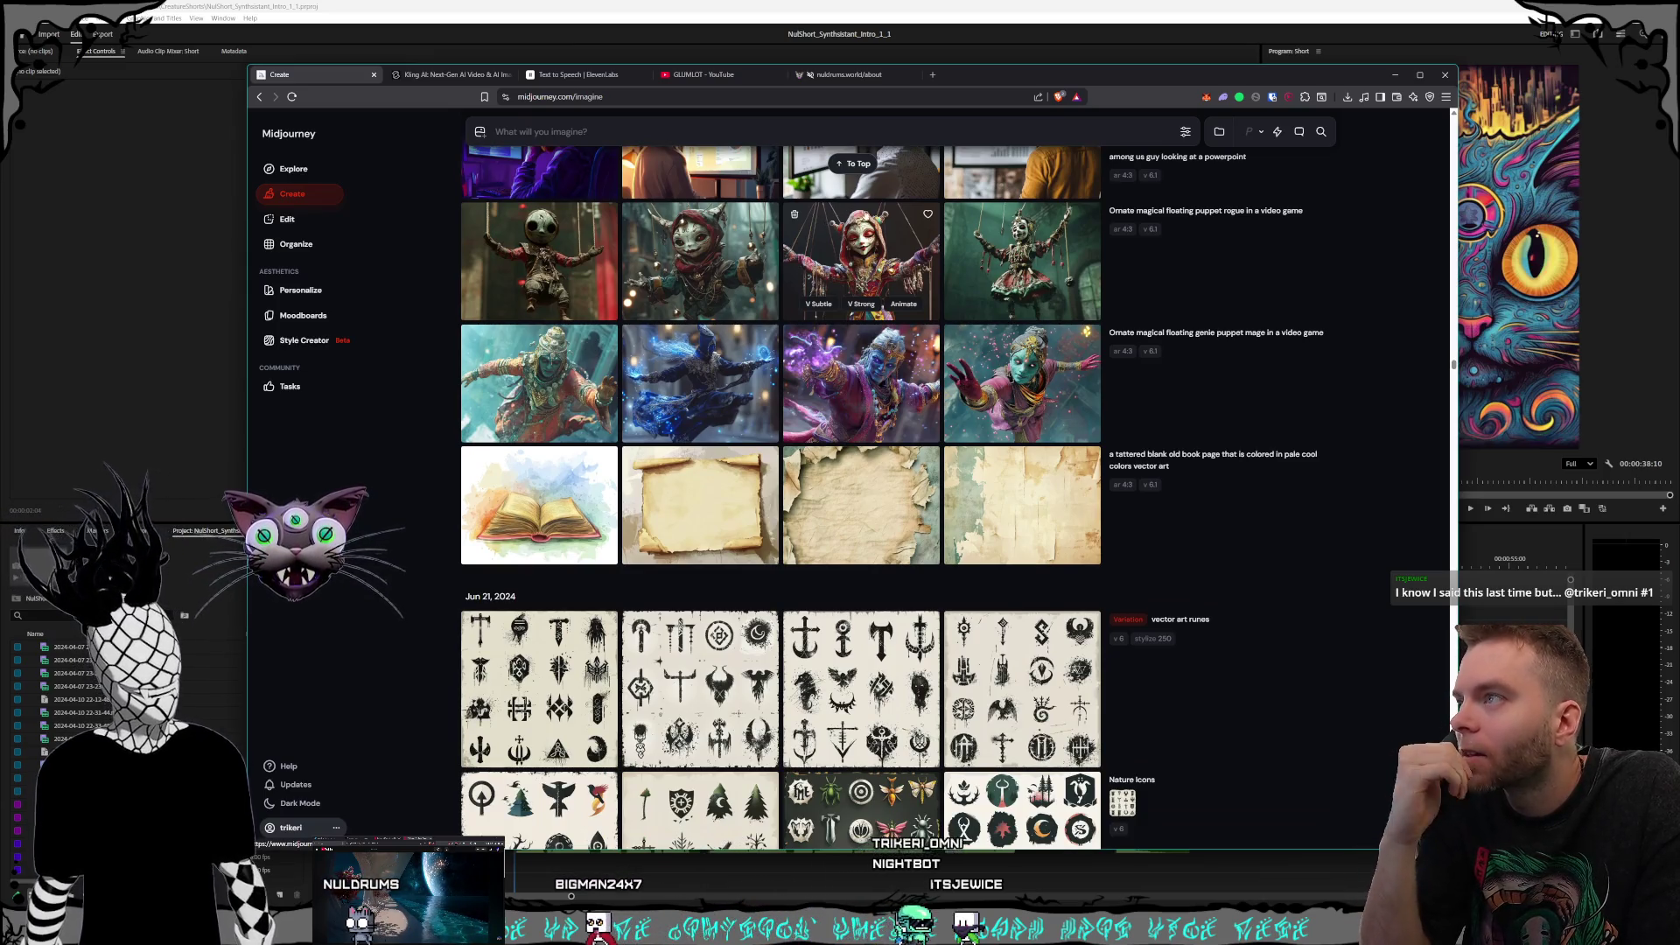
scroll(912, 300, "down", 18)
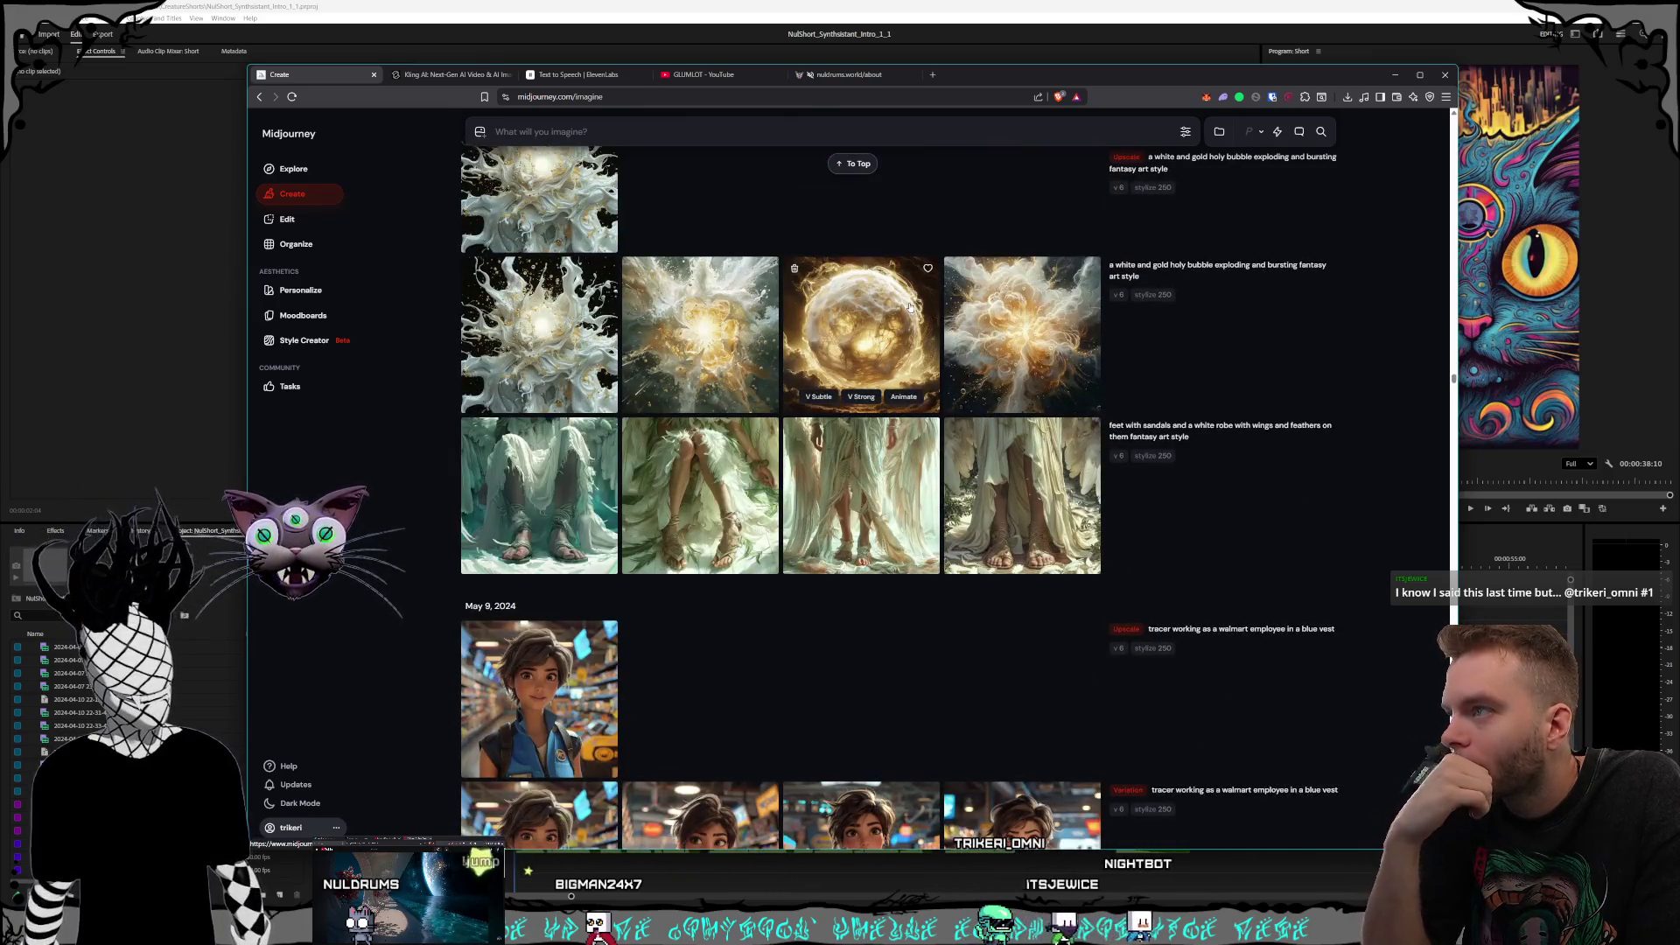
scroll(910, 306, "down", 15)
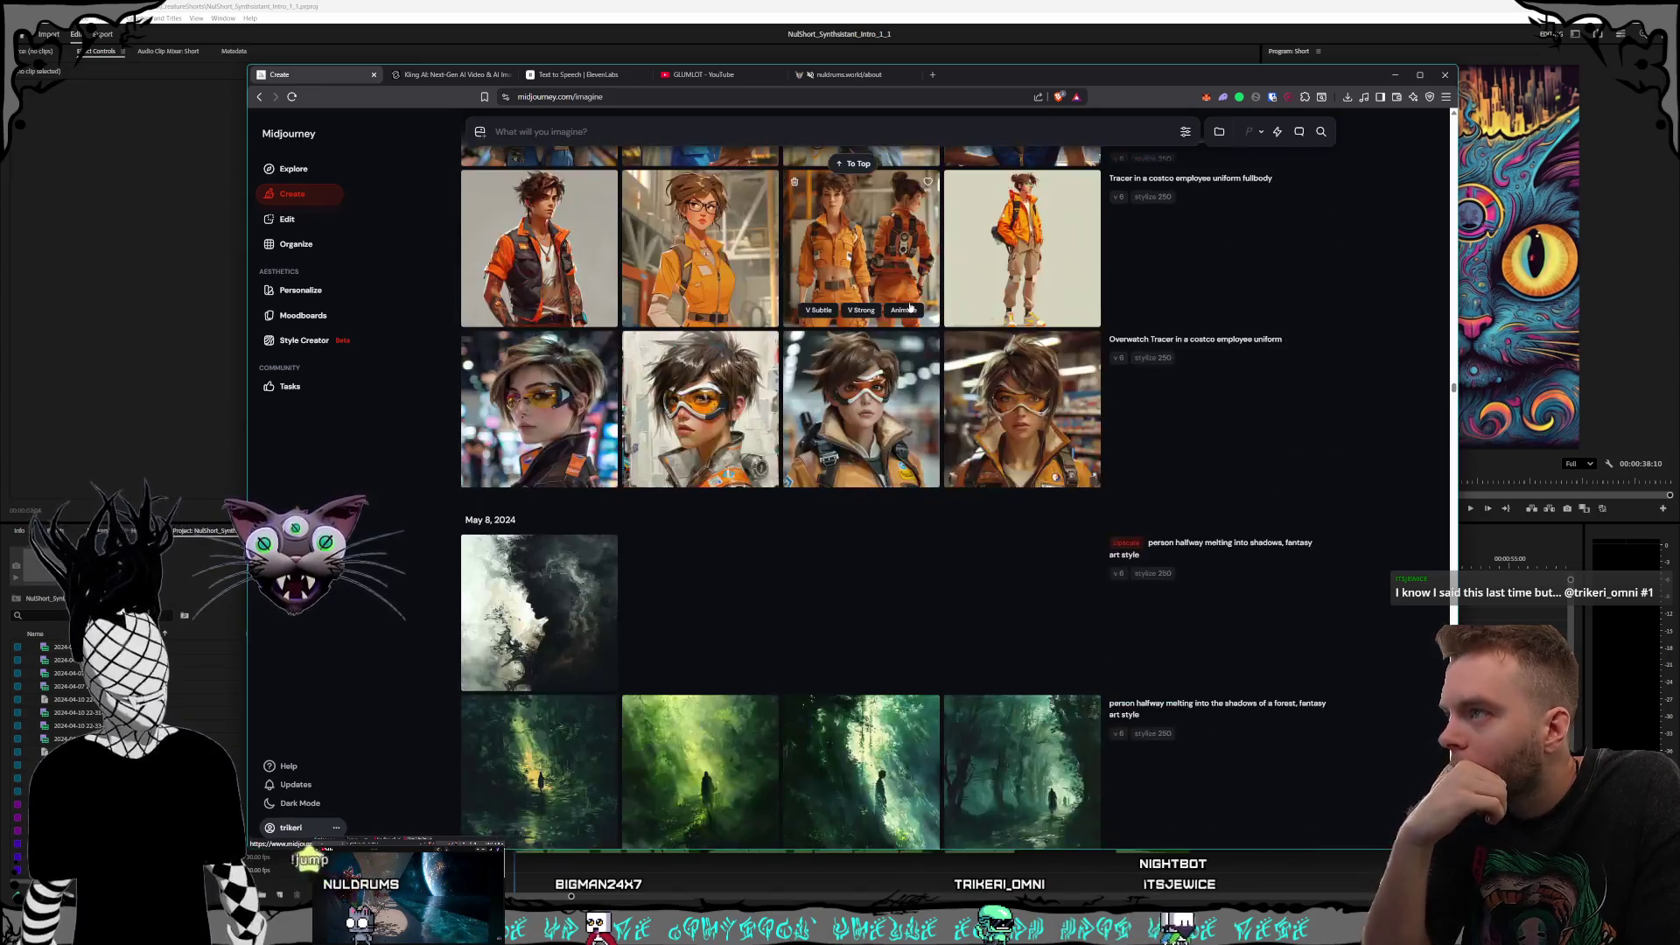
scroll(909, 306, "down", 3)
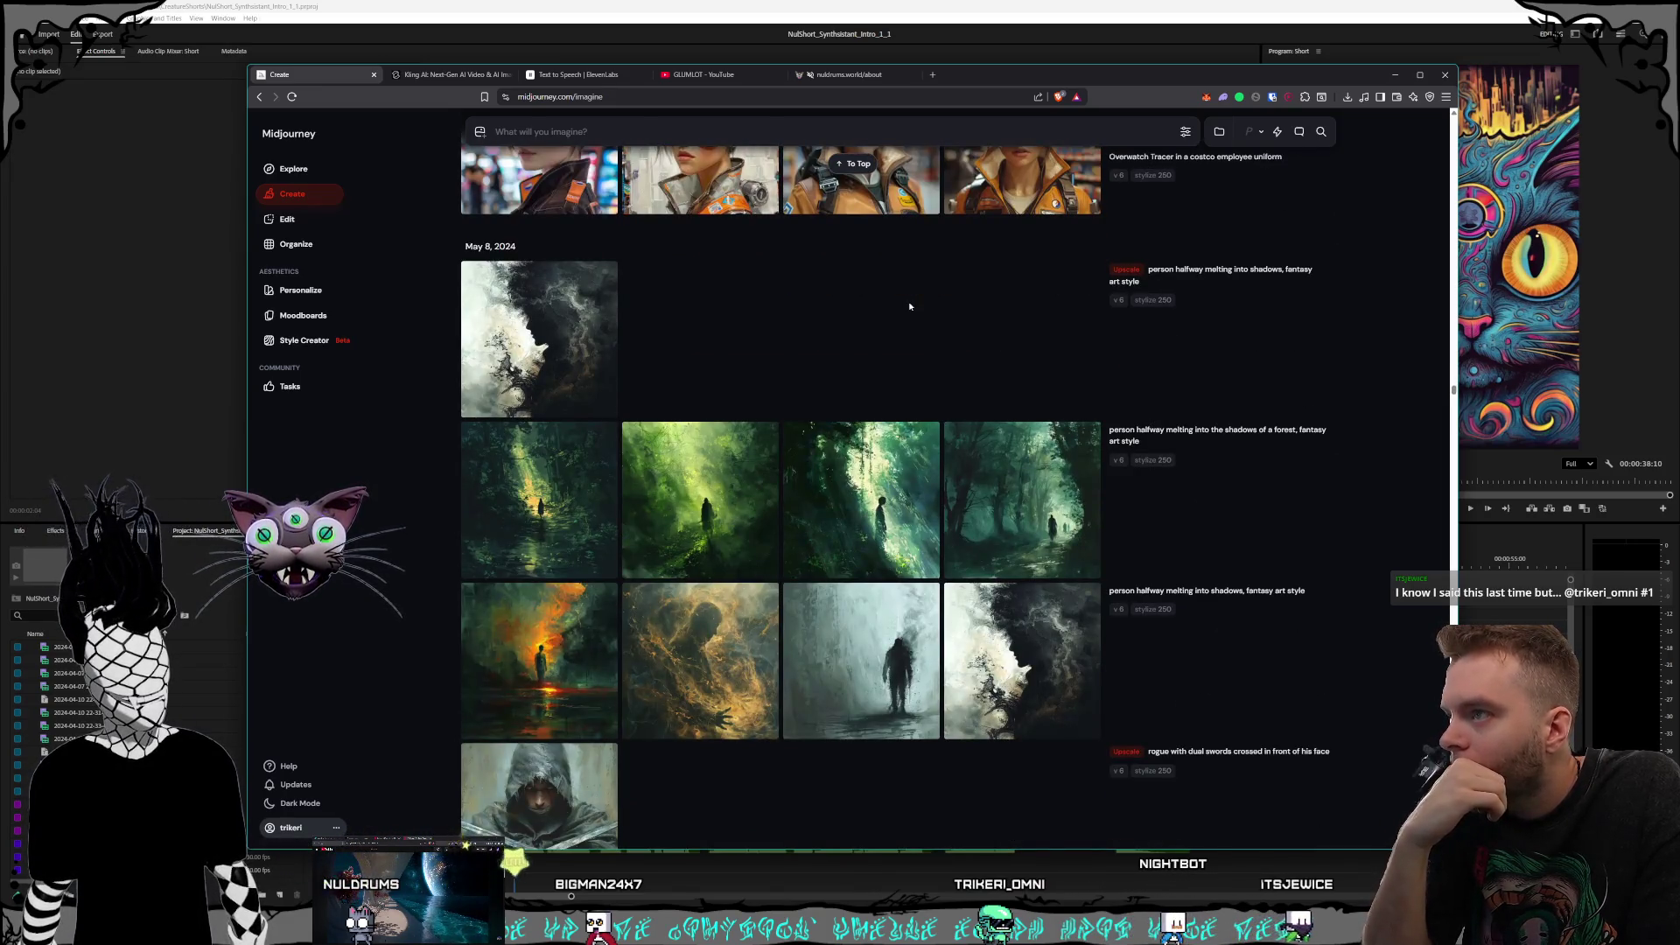
scroll(910, 306, "down", 20)
scroll(916, 314, "down", 20)
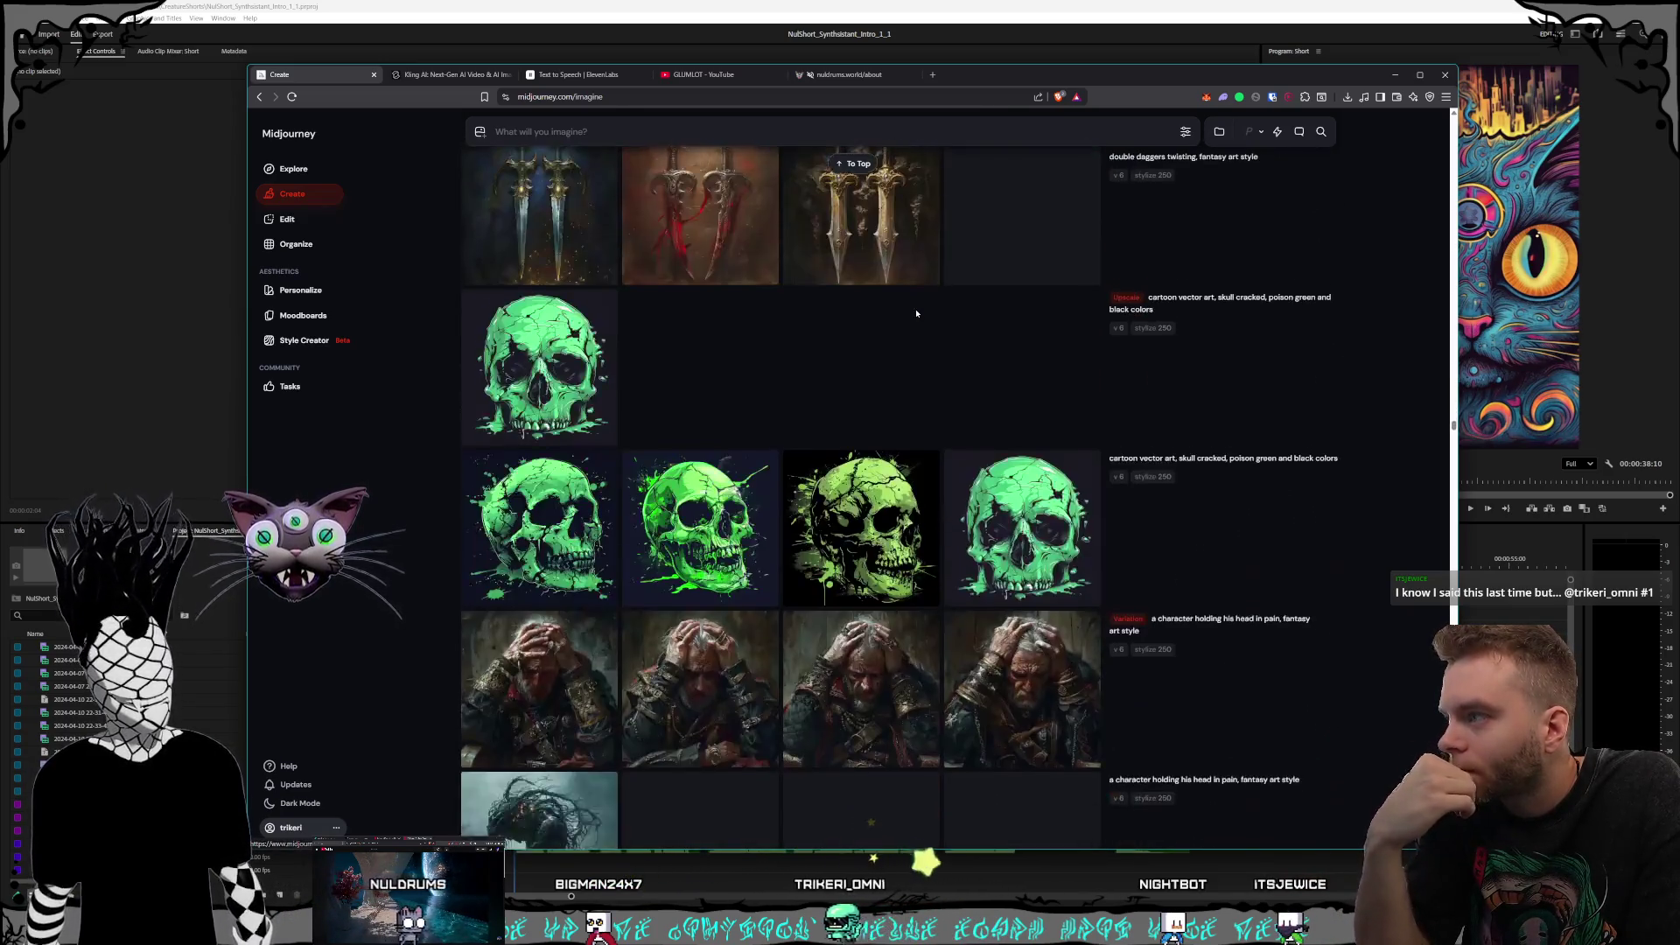
scroll(916, 314, "down", 20)
scroll(915, 314, "down", 20)
scroll(916, 312, "down", 20)
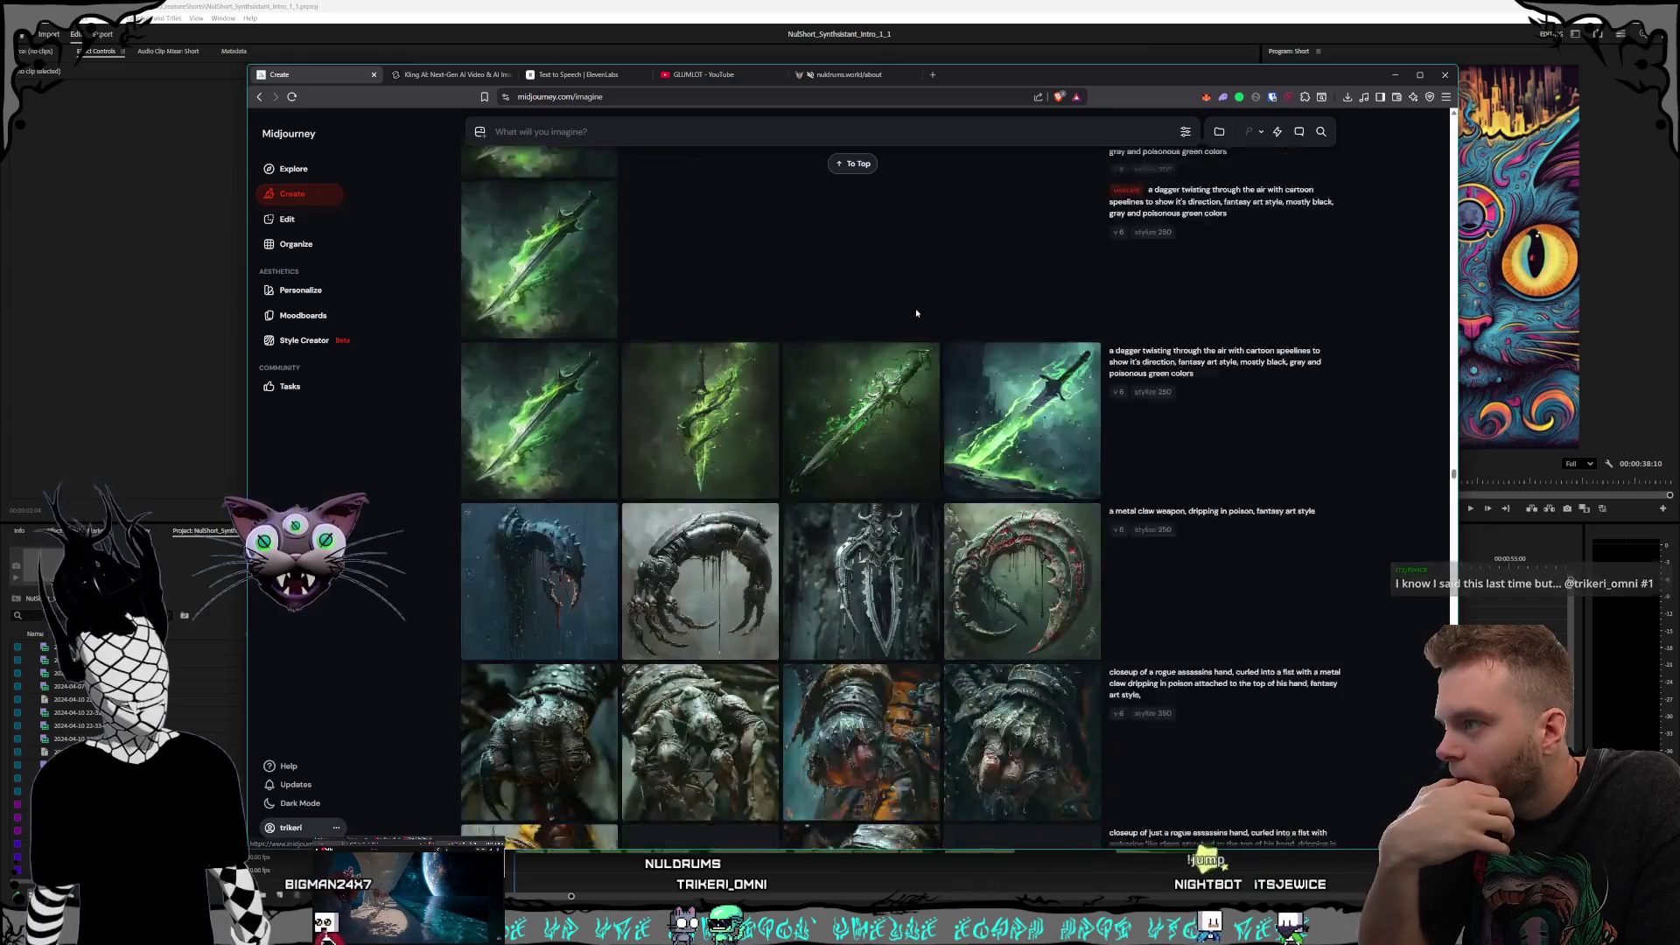
scroll(915, 313, "down", 20)
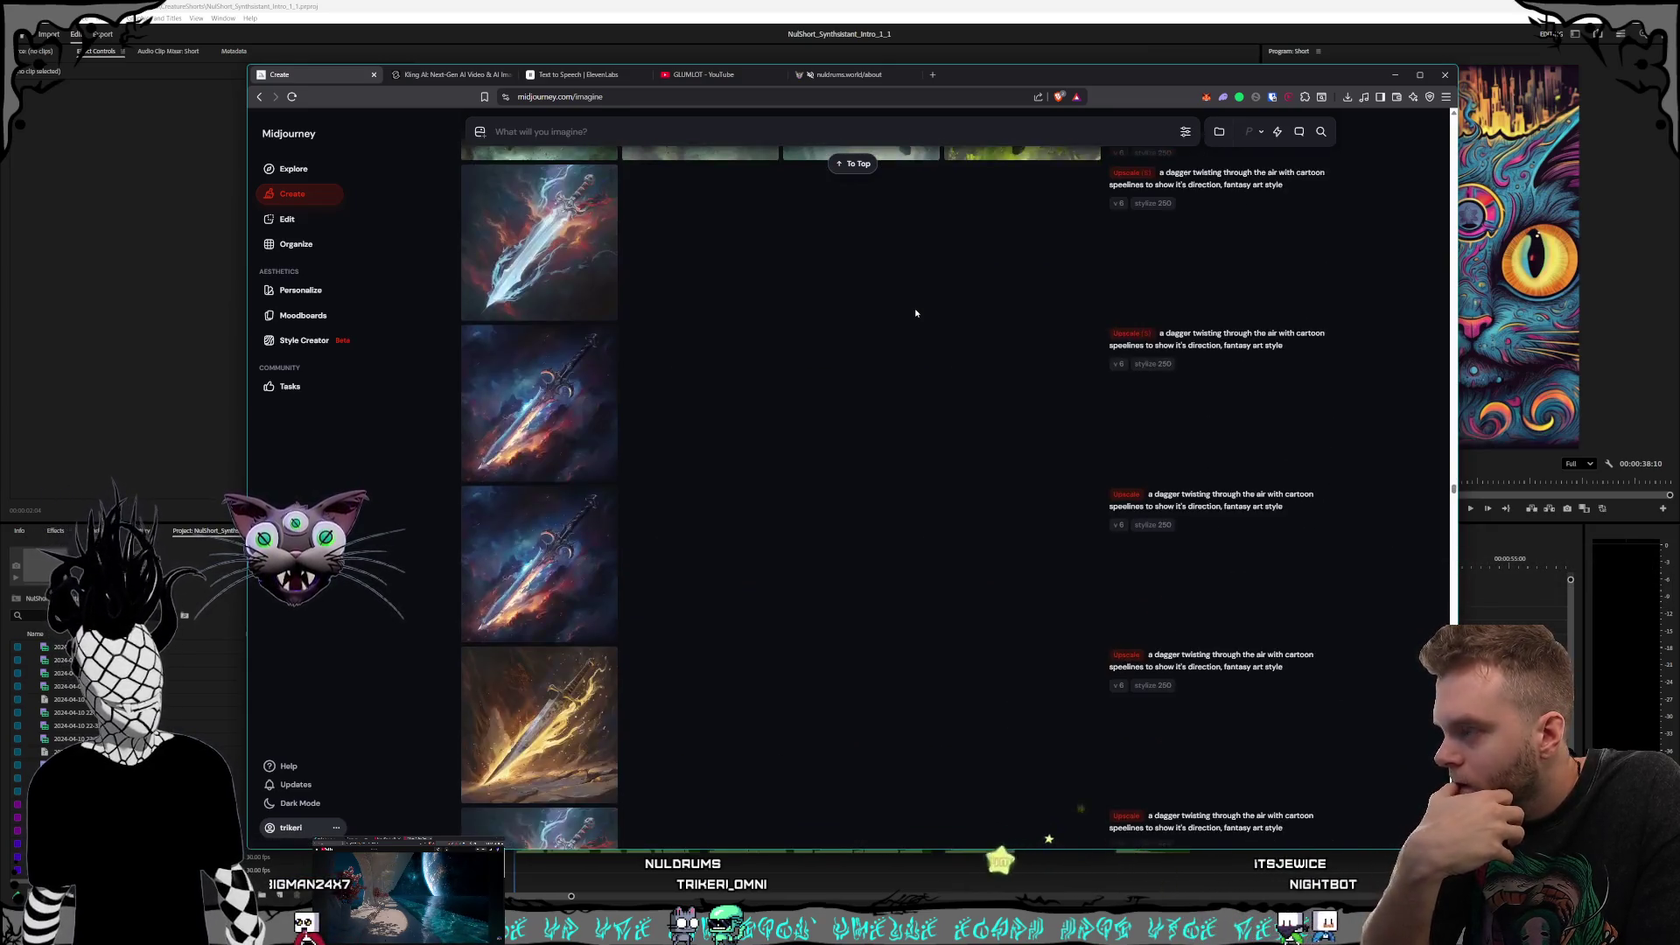
scroll(916, 313, "down", 20)
scroll(915, 313, "down", 20)
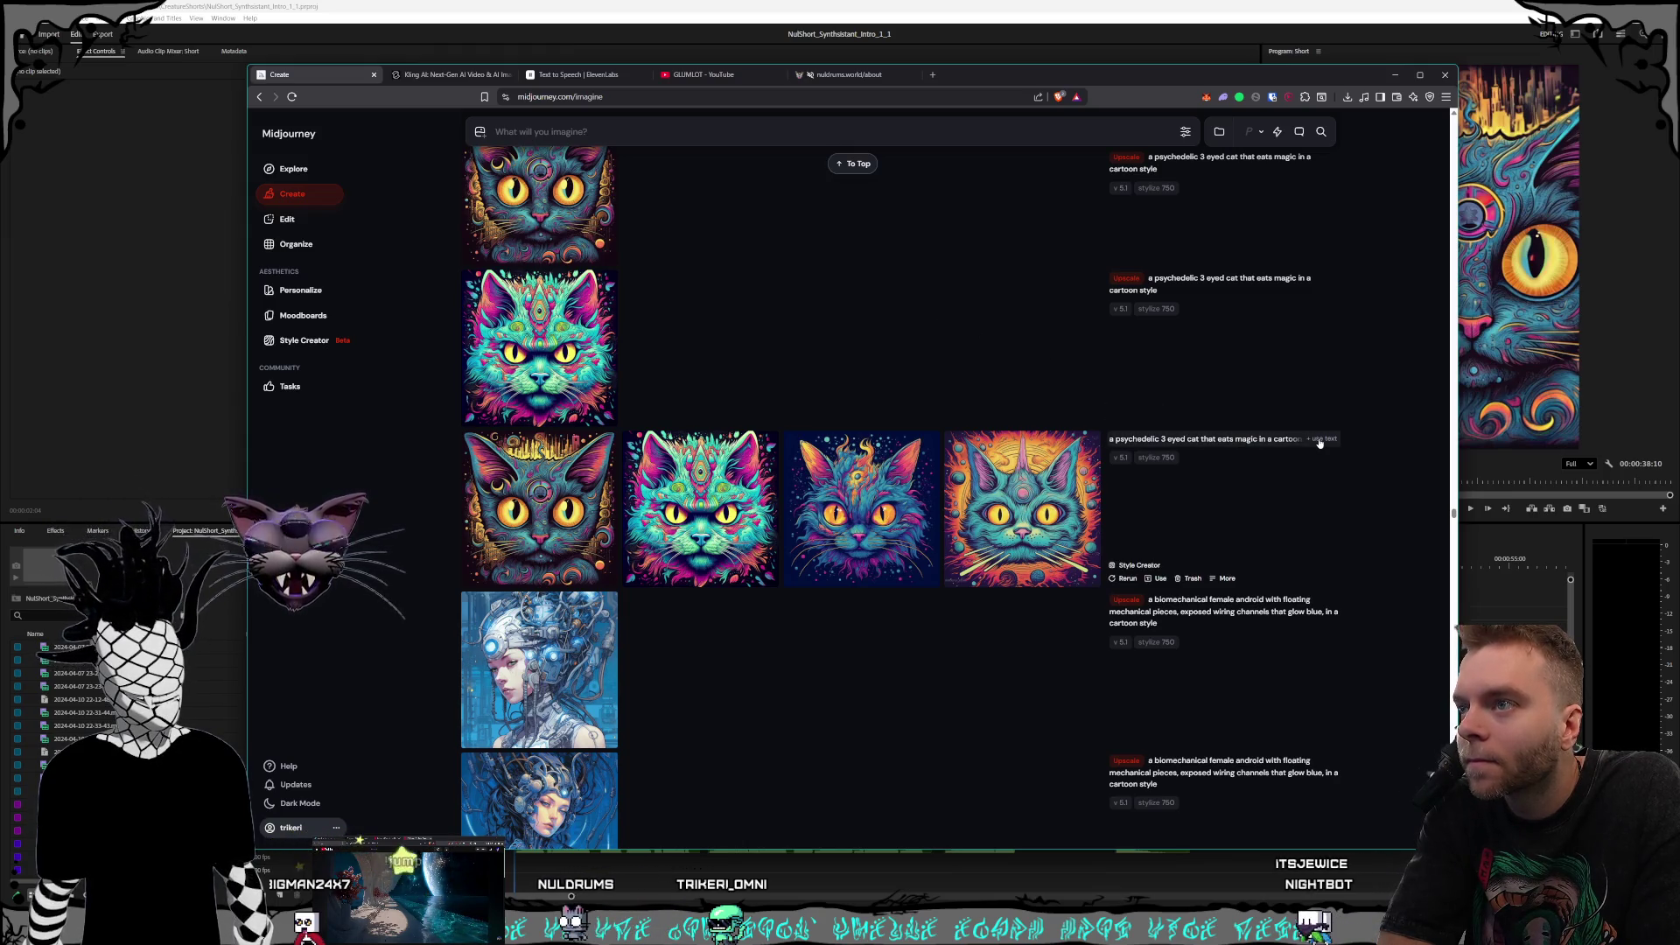
scroll(881, 370, "up", 15)
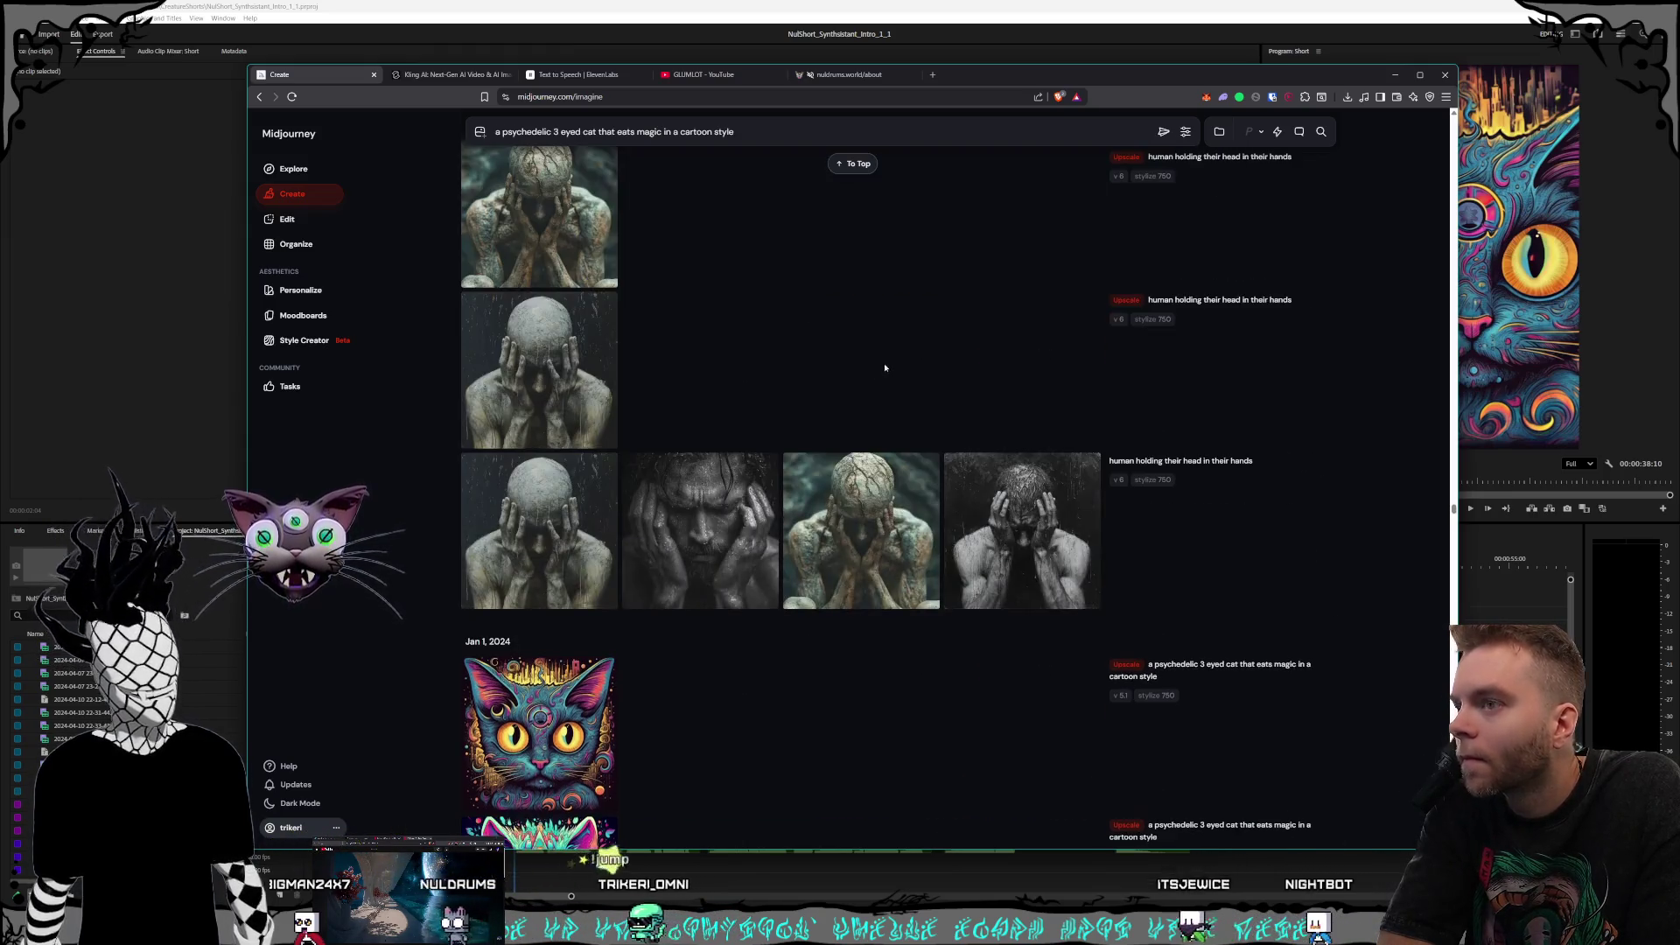
scroll(917, 371, "down", 14)
scroll(919, 378, "down", 2)
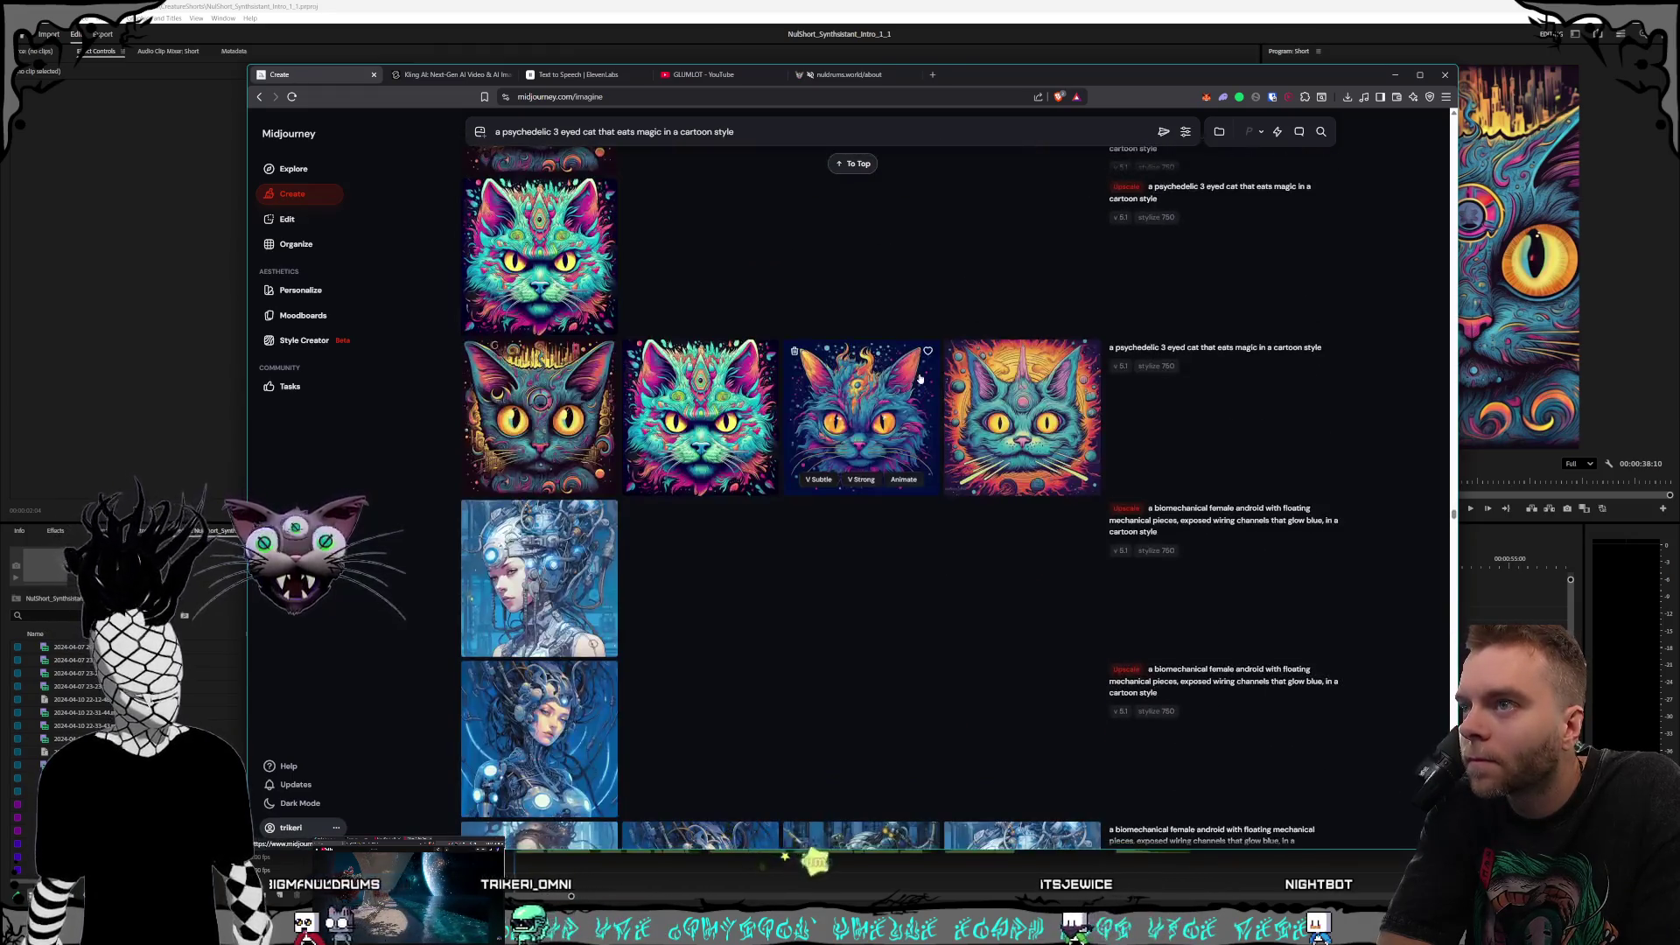
scroll(920, 378, "up", 20)
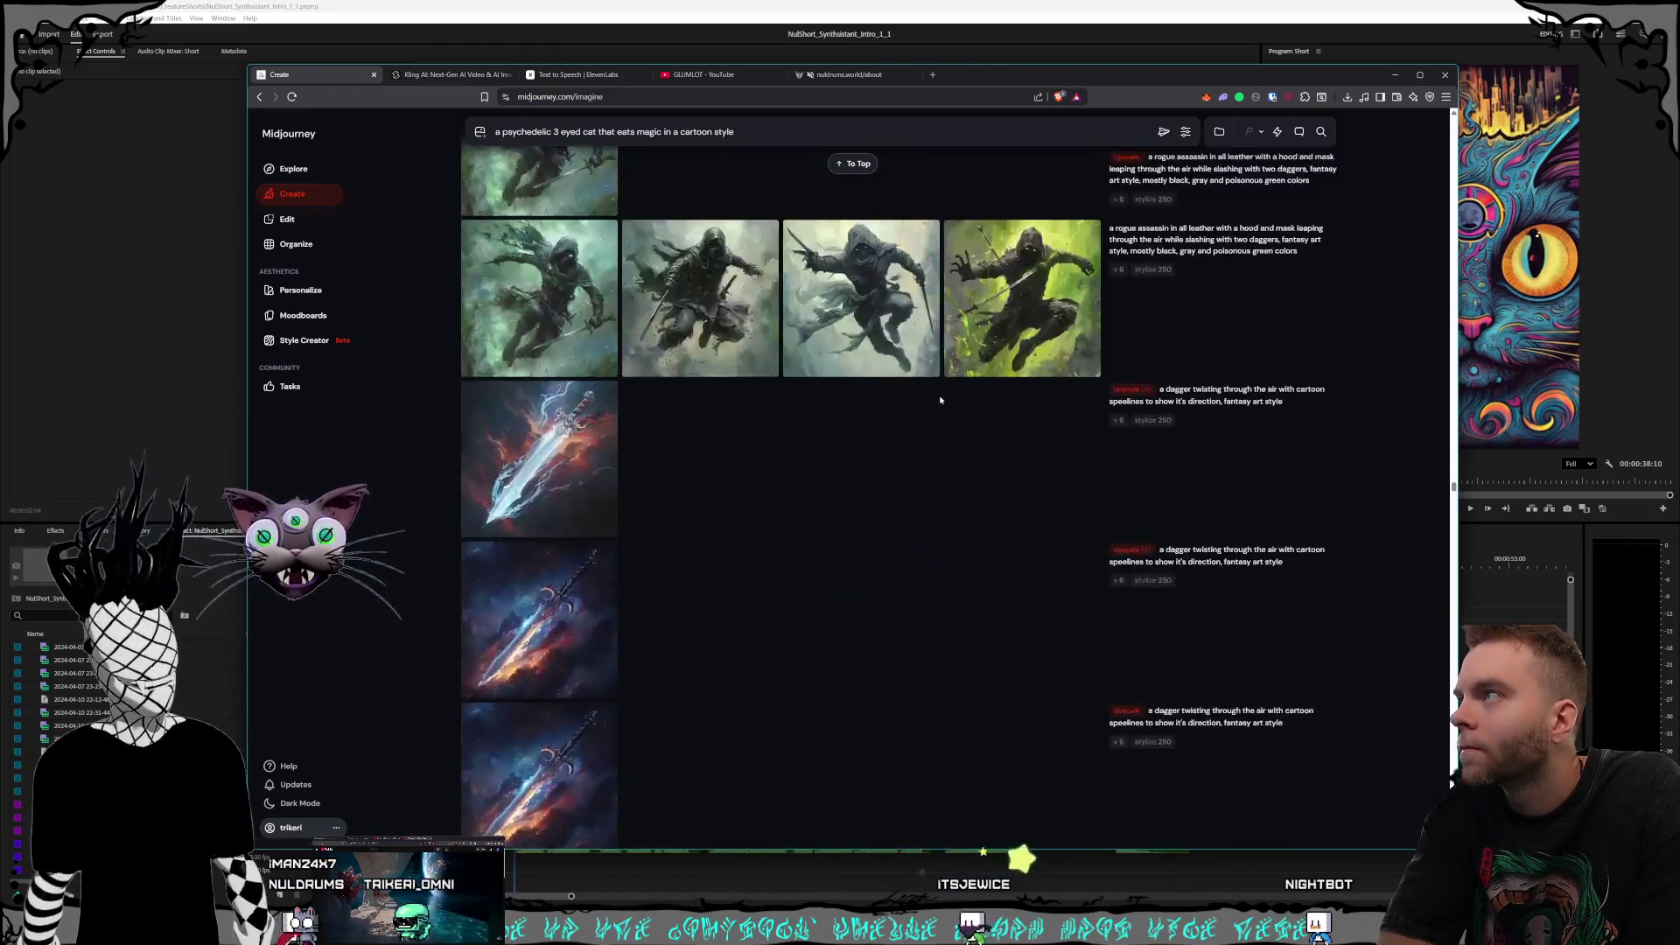
scroll(936, 402, "up", 20)
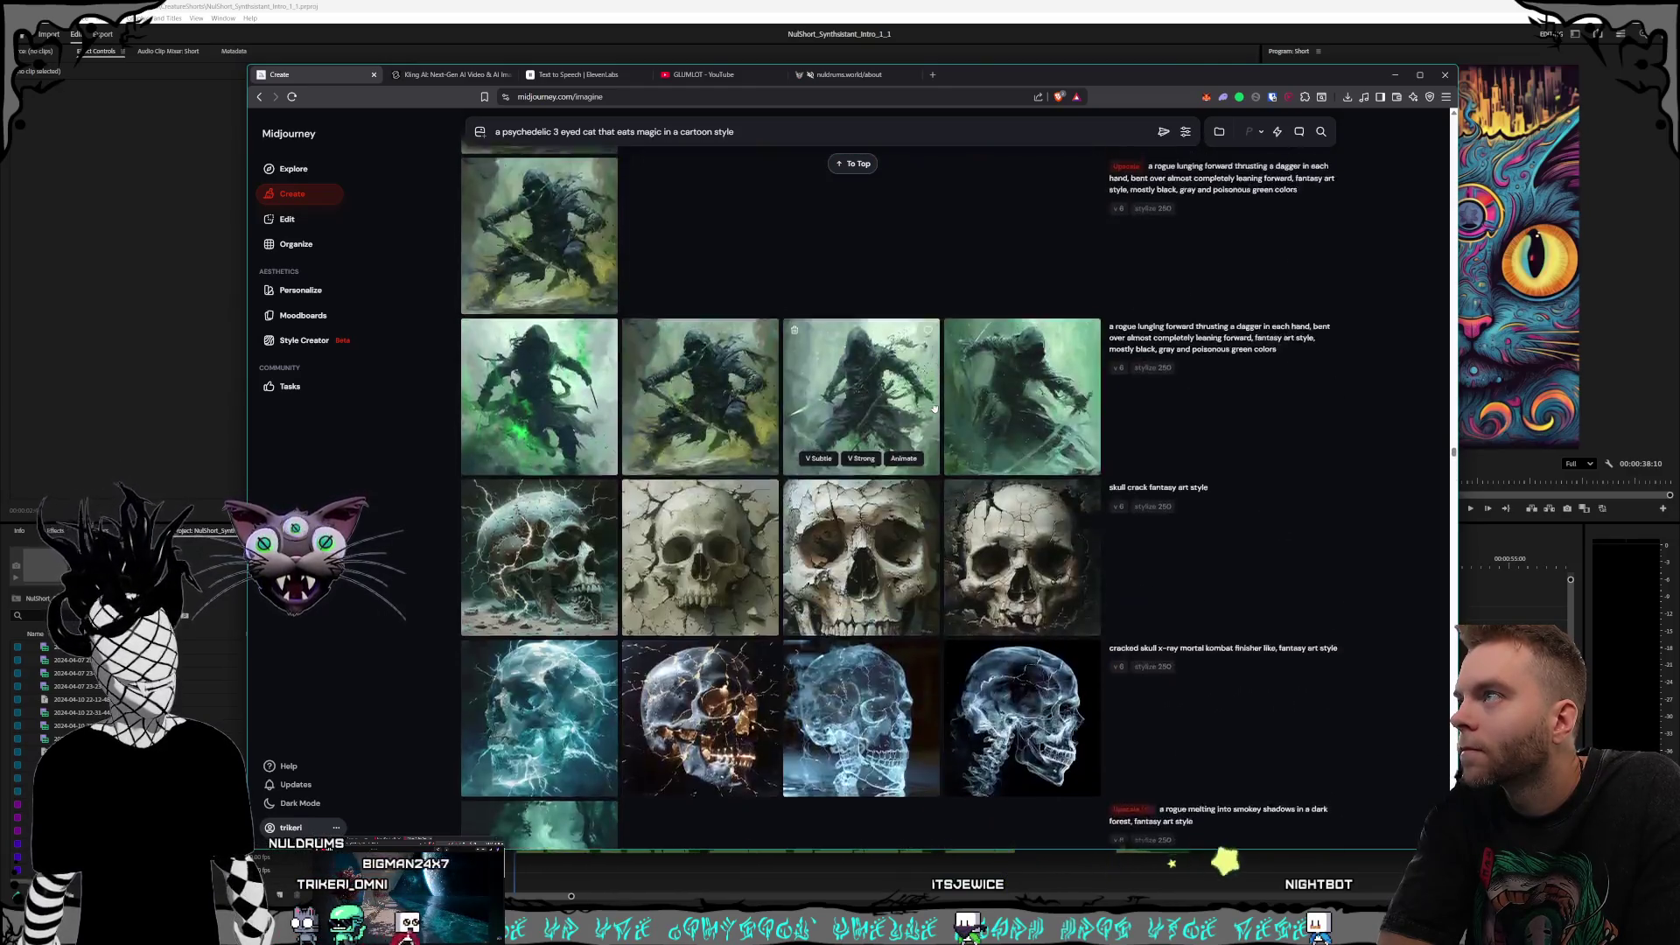
scroll(932, 403, "up", 20)
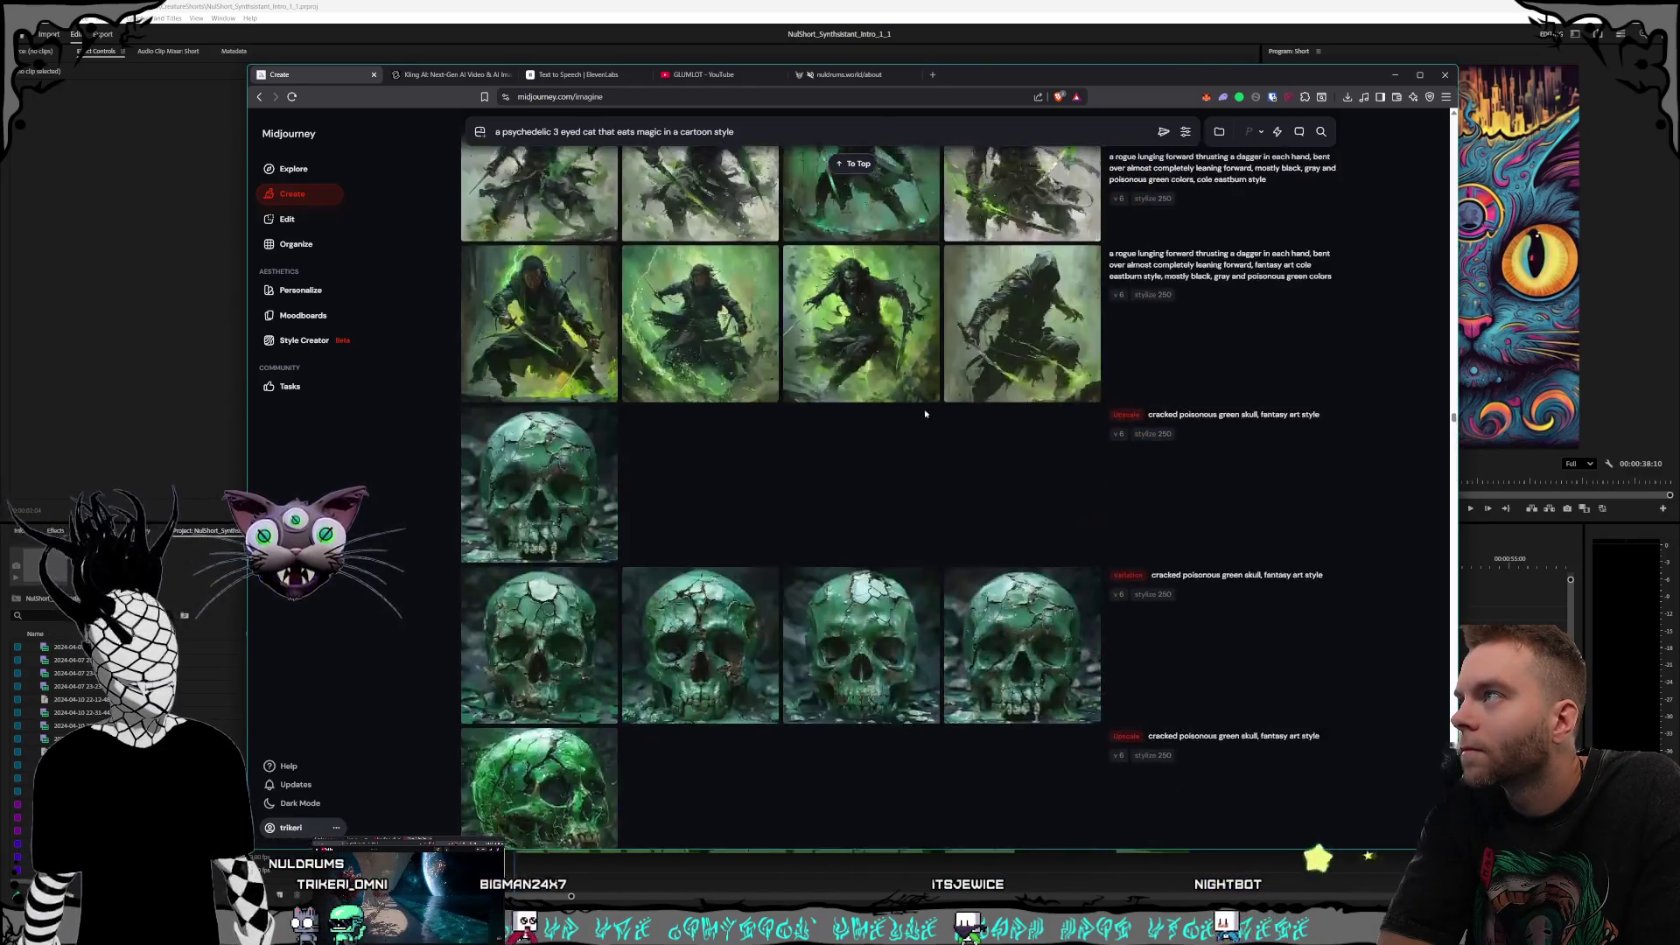
scroll(921, 422, "up", 20)
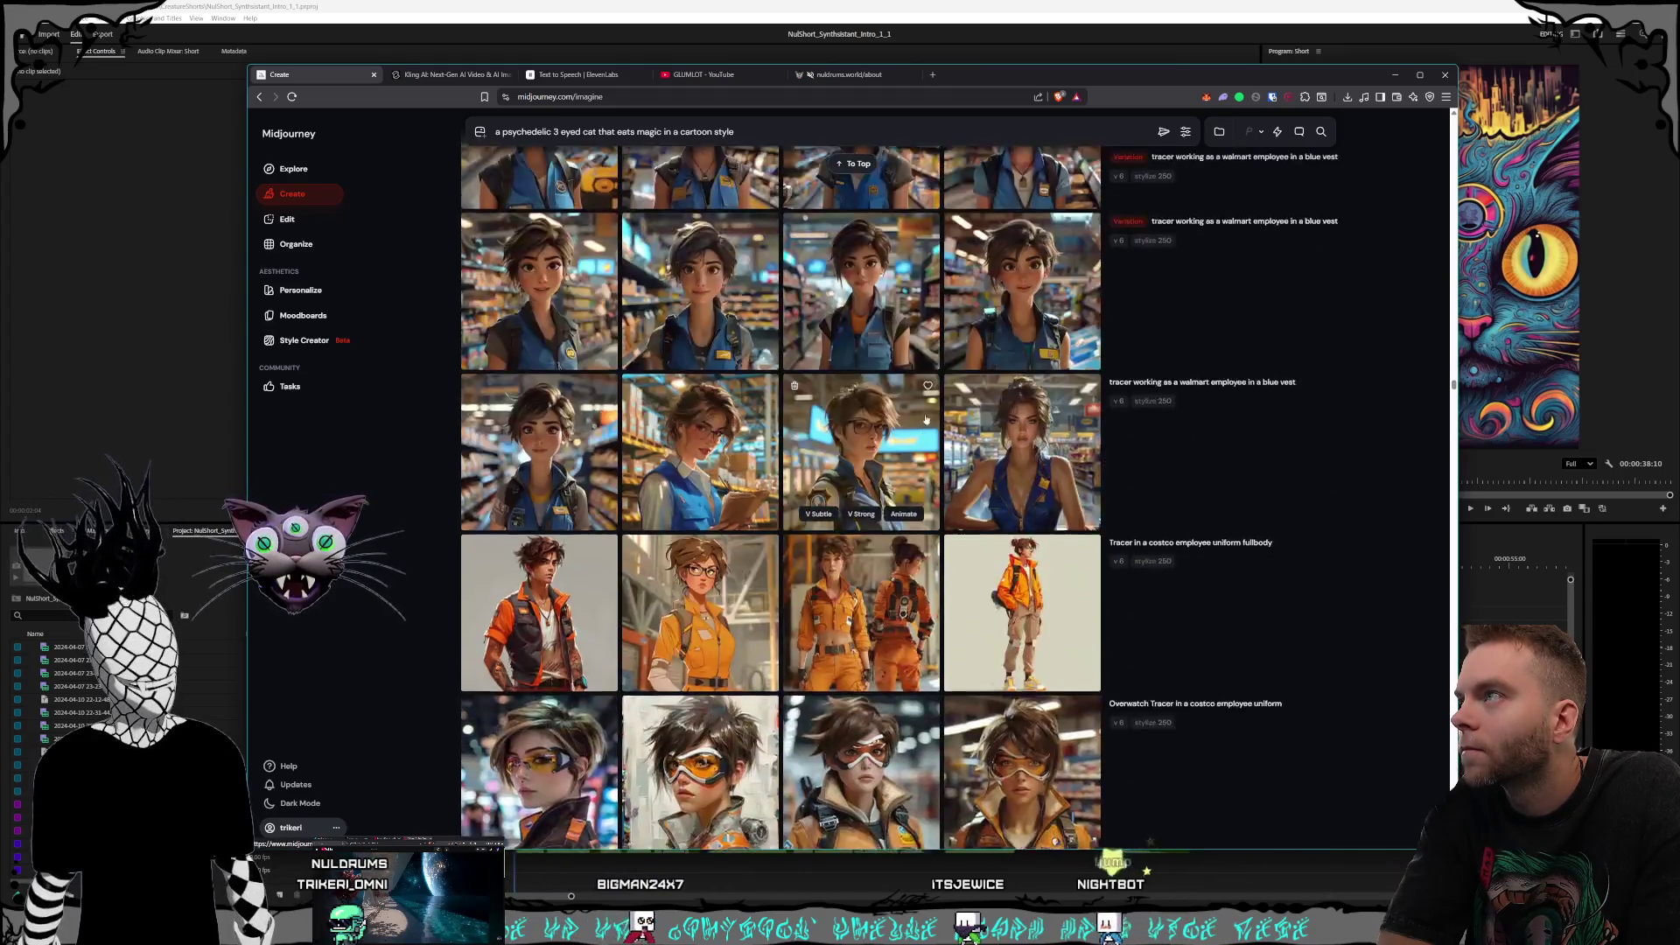
scroll(924, 415, "up", 20)
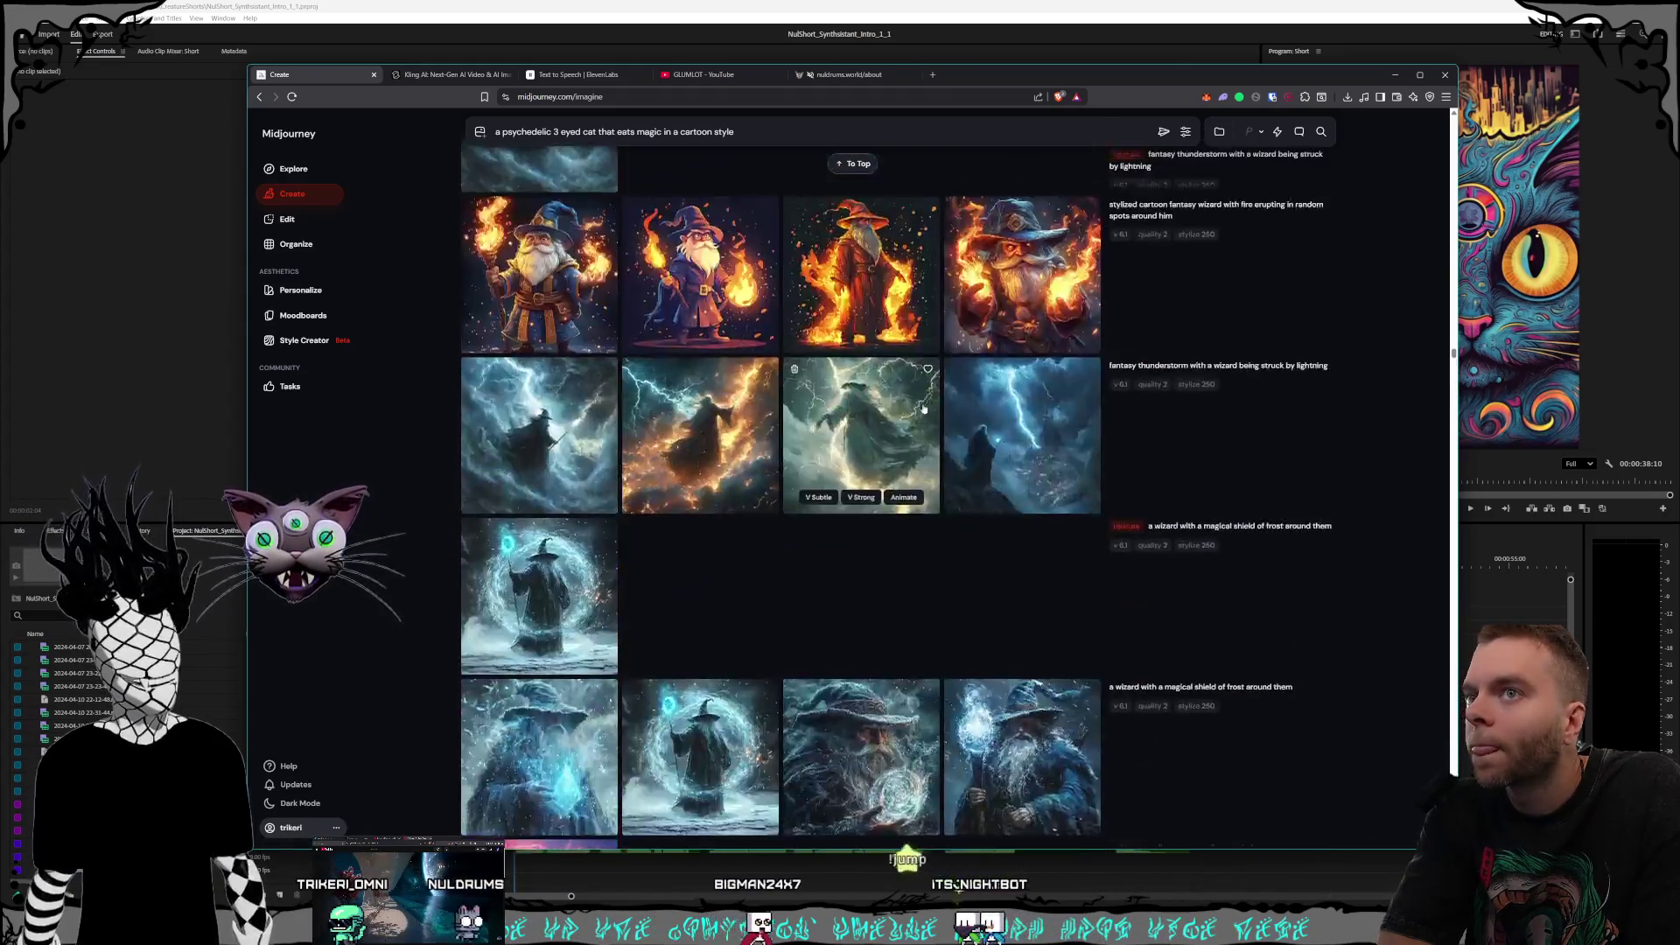
scroll(1454, 350, "up", 15)
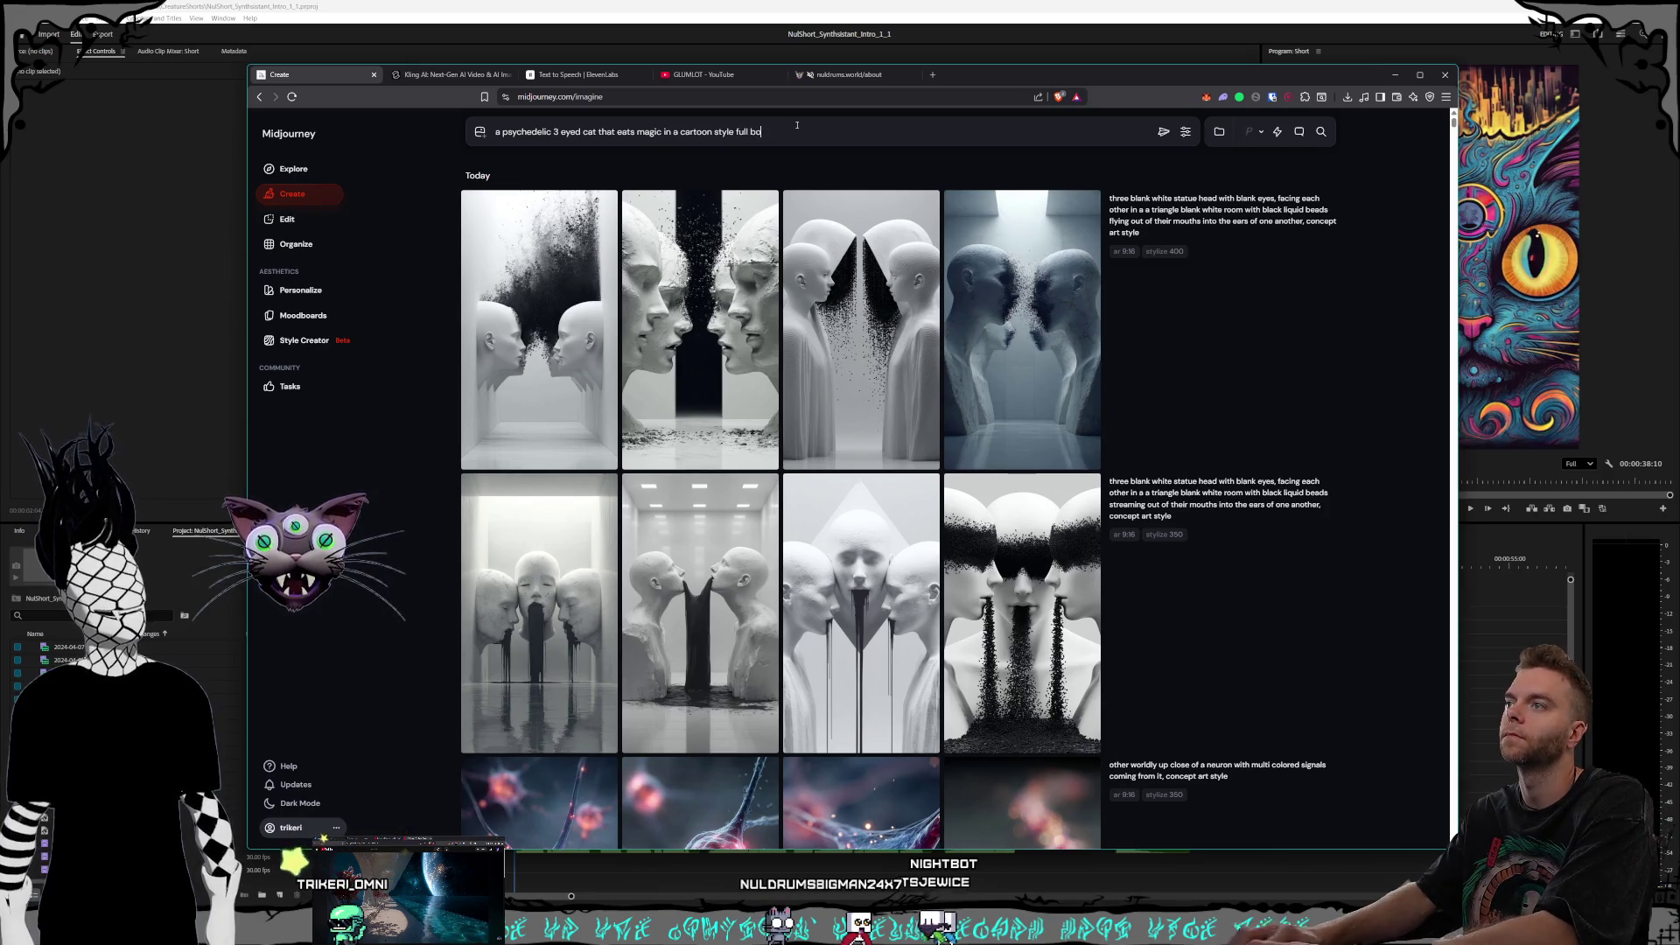
Step: Submit the psychedelic 3 eyed cat prompt with 'full body', then reload it after 'Creation failed'
left_click(1163, 133)
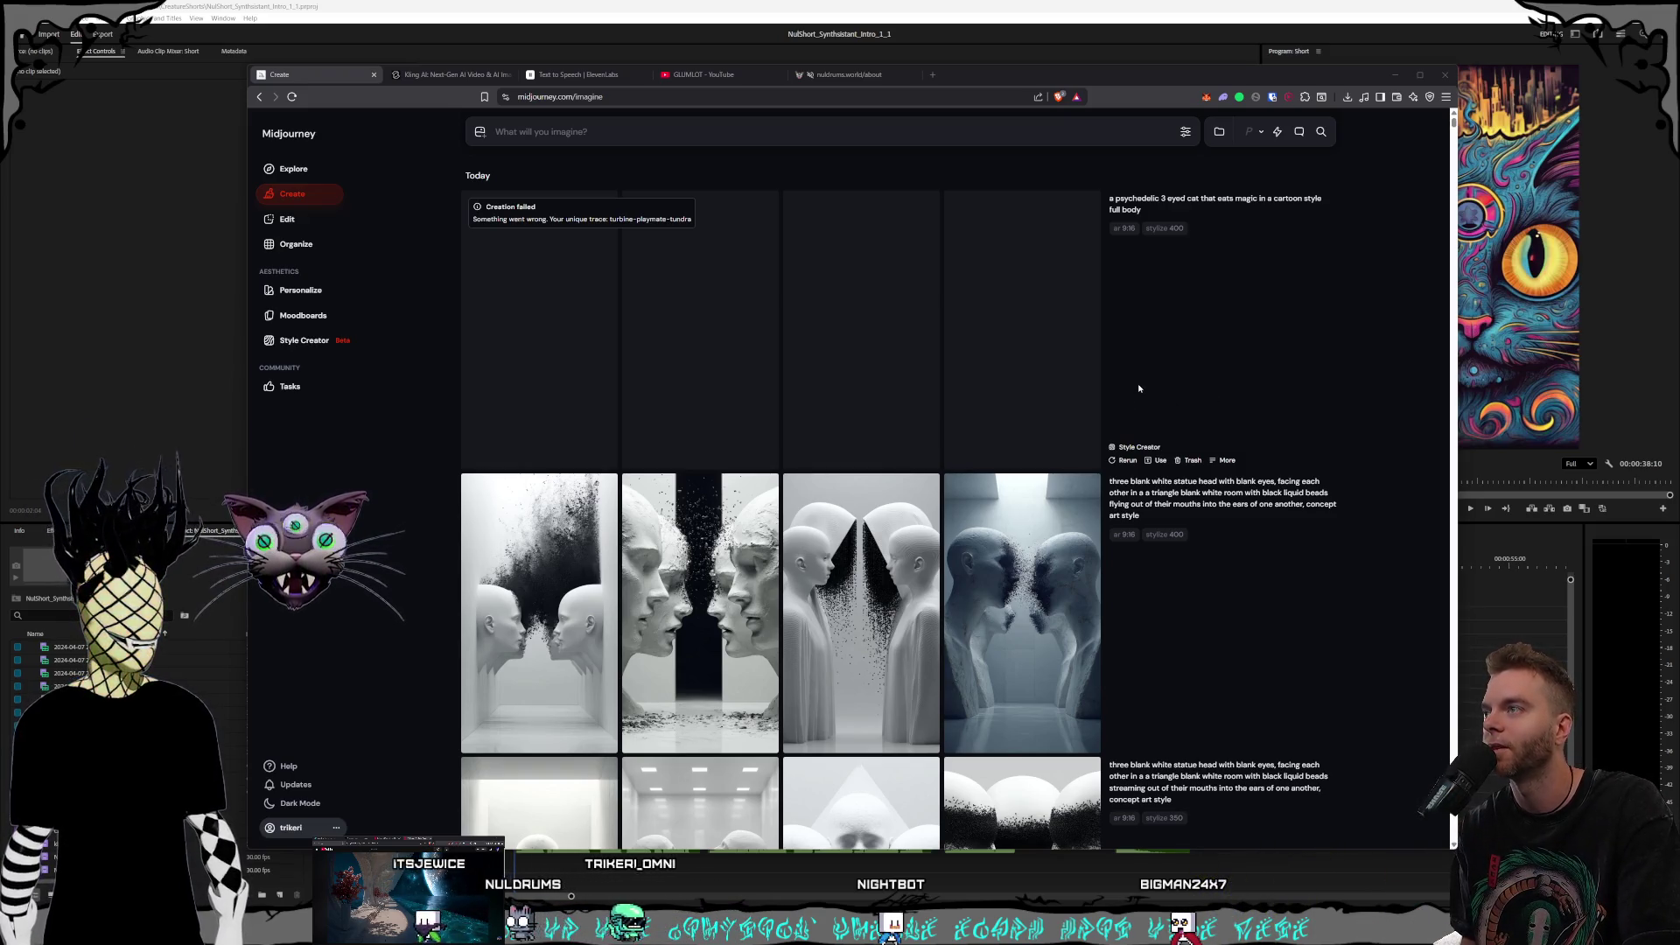
left_click(713, 241)
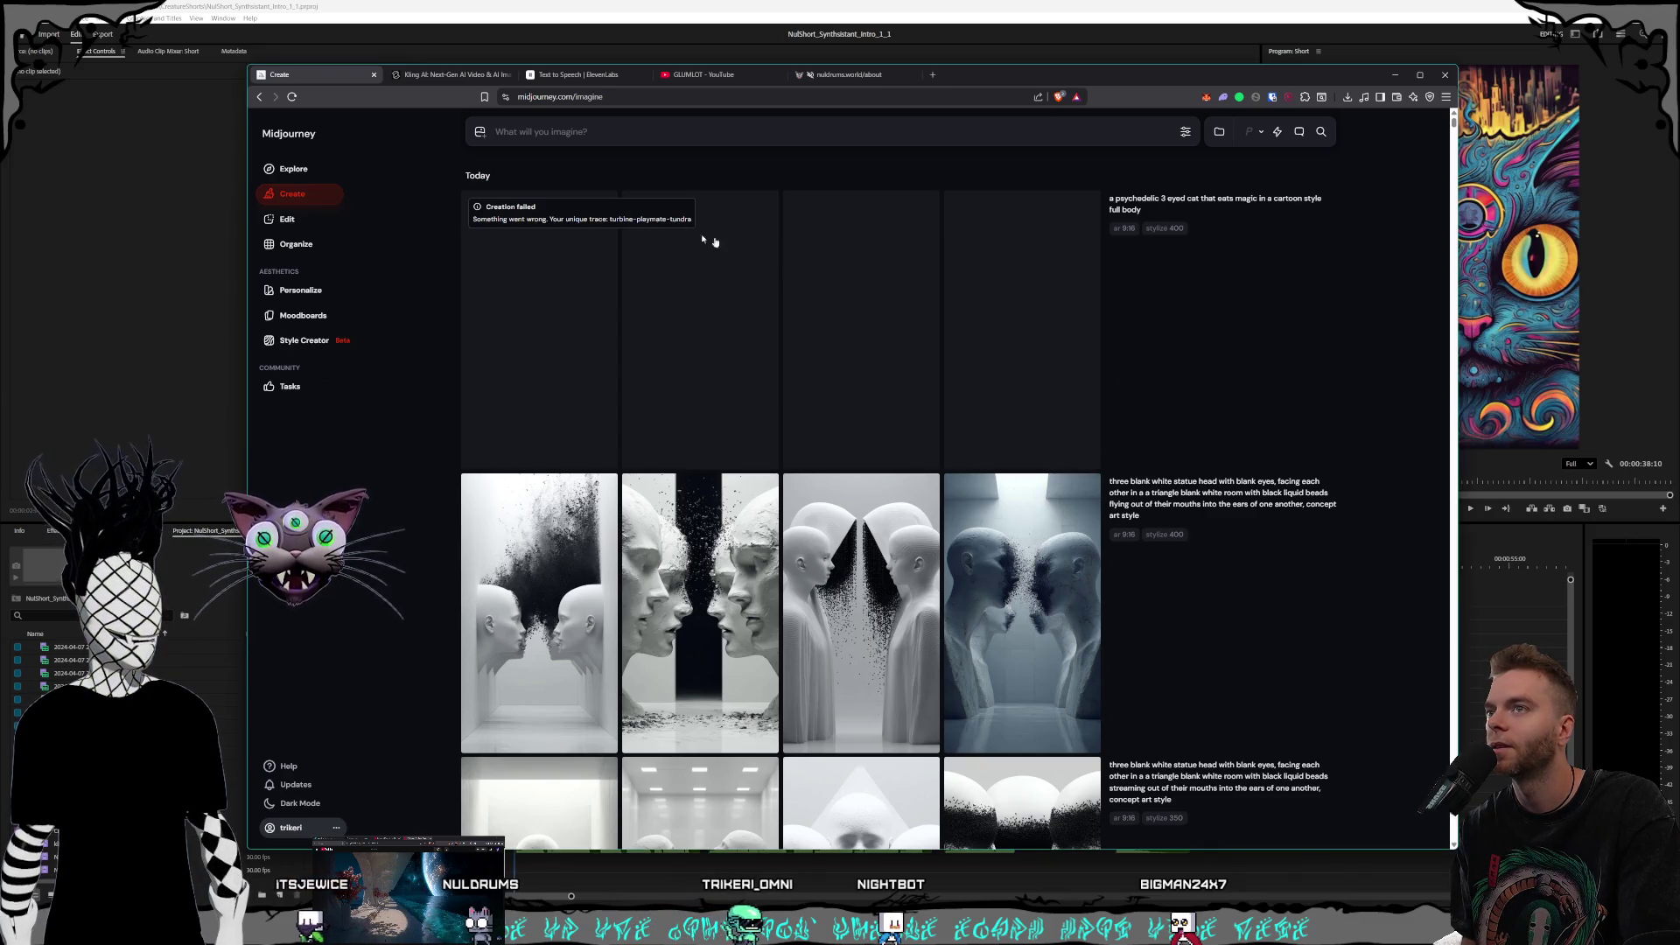
left_click(1322, 211)
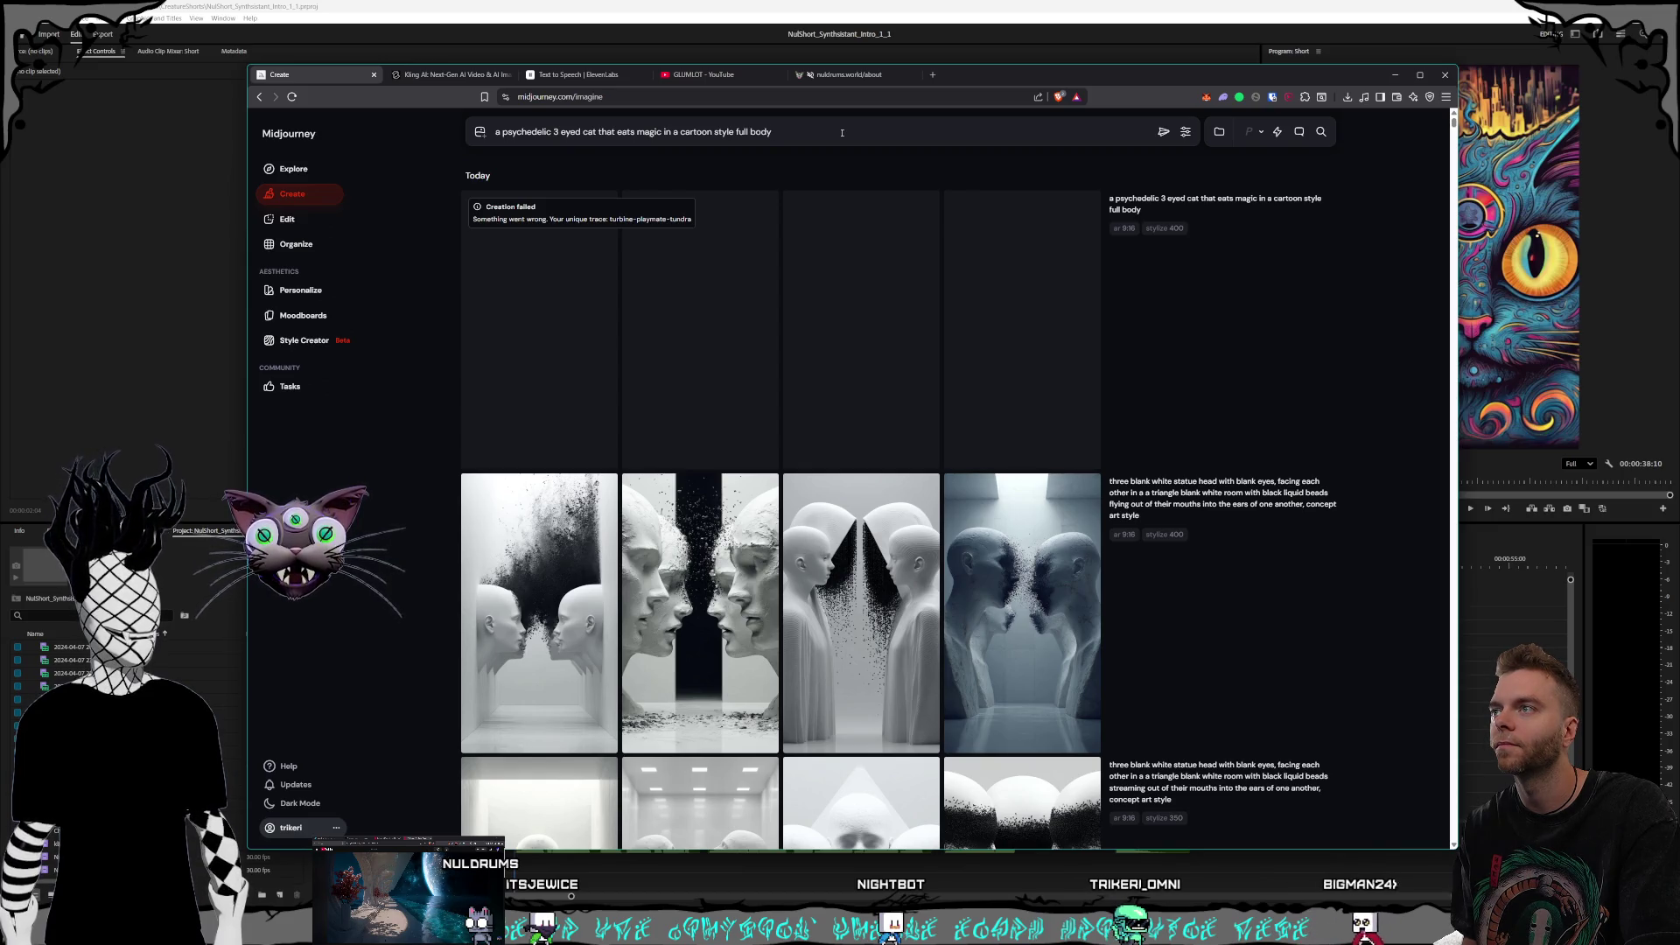
Step: Resubmit the full-body cat prompt, enlarge the second of four results, then go to Style Creator
left_click(1161, 132)
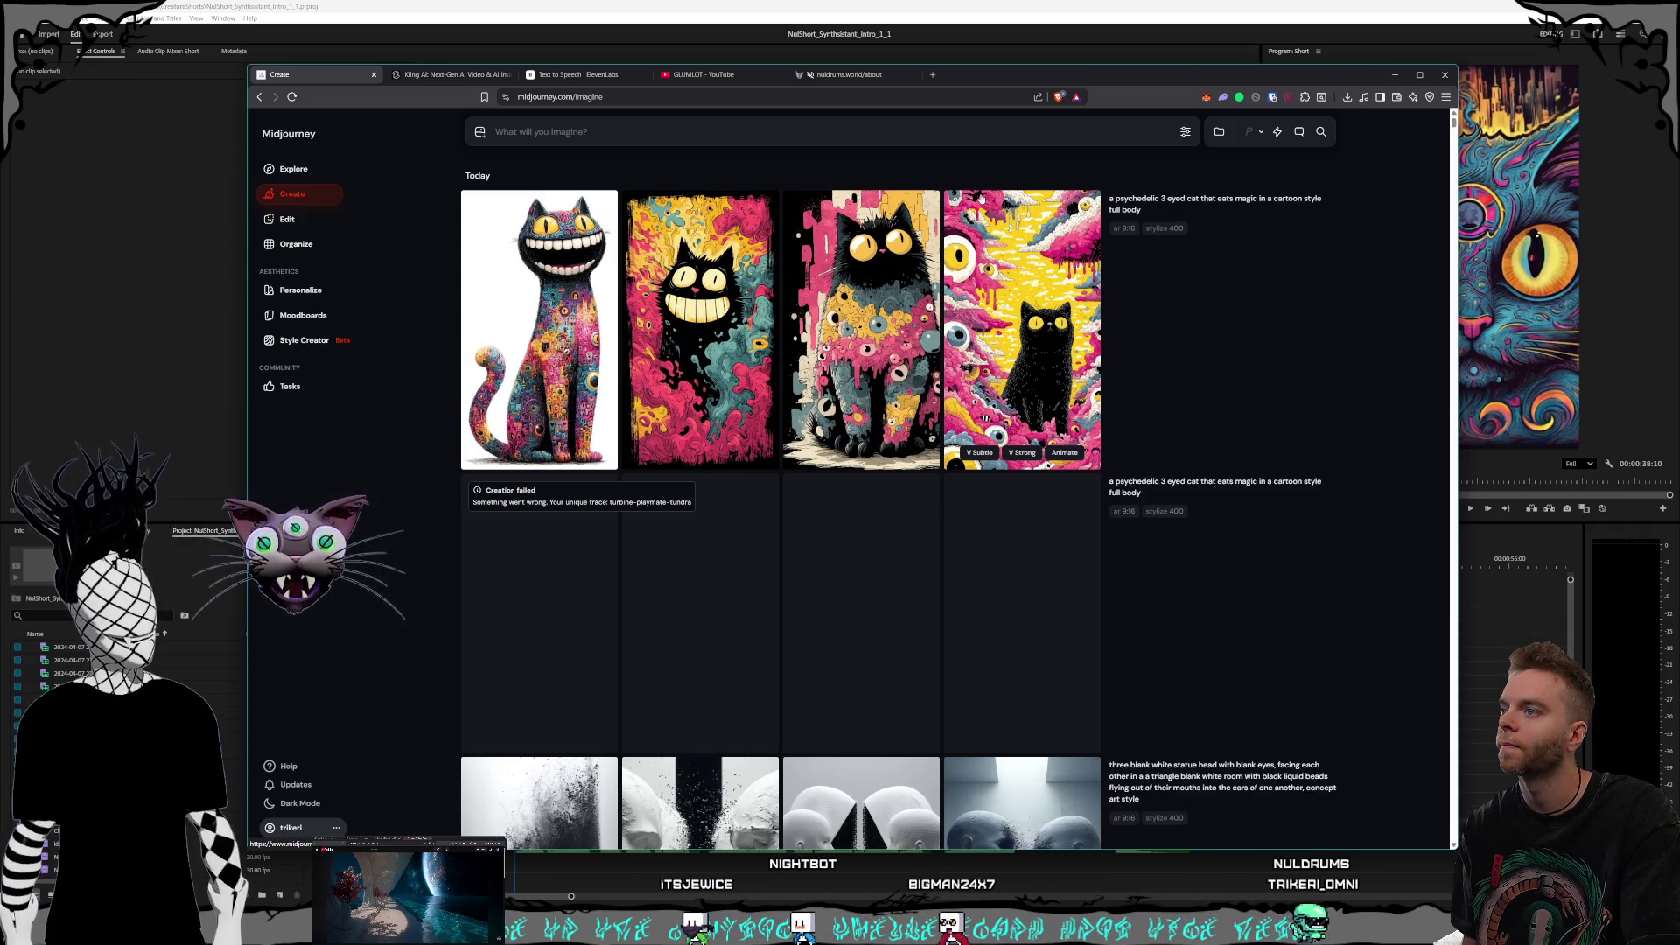
left_click(698, 338)
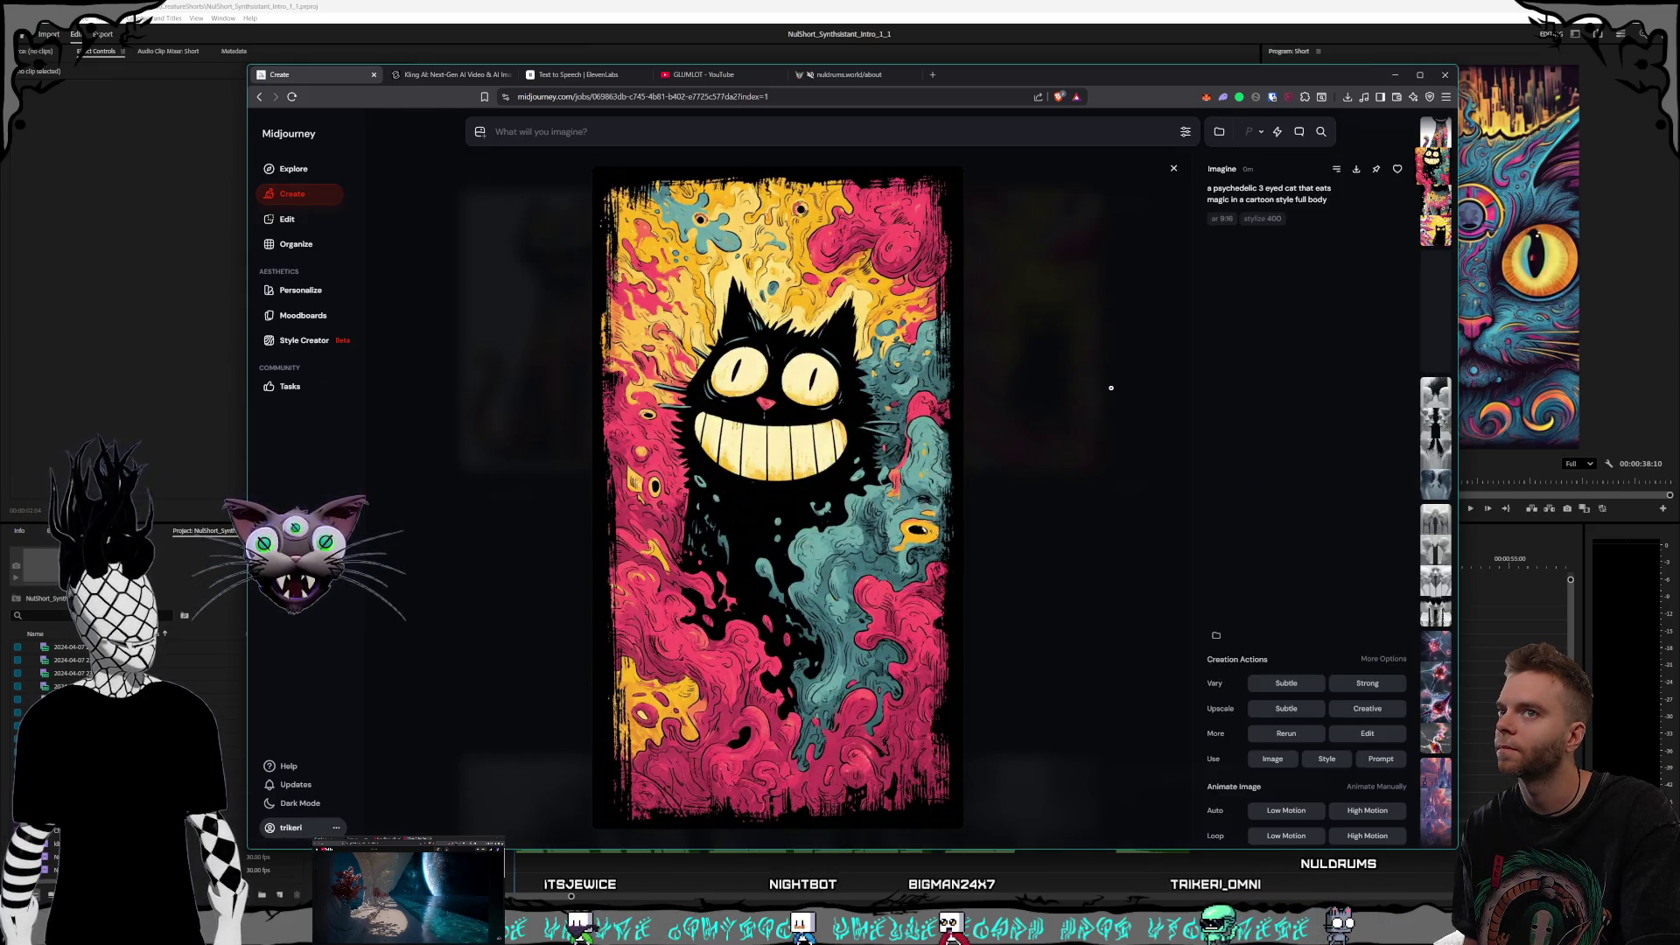
left_click(1110, 388)
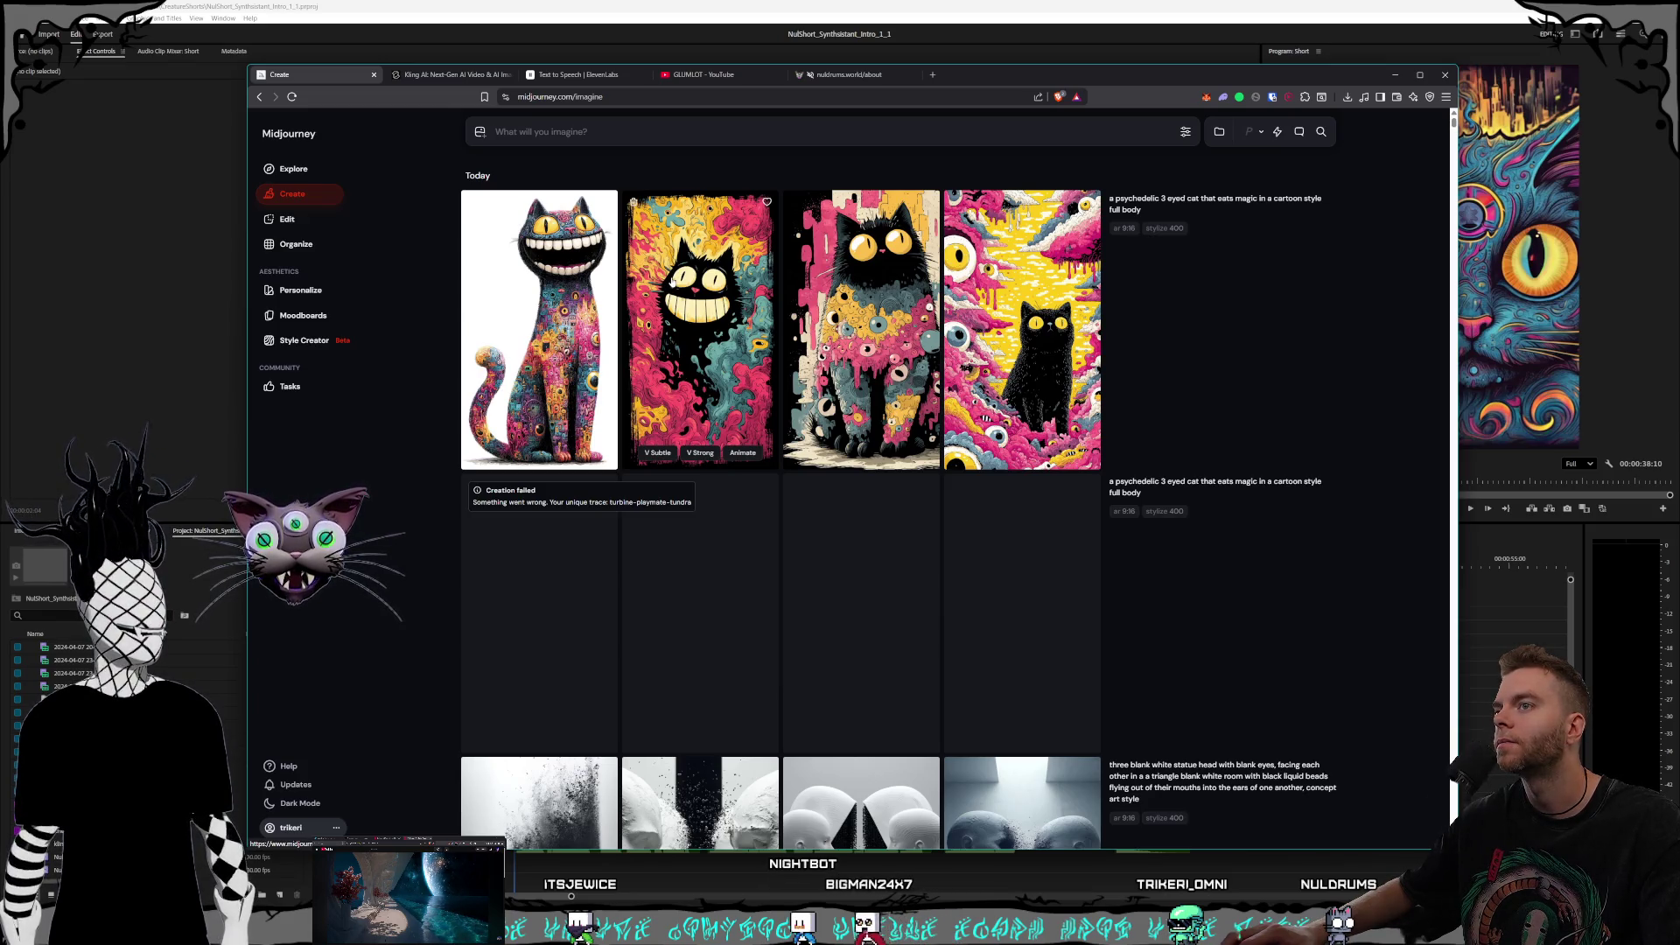
left_click(303, 340)
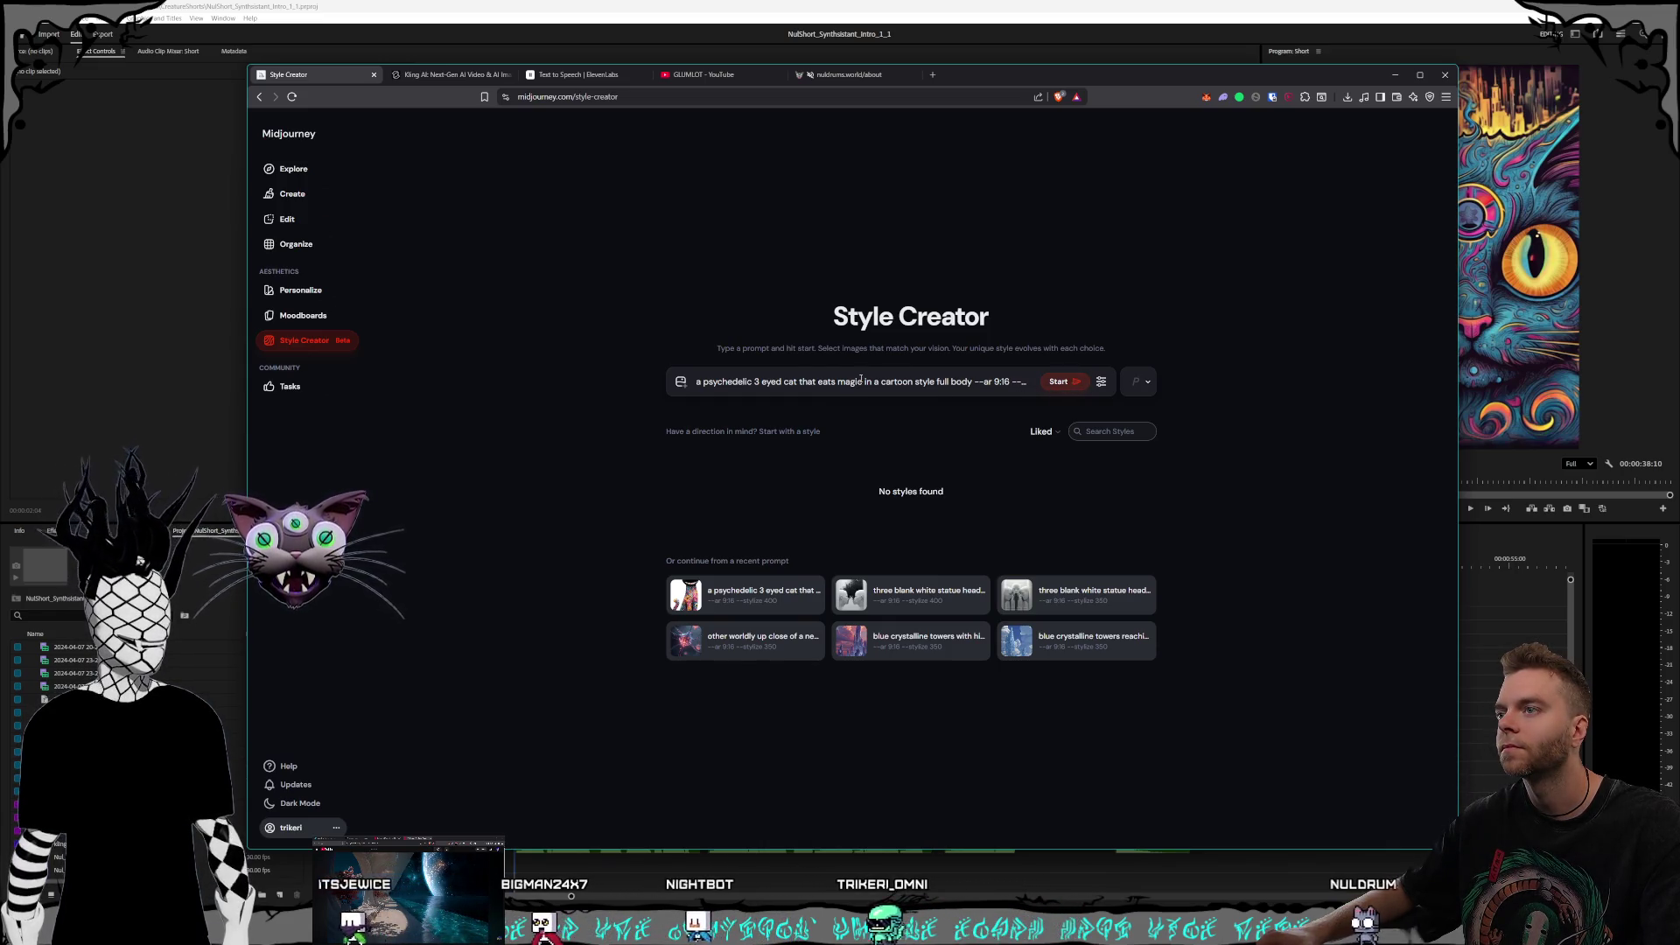
Step: Remove 'that eats magic' and change 'cartoon style' to 'concept art style full body'
left_click_drag(863, 382, 820, 381)
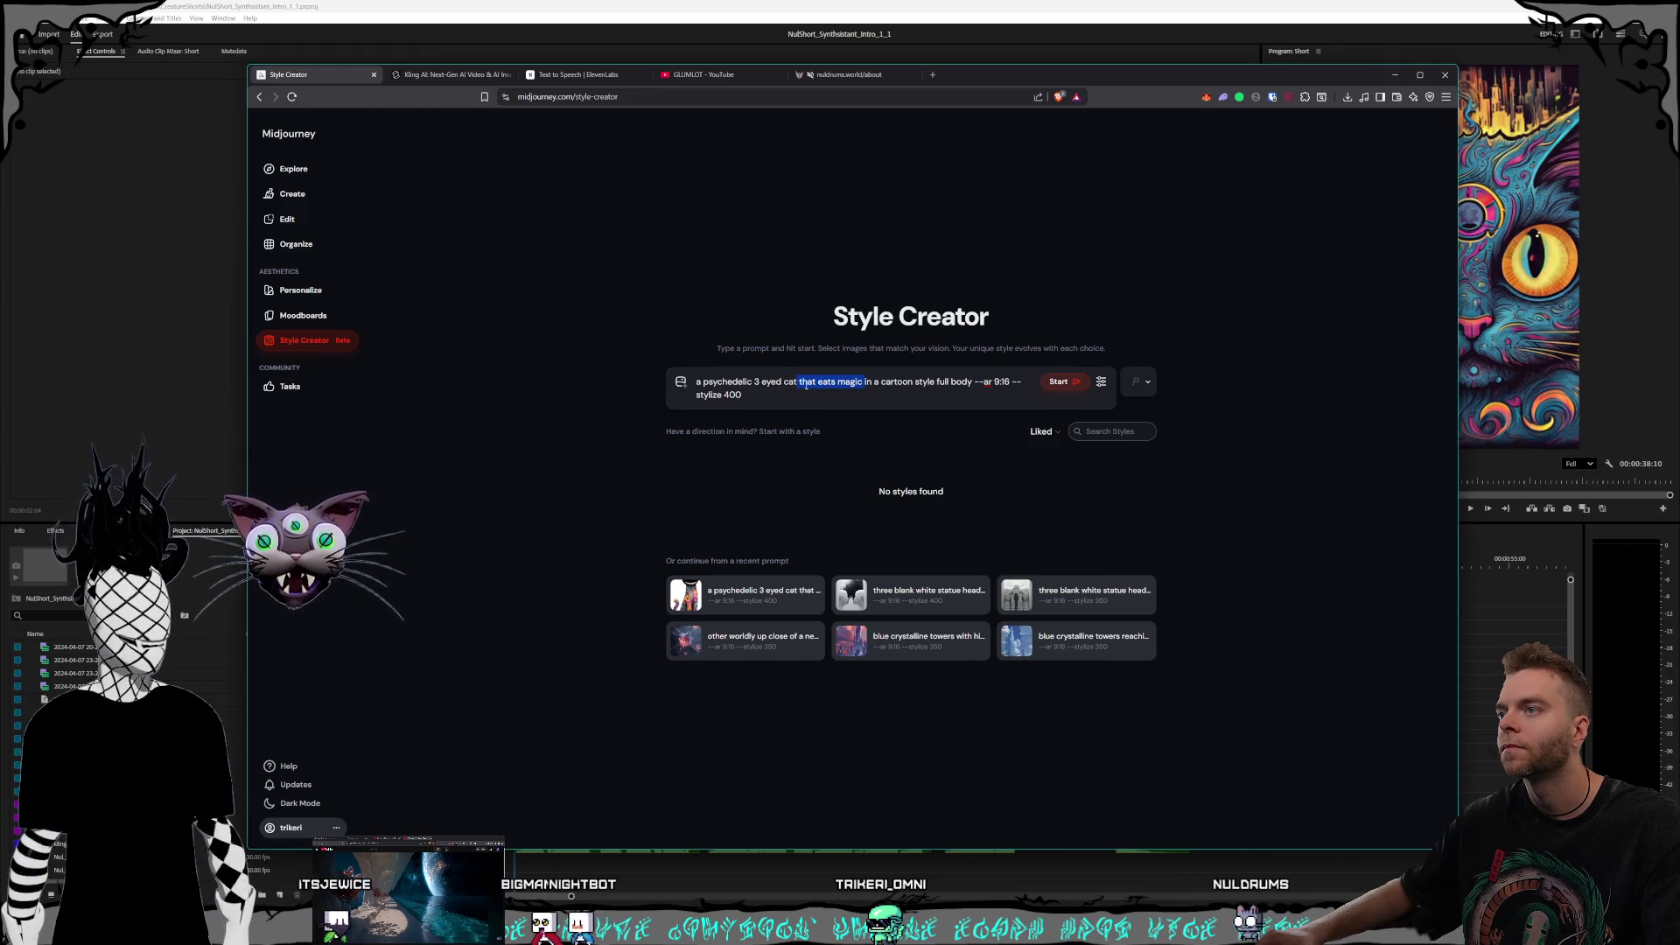
key("BackSpace")
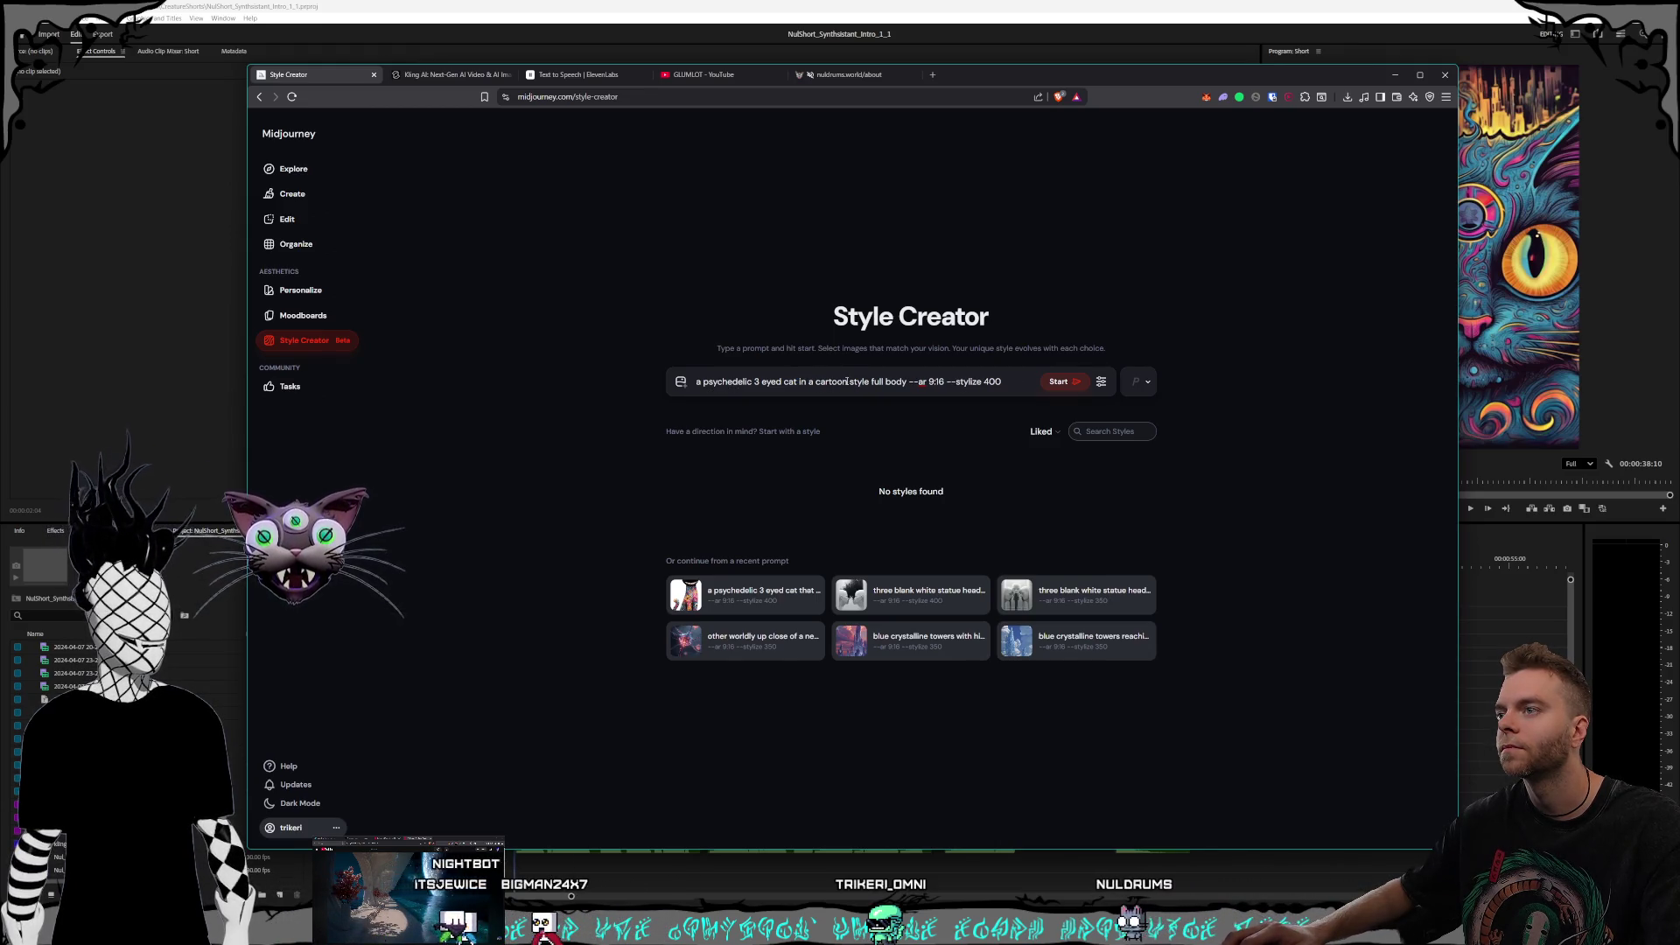
left_click(870, 382)
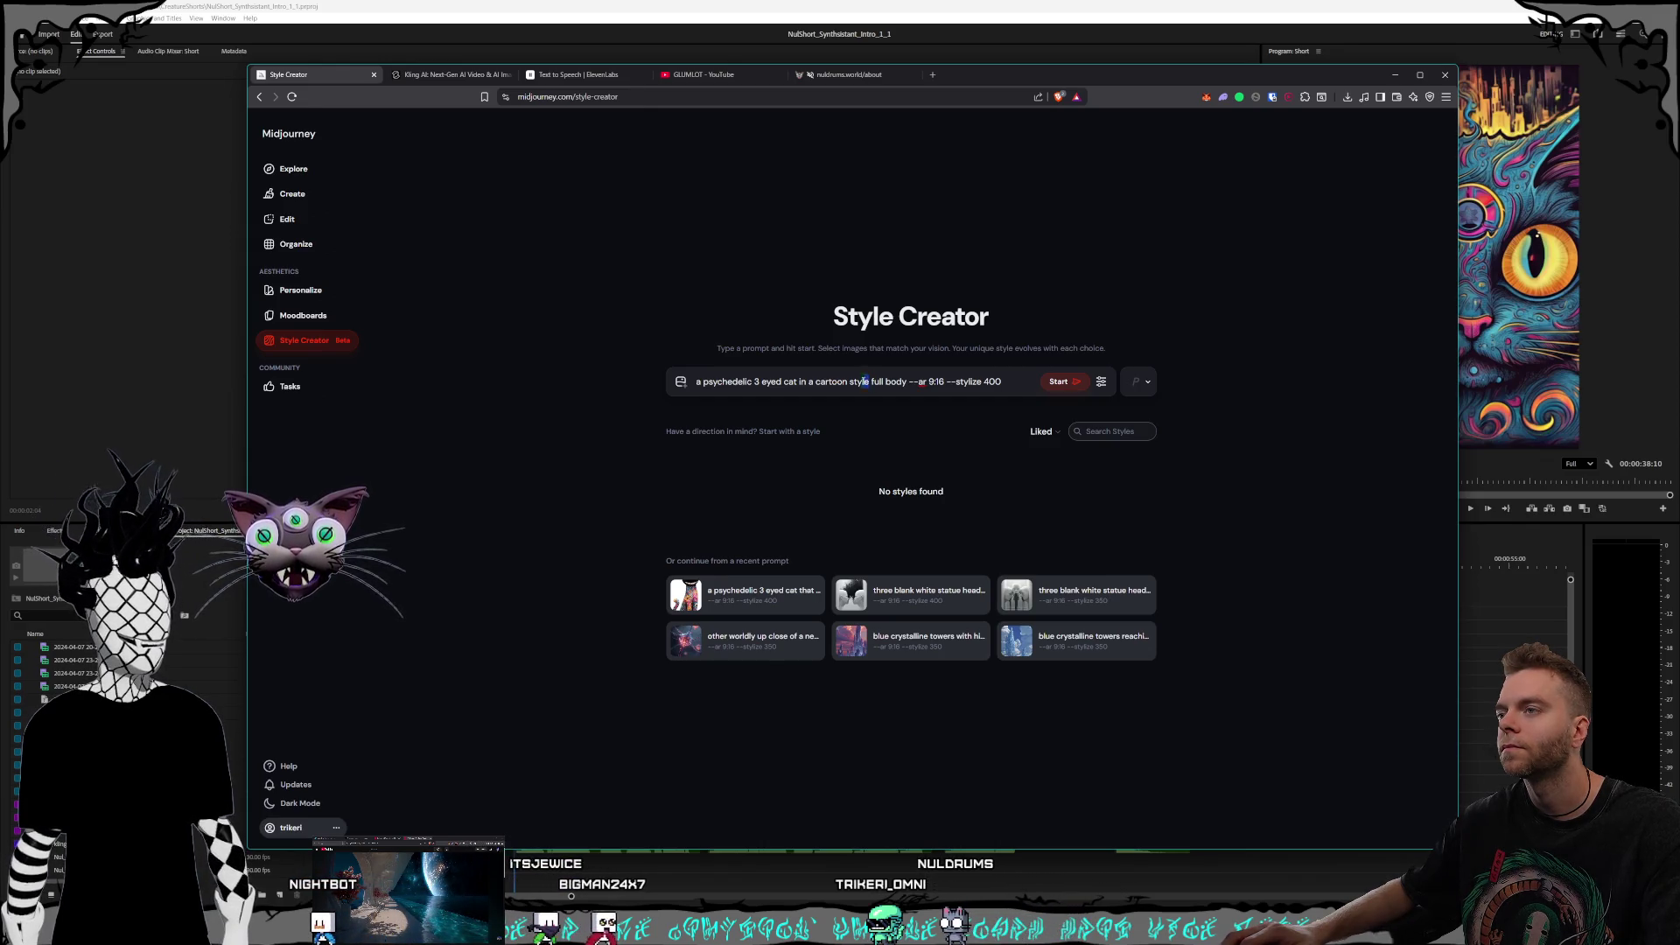
key("BackSpace")
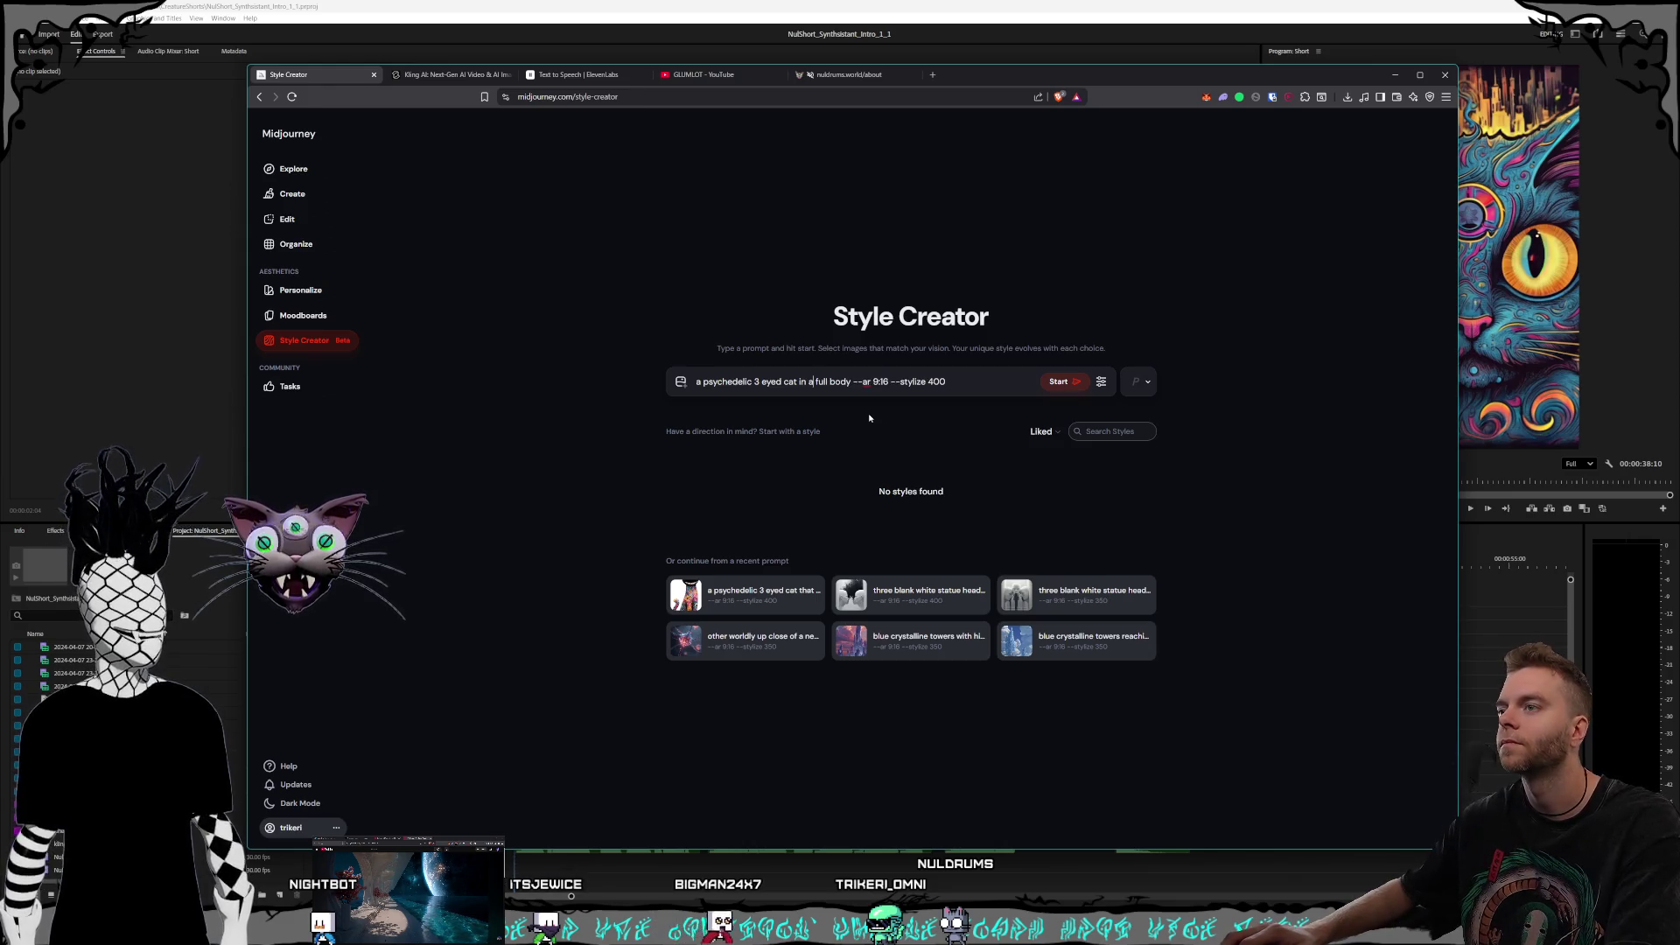
type("concept art style")
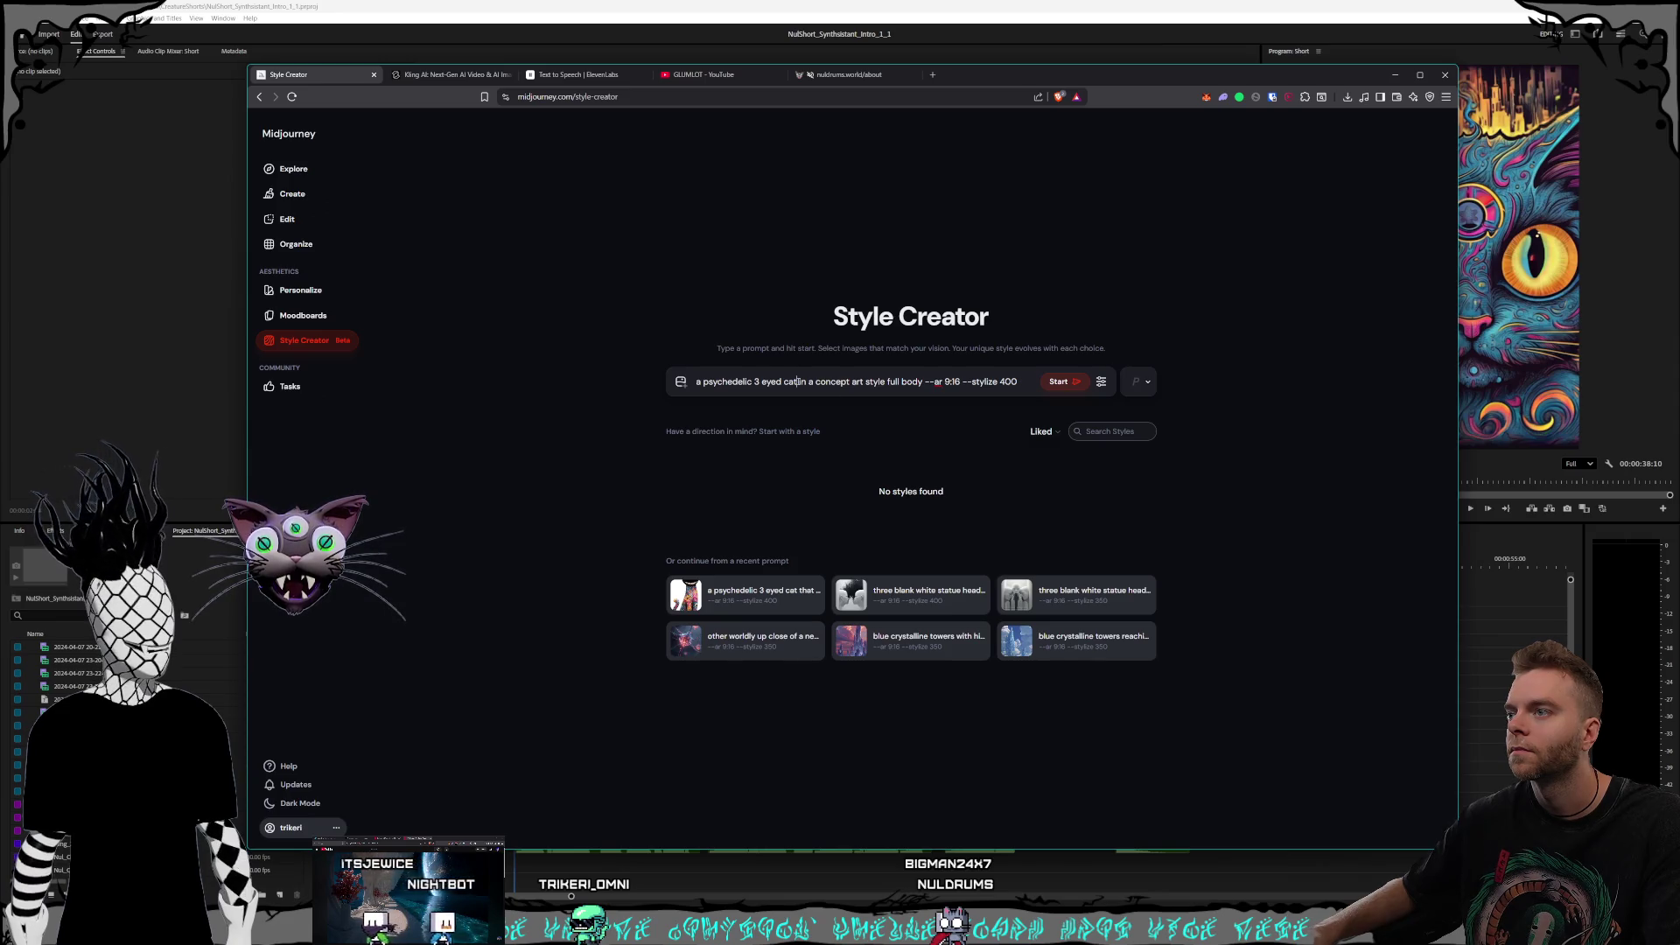
type("full body")
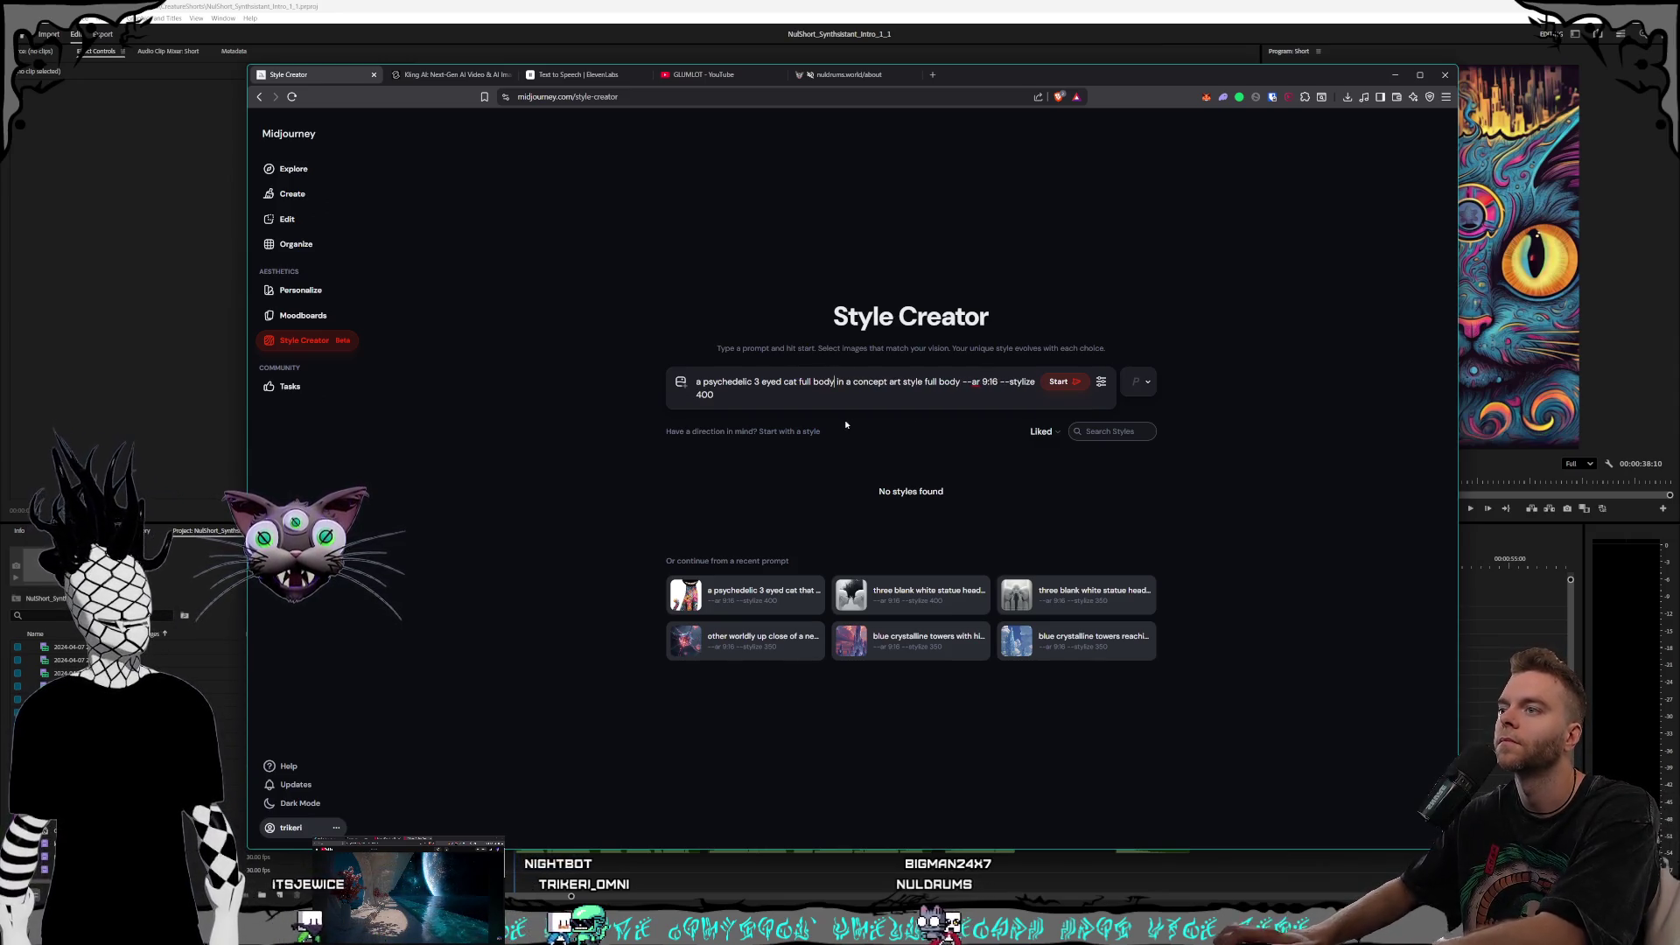
Step: Delete the duplicate 'full body', change --stylize 400 to 500, and start the session
double_click(942, 381)
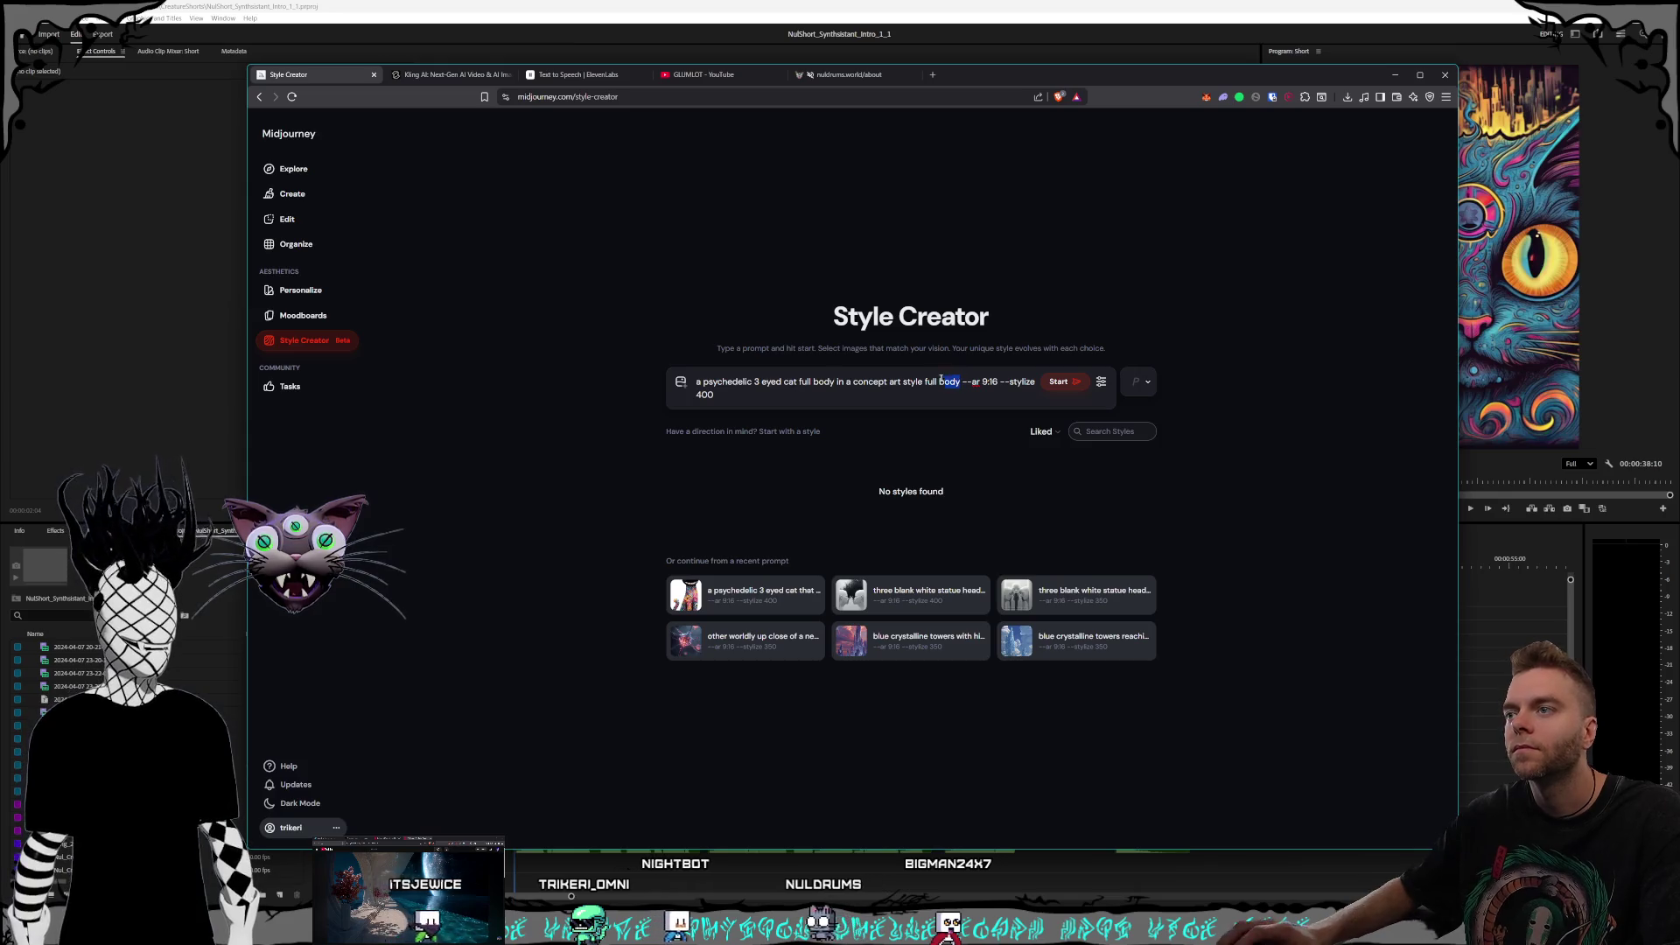
key("BackSpace")
key("BackSpace")
key("BackSpace")
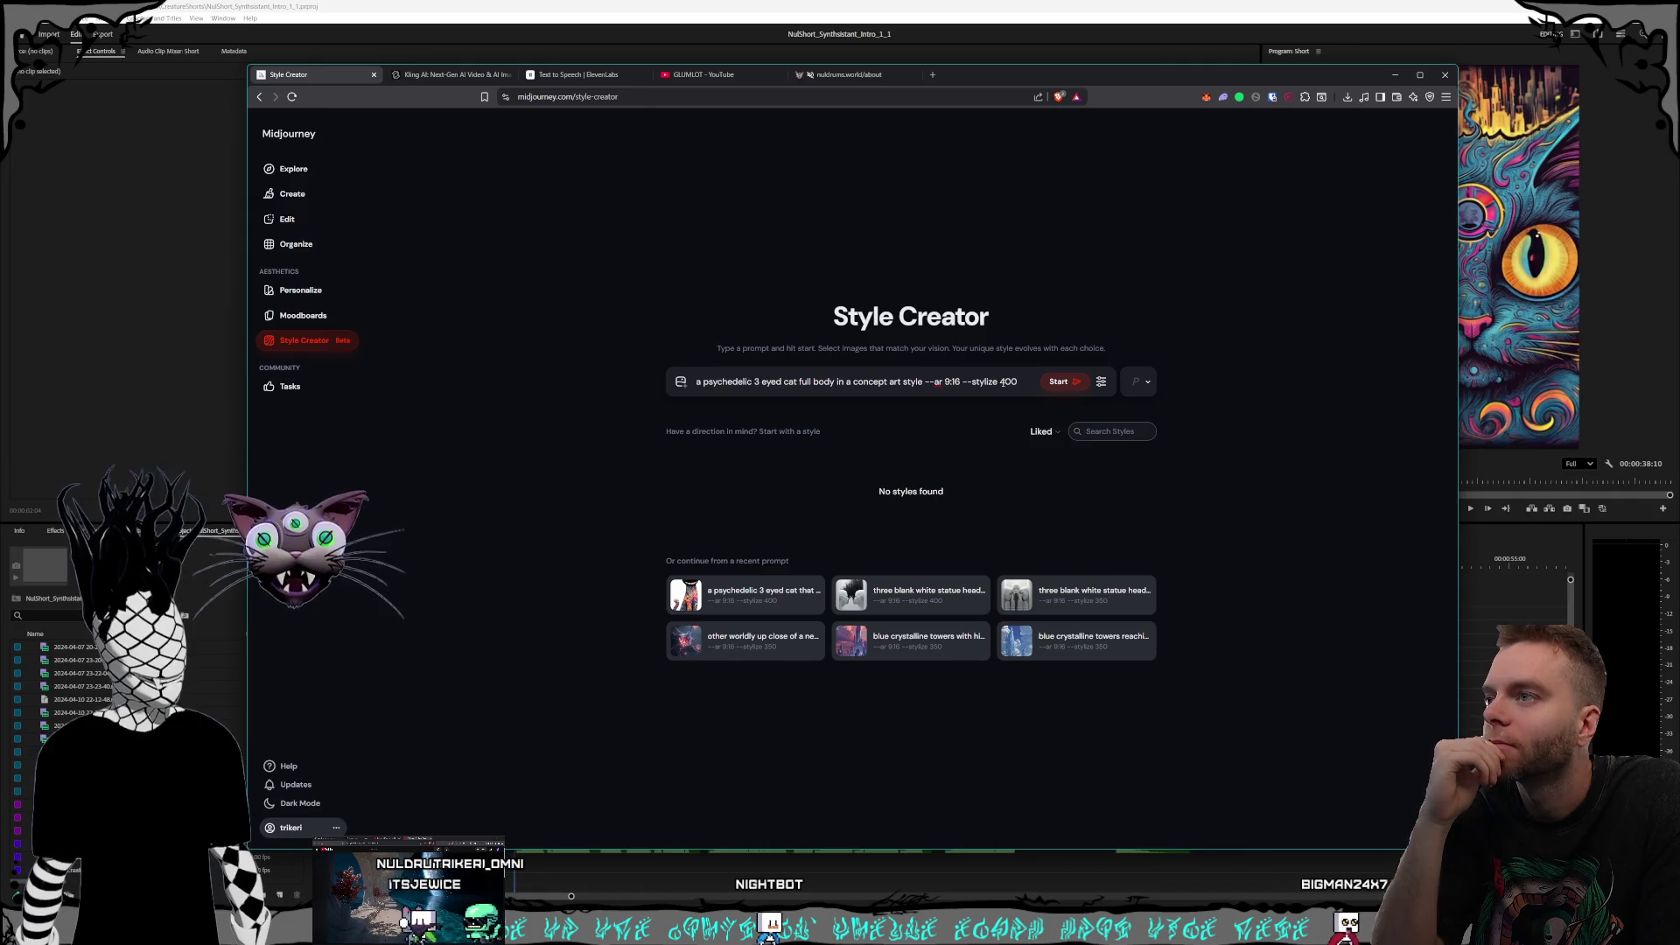
type("5")
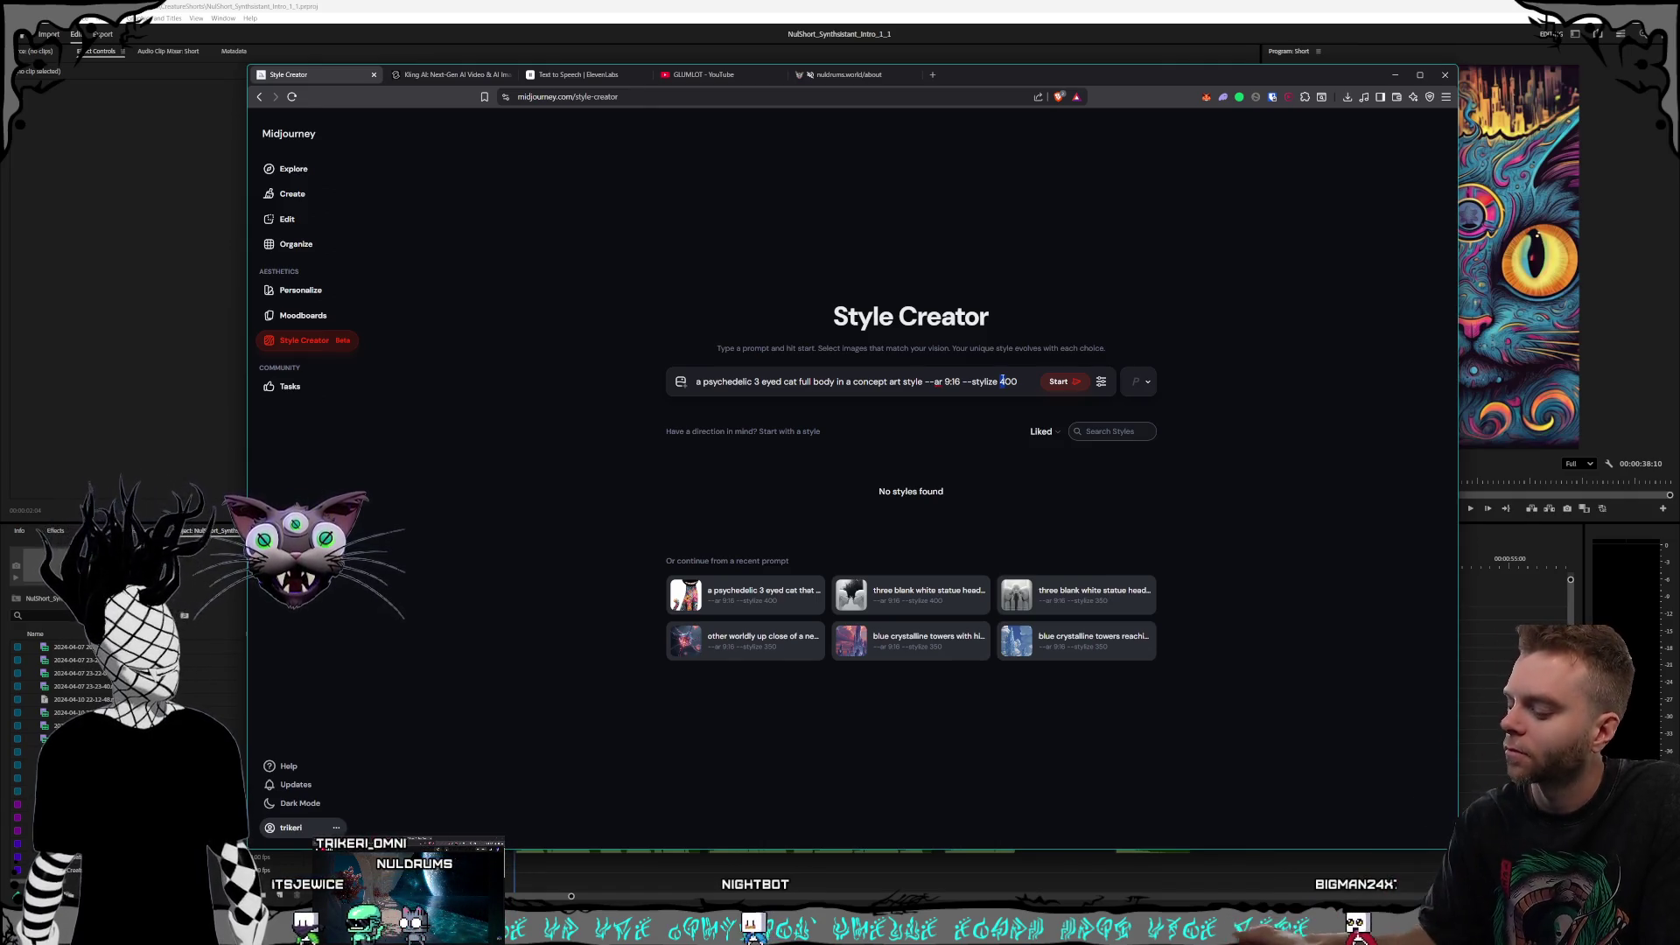
left_click(1059, 382)
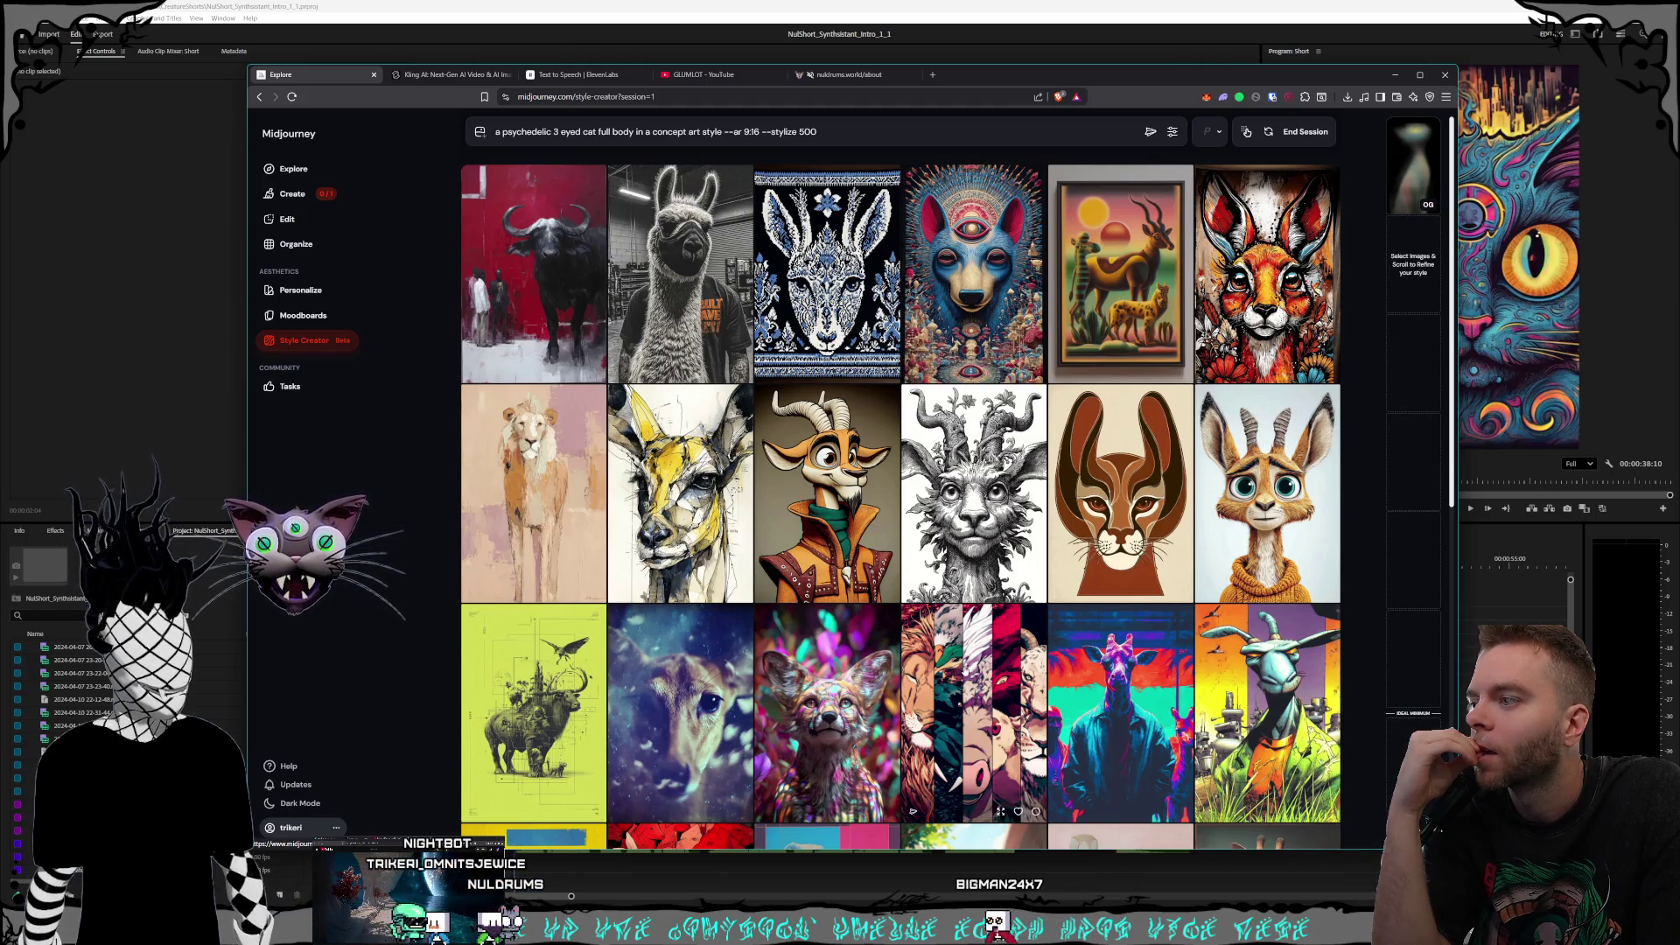
Step: Select the striped lion image and two more lion images as style picks
left_click(974, 665)
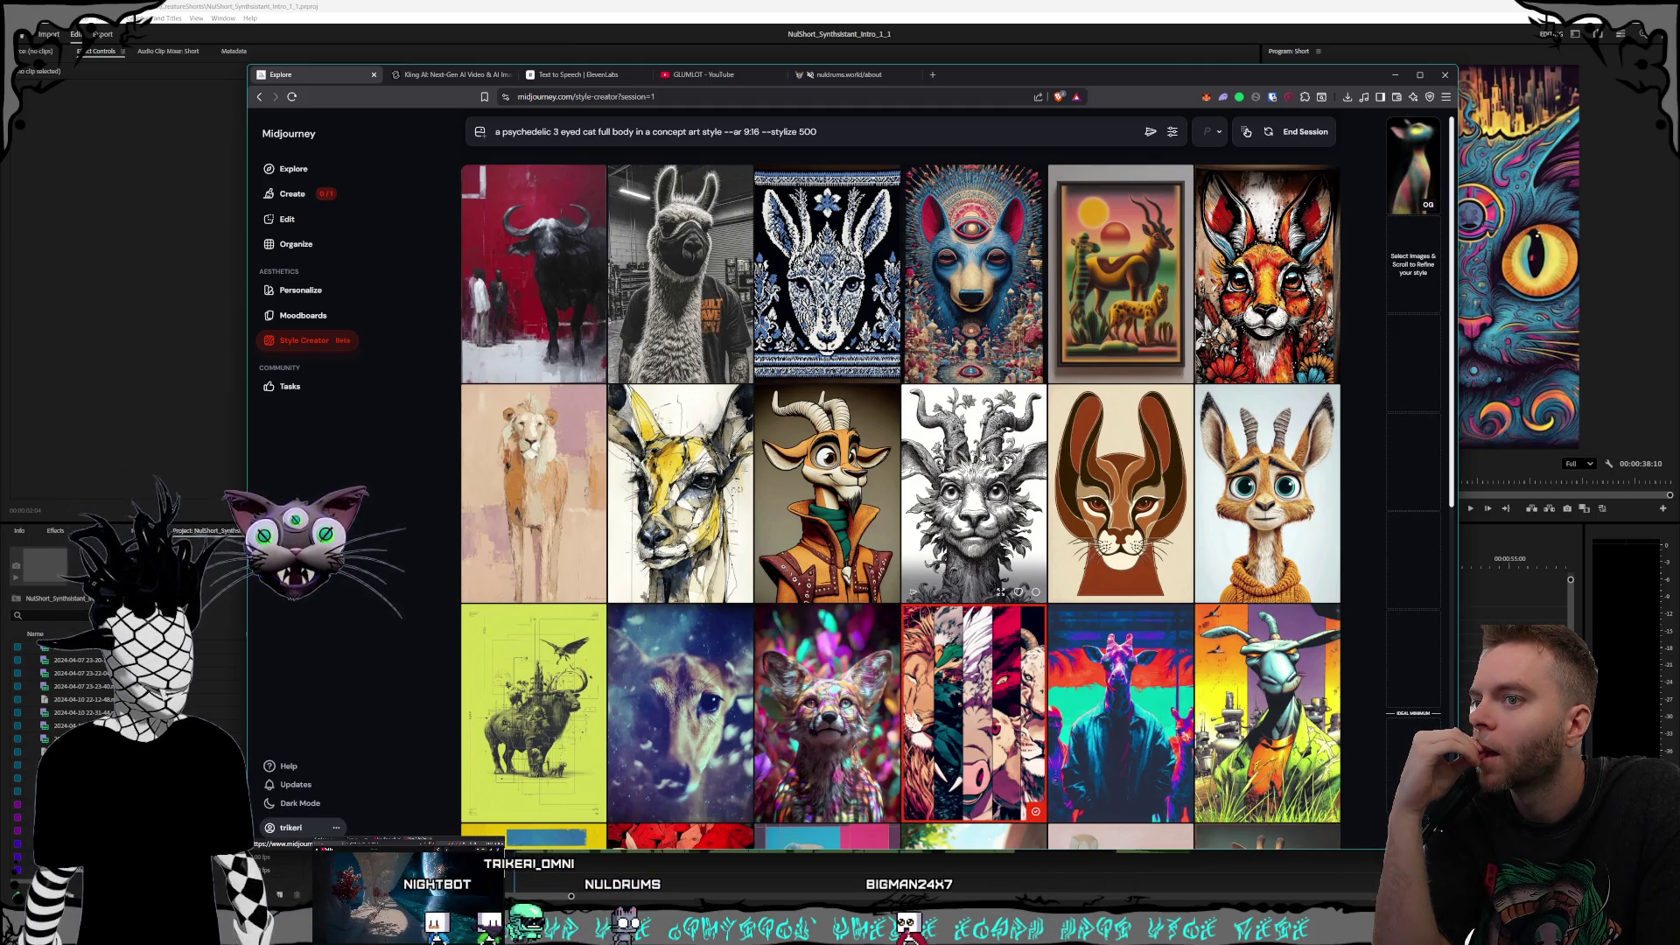
scroll(986, 457, "down", 5)
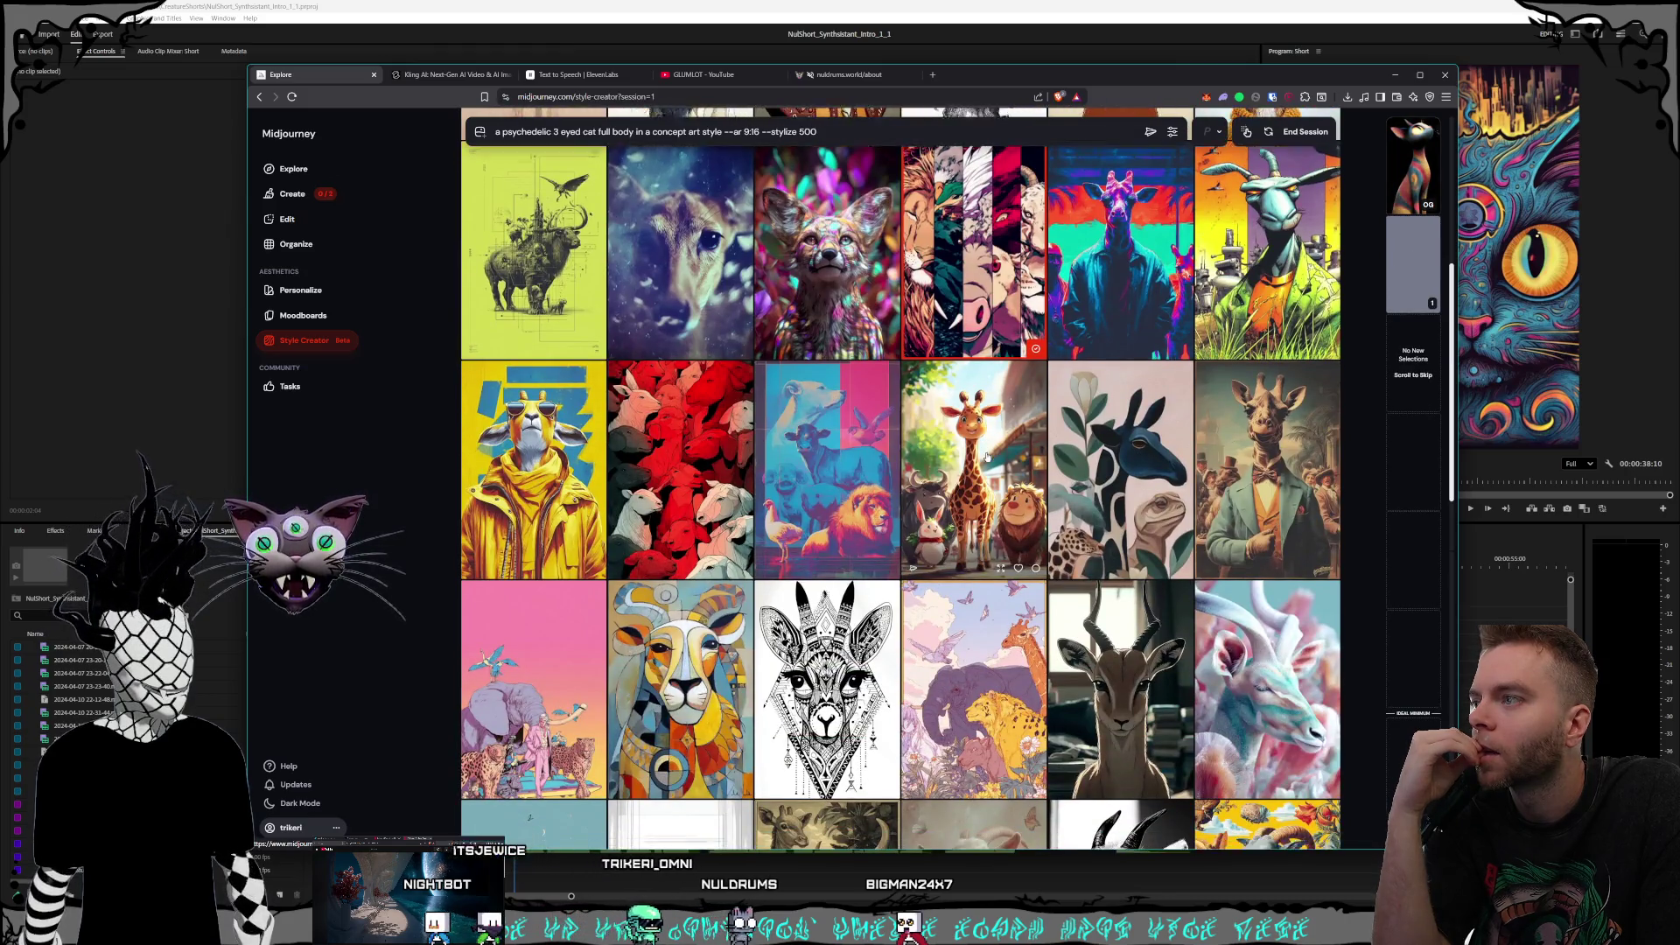
scroll(987, 457, "down", 2)
scroll(986, 457, "down", 1)
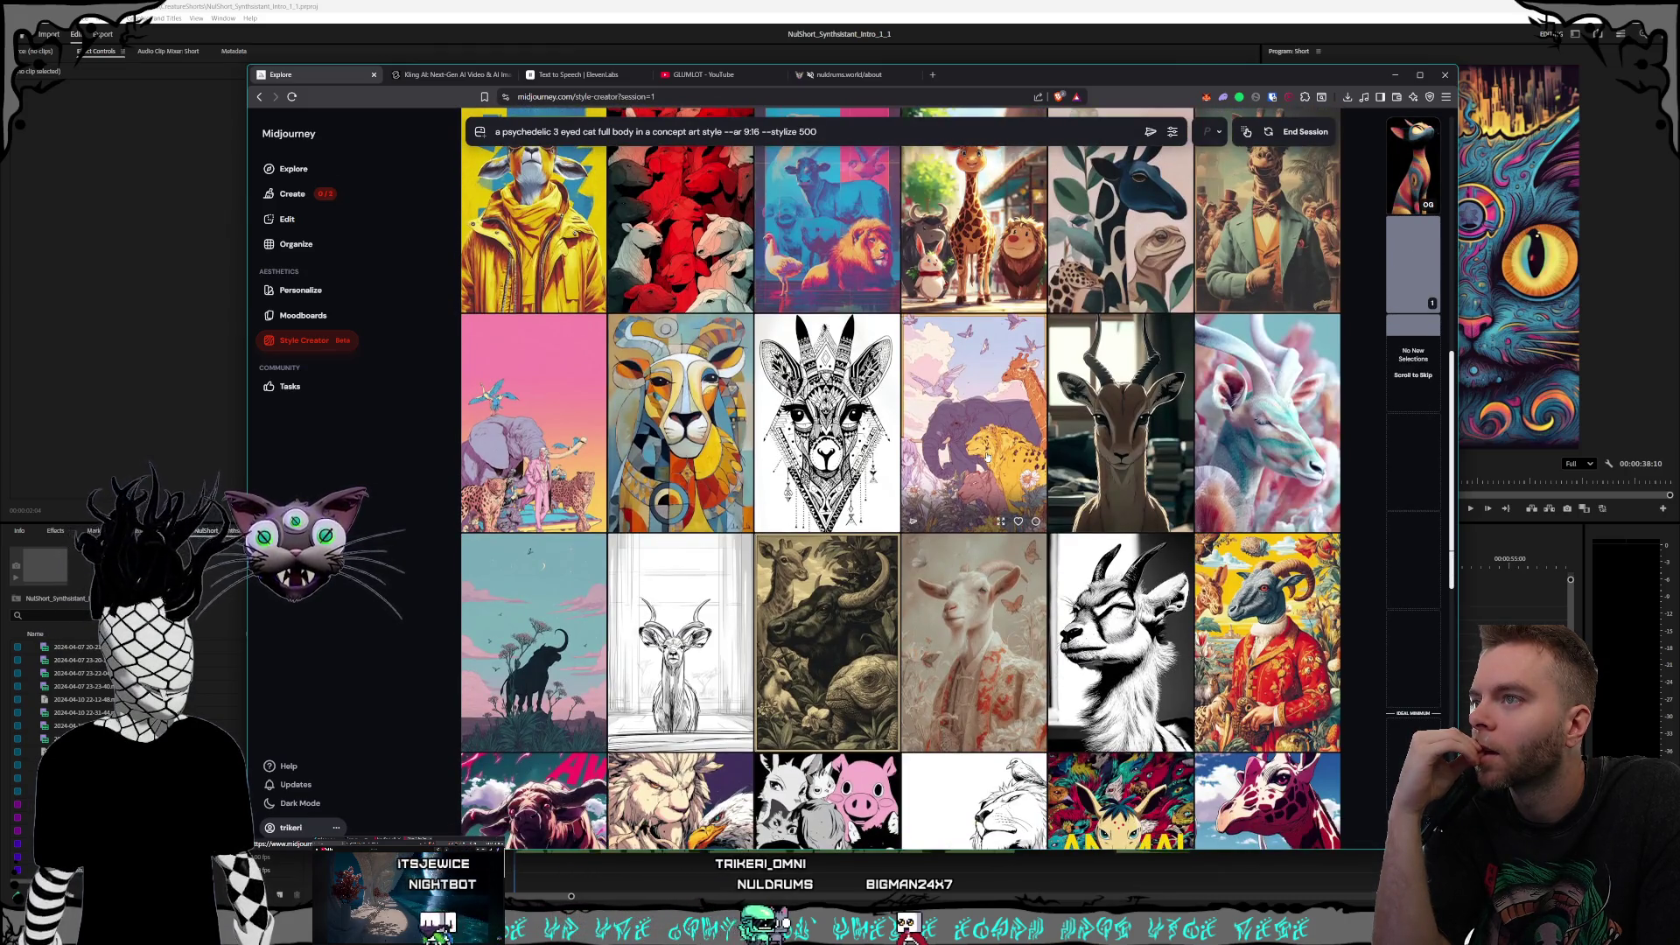
scroll(987, 457, "down", 1)
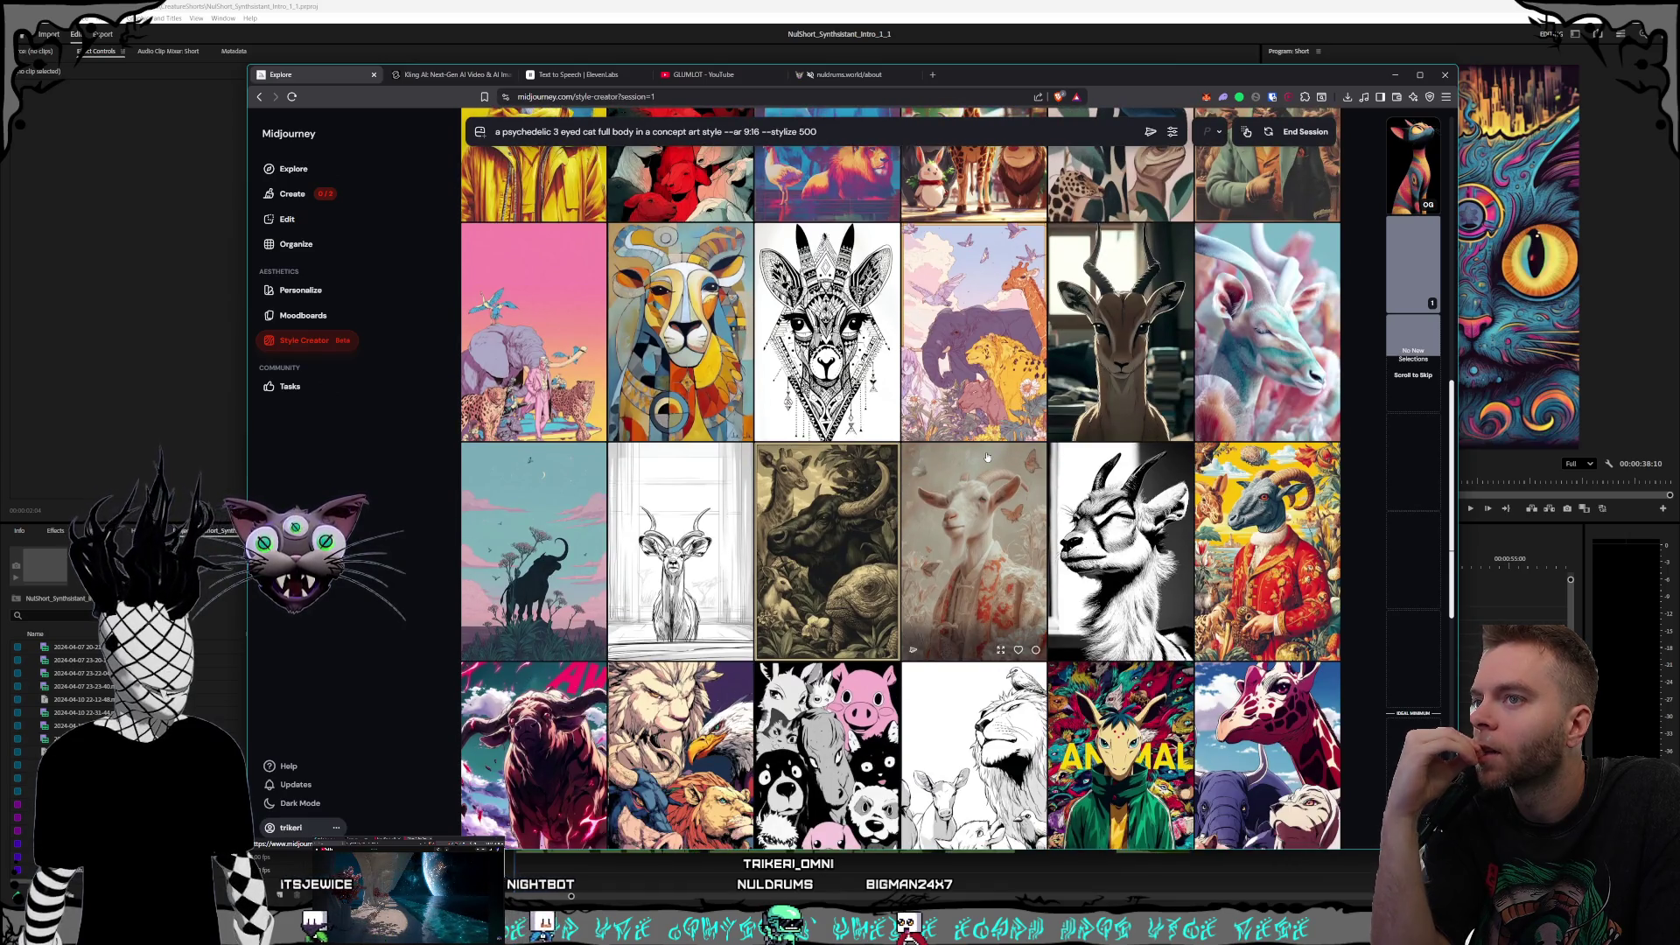
scroll(986, 456, "down", 3)
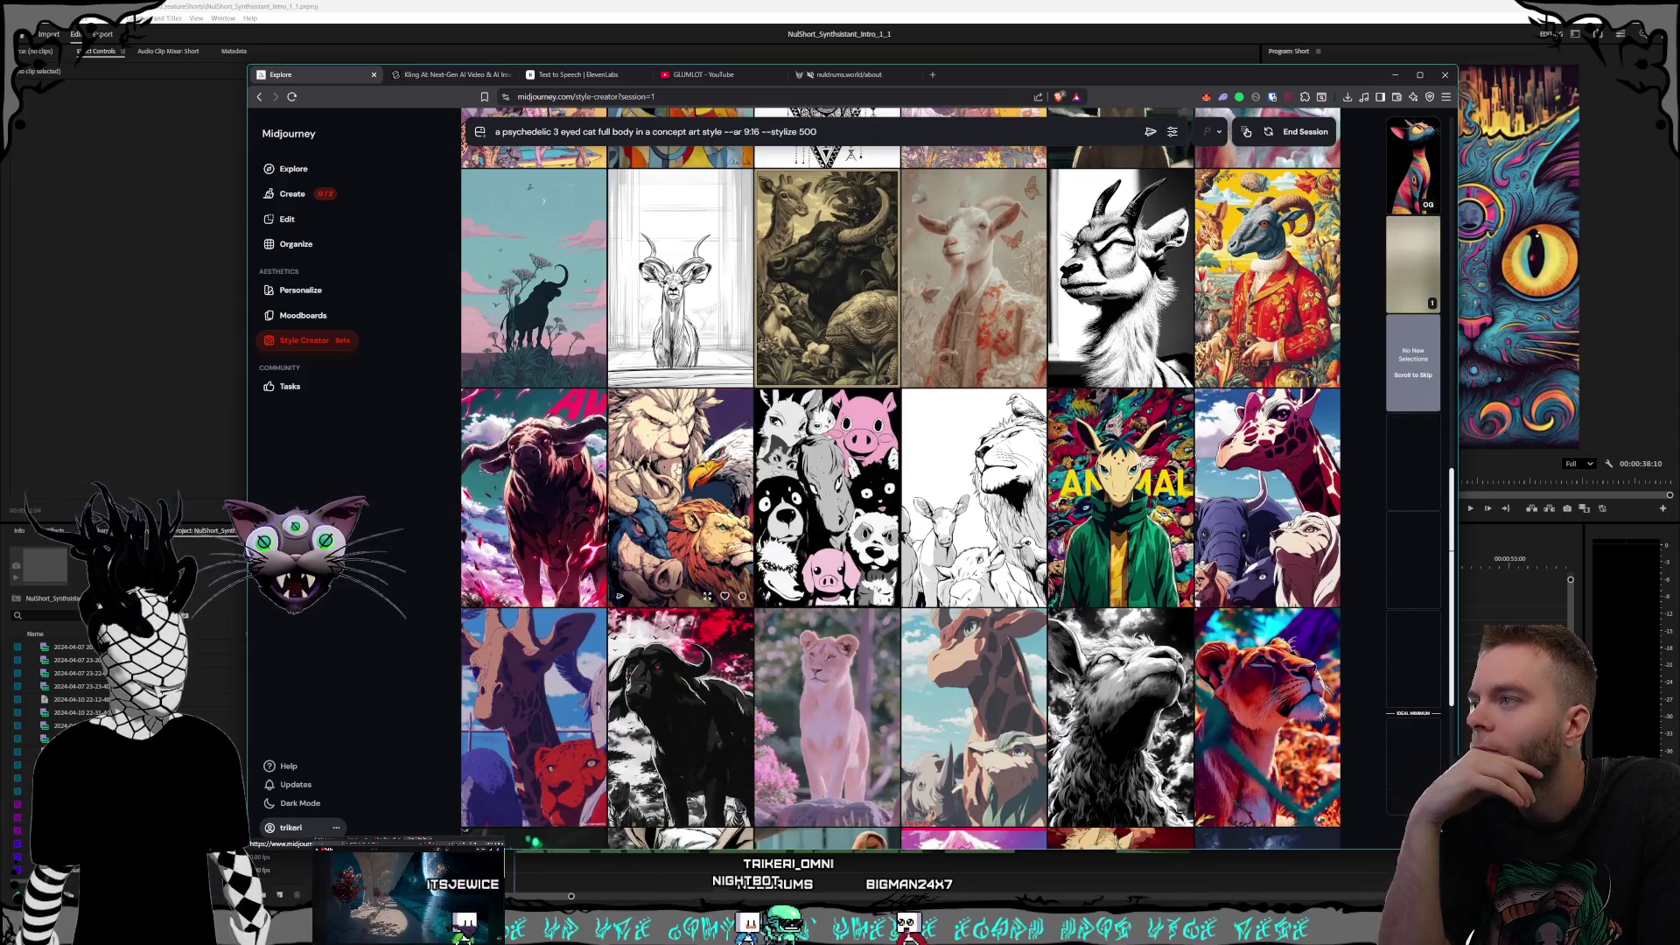
left_click(678, 472)
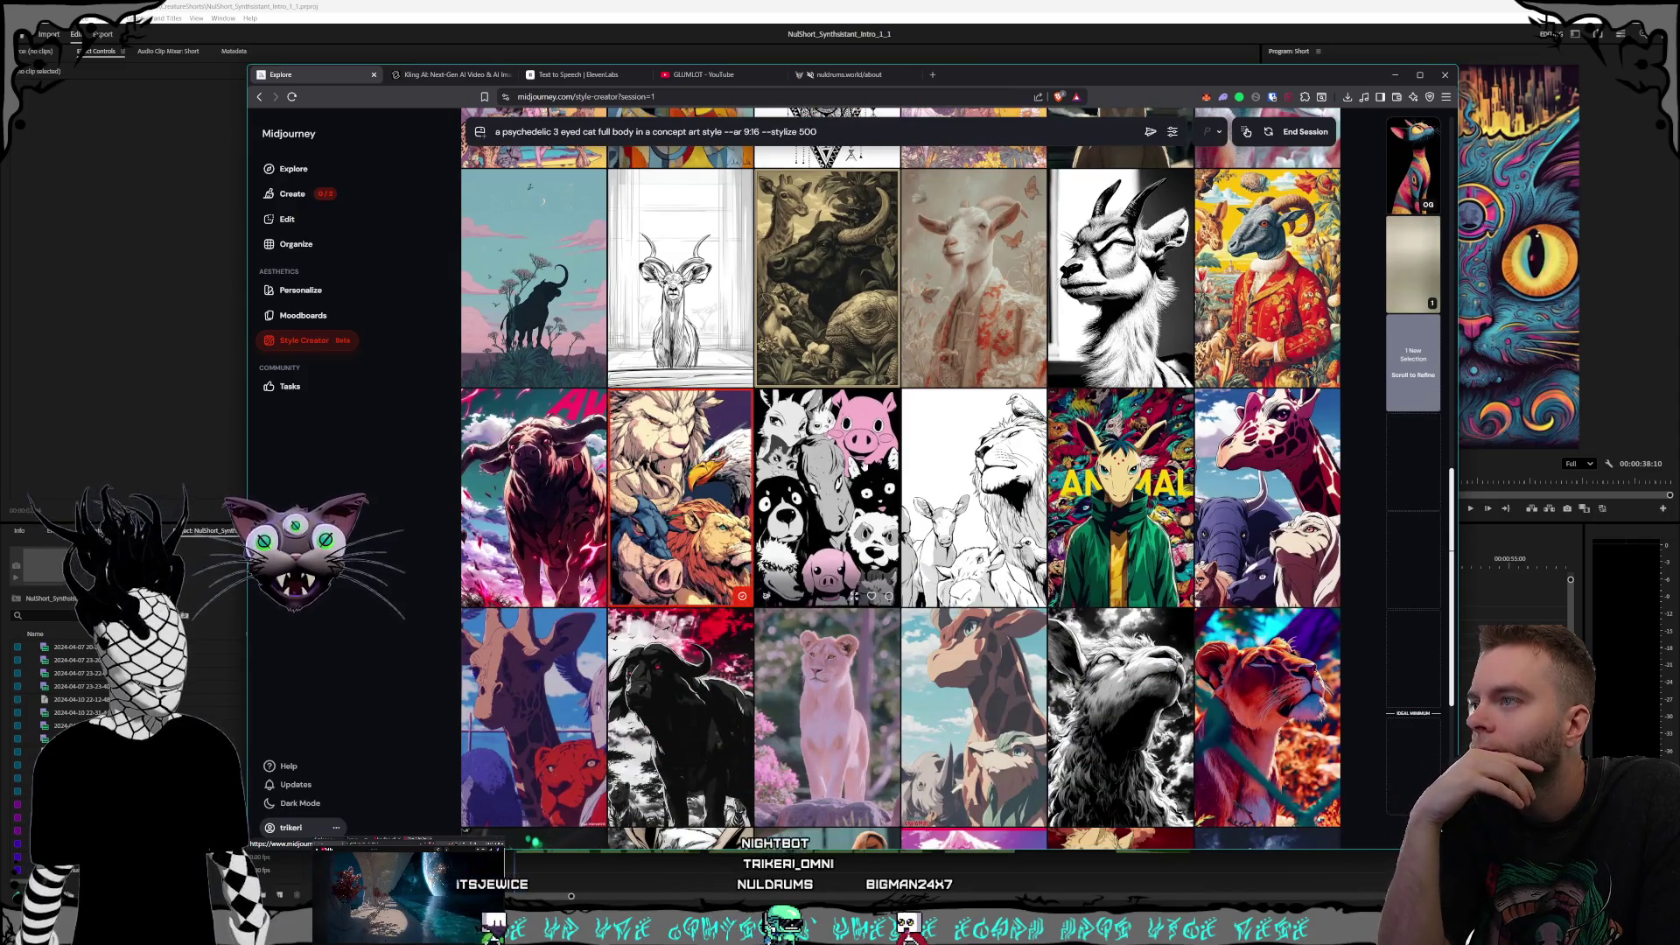
scroll(960, 466, "down", 4)
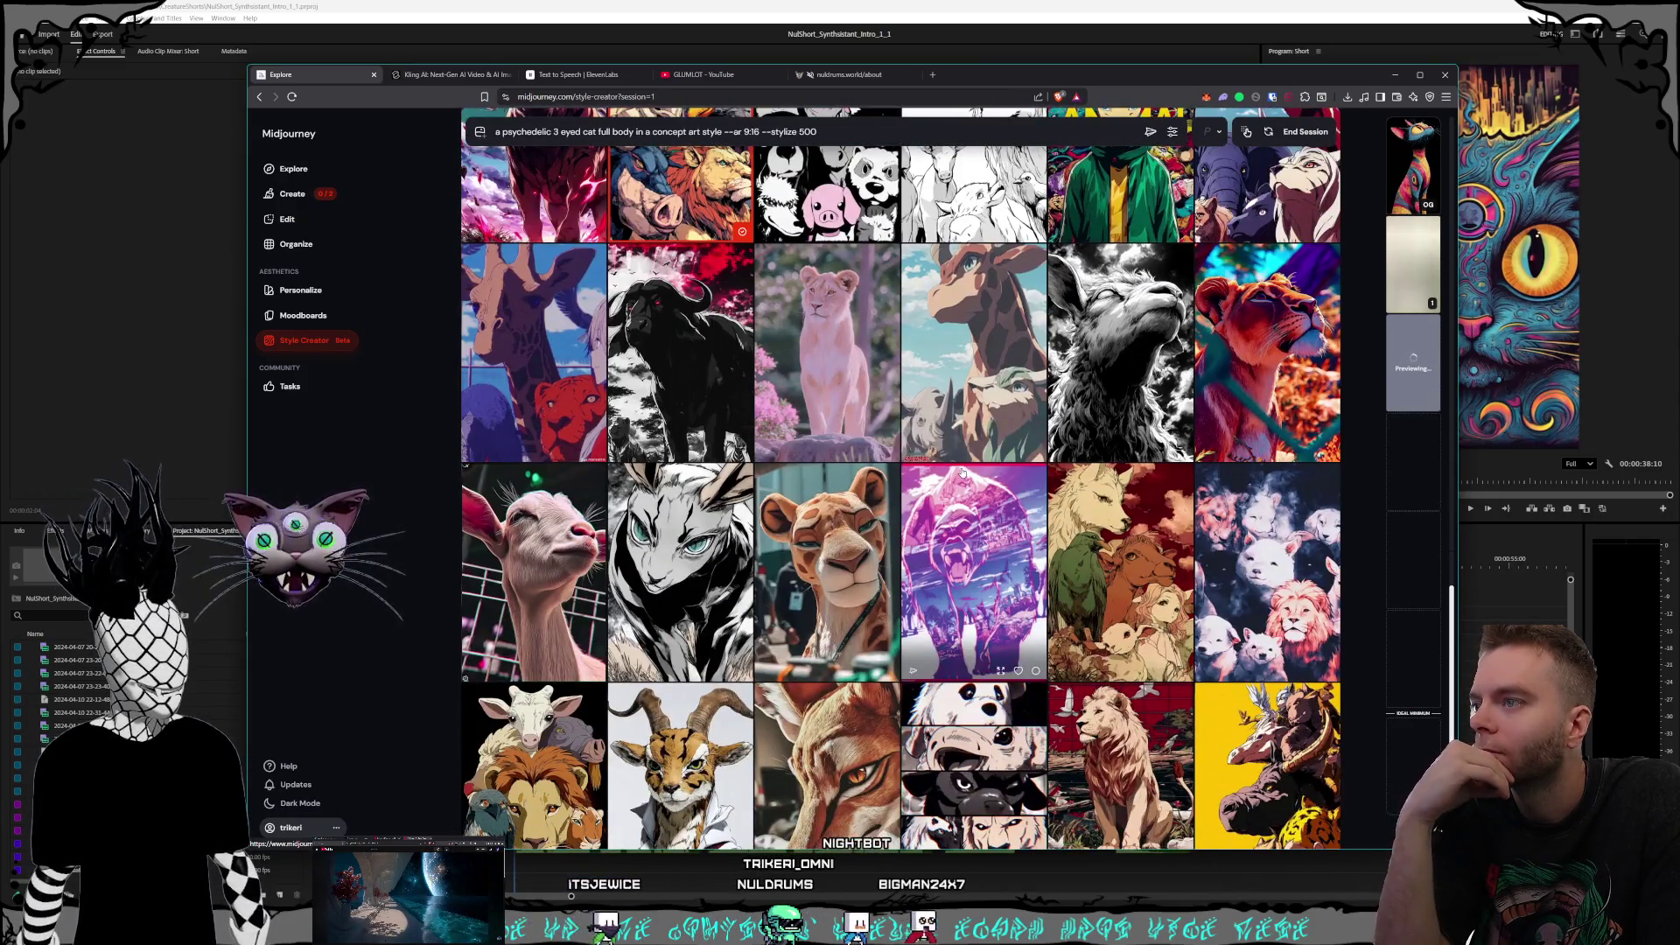
scroll(960, 465, "down", 1)
scroll(960, 473, "down", 2)
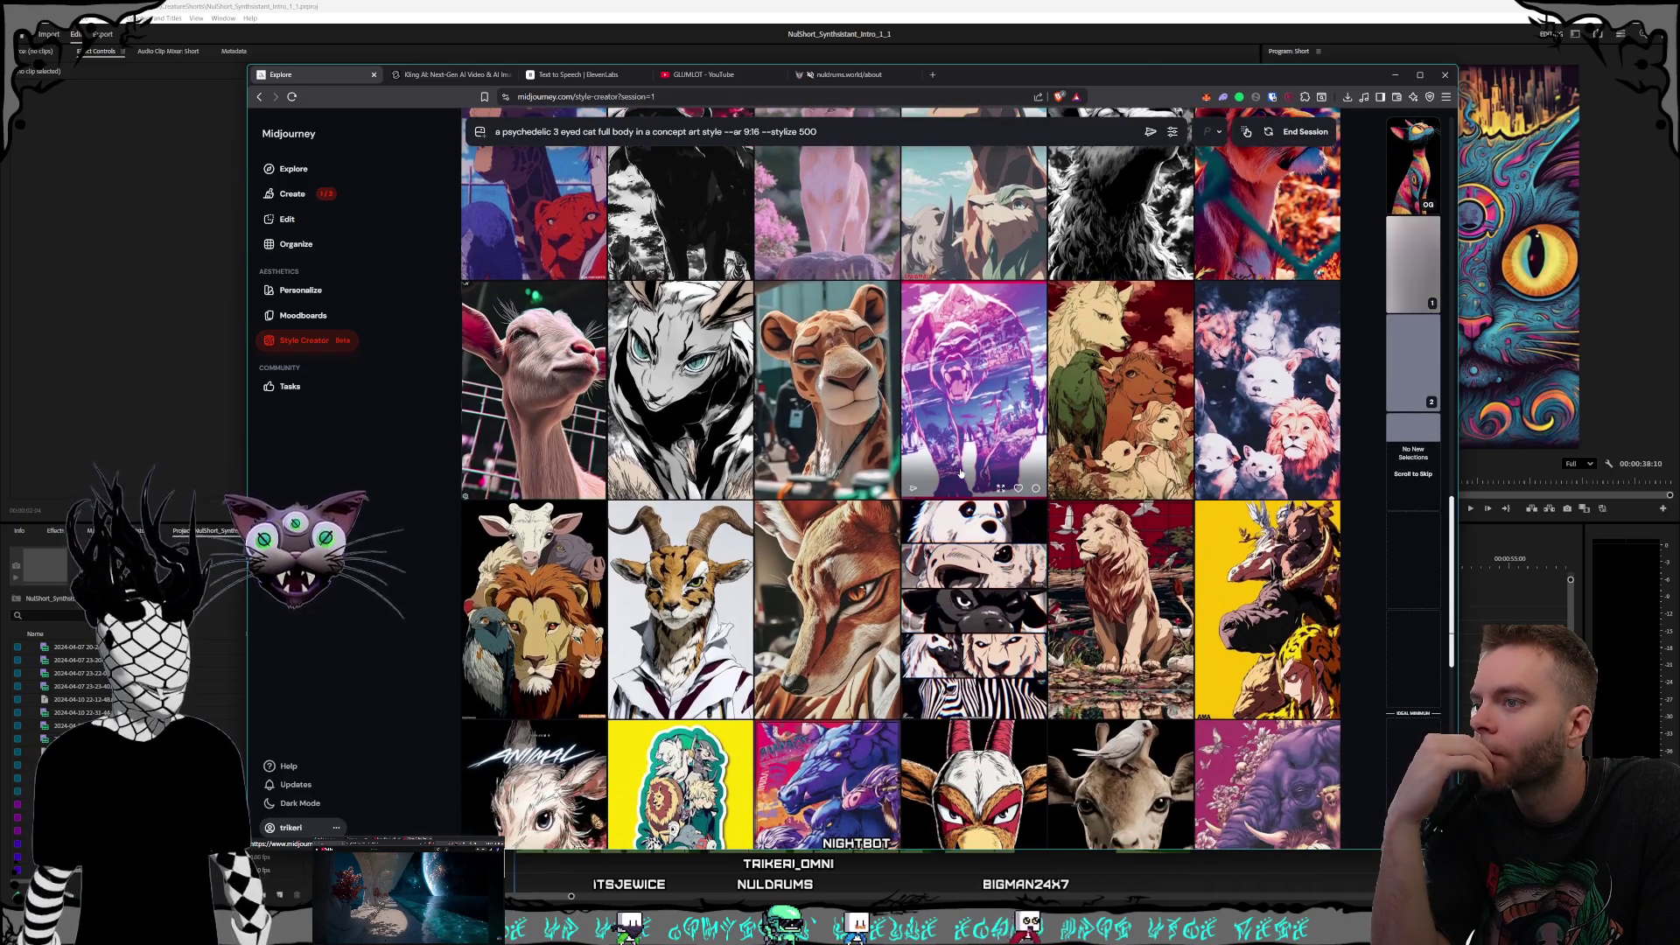
scroll(960, 472, "down", 2)
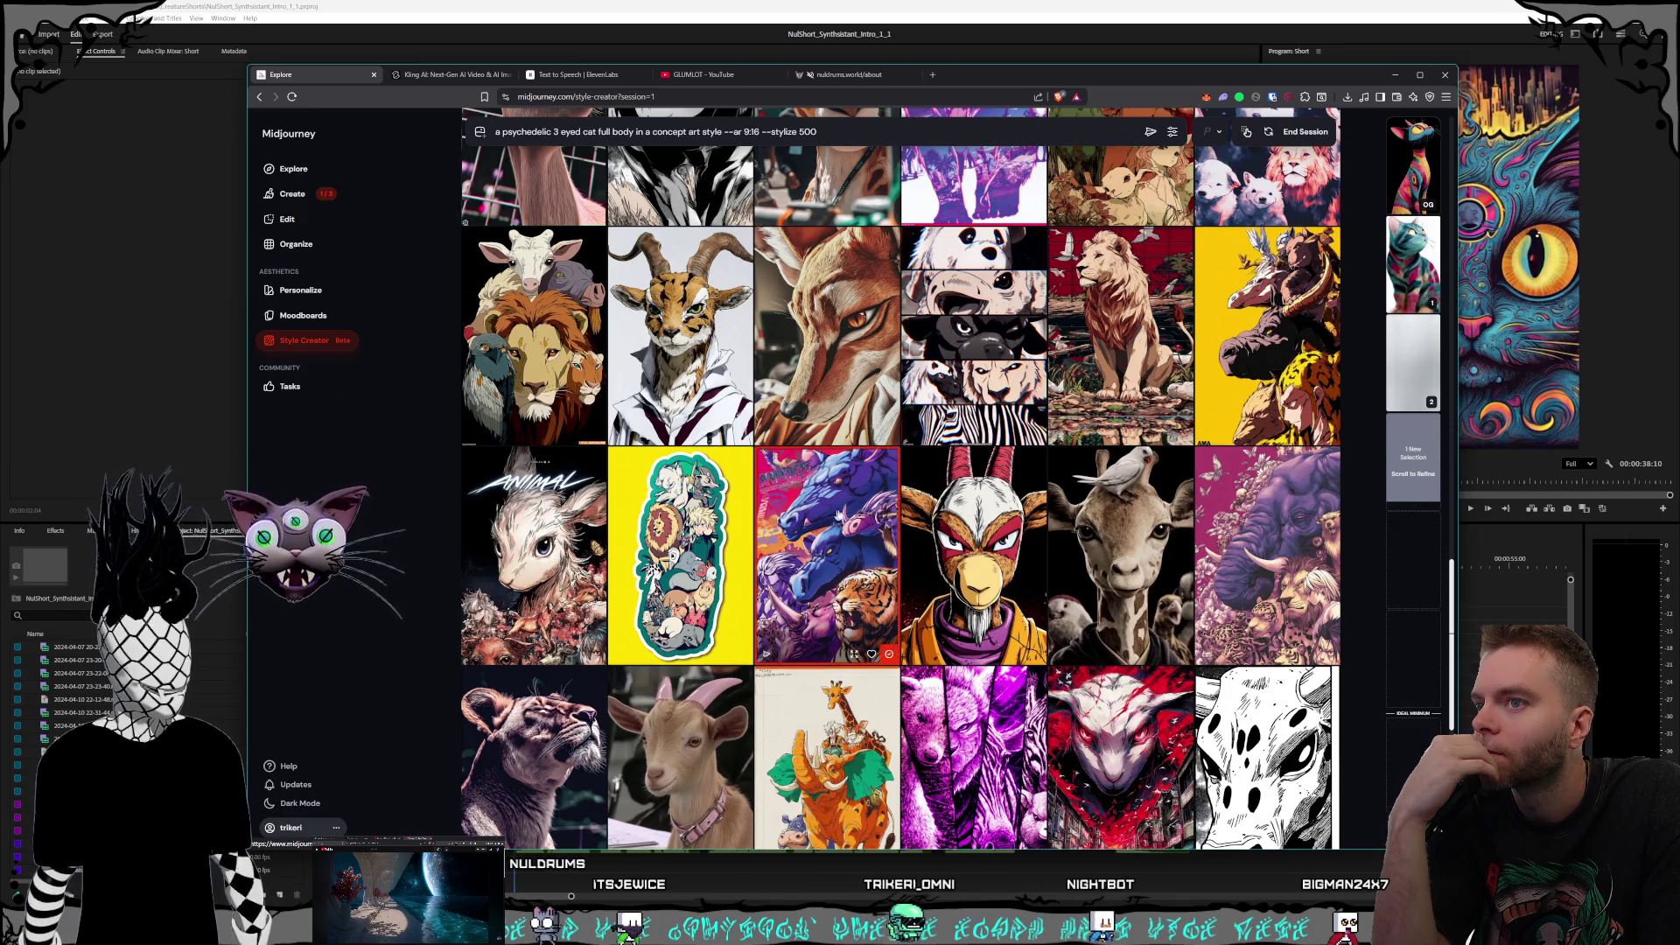
scroll(813, 523, "down", 6)
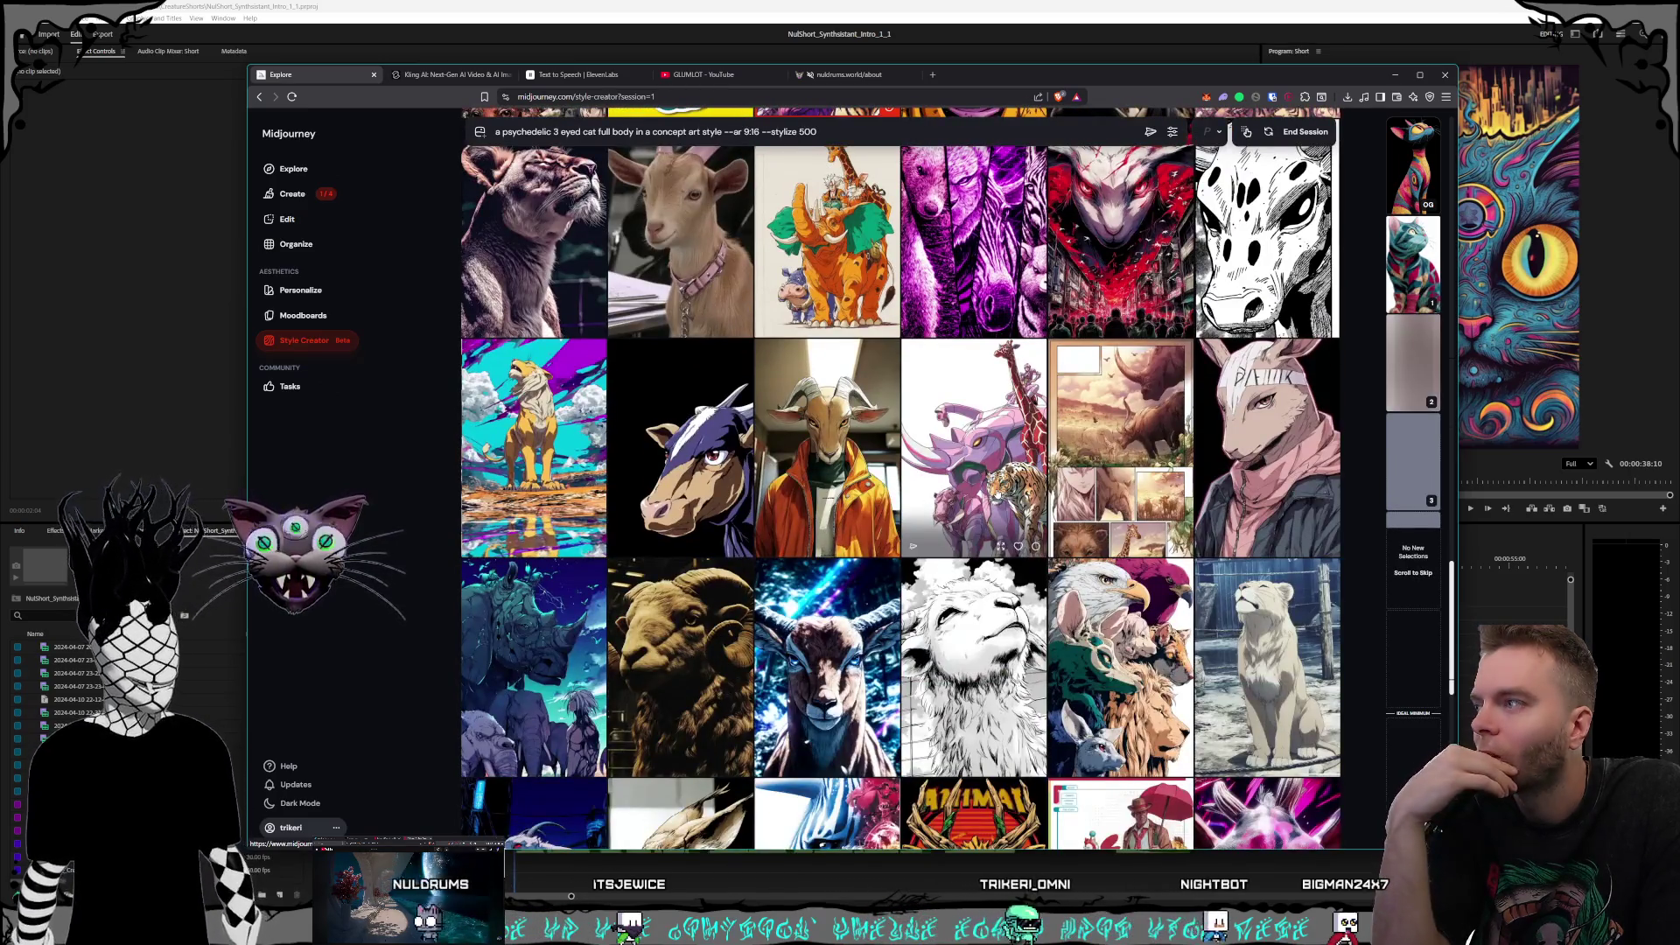
left_click(558, 464)
scroll(997, 492, "down", 2)
scroll(998, 493, "down", 2)
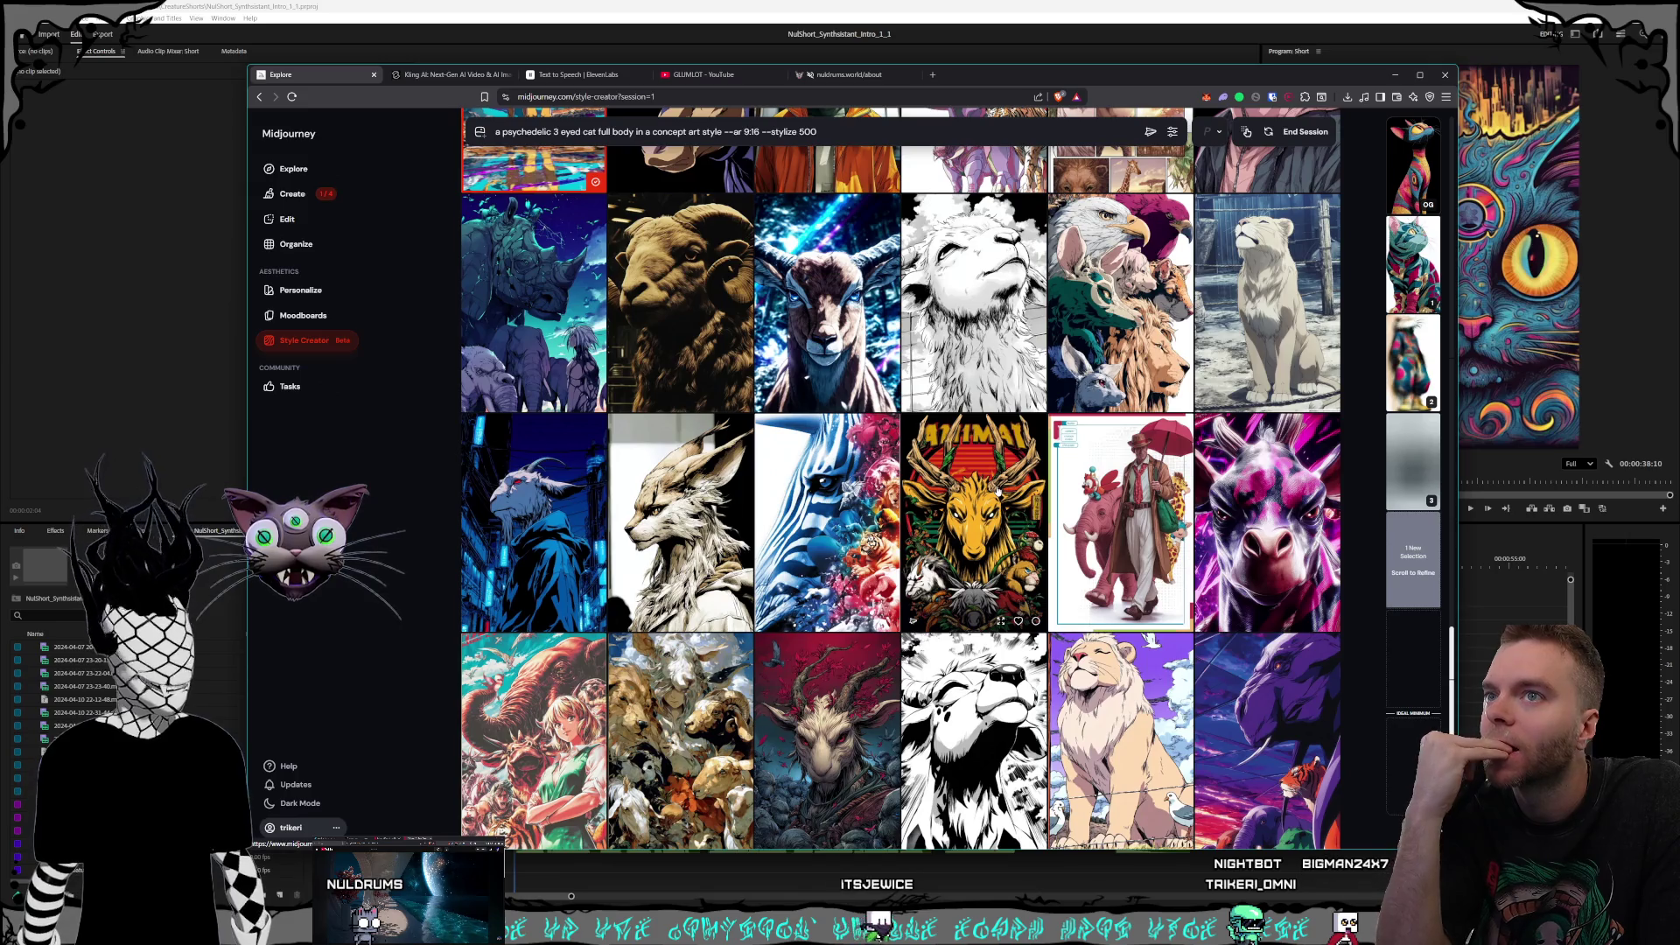
scroll(995, 491, "down", 4)
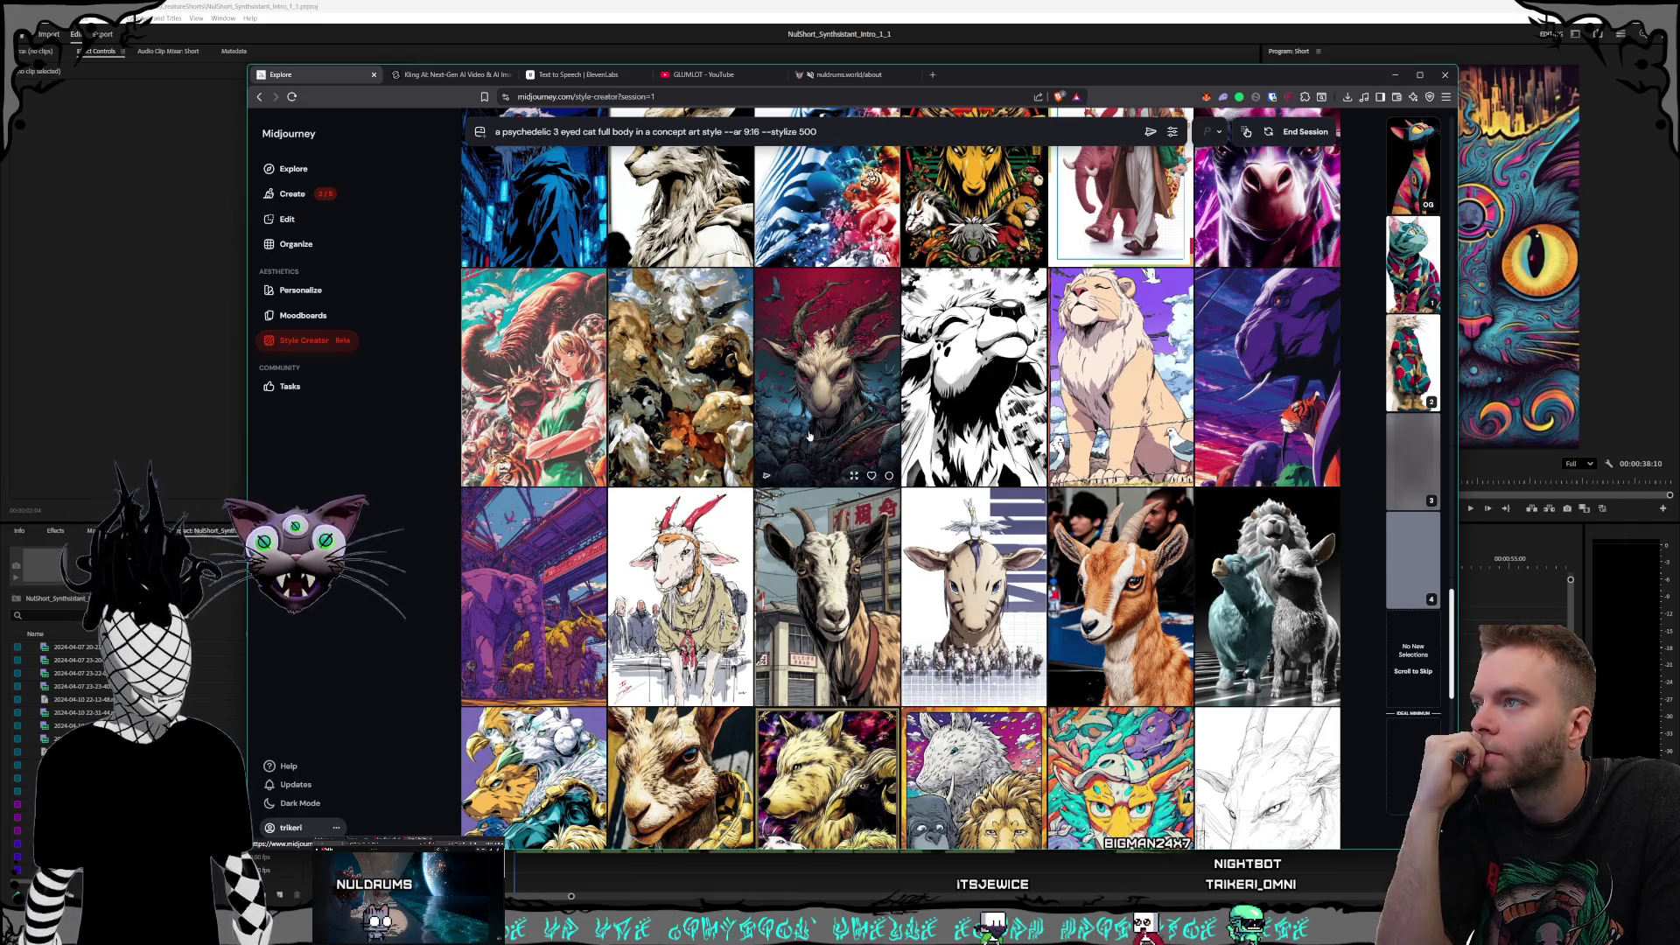
Step: Select the red goat and fox images as style picks
left_click(809, 435)
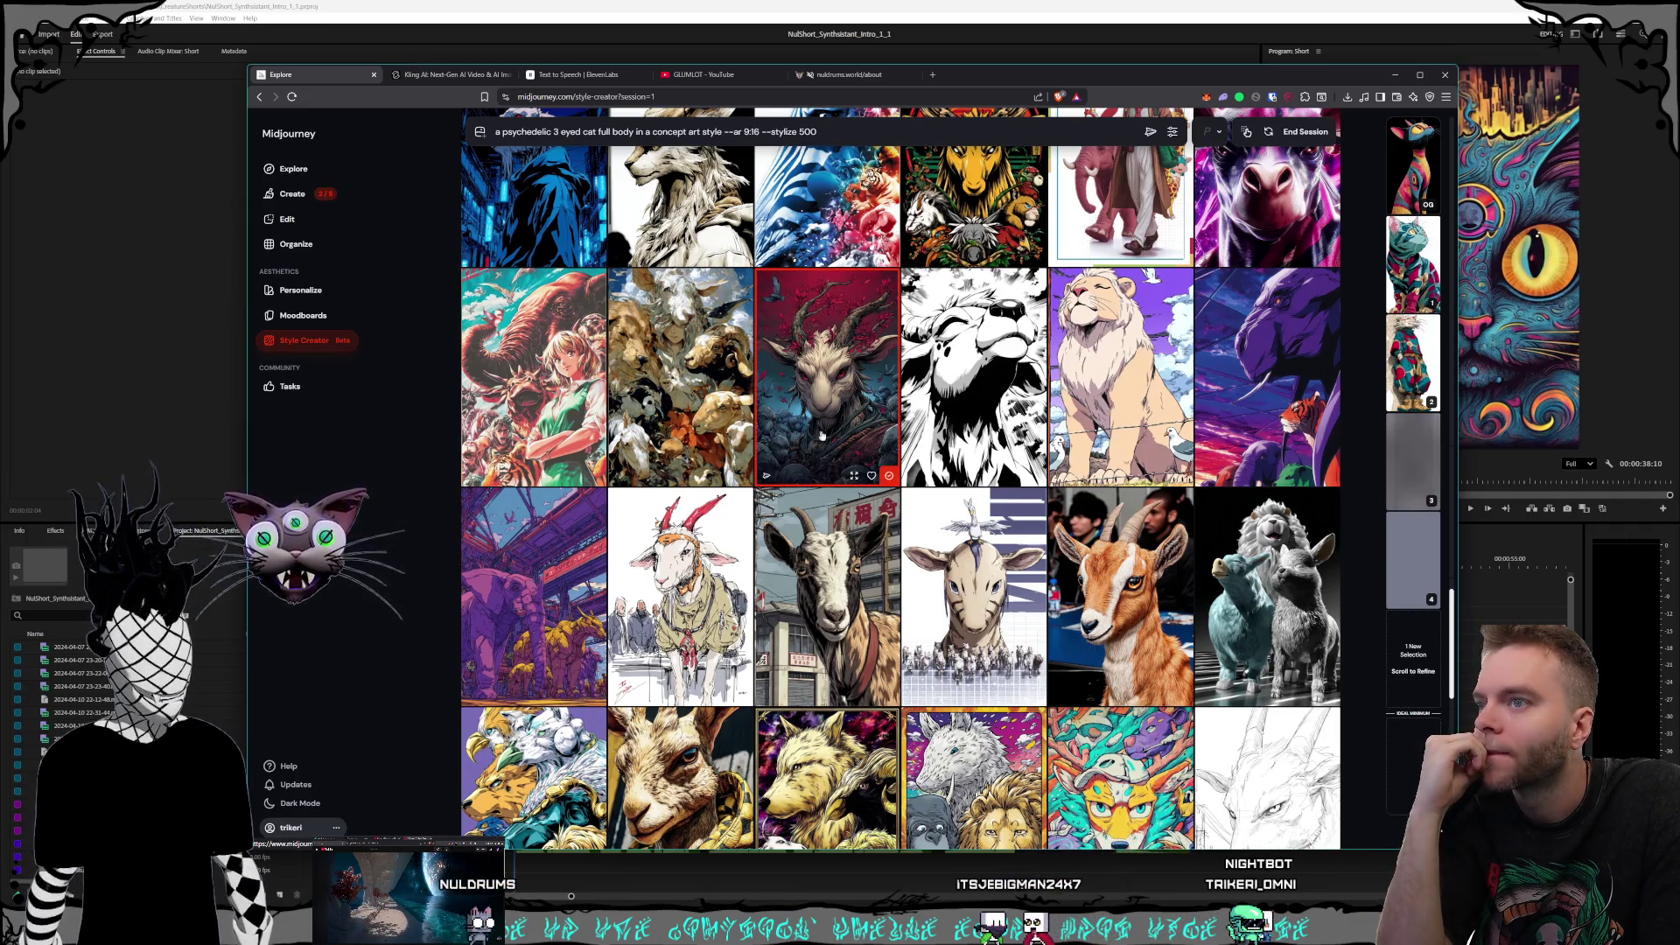
scroll(875, 441, "down", 4)
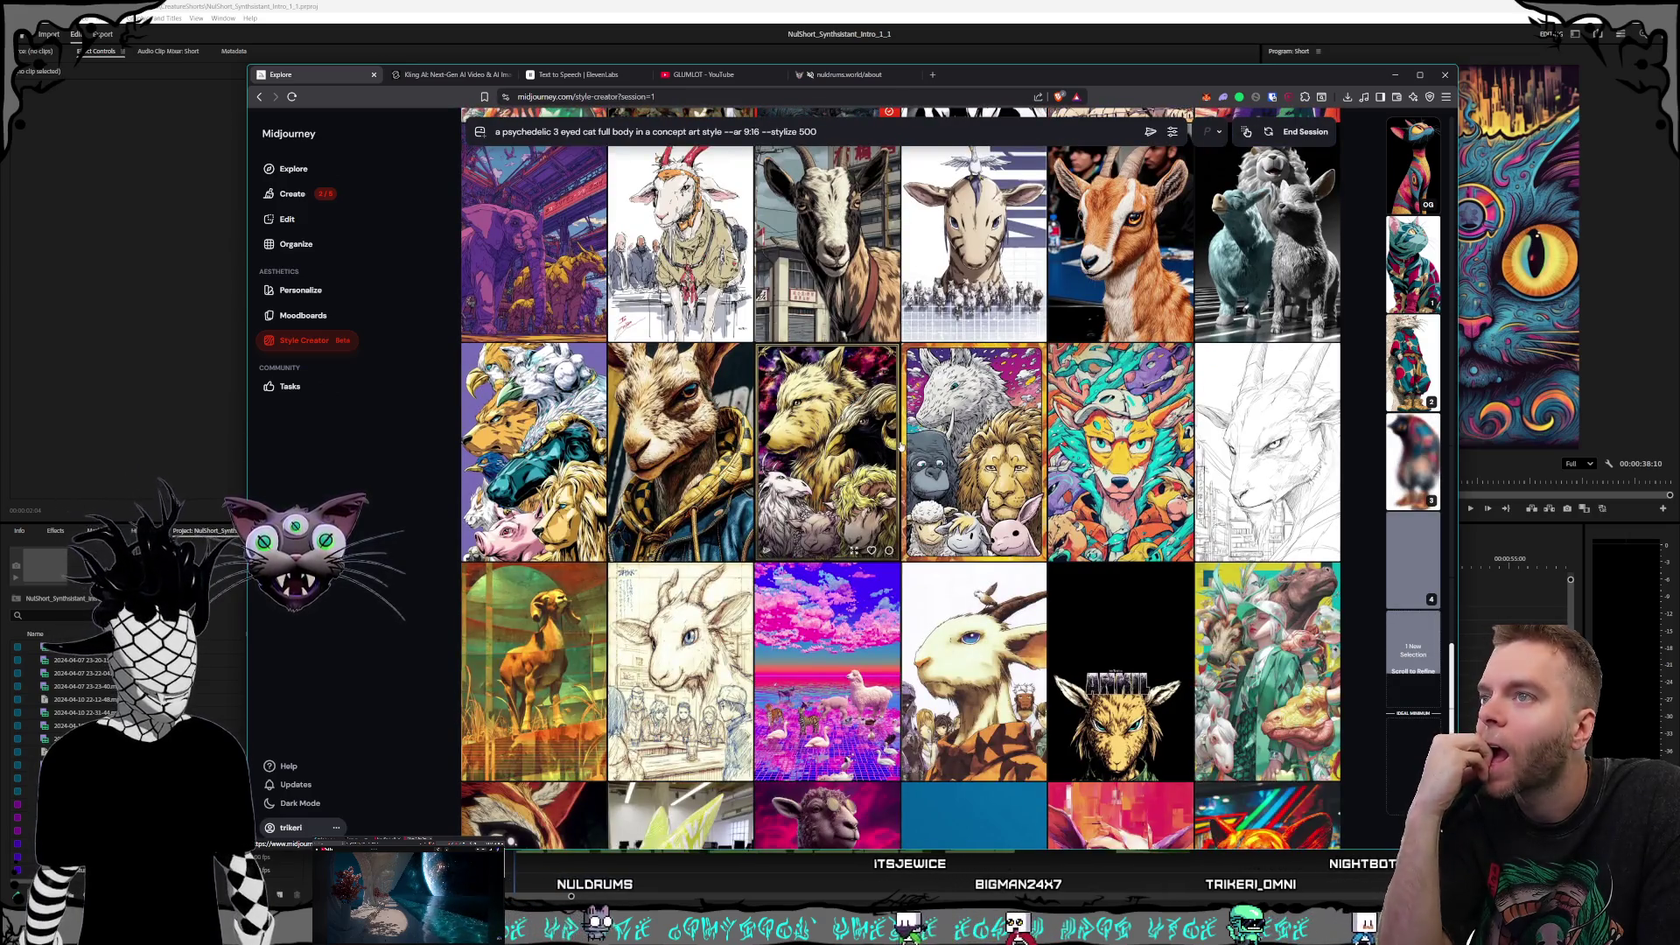
scroll(900, 446, "down", 2)
scroll(901, 446, "down", 2)
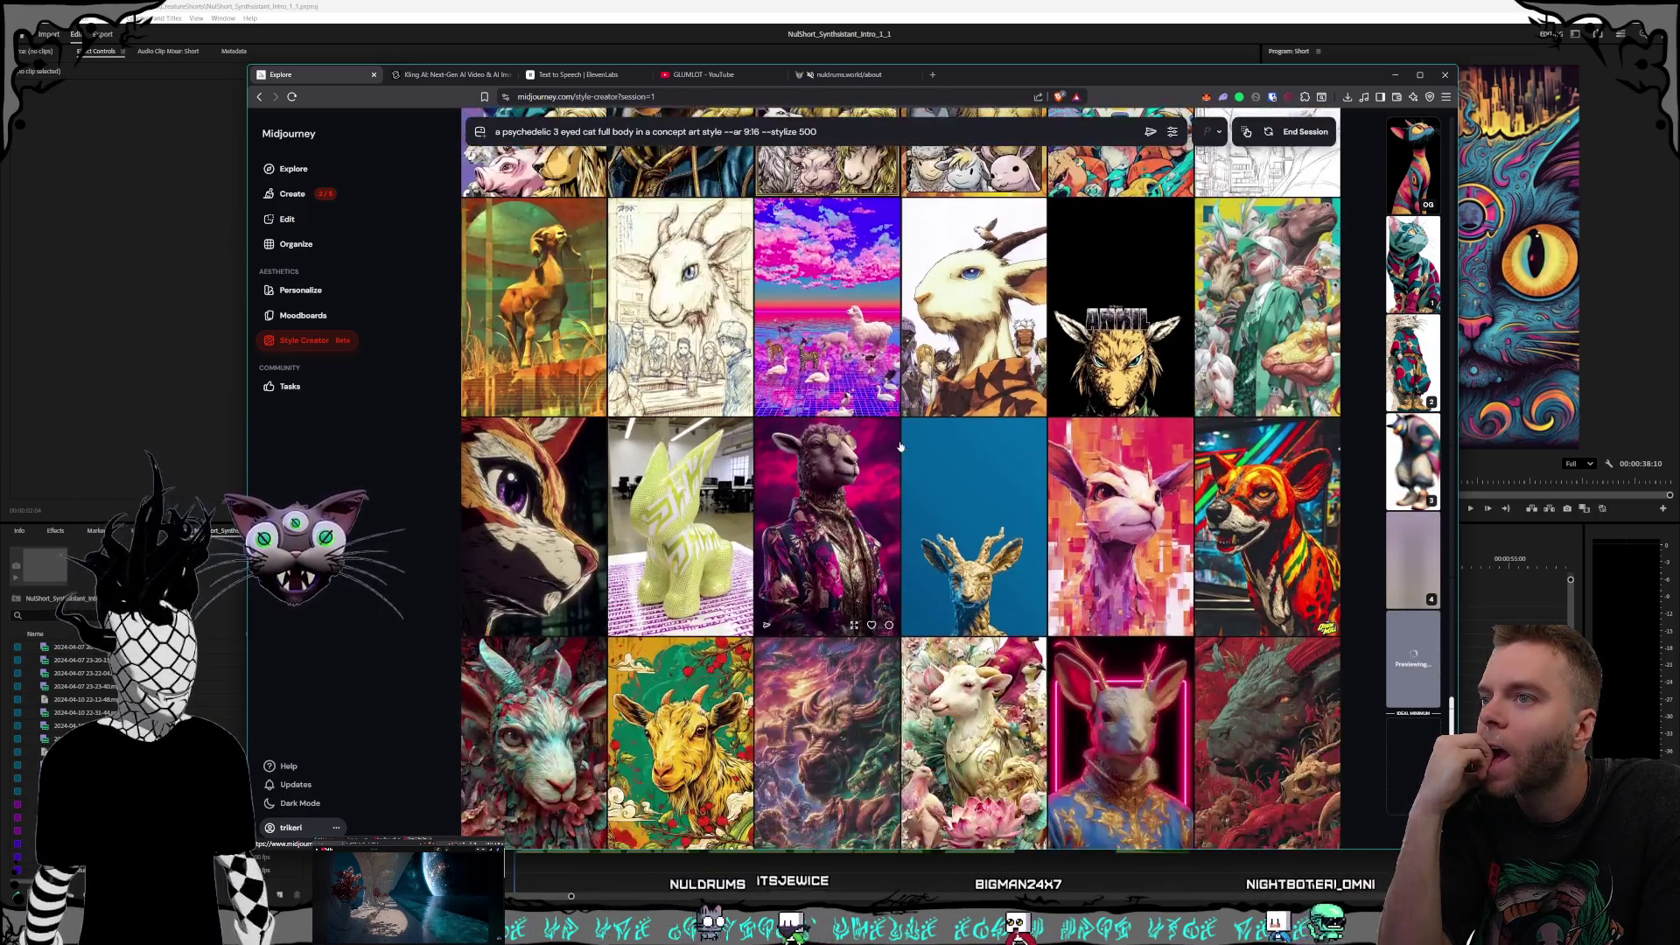
scroll(900, 446, "down", 2)
scroll(900, 446, "down", 3)
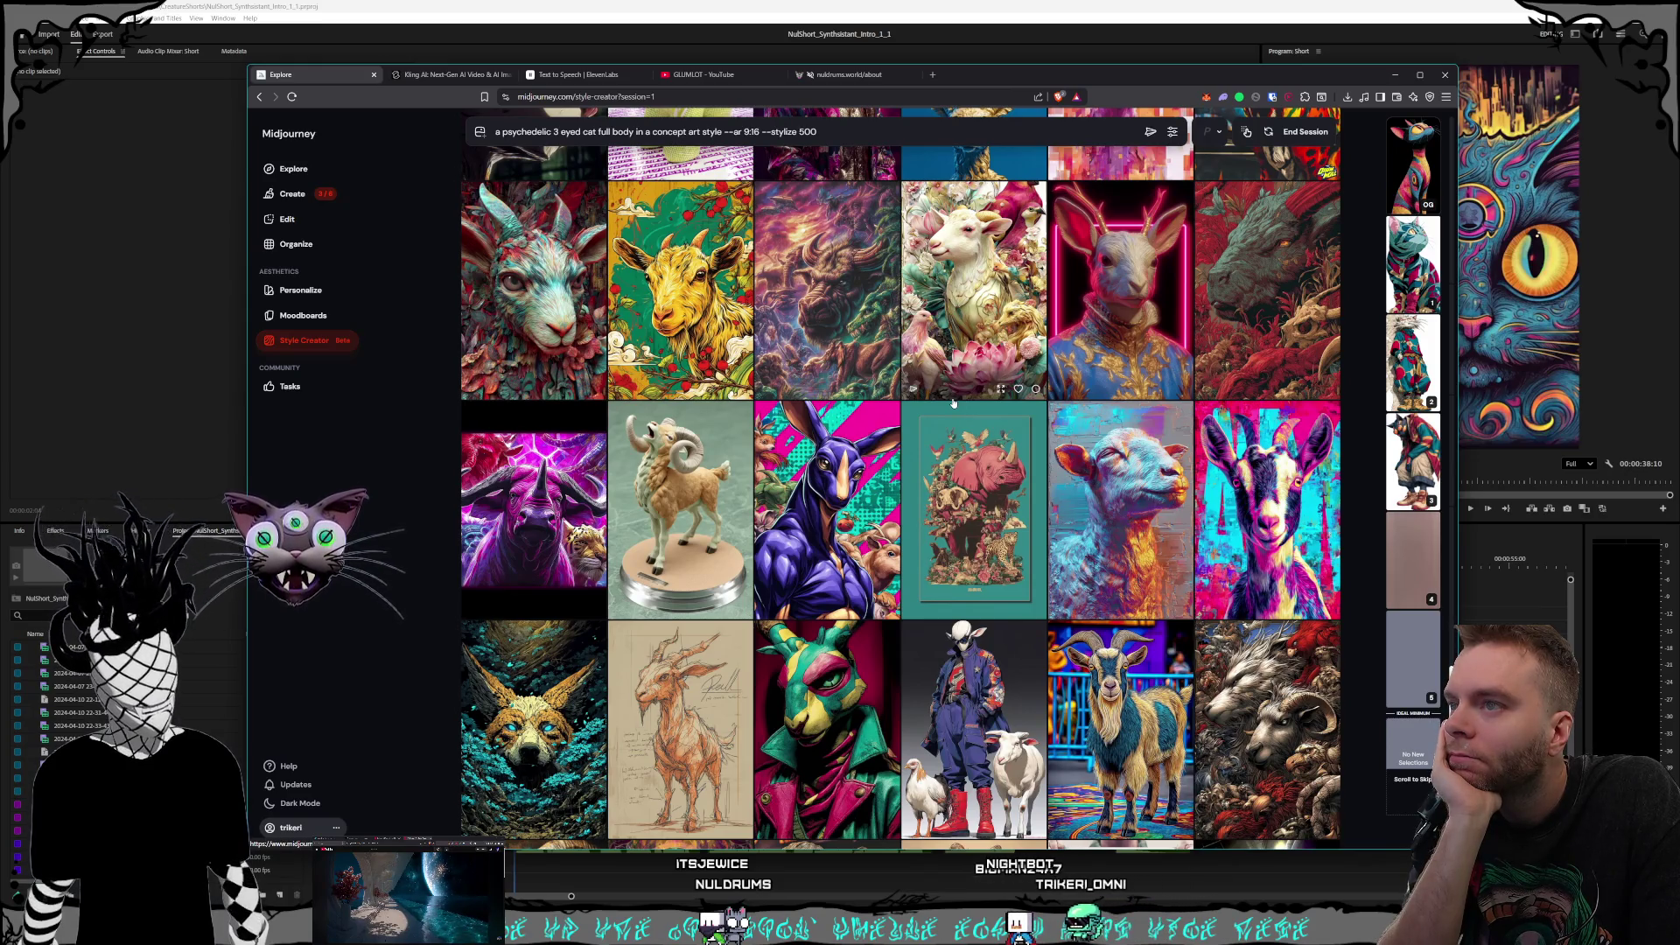
scroll(953, 403, "down", 1)
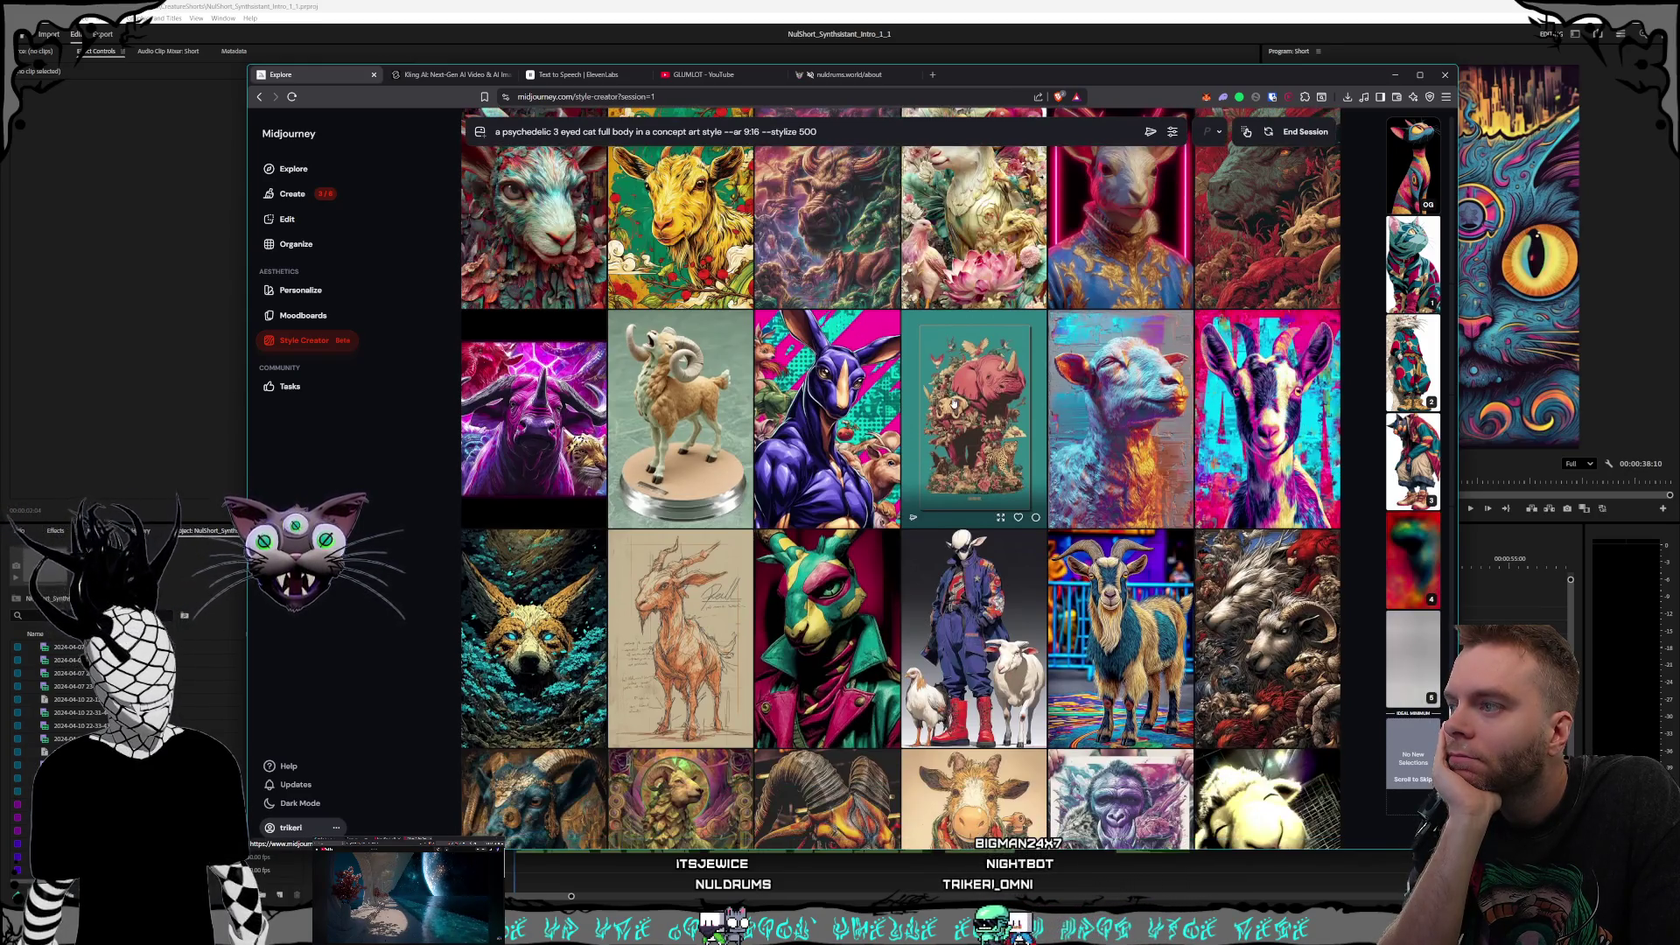
scroll(953, 403, "down", 2)
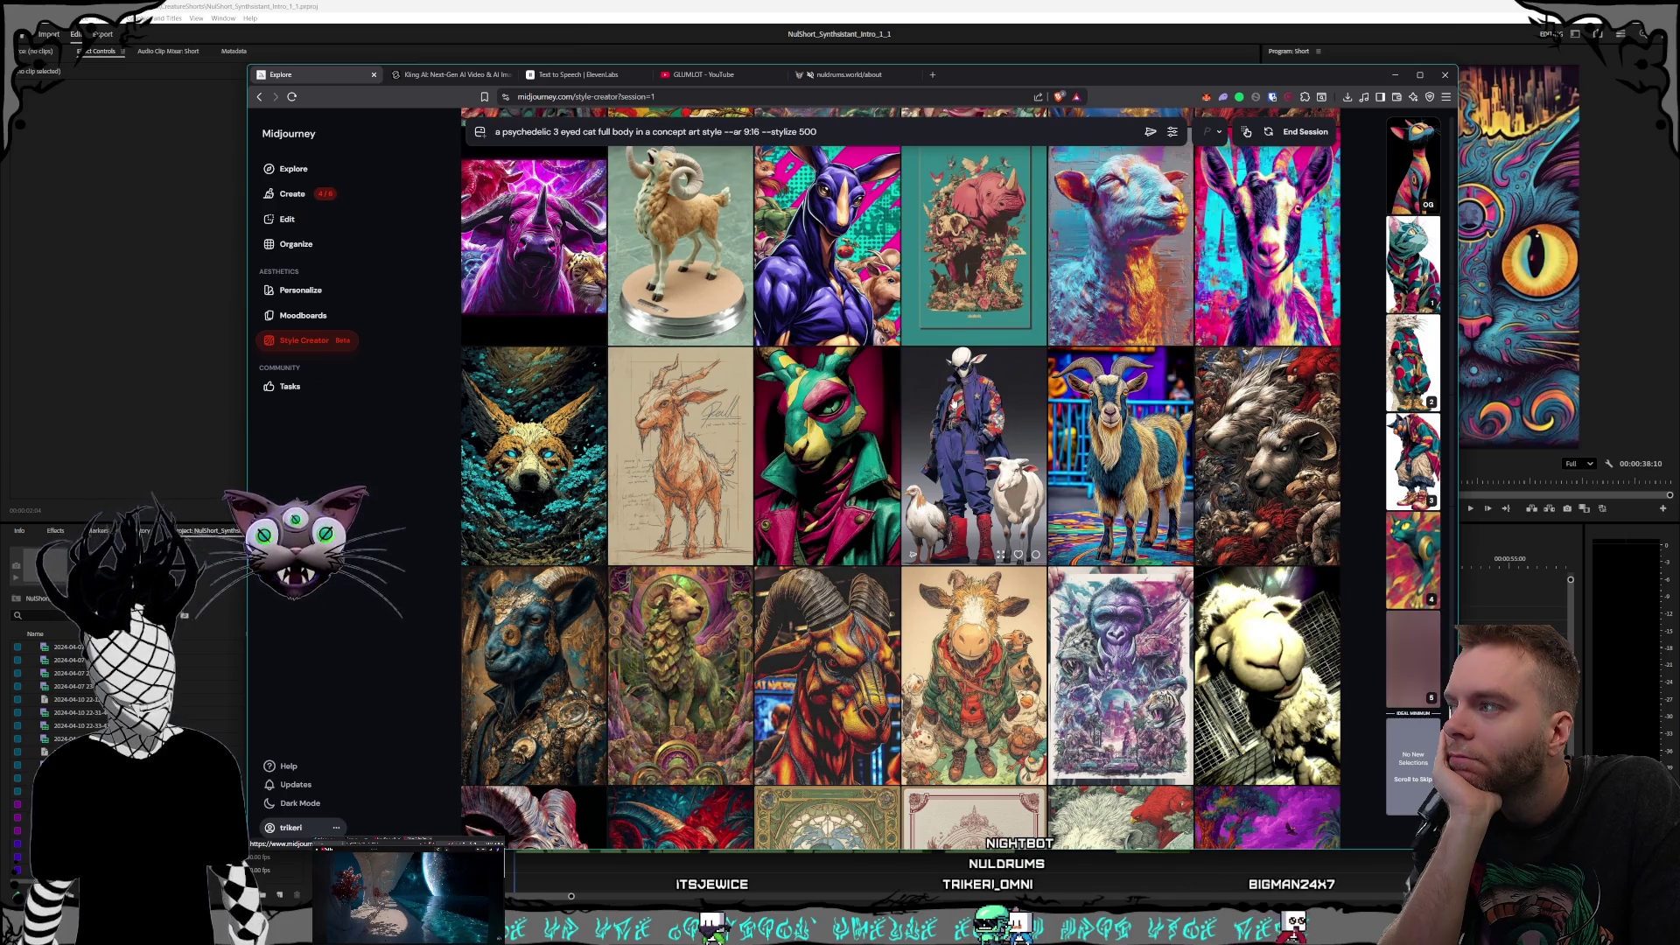
scroll(901, 482, "down", 1)
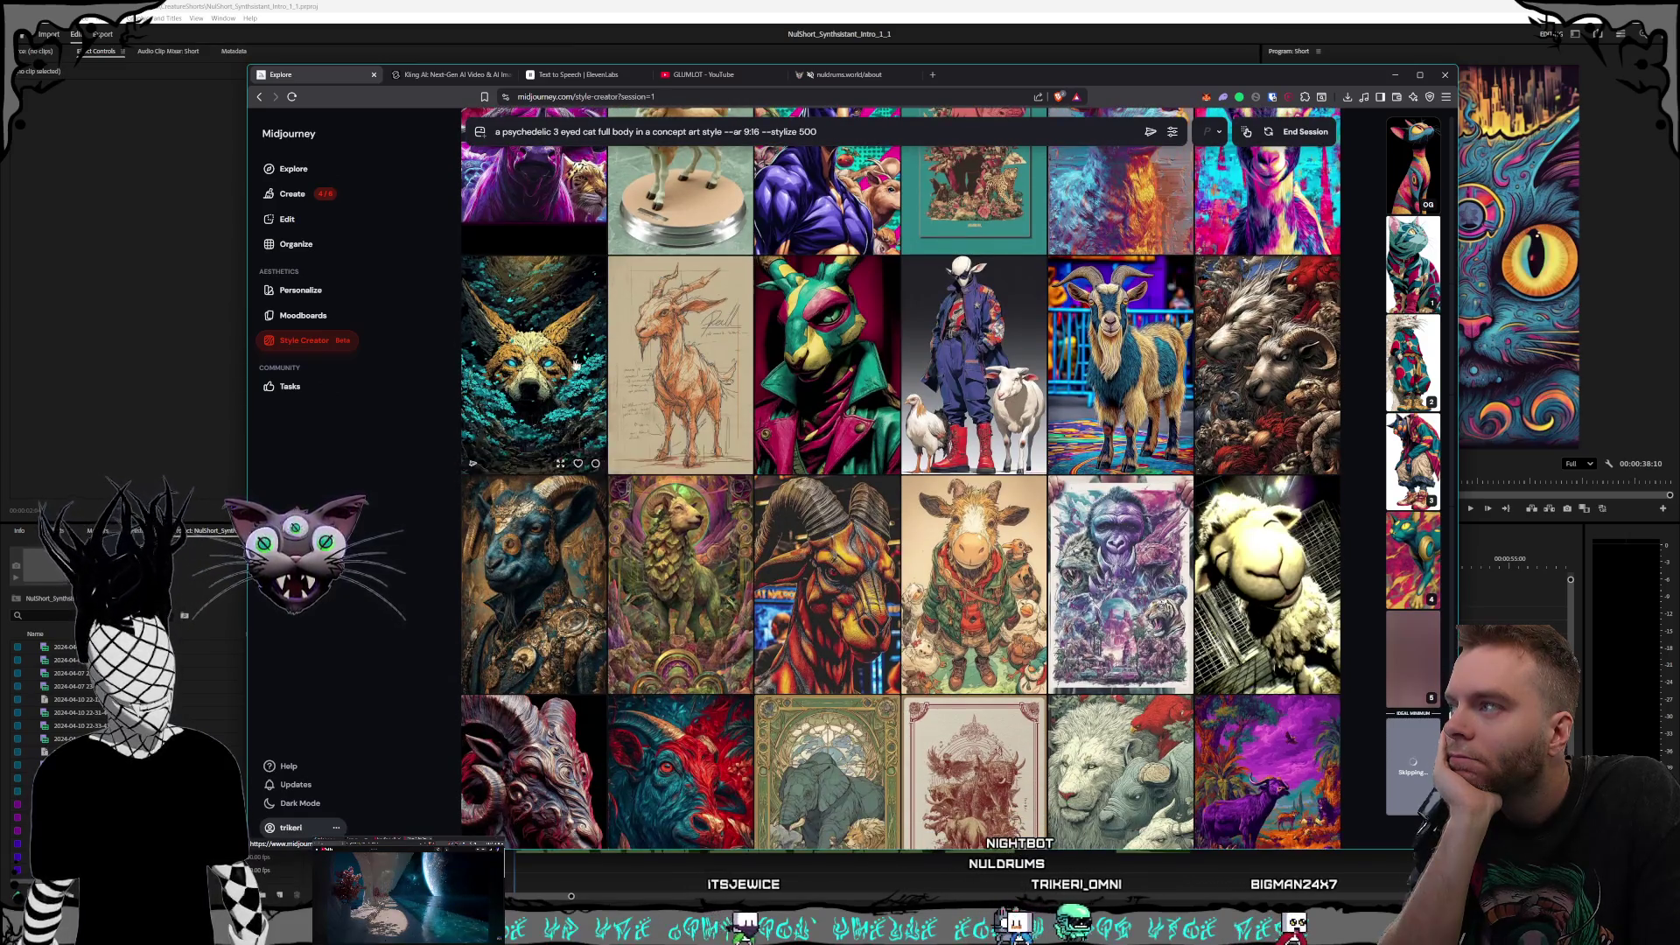
left_click(534, 365)
scroll(913, 462, "down", 6)
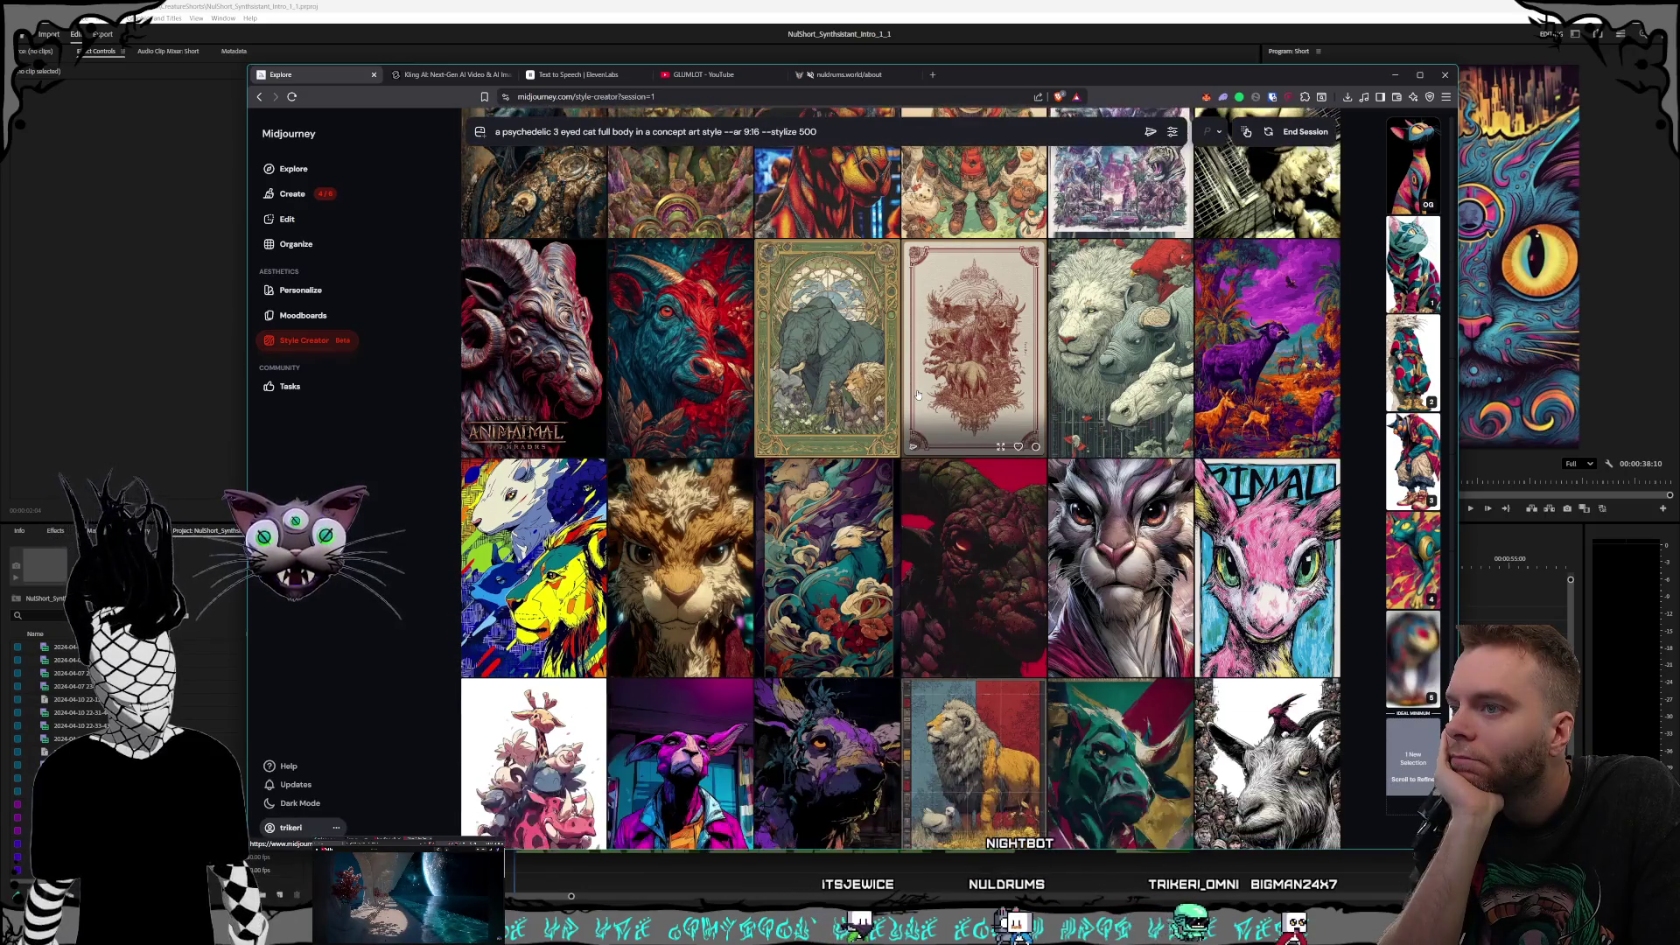
scroll(917, 396, "down", 3)
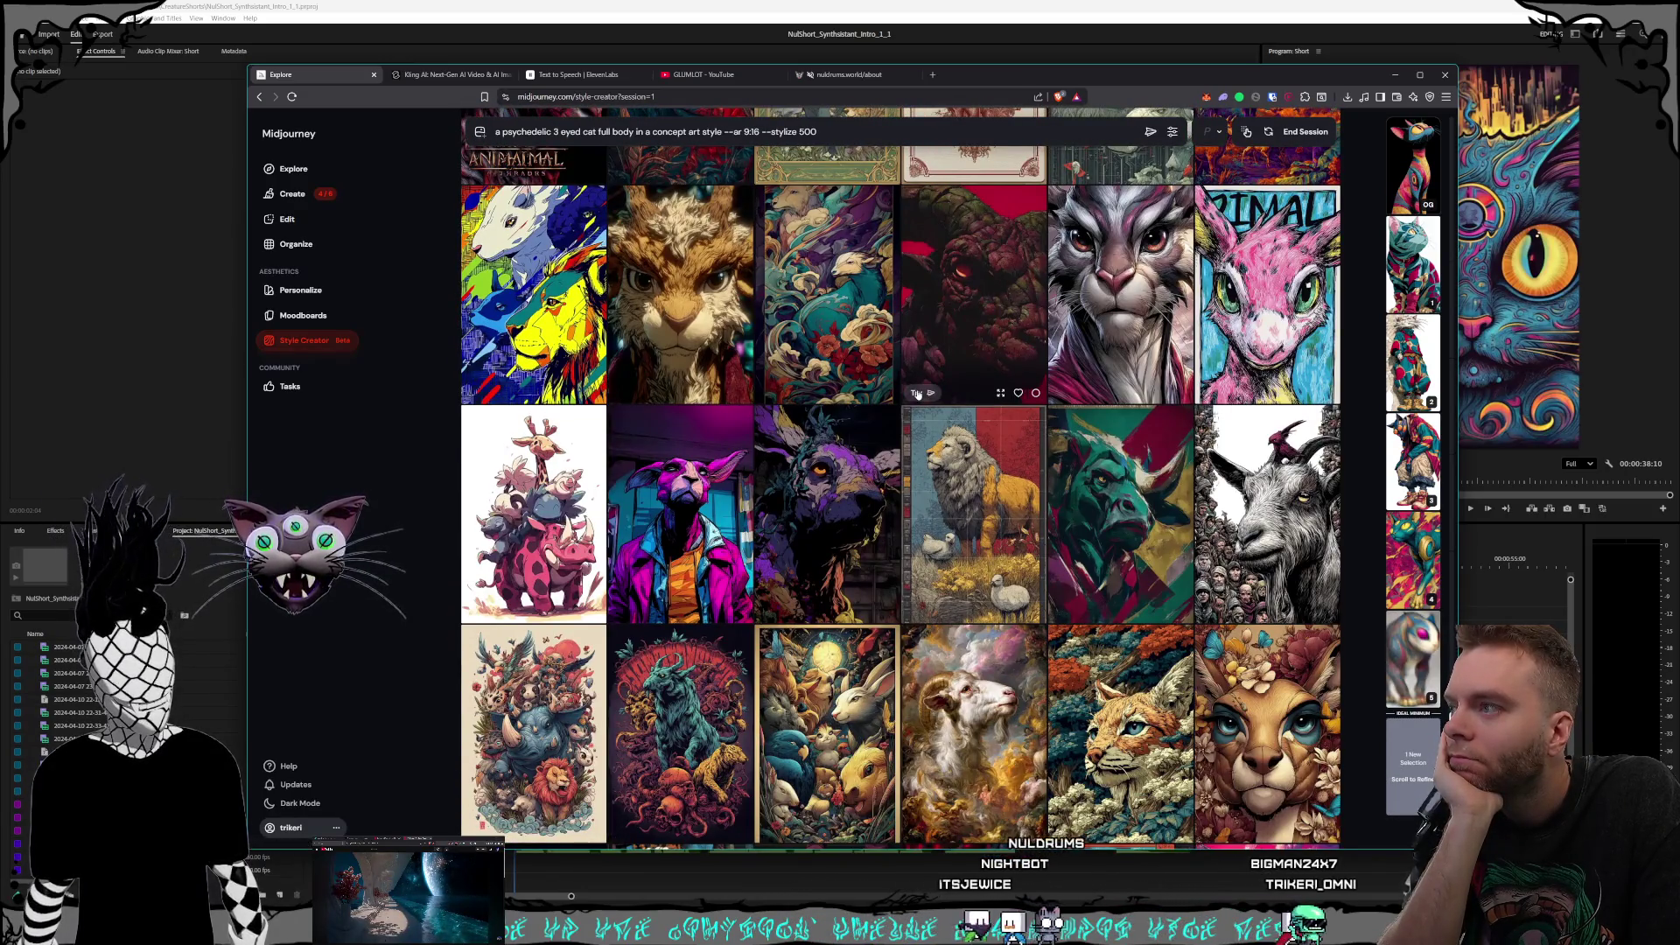
scroll(917, 396, "down", 1)
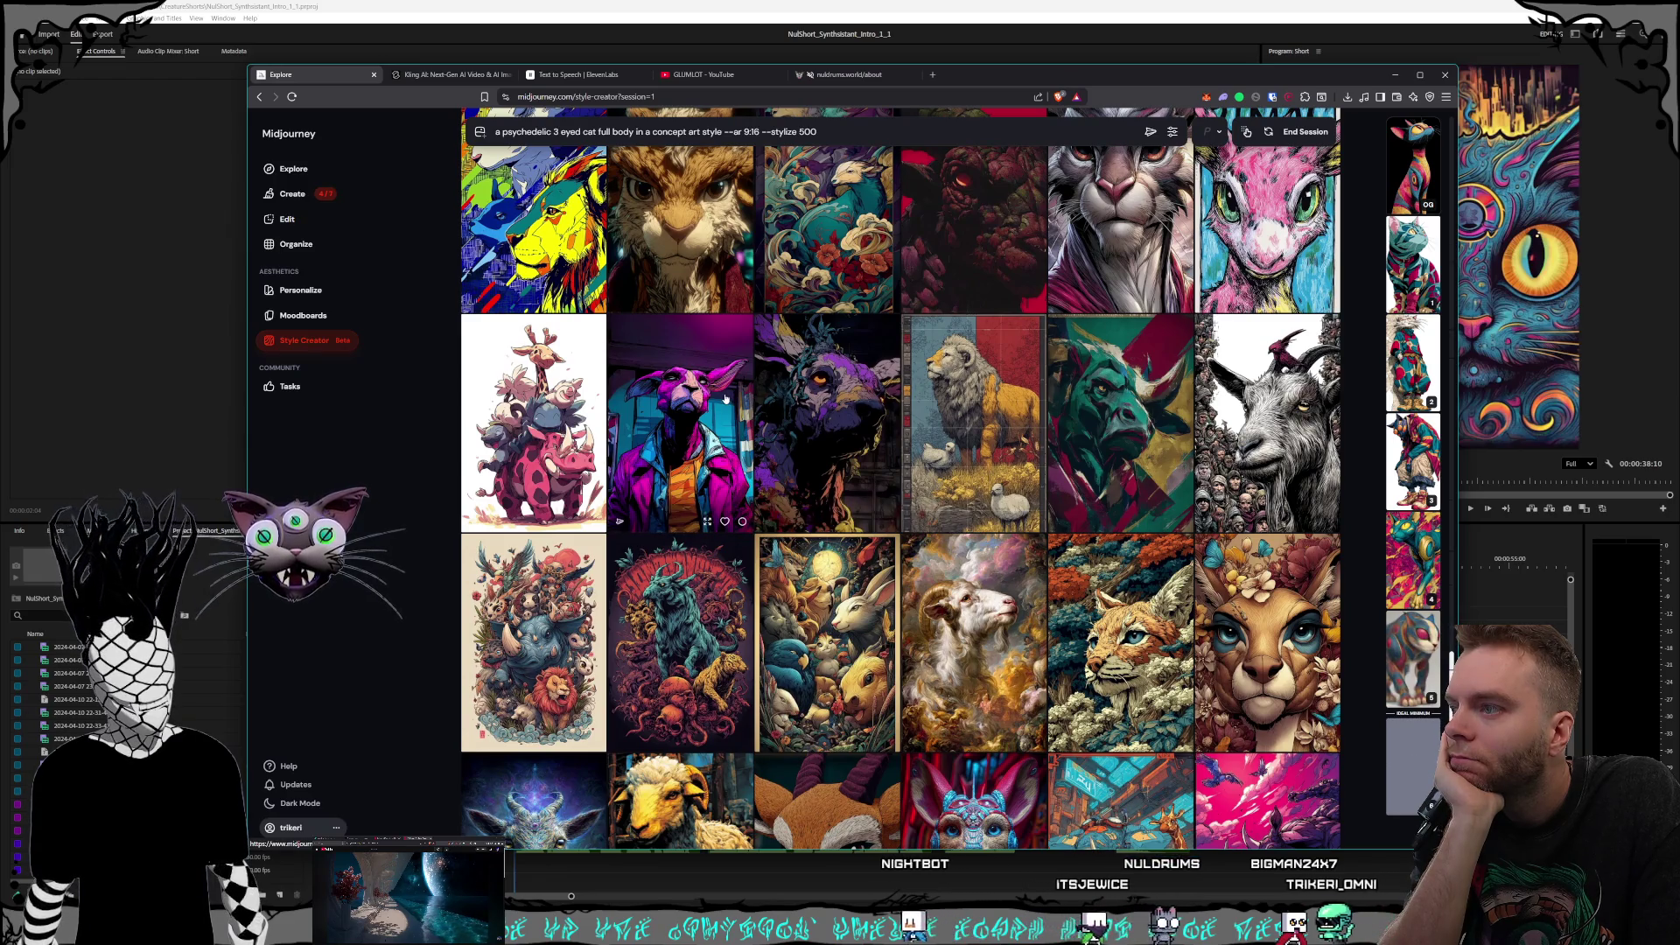
Step: Select the purple-jacket image and keep the large cat preview open
left_click(741, 521)
scroll(916, 385, "down", 4)
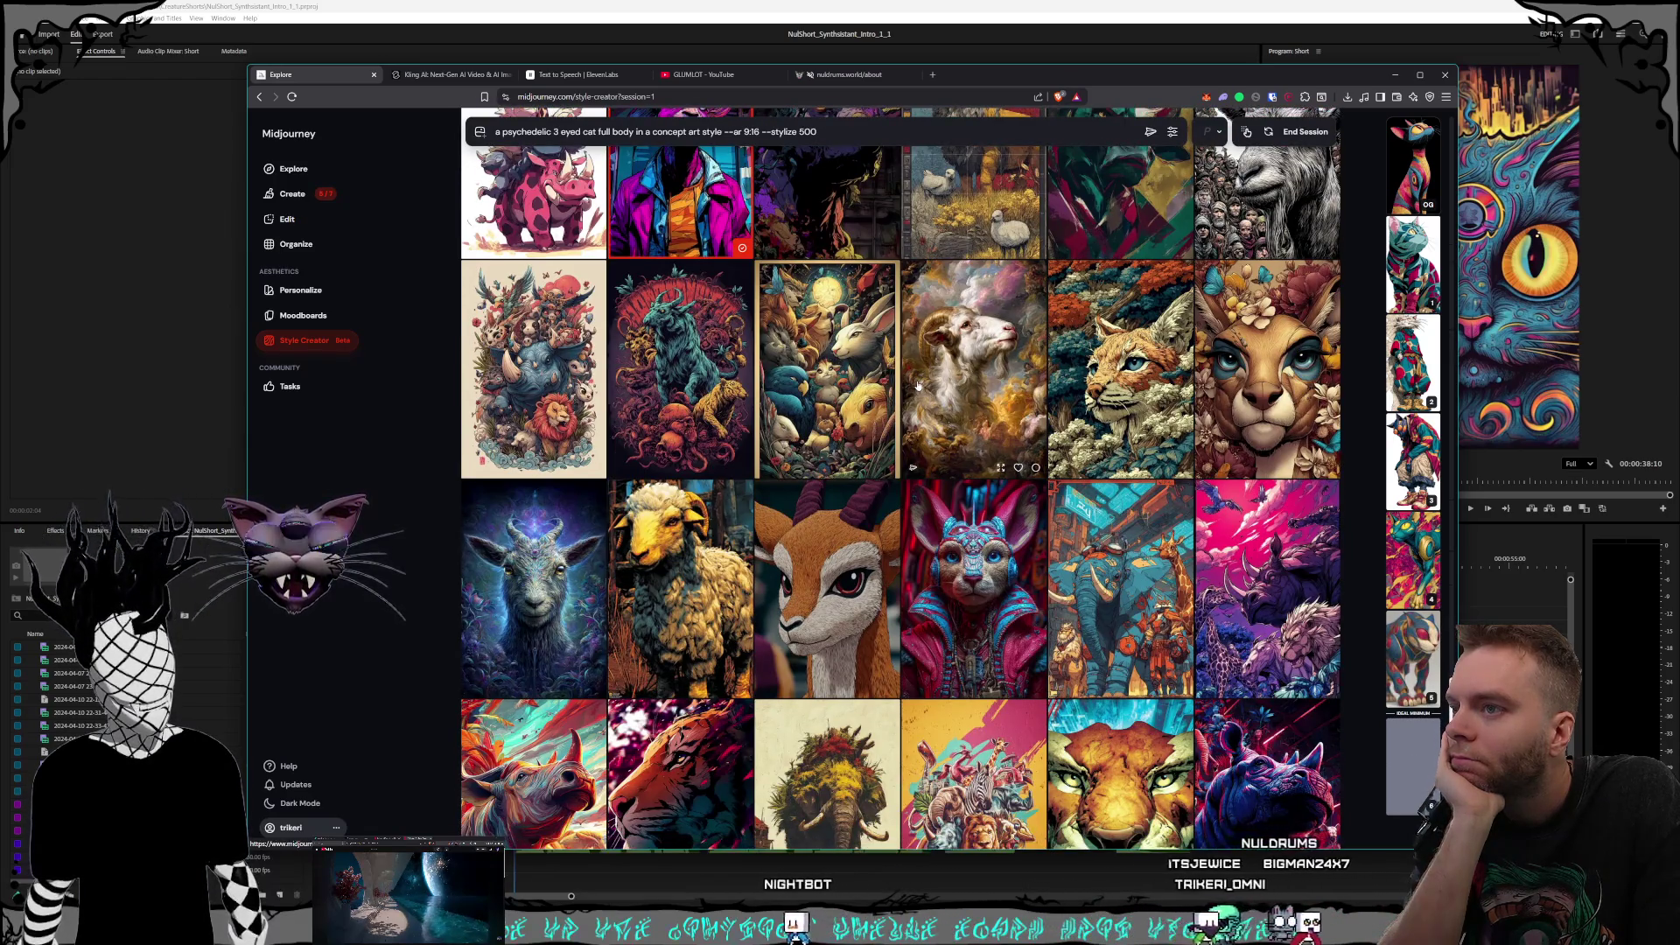
scroll(917, 385, "down", 1)
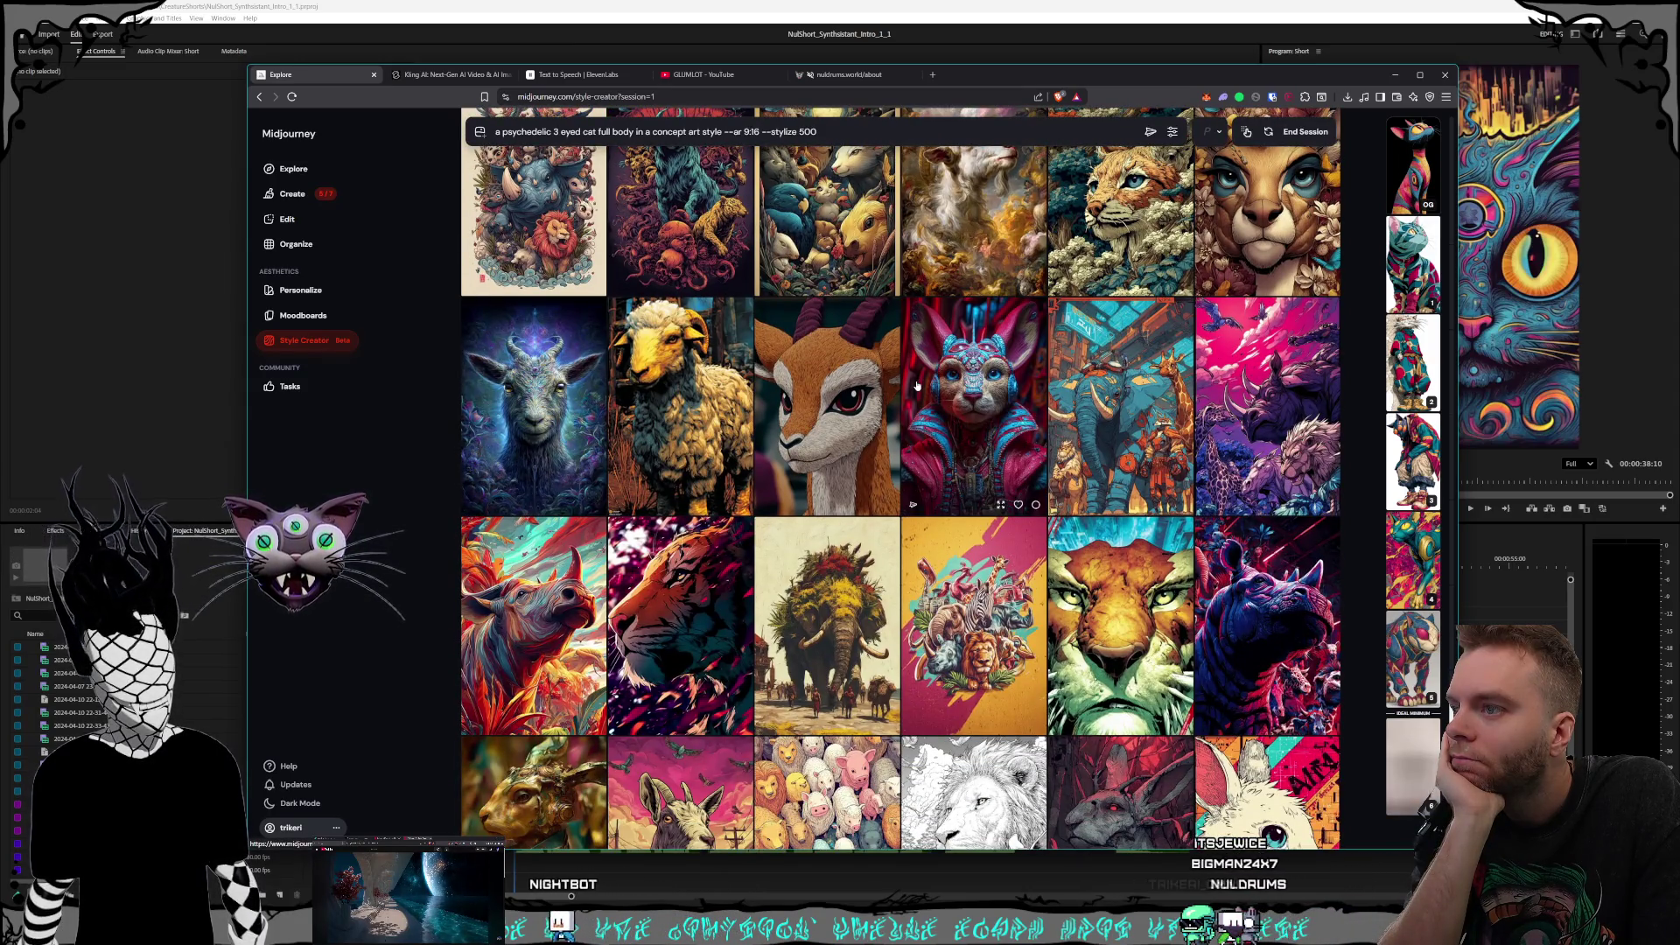
scroll(917, 385, "down", 1)
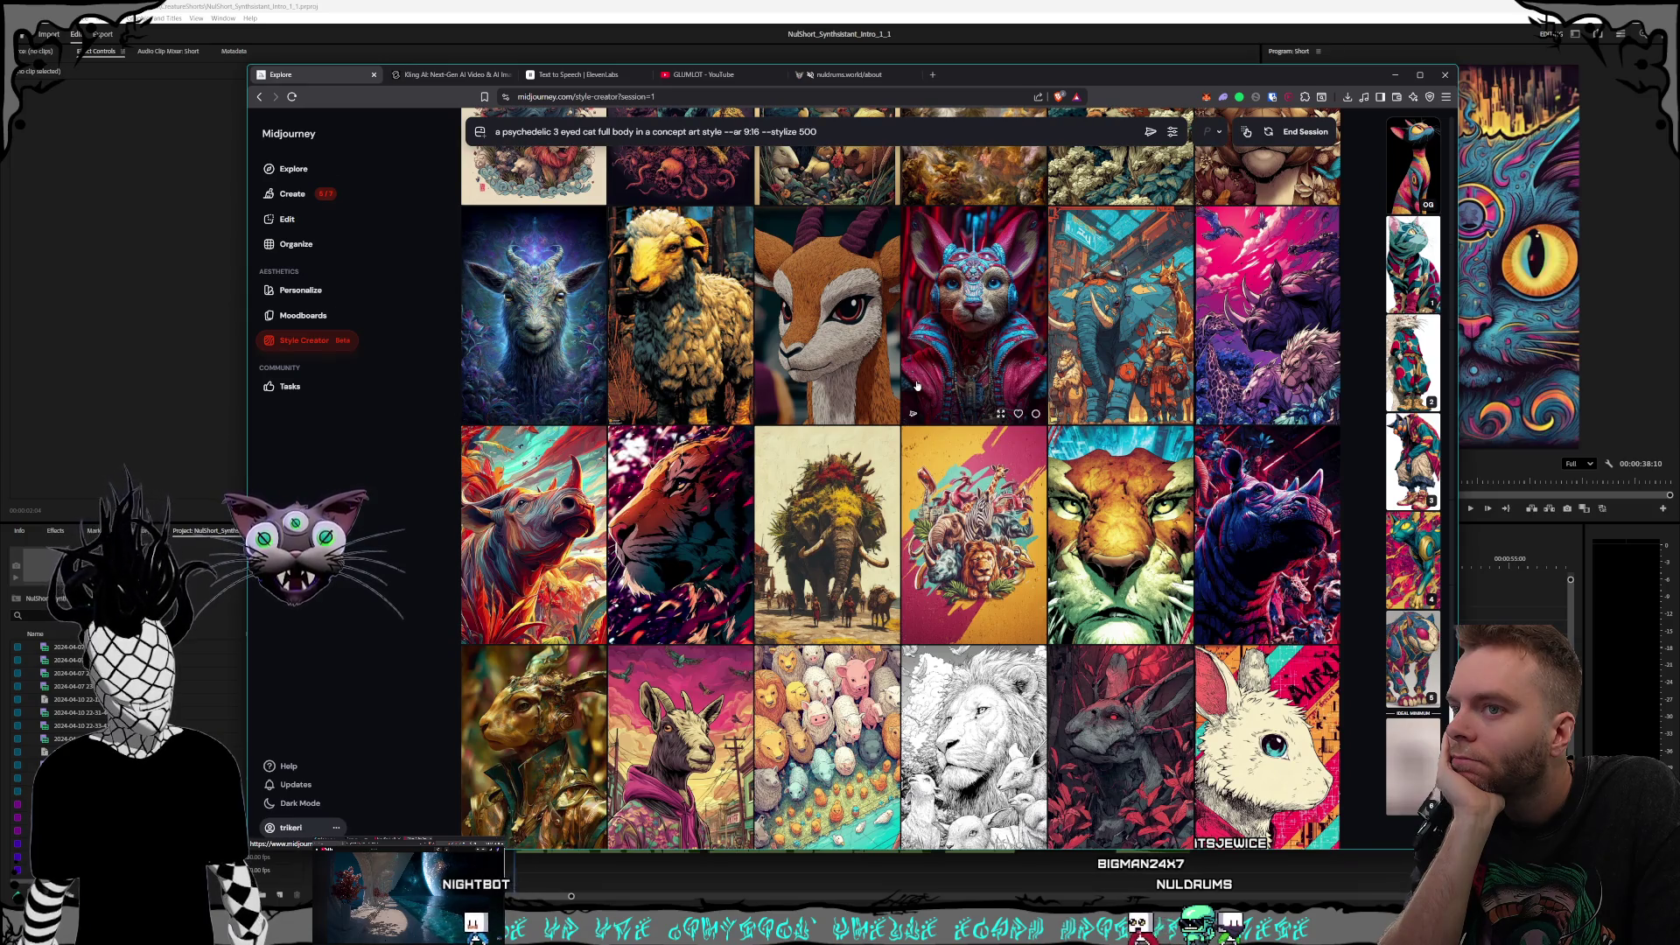
mouse_move(1423, 654)
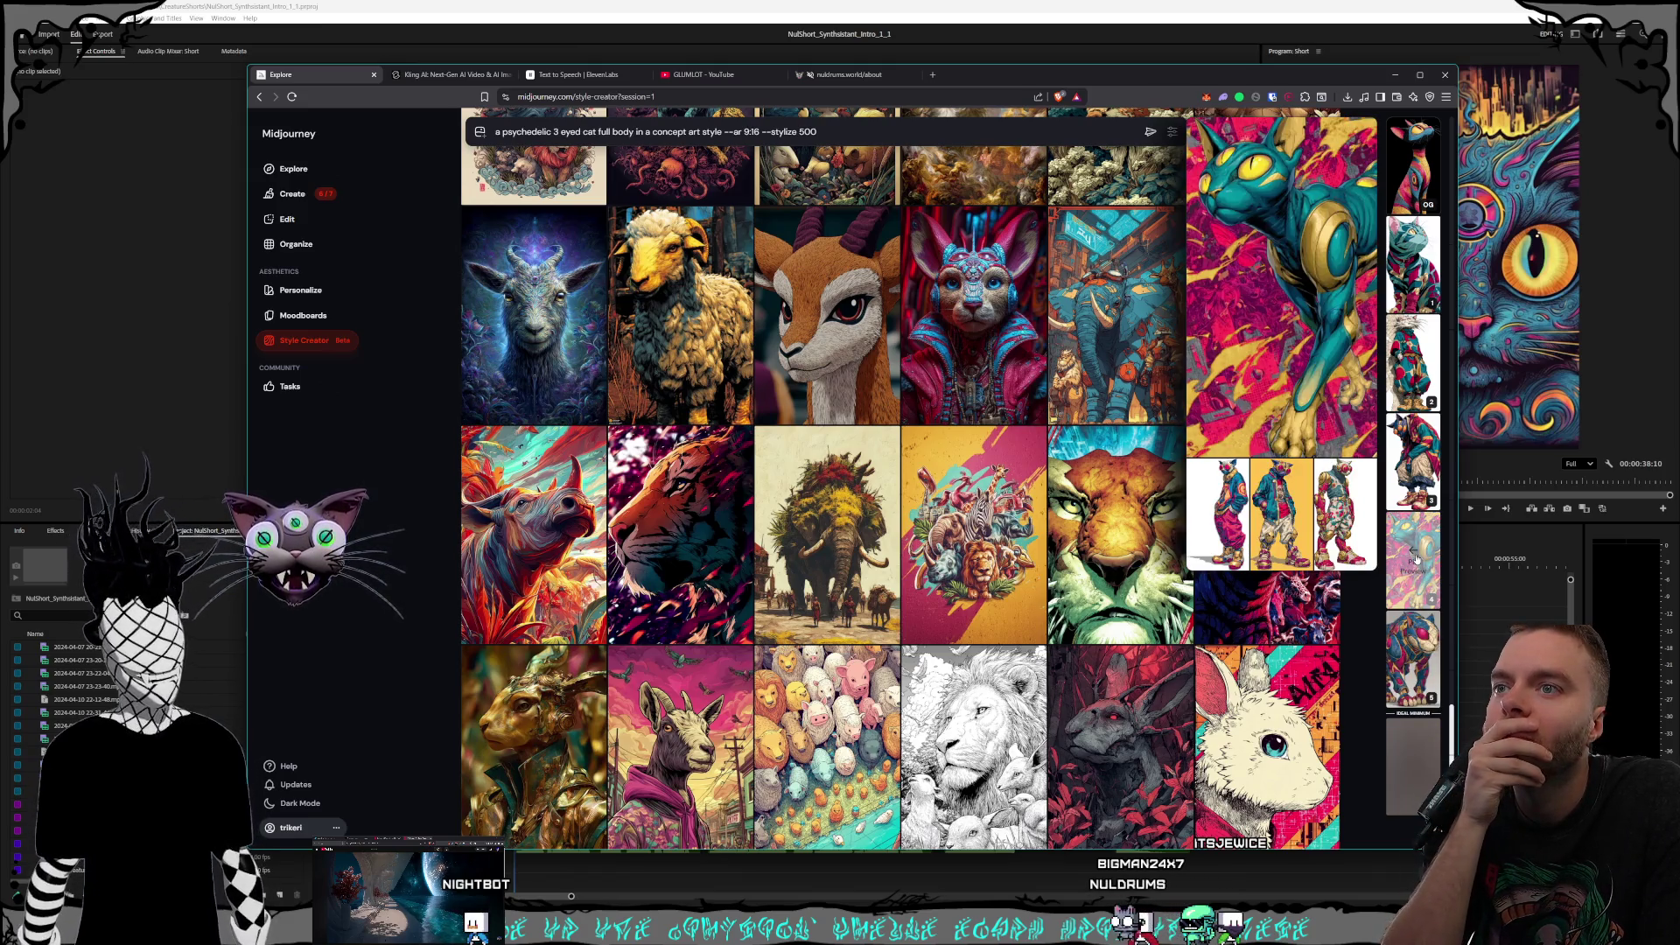
left_click(1414, 558)
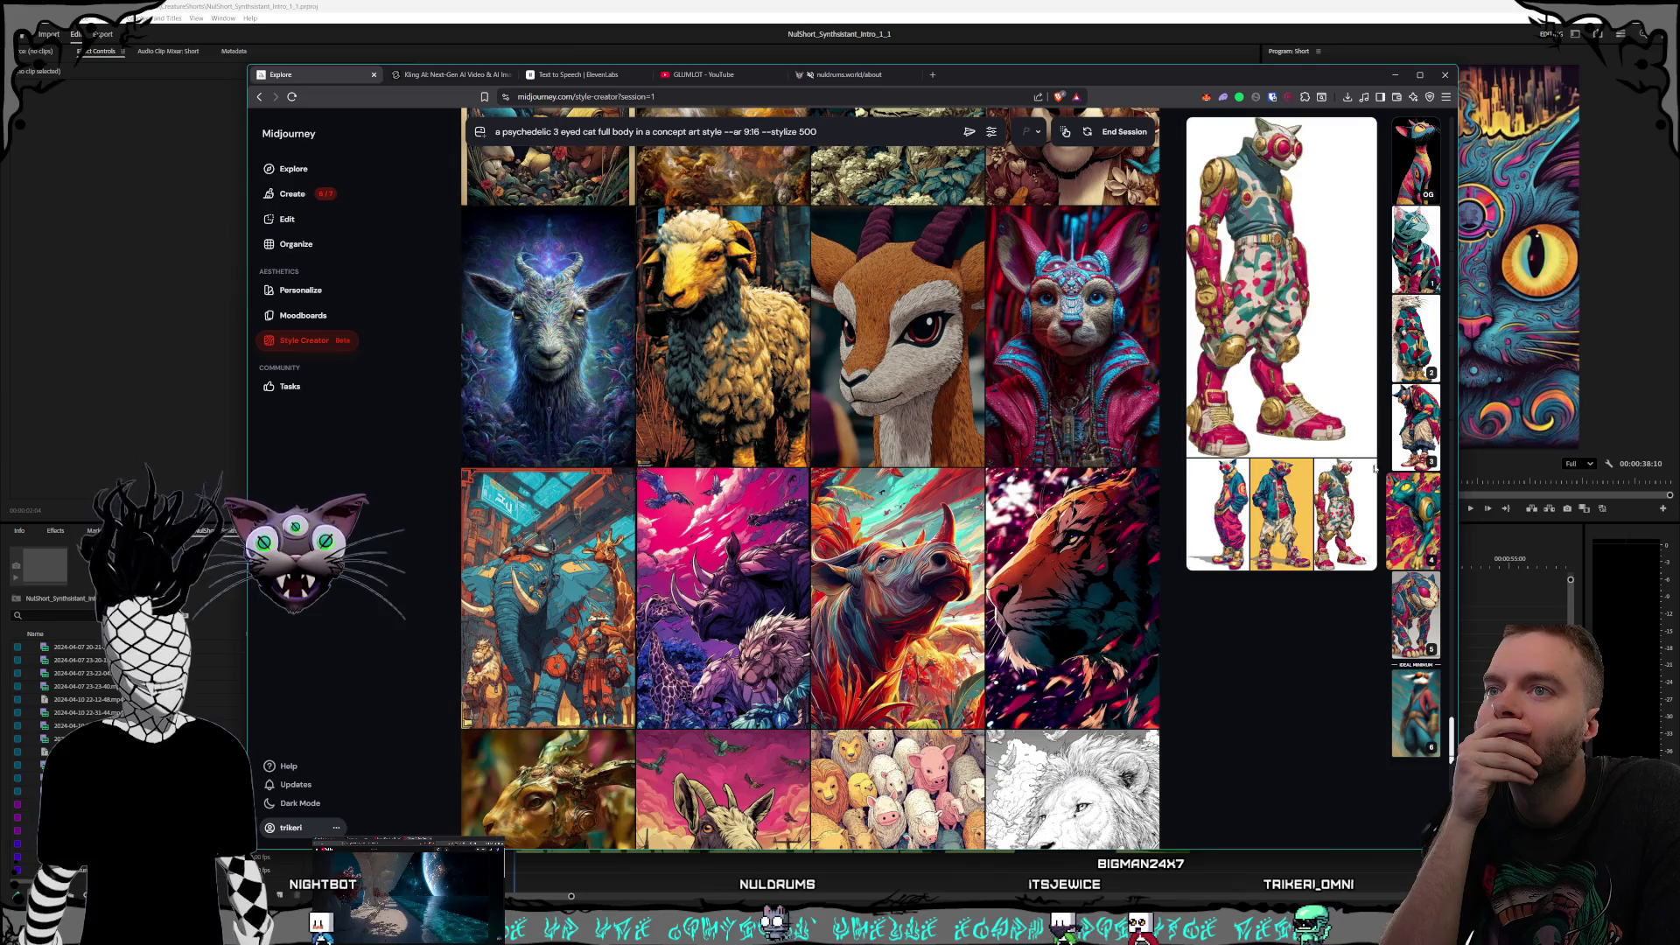
Step: Compare the cat variation thumbnails and pin the blue-and-pink armoured cat as the preview
mouse_move(1420, 424)
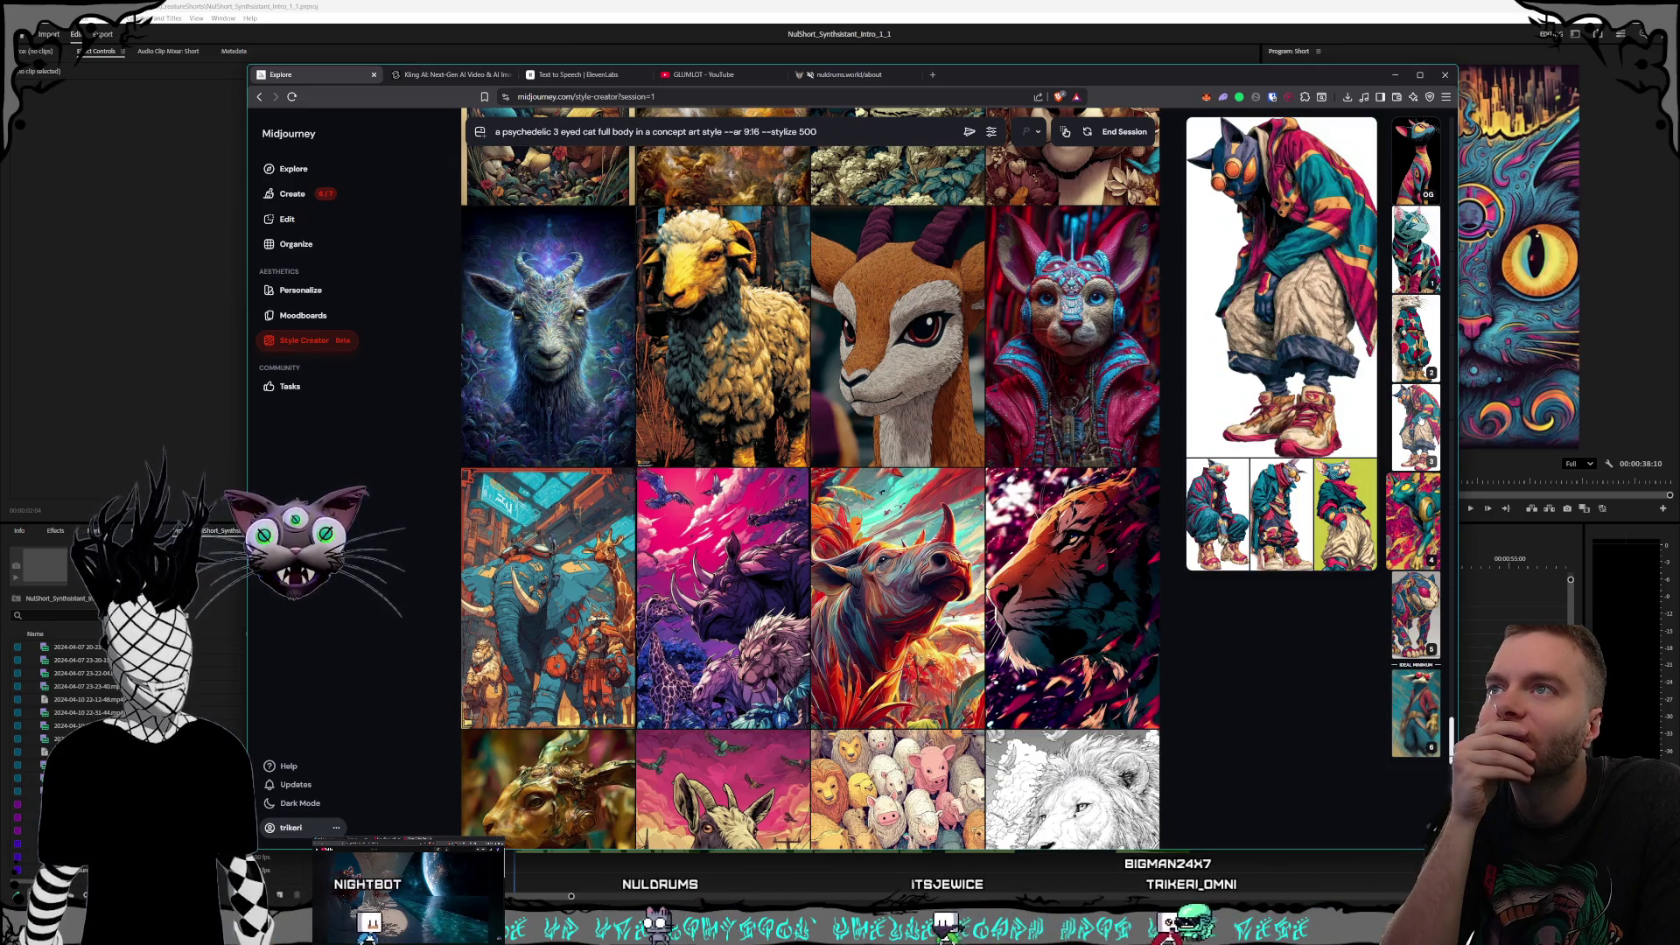
mouse_move(1411, 325)
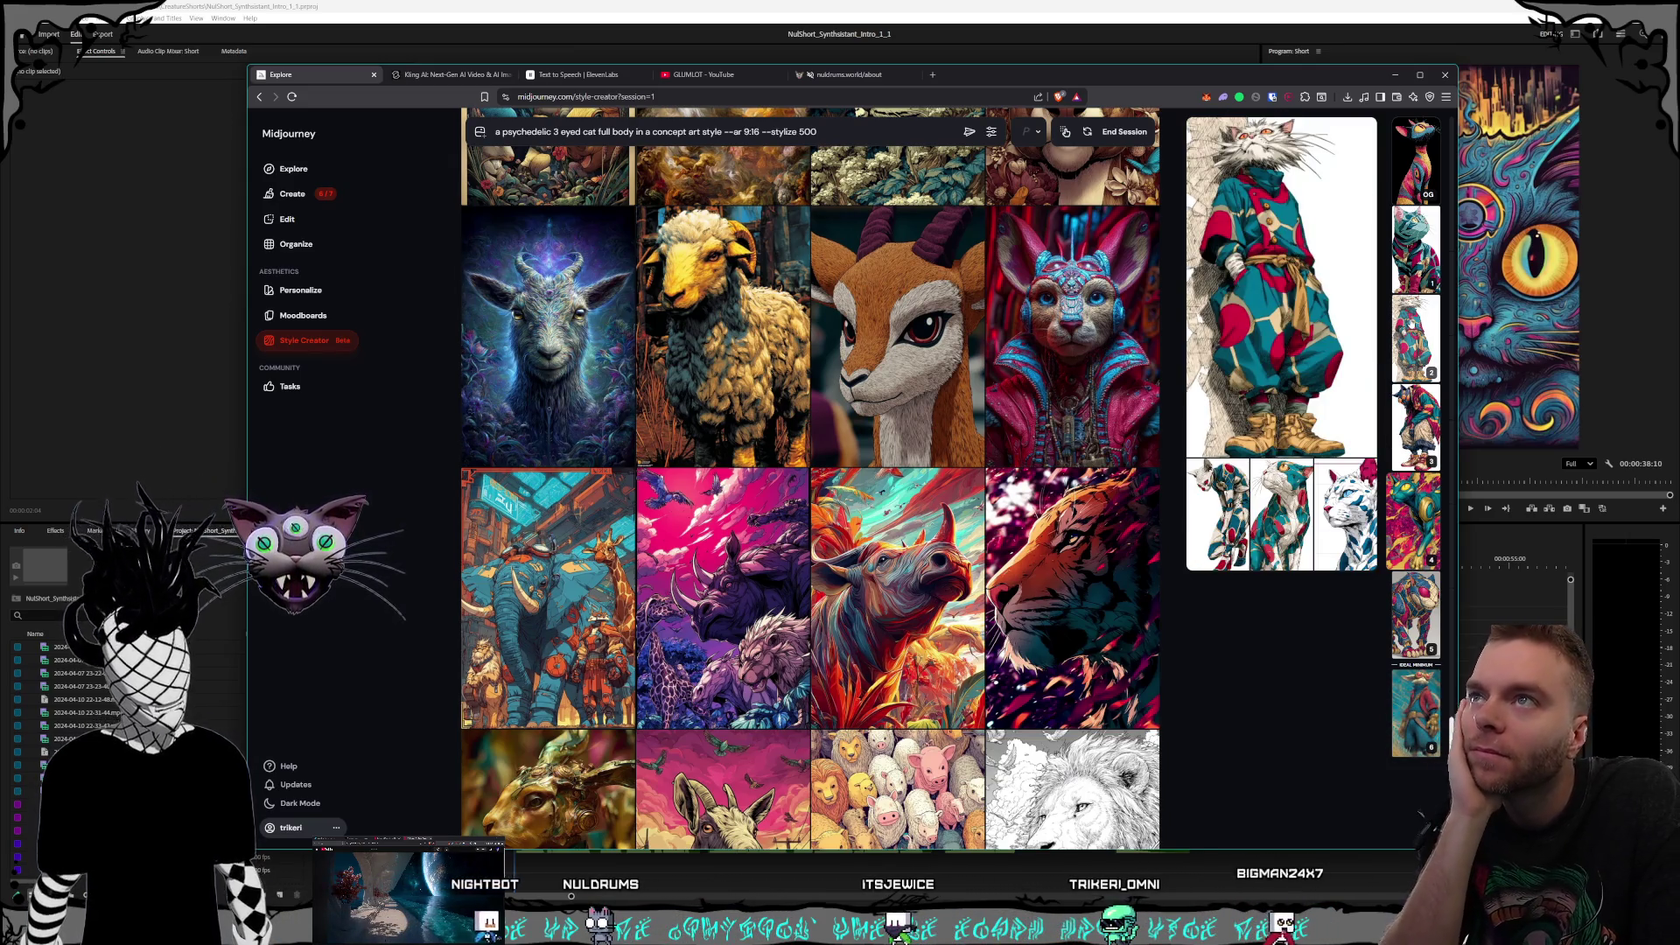
mouse_move(1414, 256)
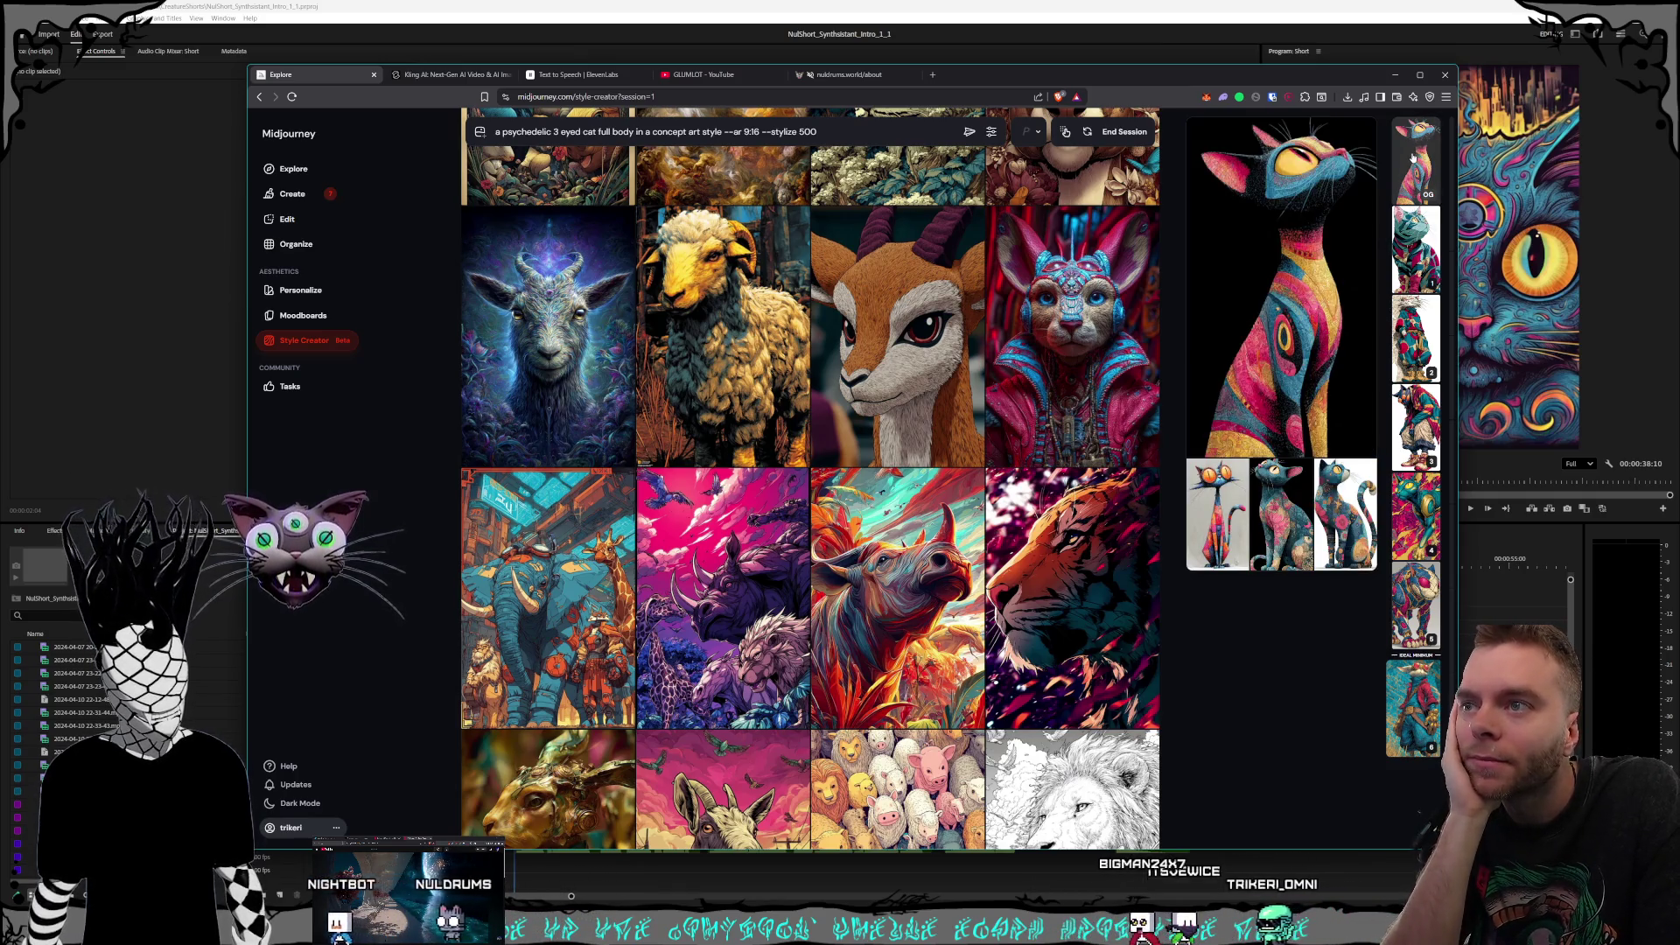
left_click(1417, 247)
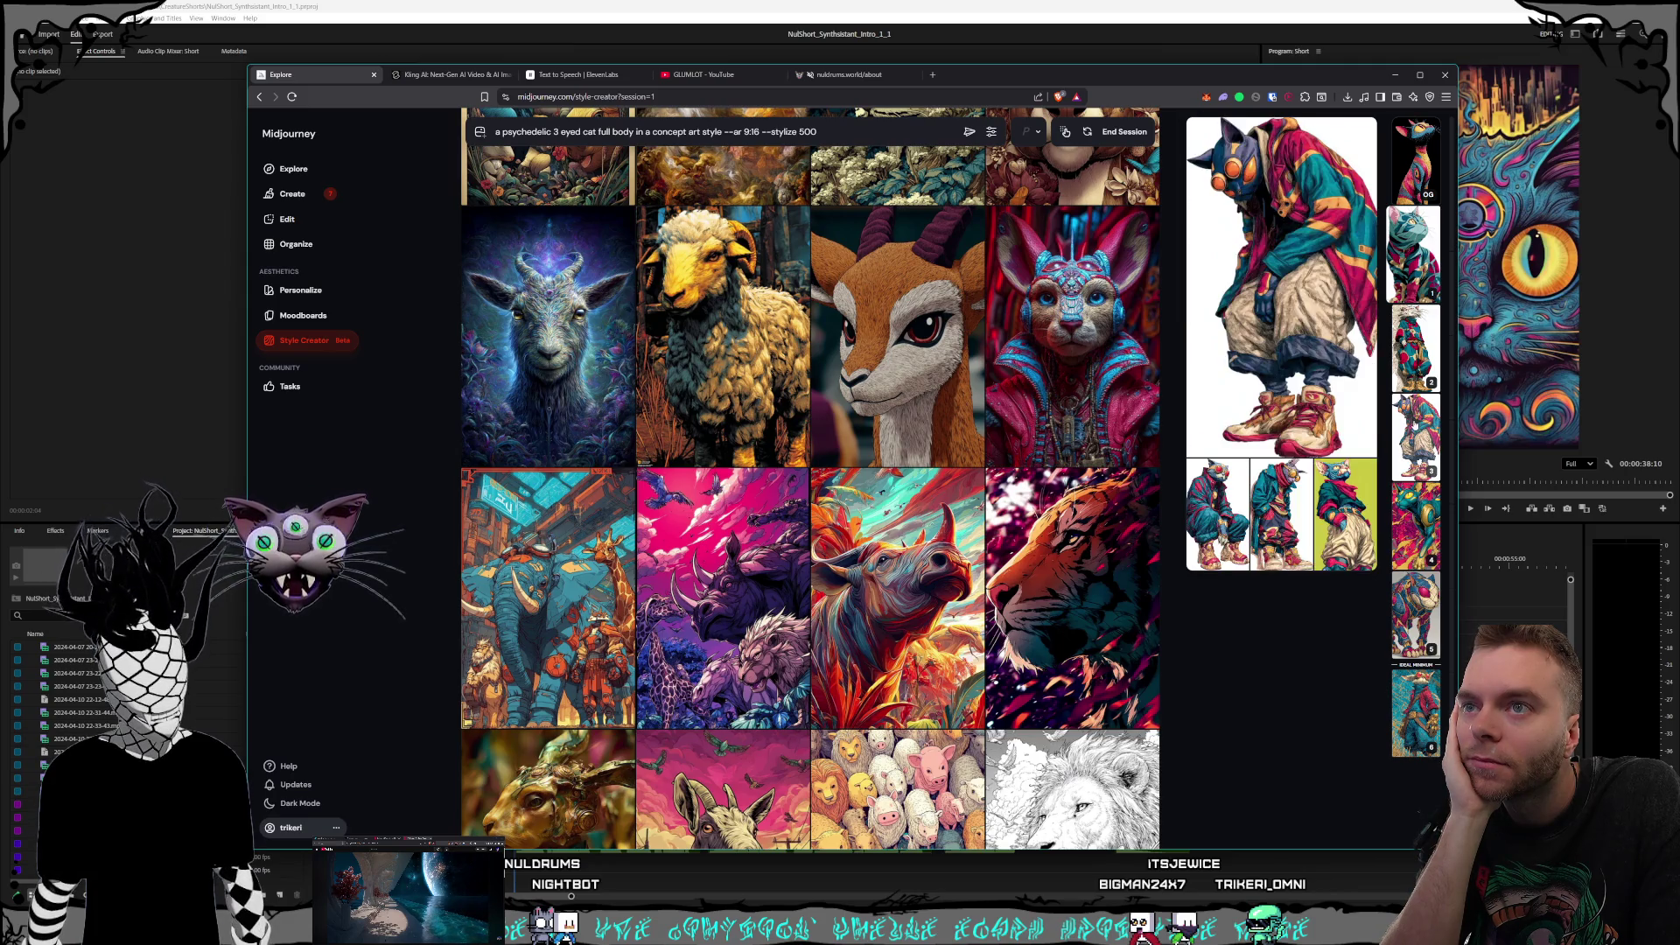
mouse_move(1433, 560)
scroll(1424, 525, "down", 1)
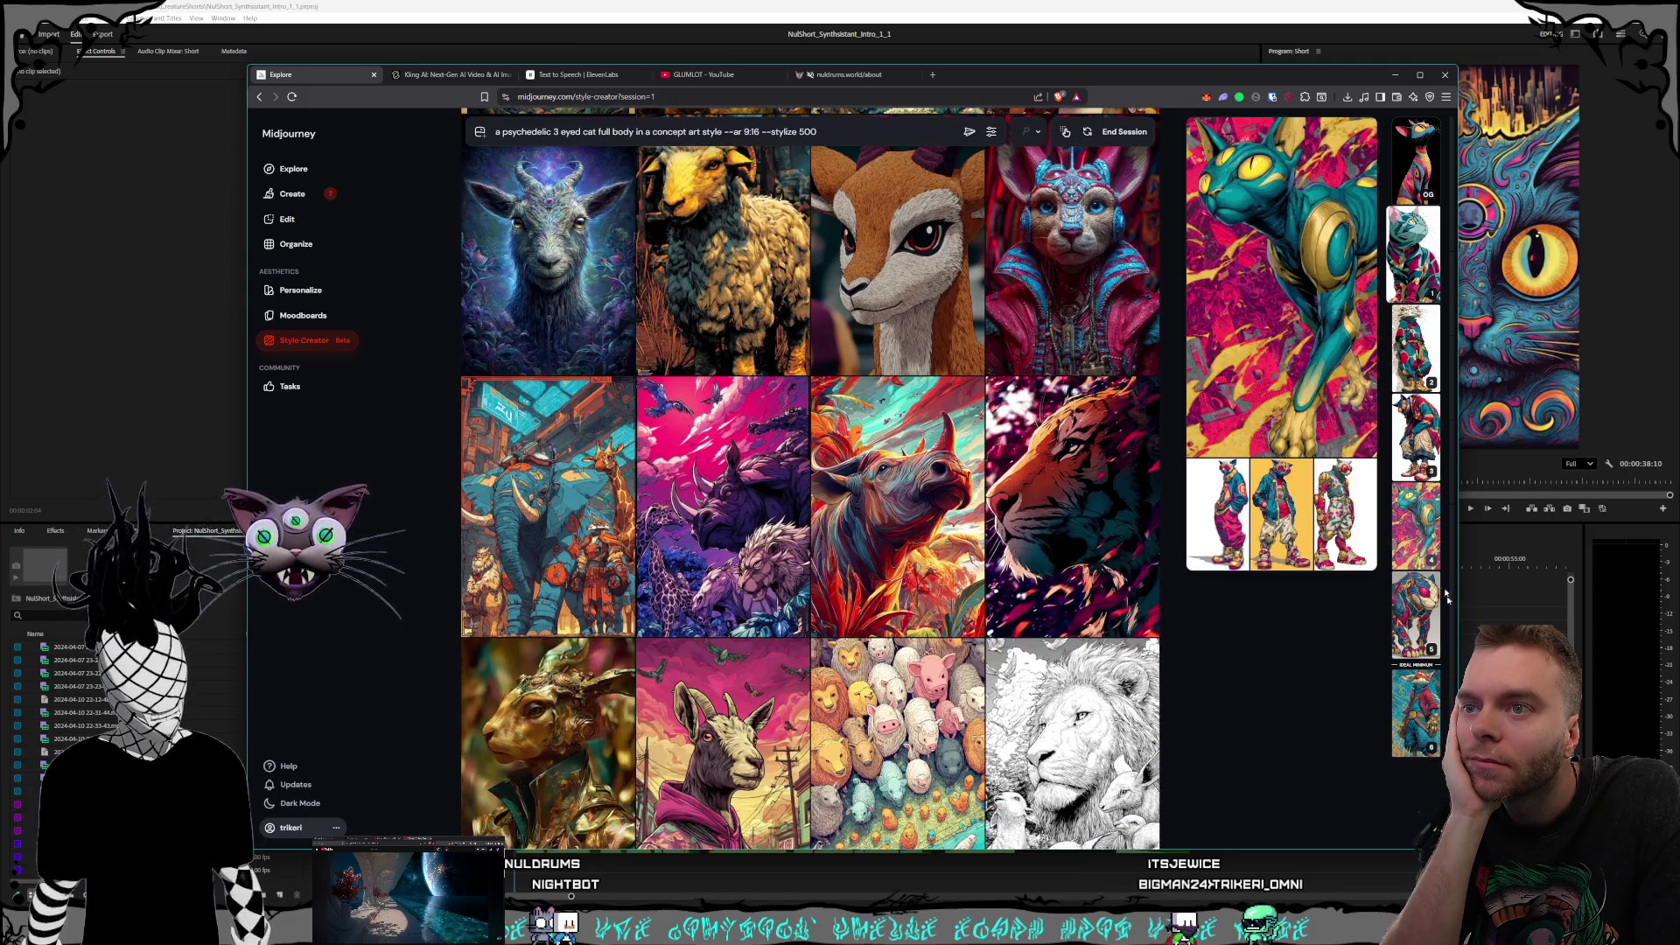
mouse_move(1427, 619)
scroll(1427, 620, "down", 5)
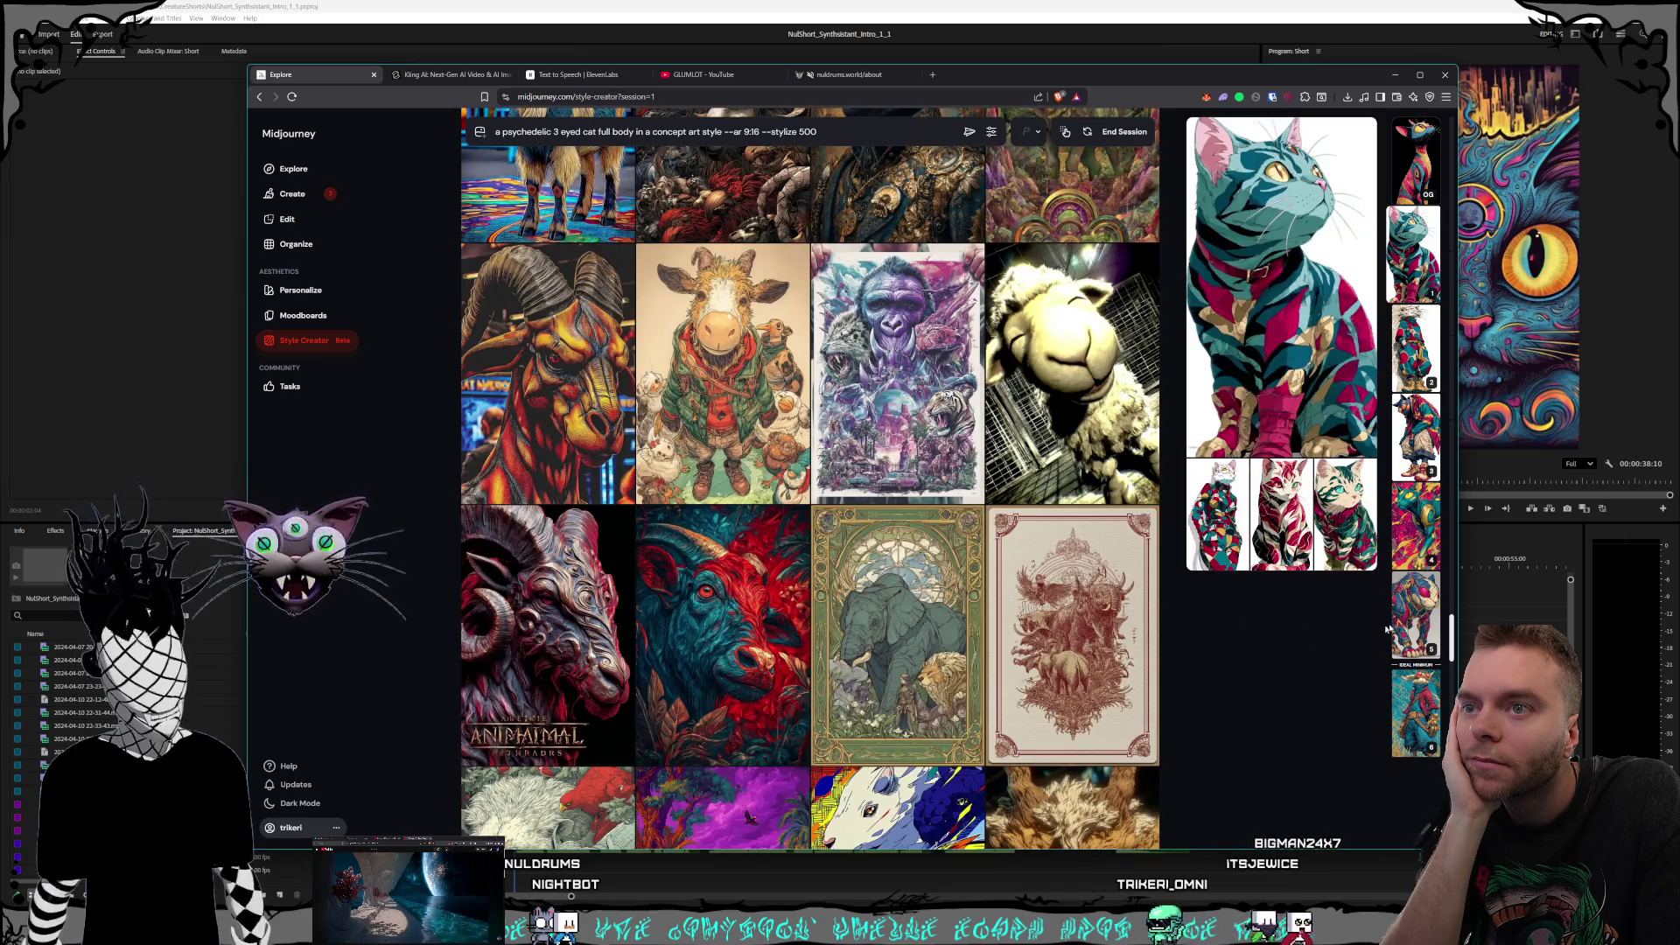
left_click(1410, 616)
left_click(1416, 253)
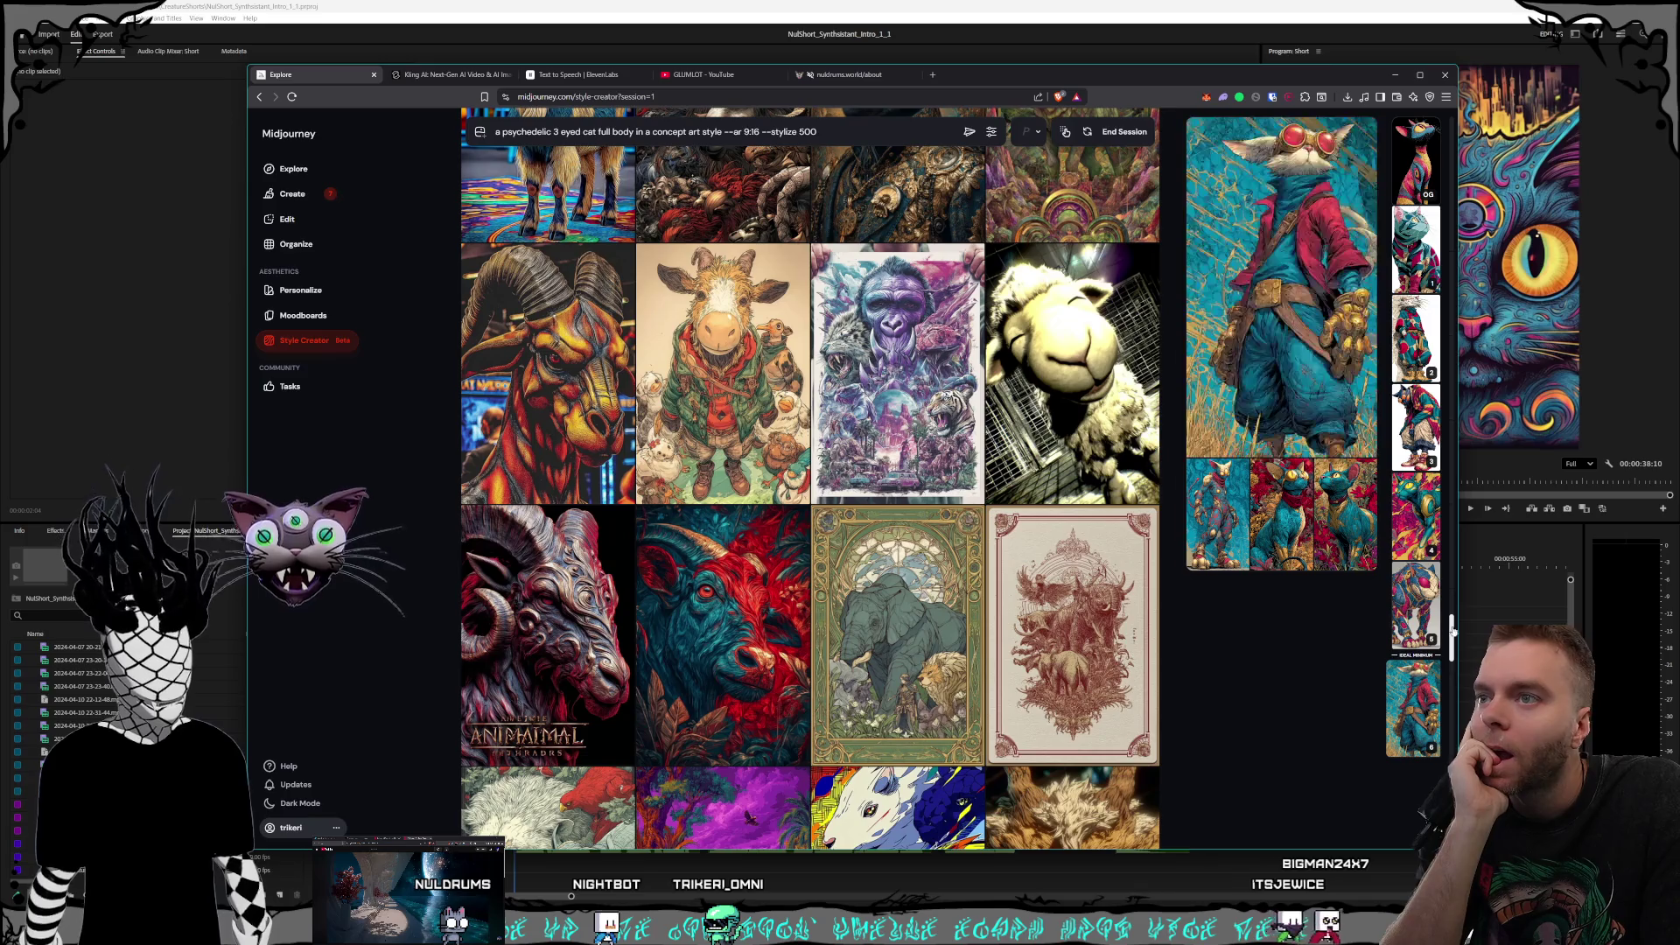
left_click(1421, 612)
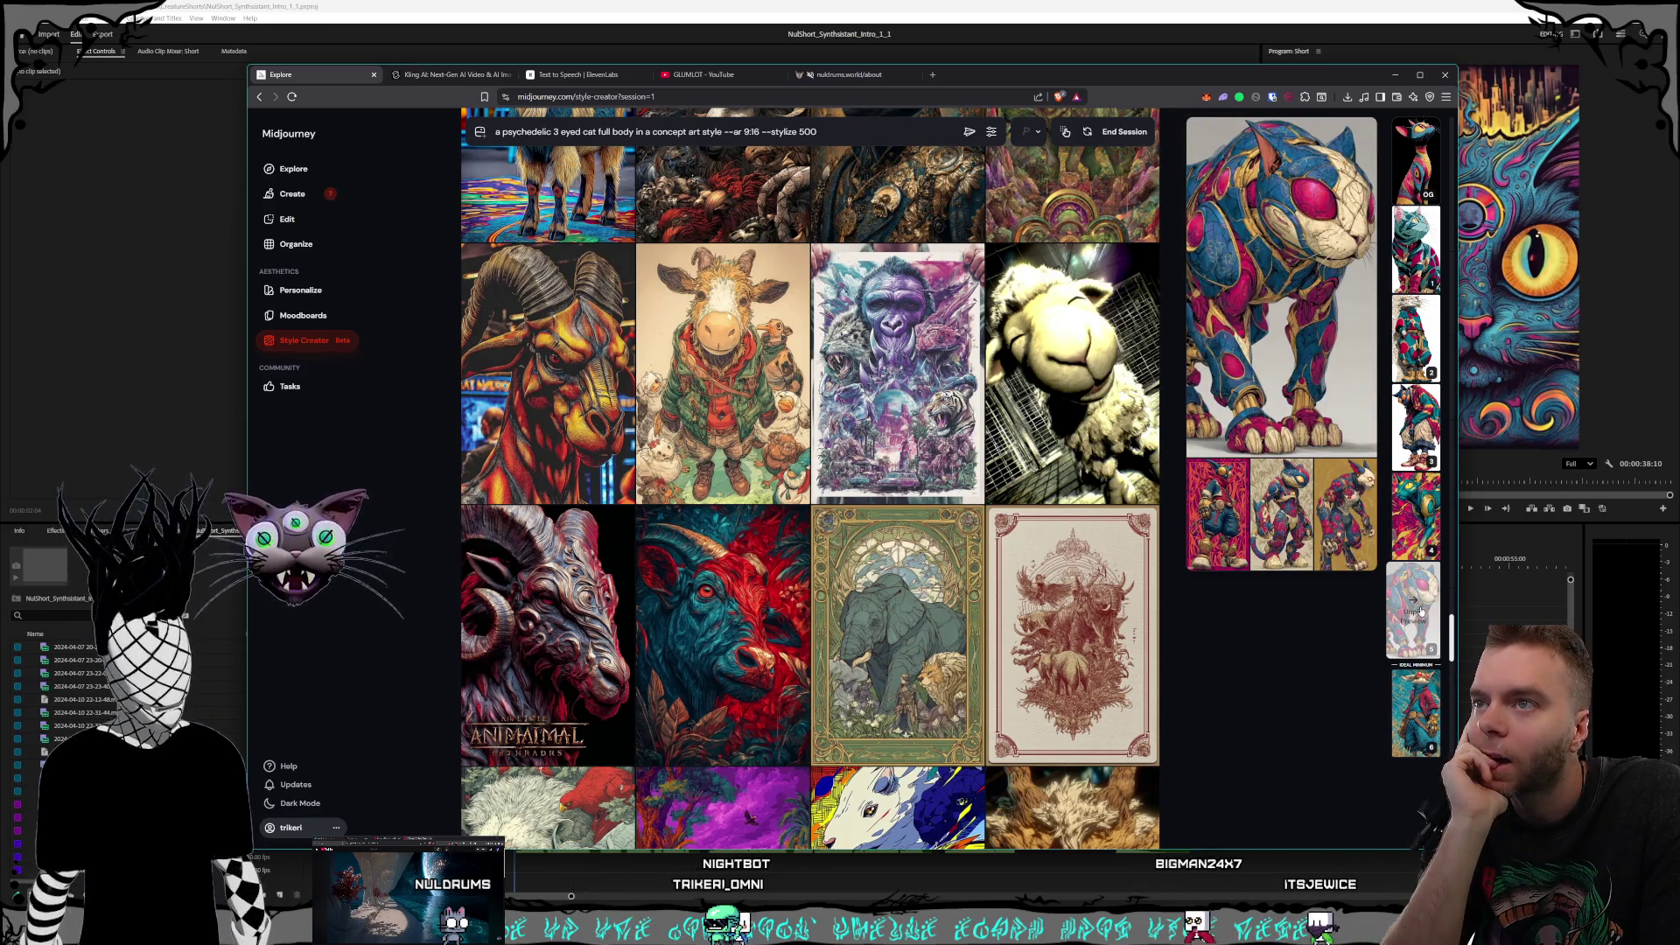
scroll(862, 431, "down", 4)
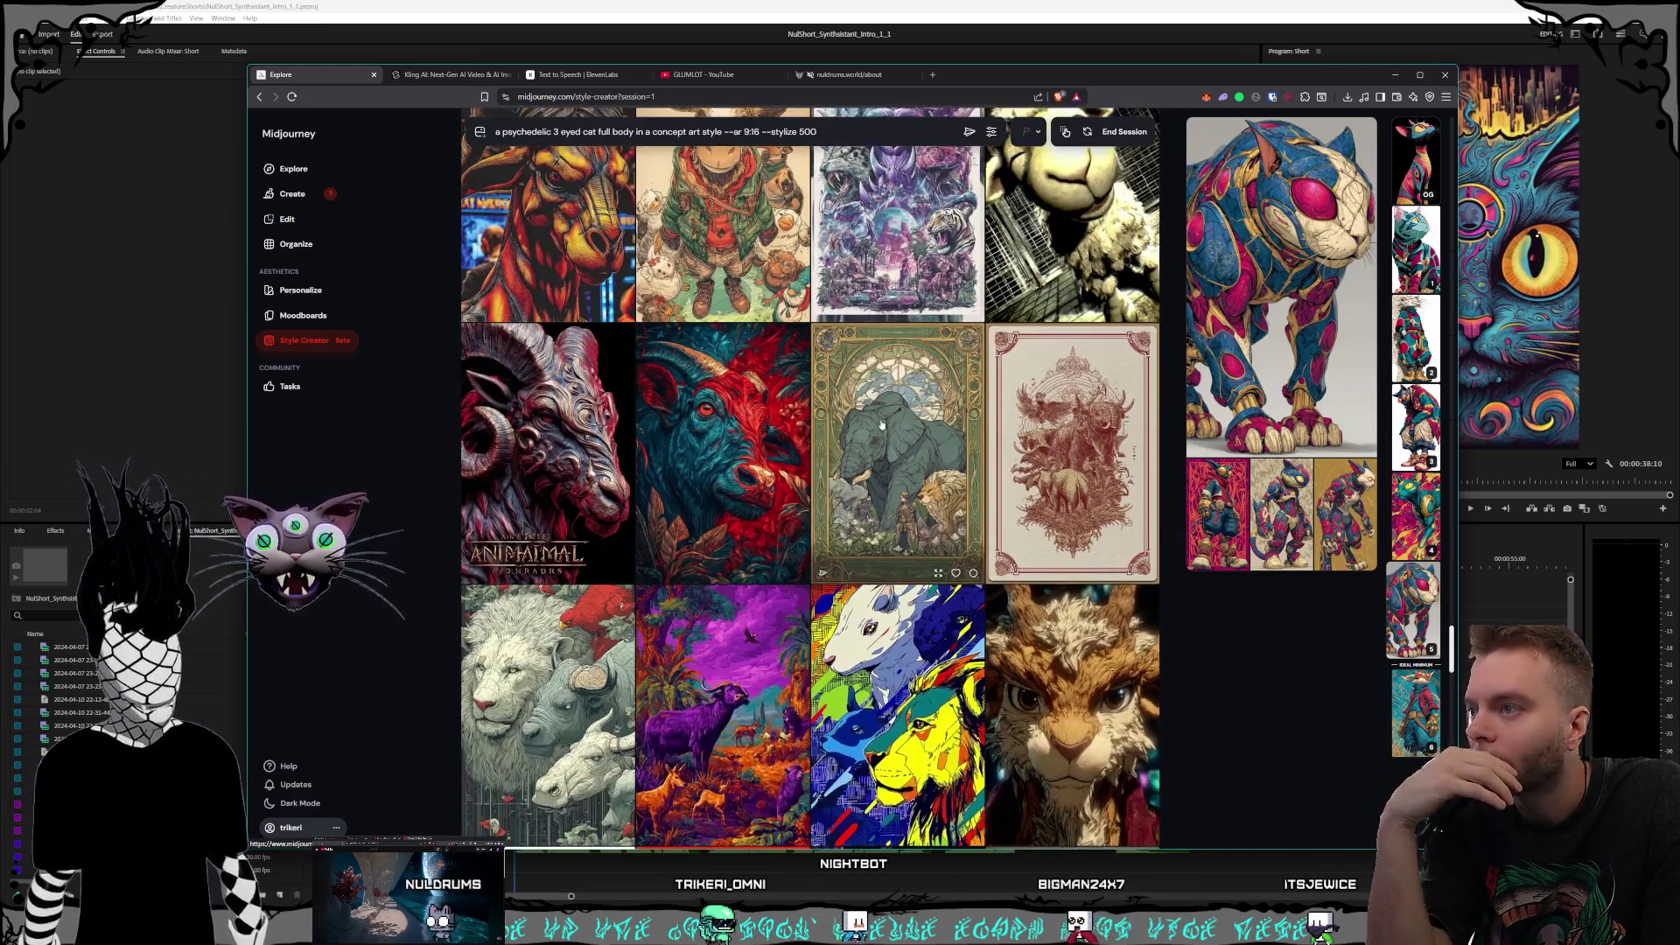
Step: Pick the purple rhino image as a style choice
scroll(862, 430, "down", 2)
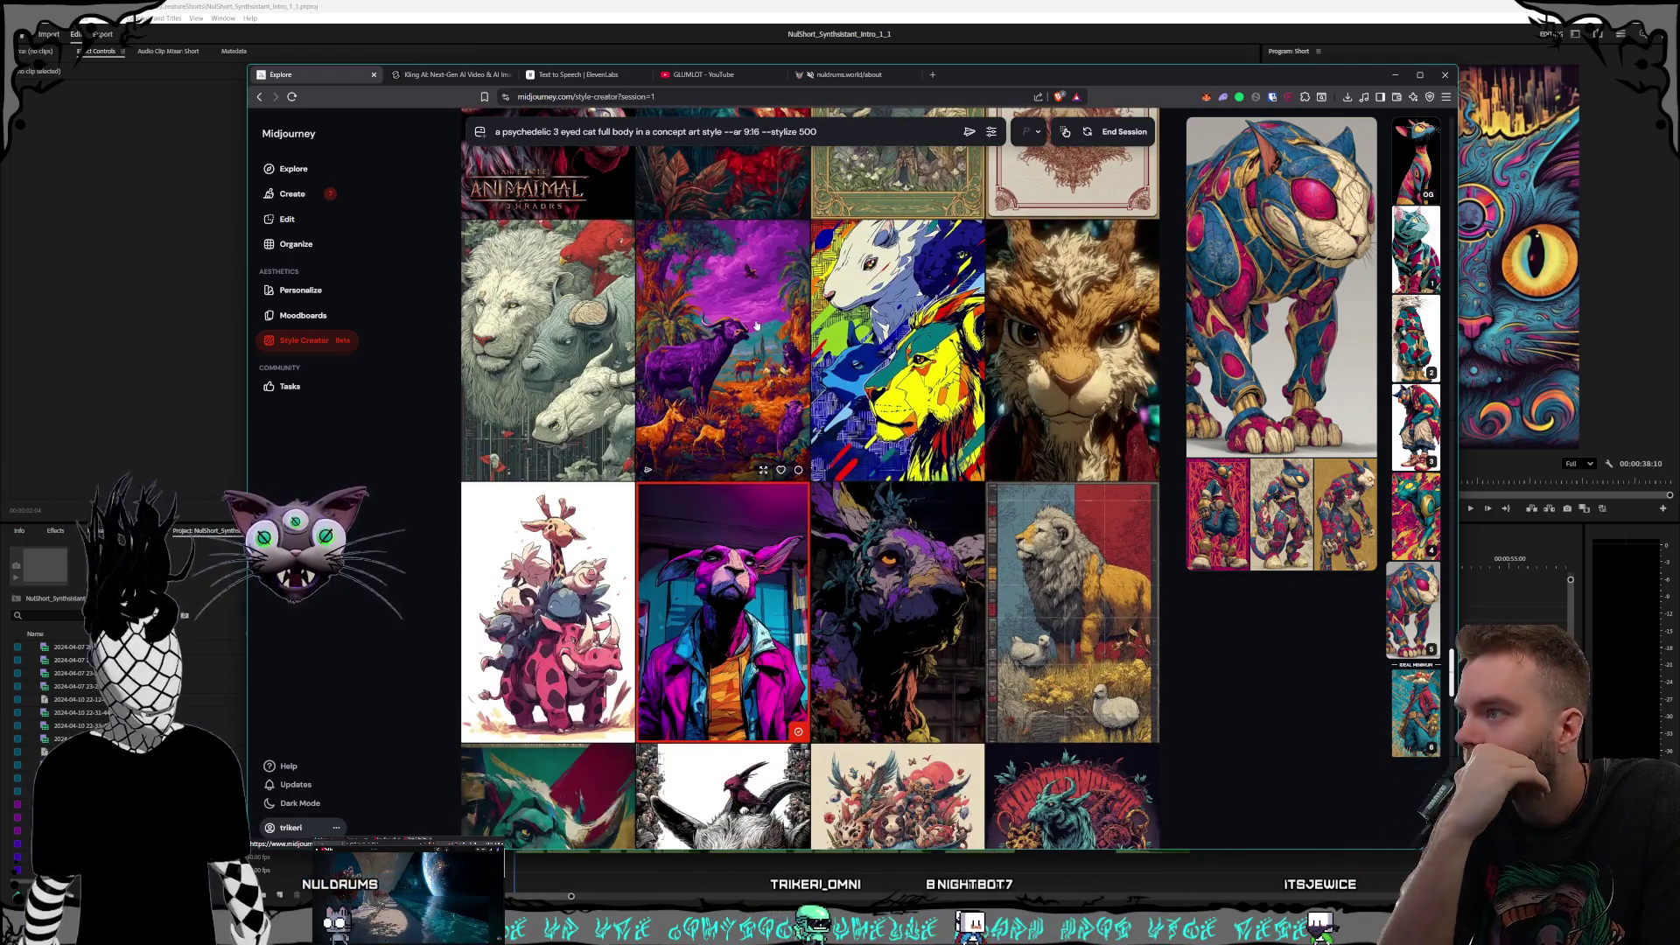
scroll(754, 326, "down", 1)
scroll(754, 327, "down", 12)
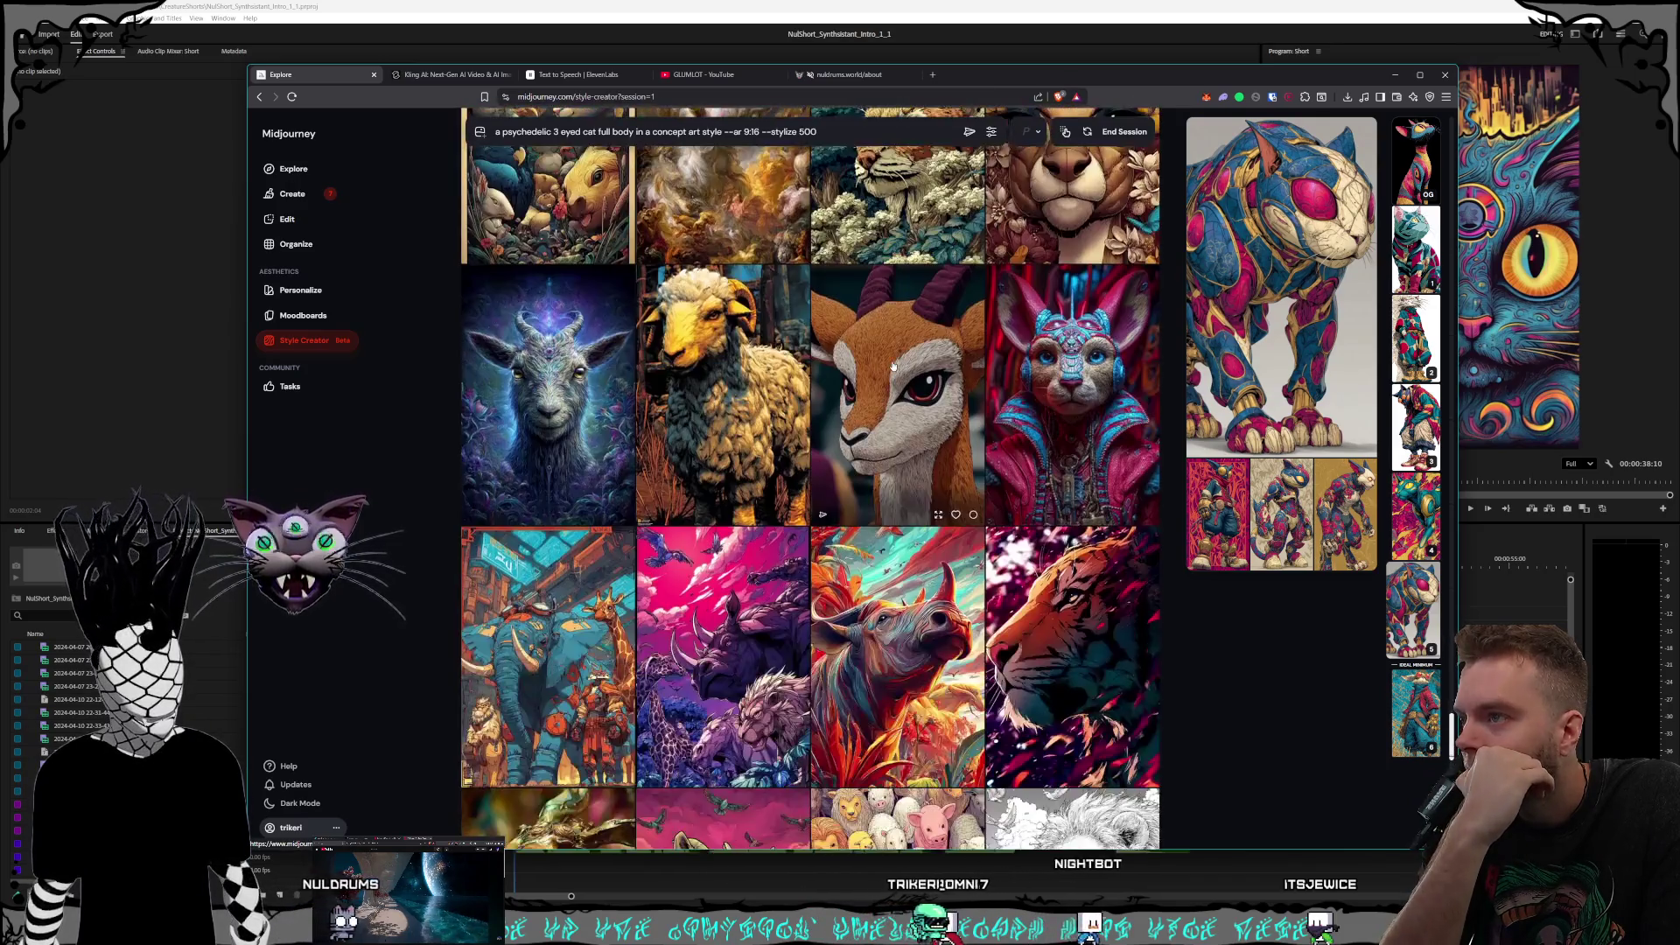
left_click(798, 594)
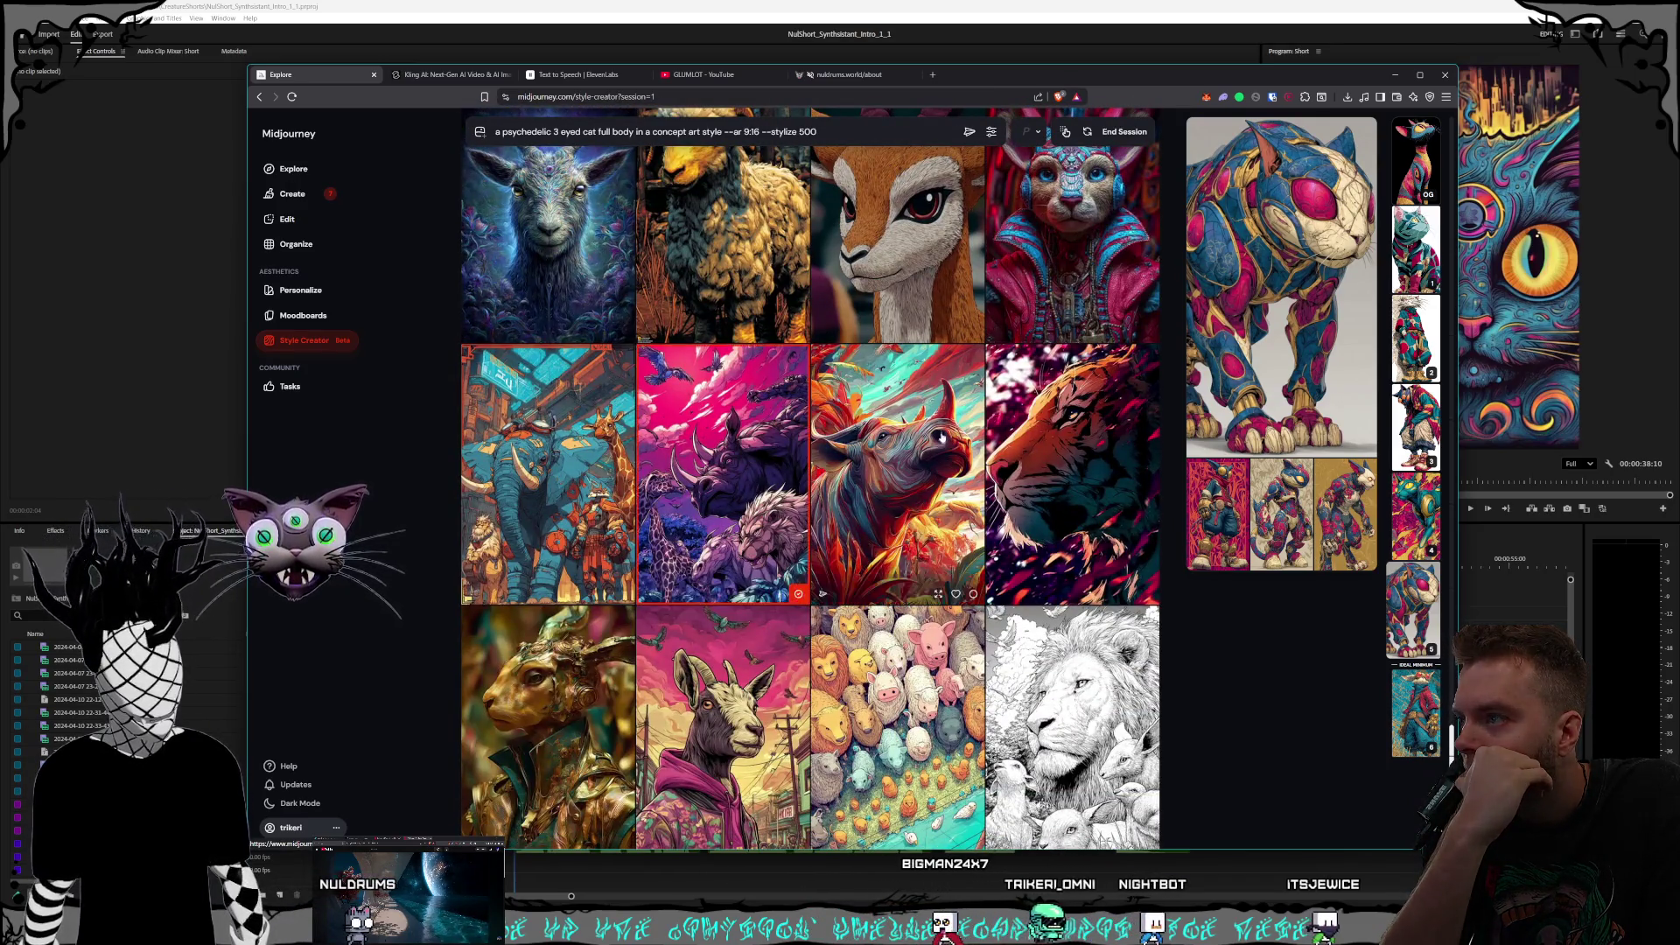
Step: Also pick the pink rabbit and dark buffalo images as style choices
scroll(941, 431, "down", 3)
scroll(938, 432, "down", 3)
scroll(934, 431, "down", 3)
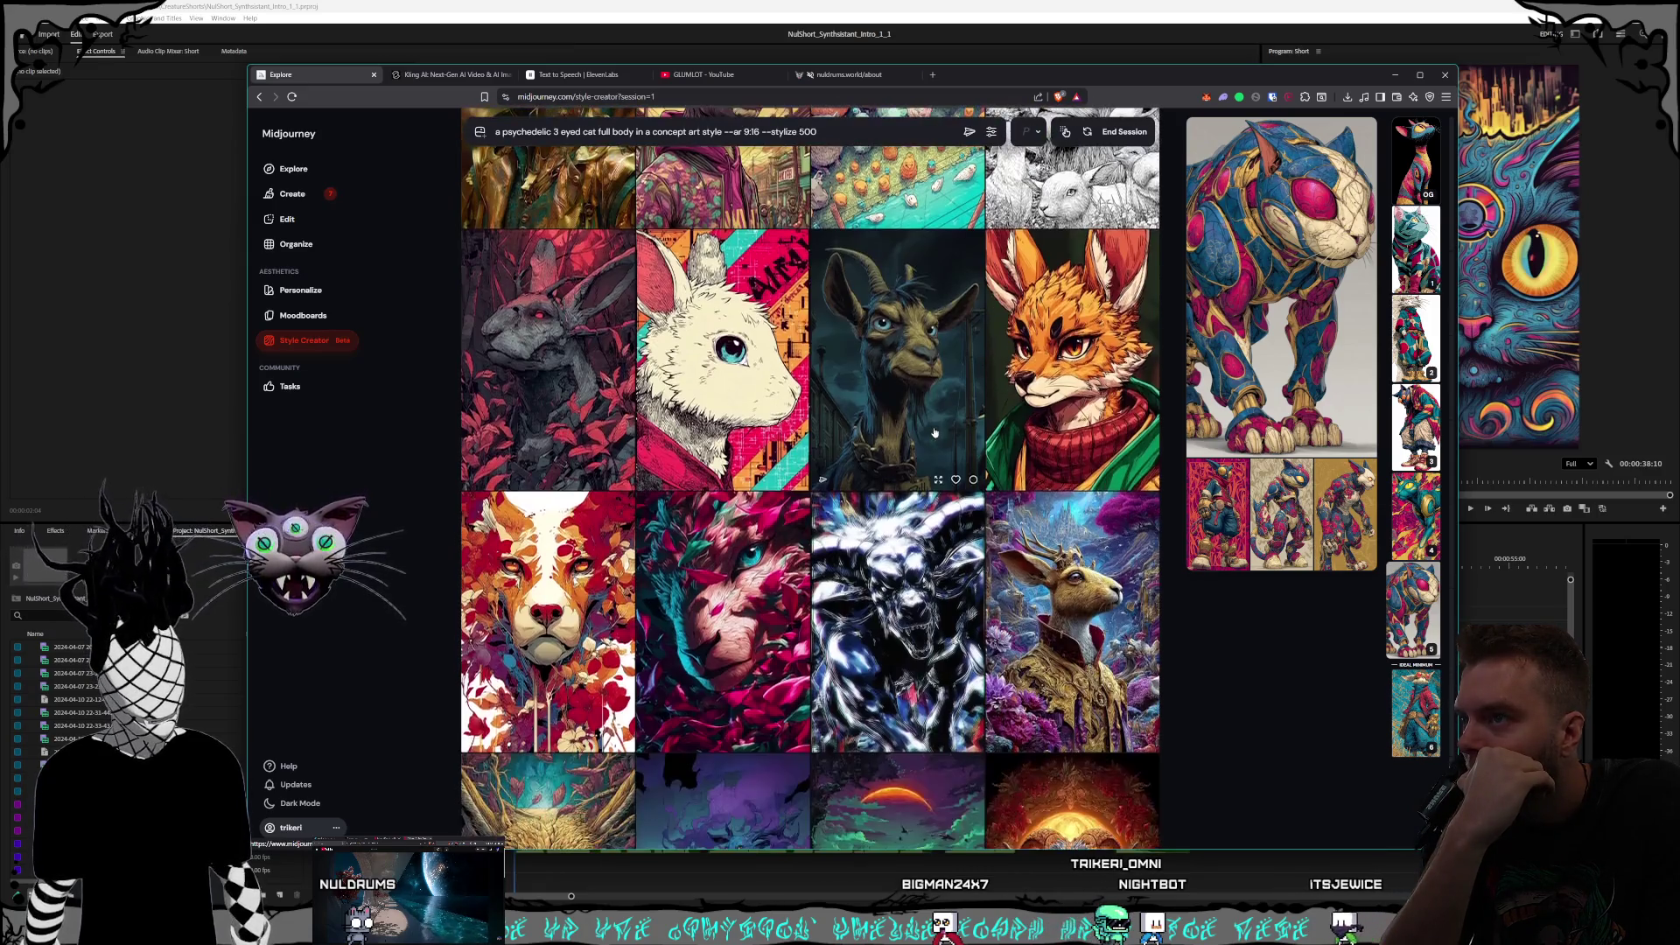
scroll(934, 431, "down", 3)
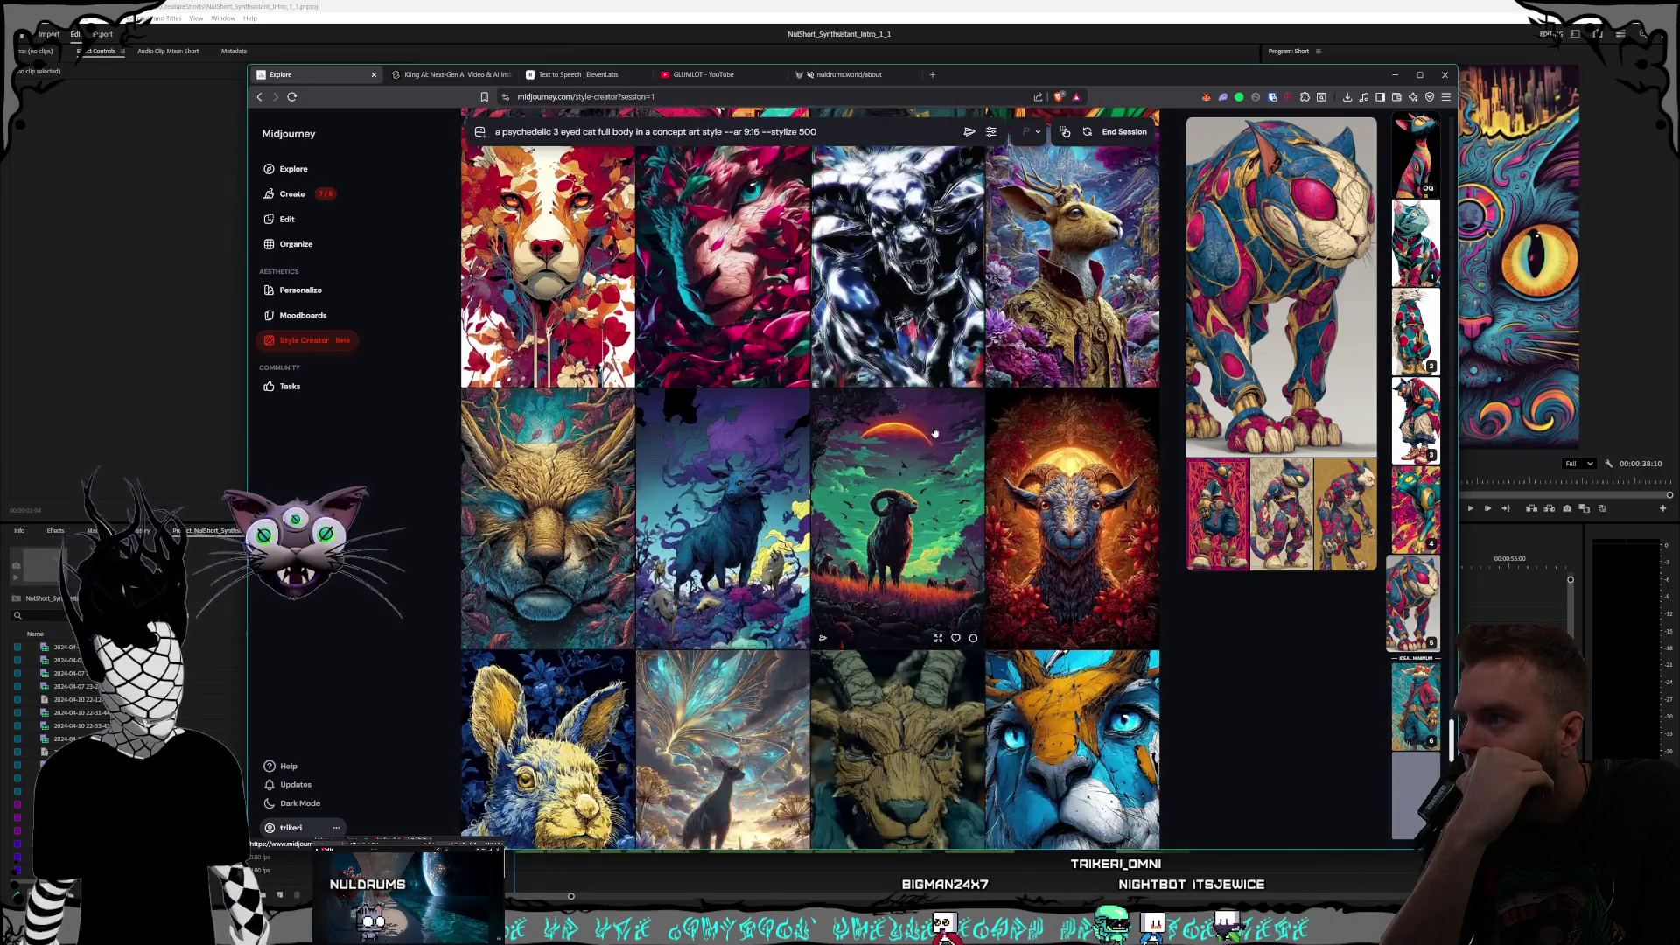
scroll(934, 431, "down", 1)
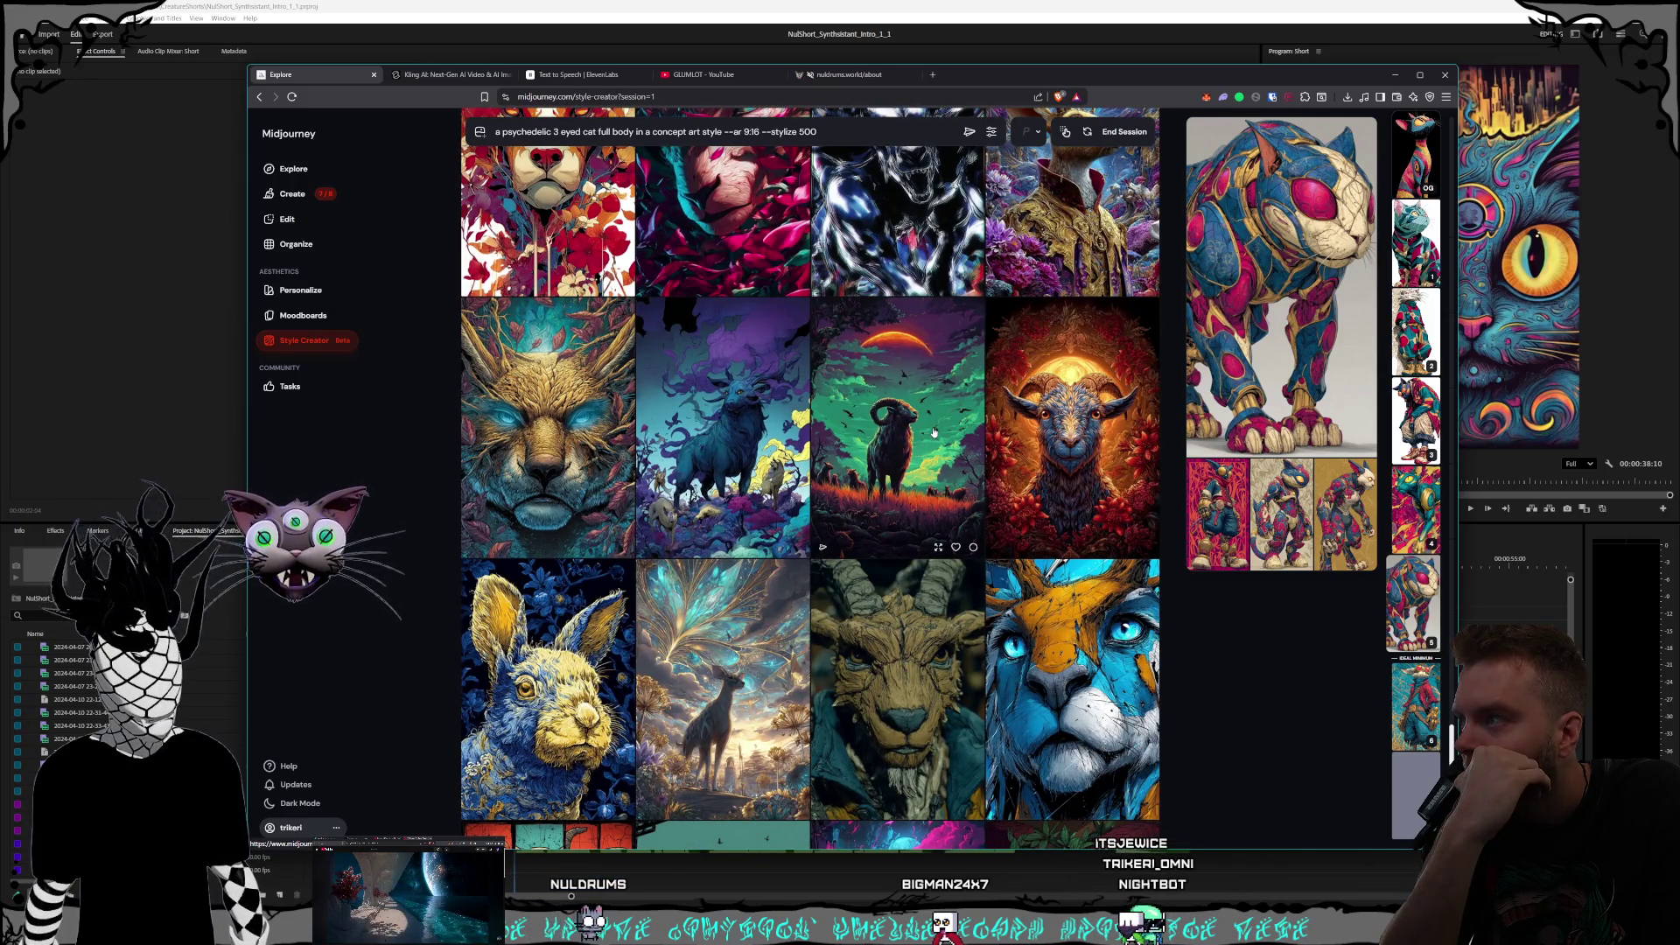
scroll(934, 431, "down", 1)
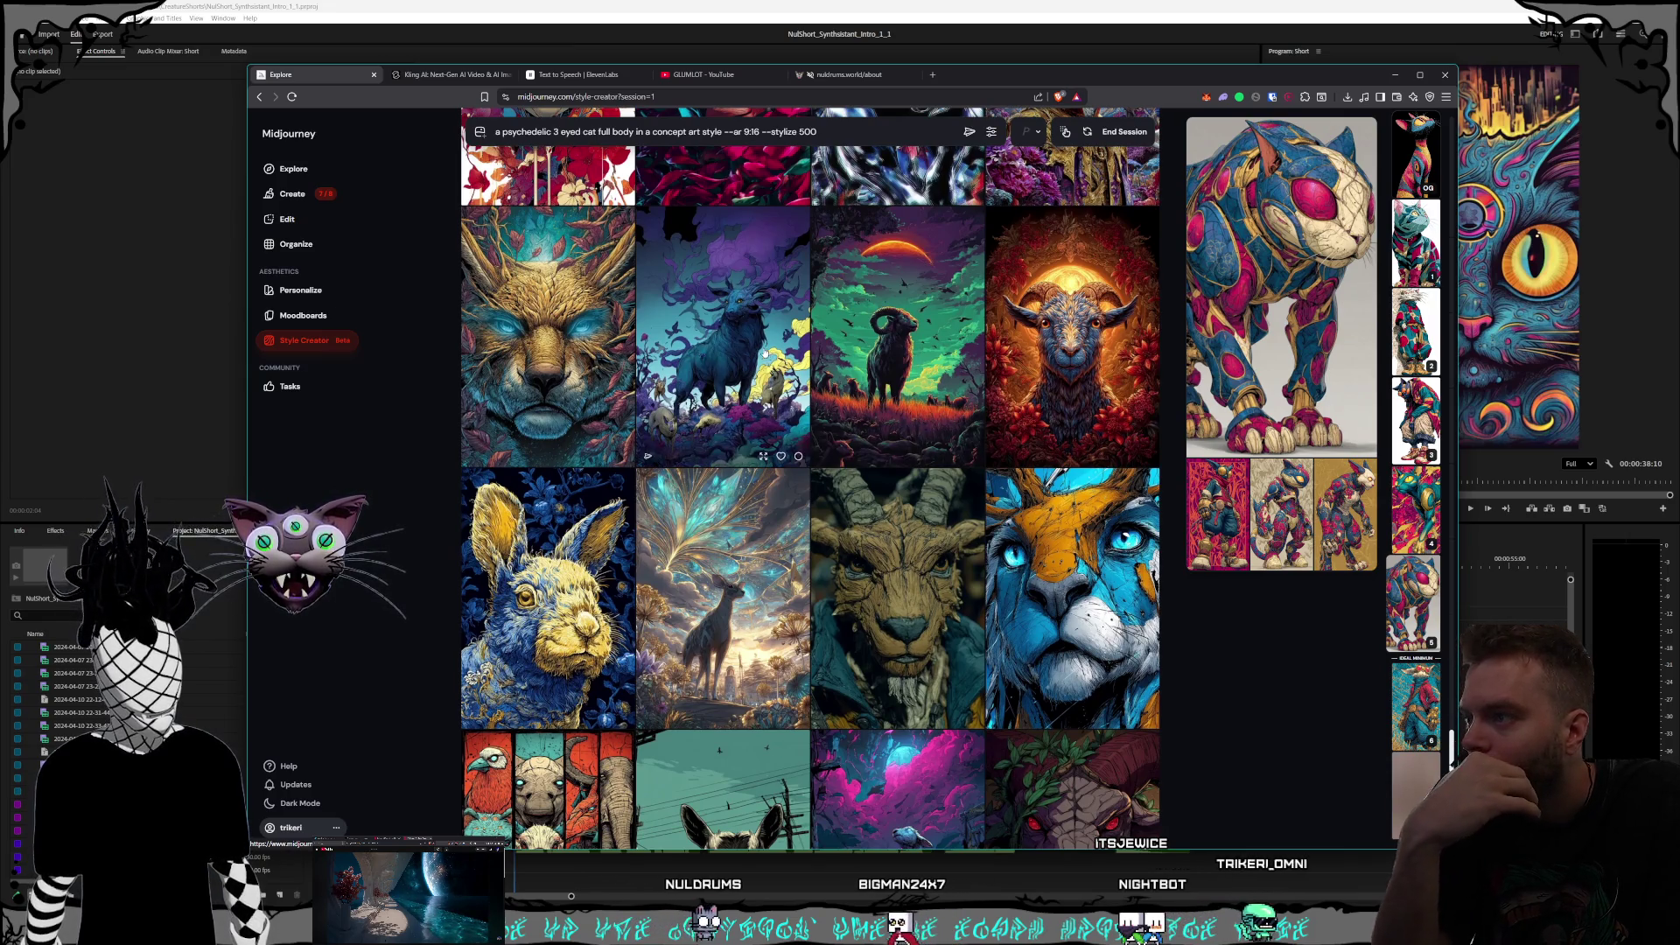
scroll(755, 573, "down", 8)
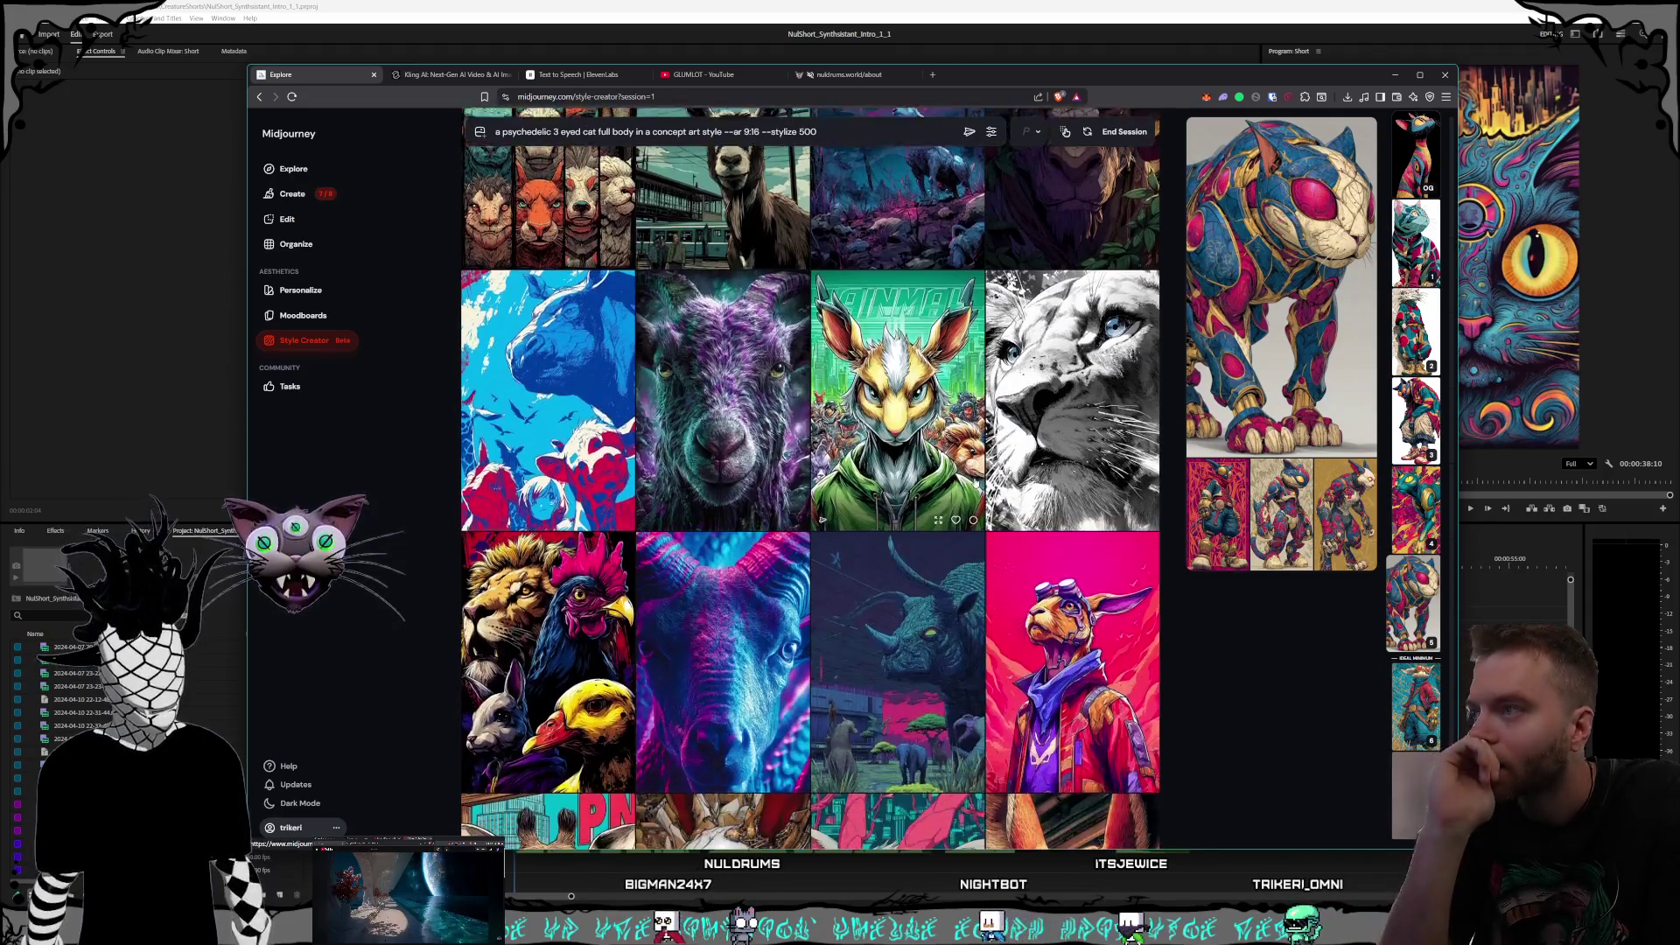
scroll(976, 483, "down", 4)
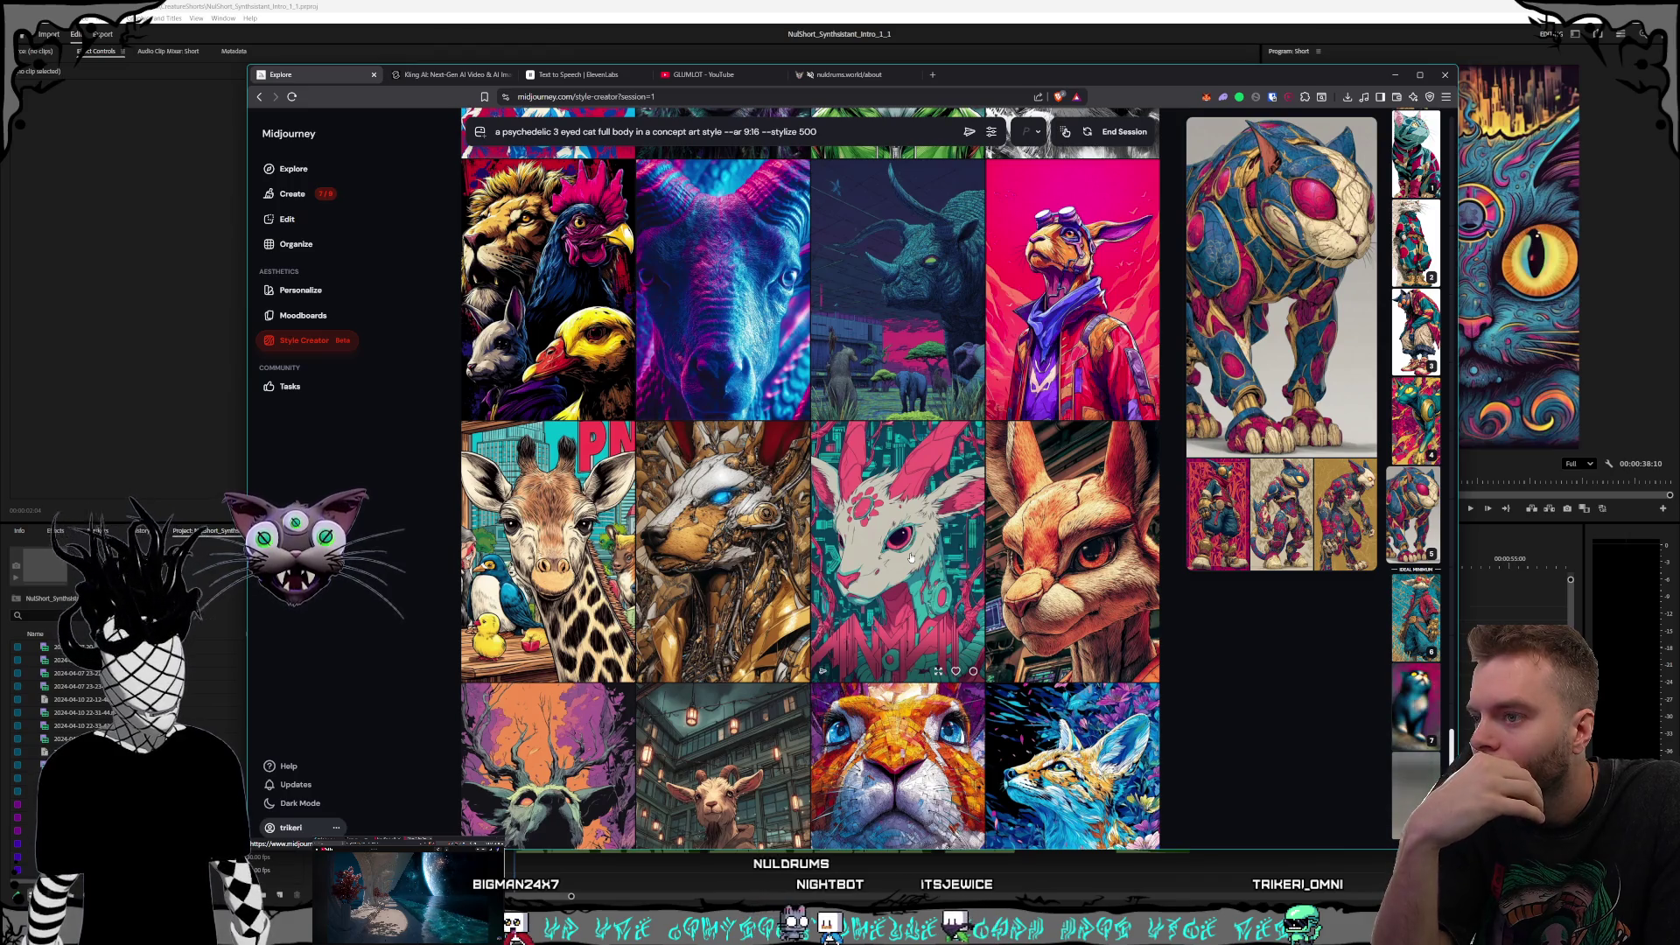
scroll(901, 544, "down", 2)
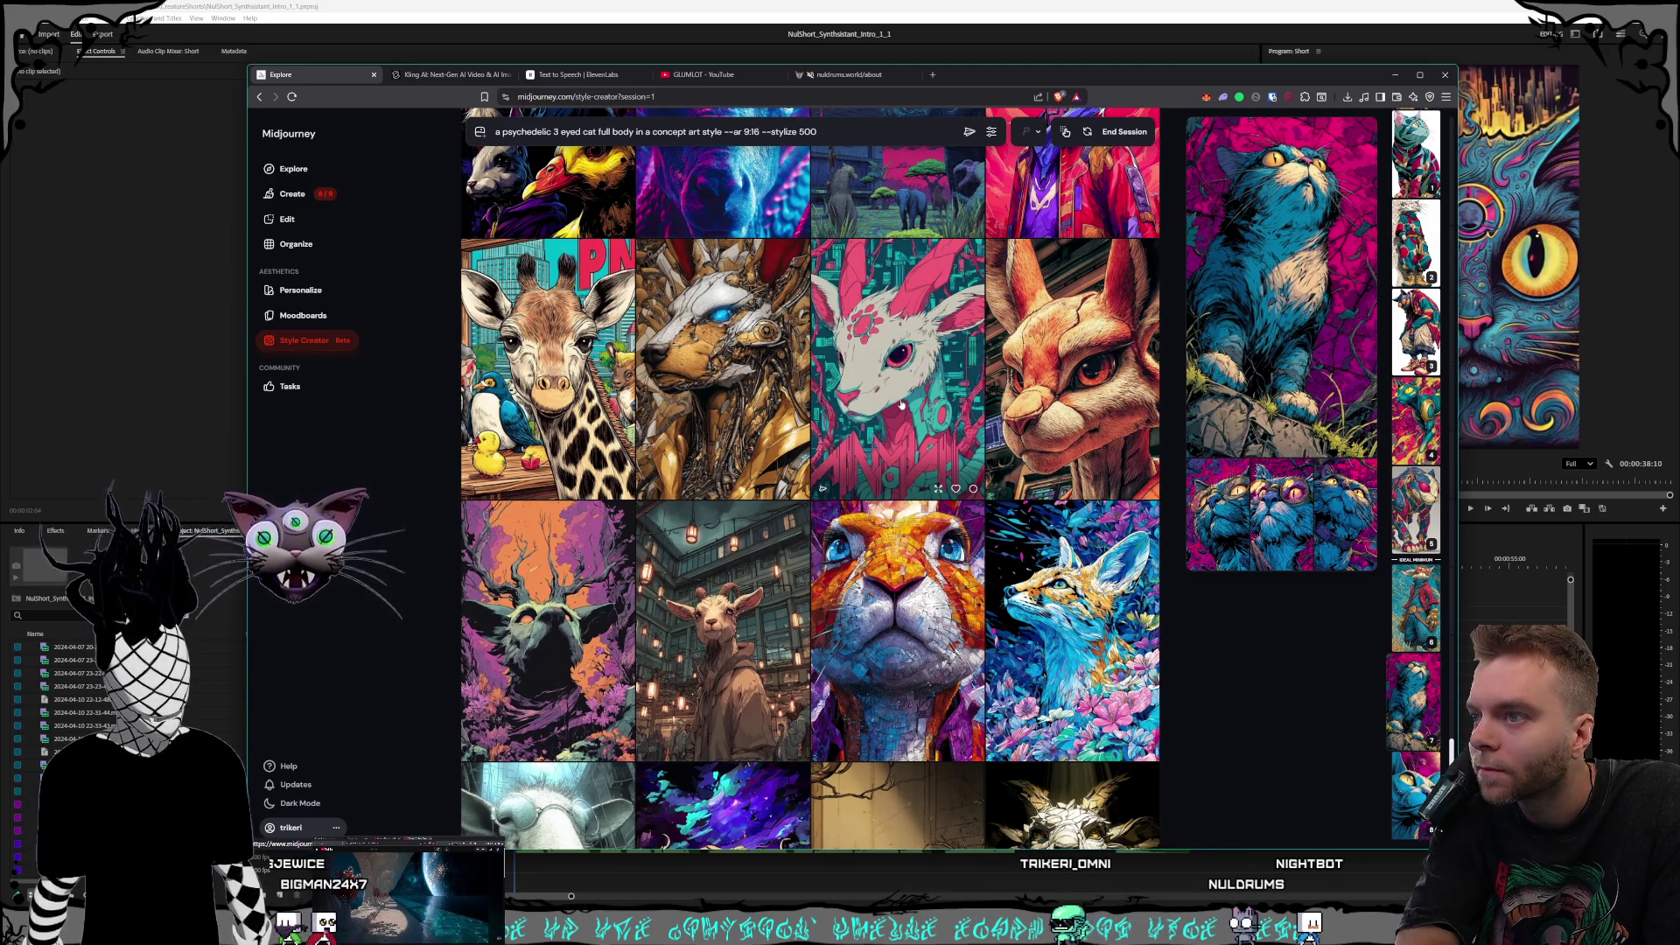
left_click(901, 405)
scroll(901, 404, "down", 2)
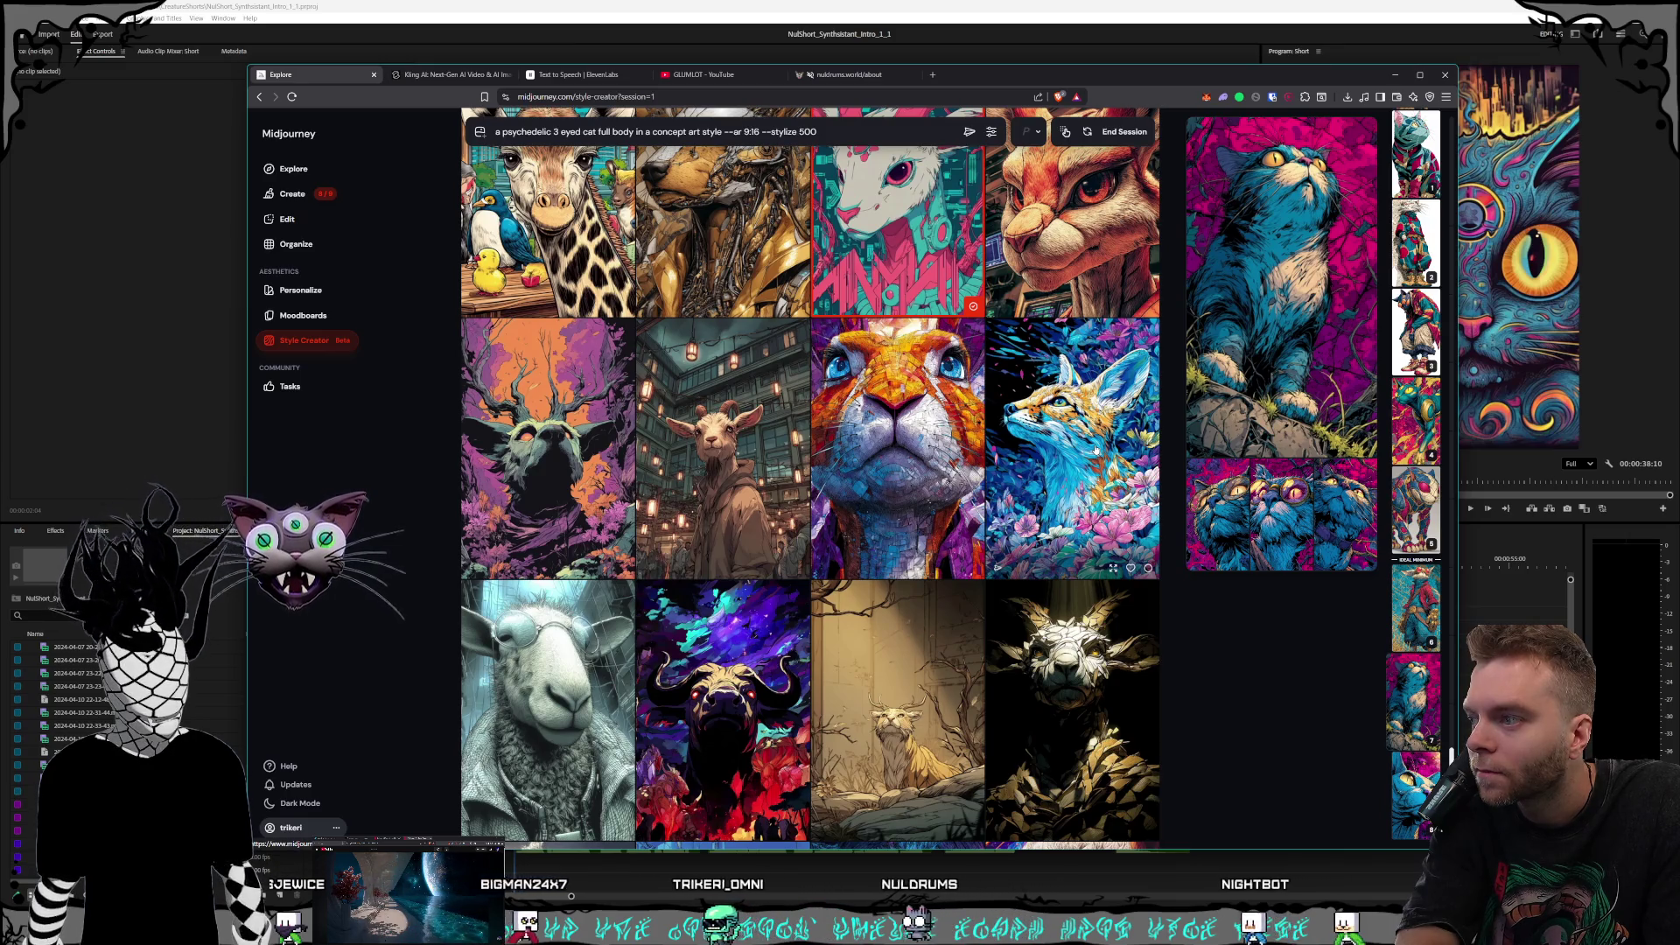
scroll(1095, 450, "down", 2)
left_click(744, 524)
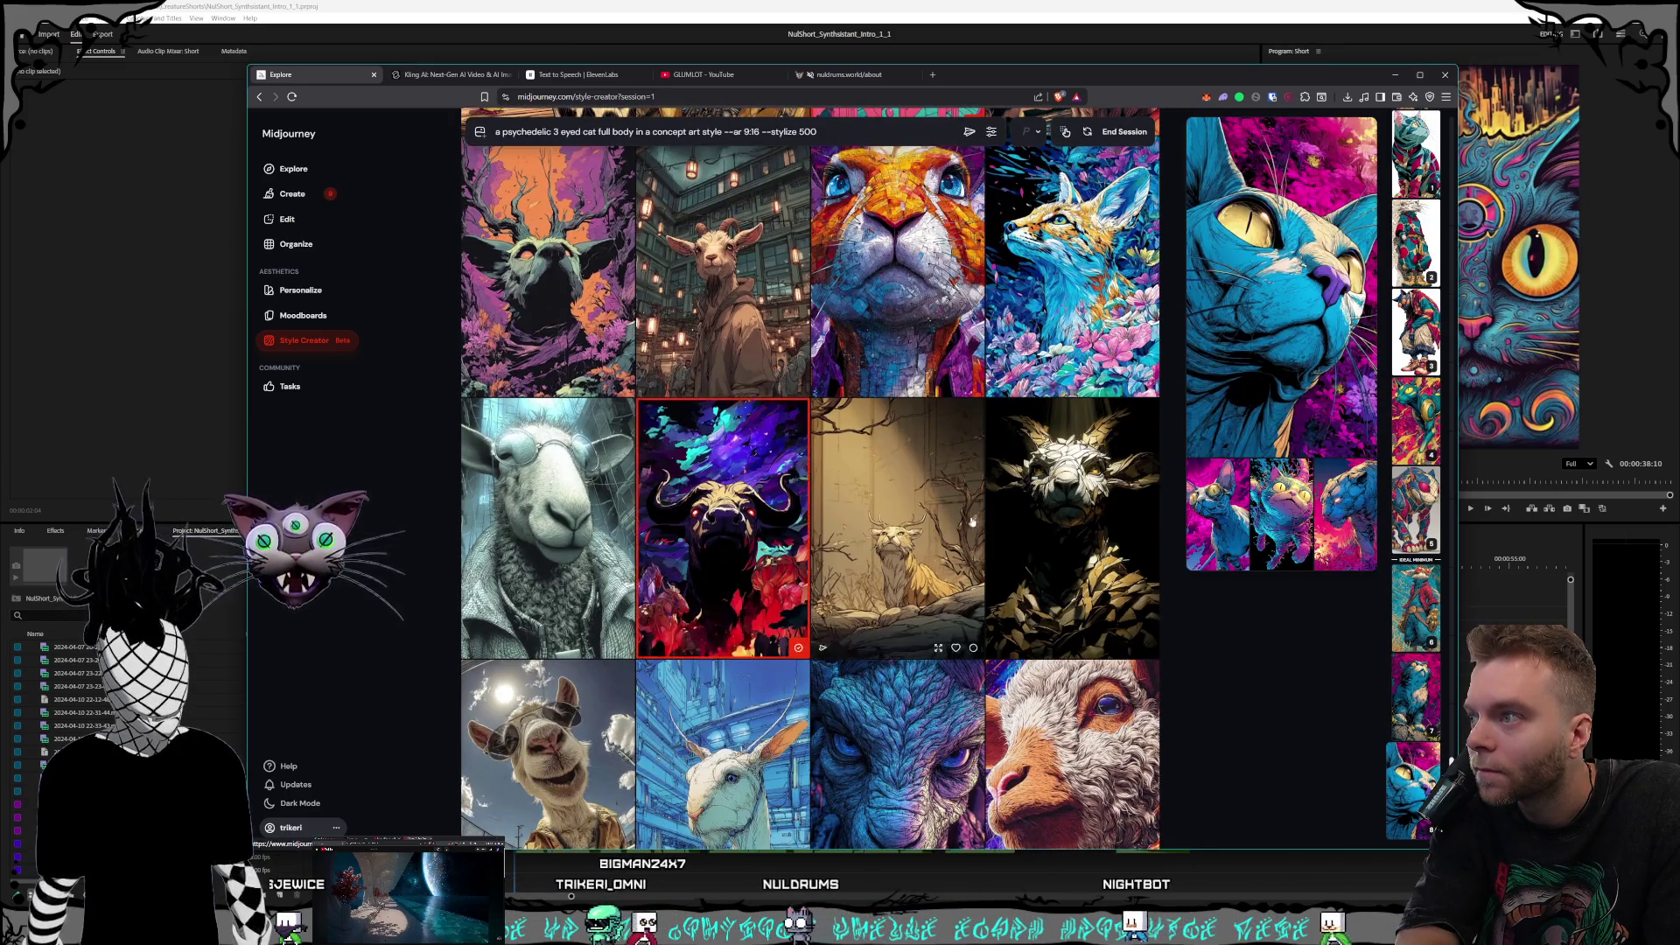
Step: Unpin and re-pin the blue cat variation as the large preview
scroll(978, 523, "down", 5)
scroll(978, 522, "down", 5)
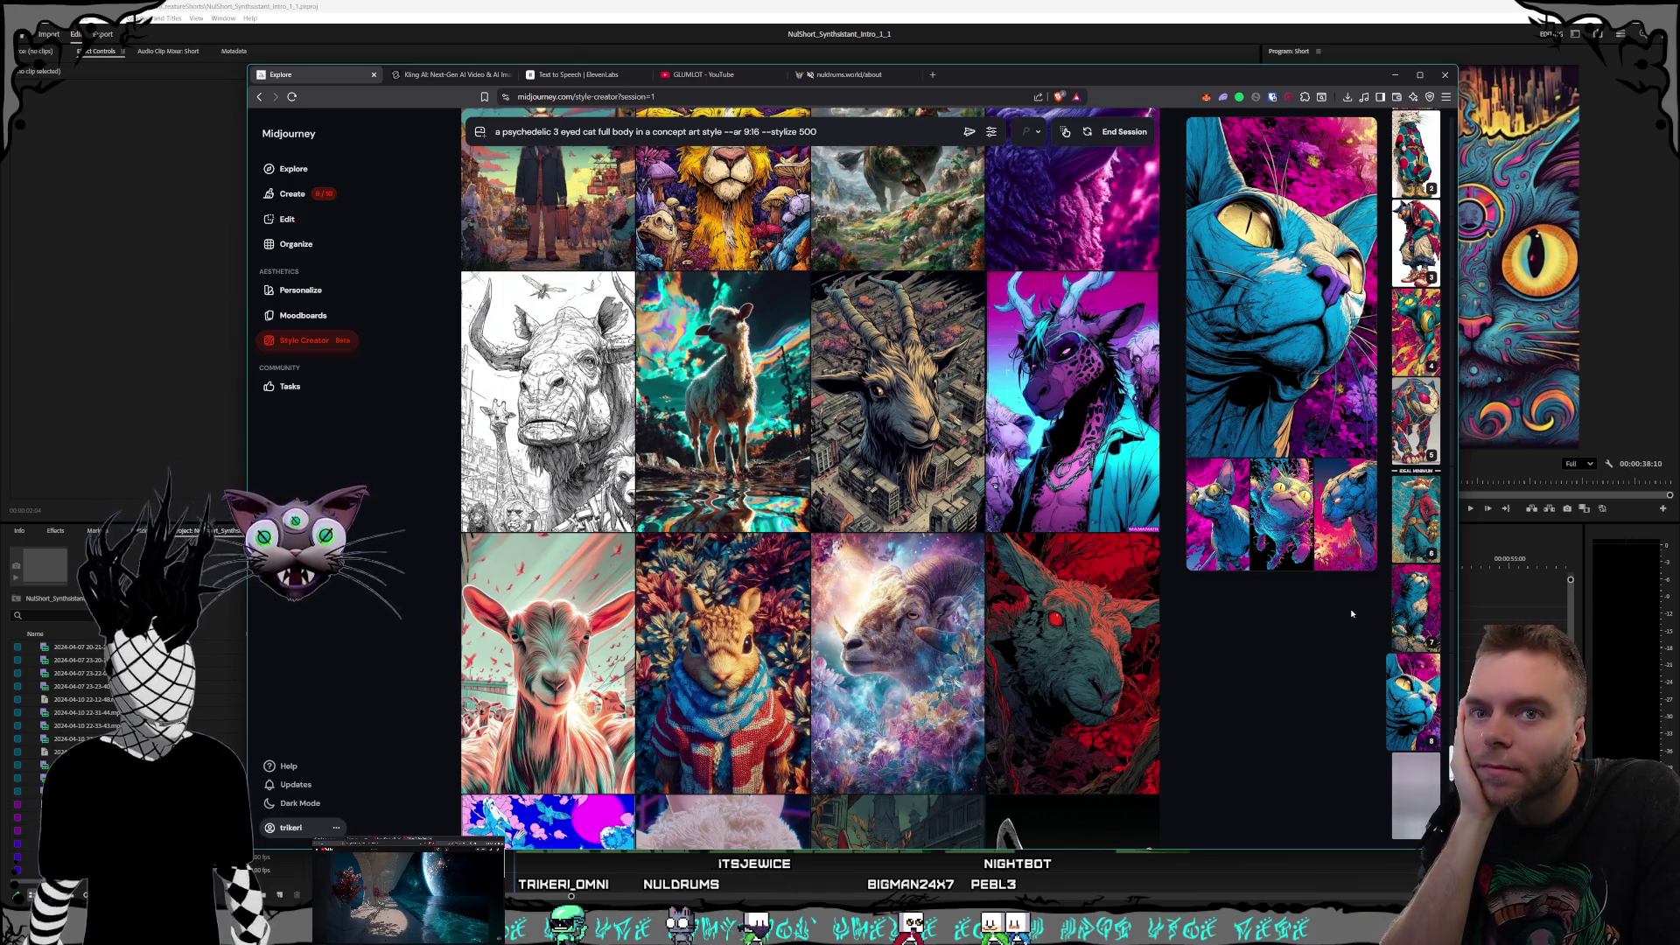
left_click(1408, 685)
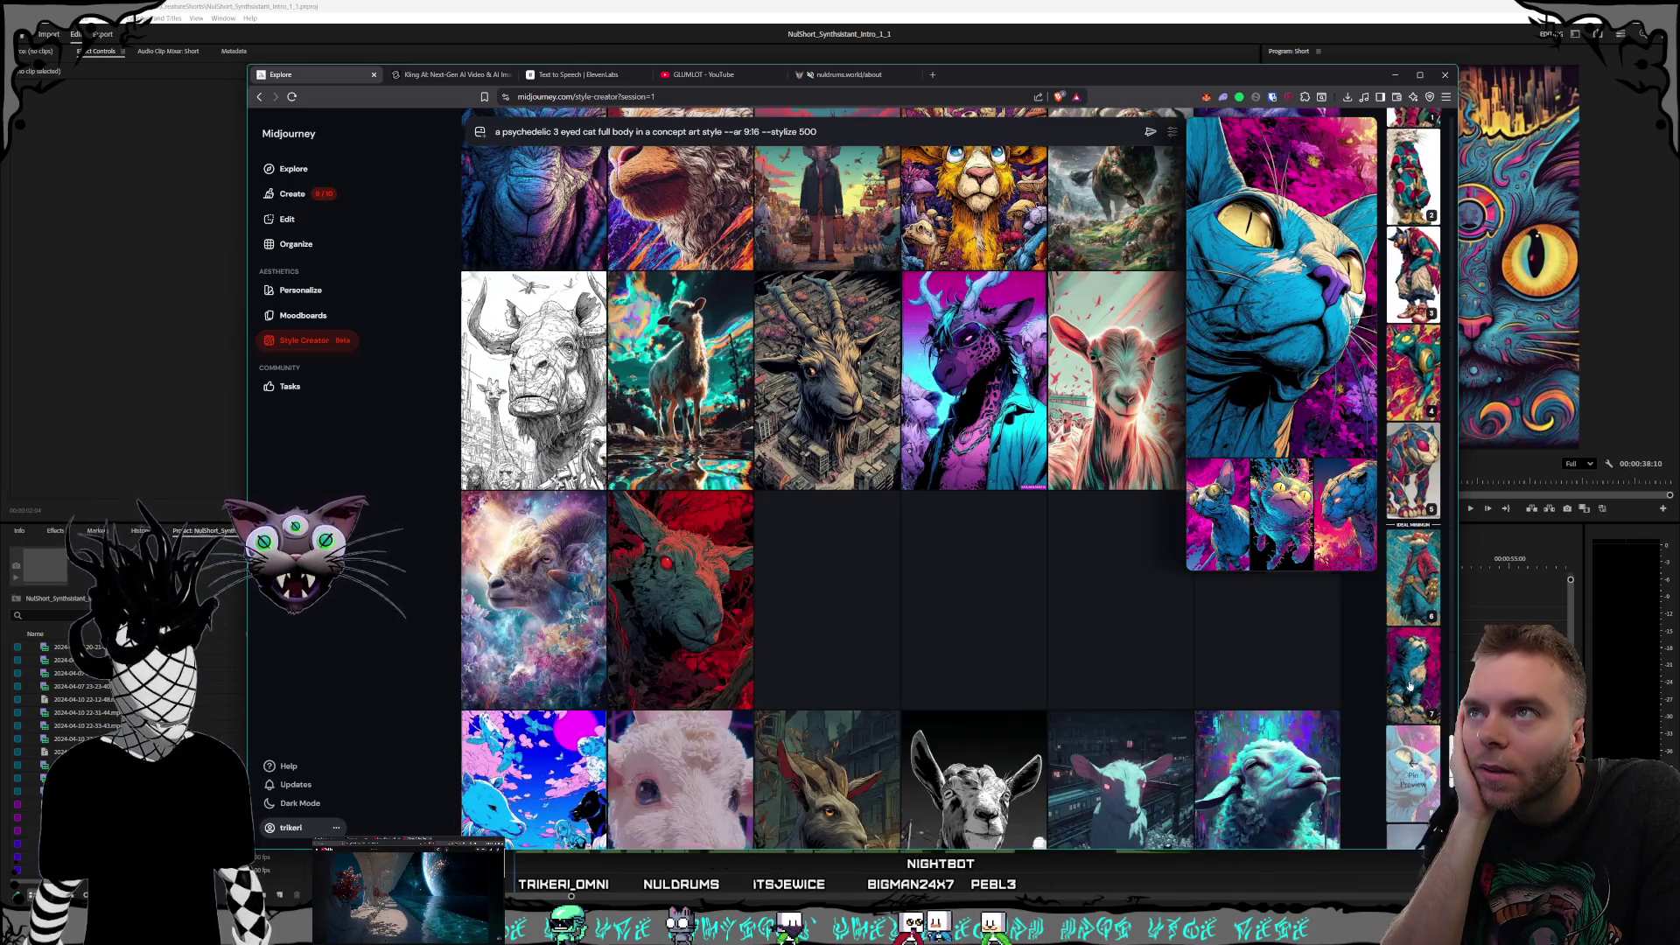
left_click(1408, 685)
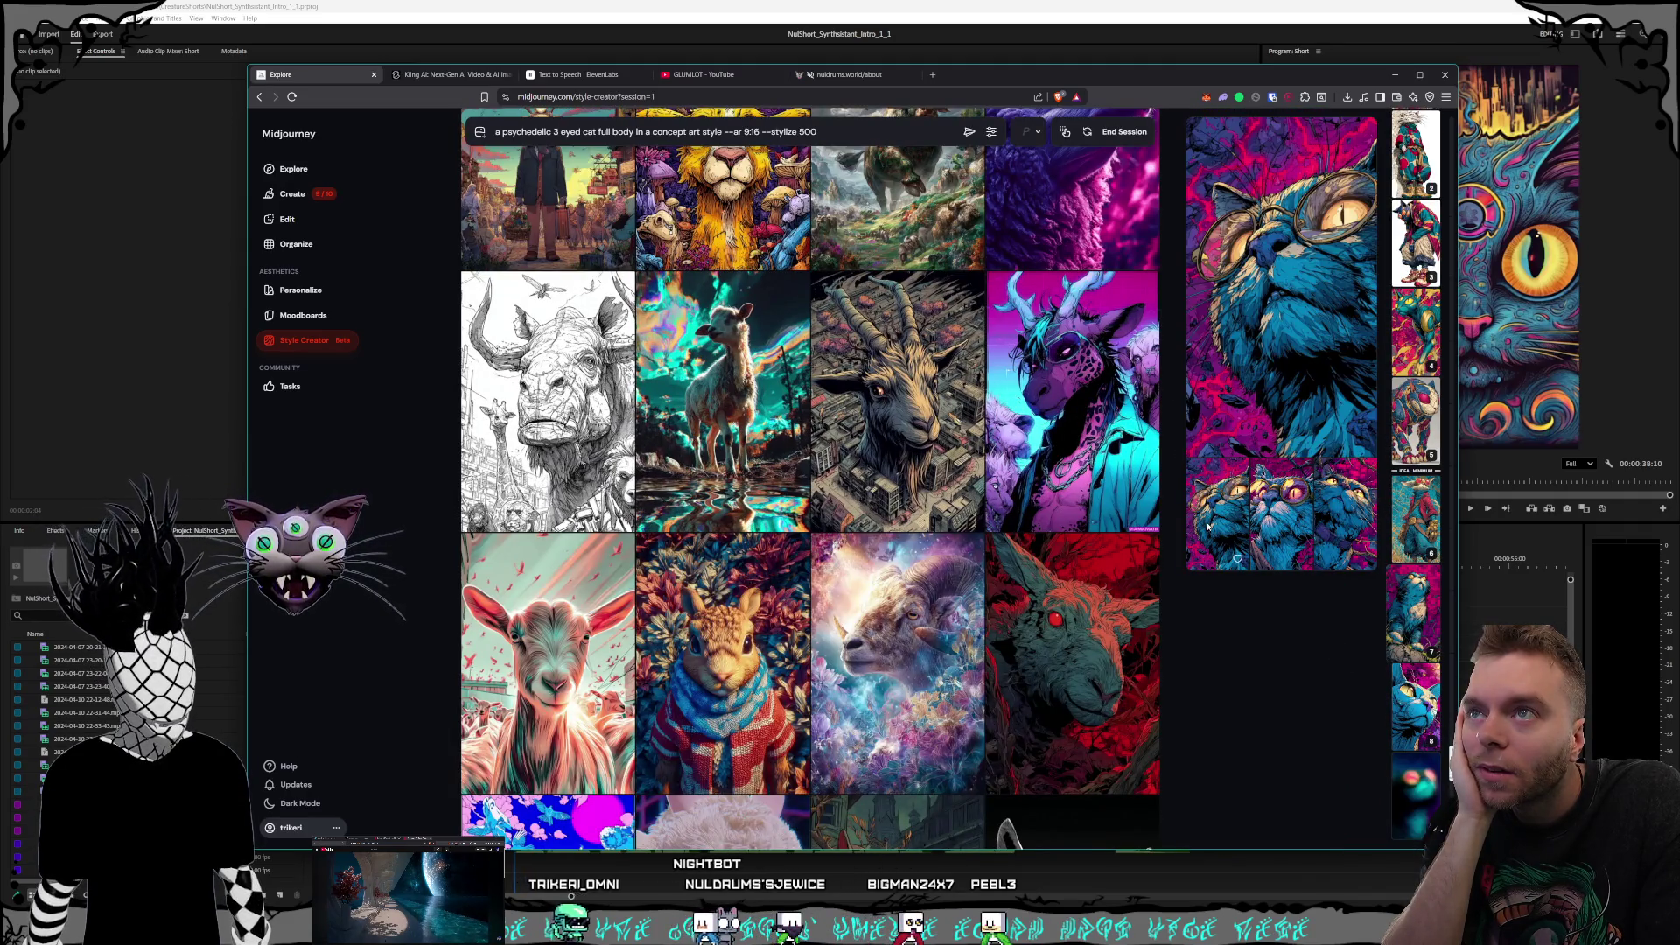
left_click(1412, 721)
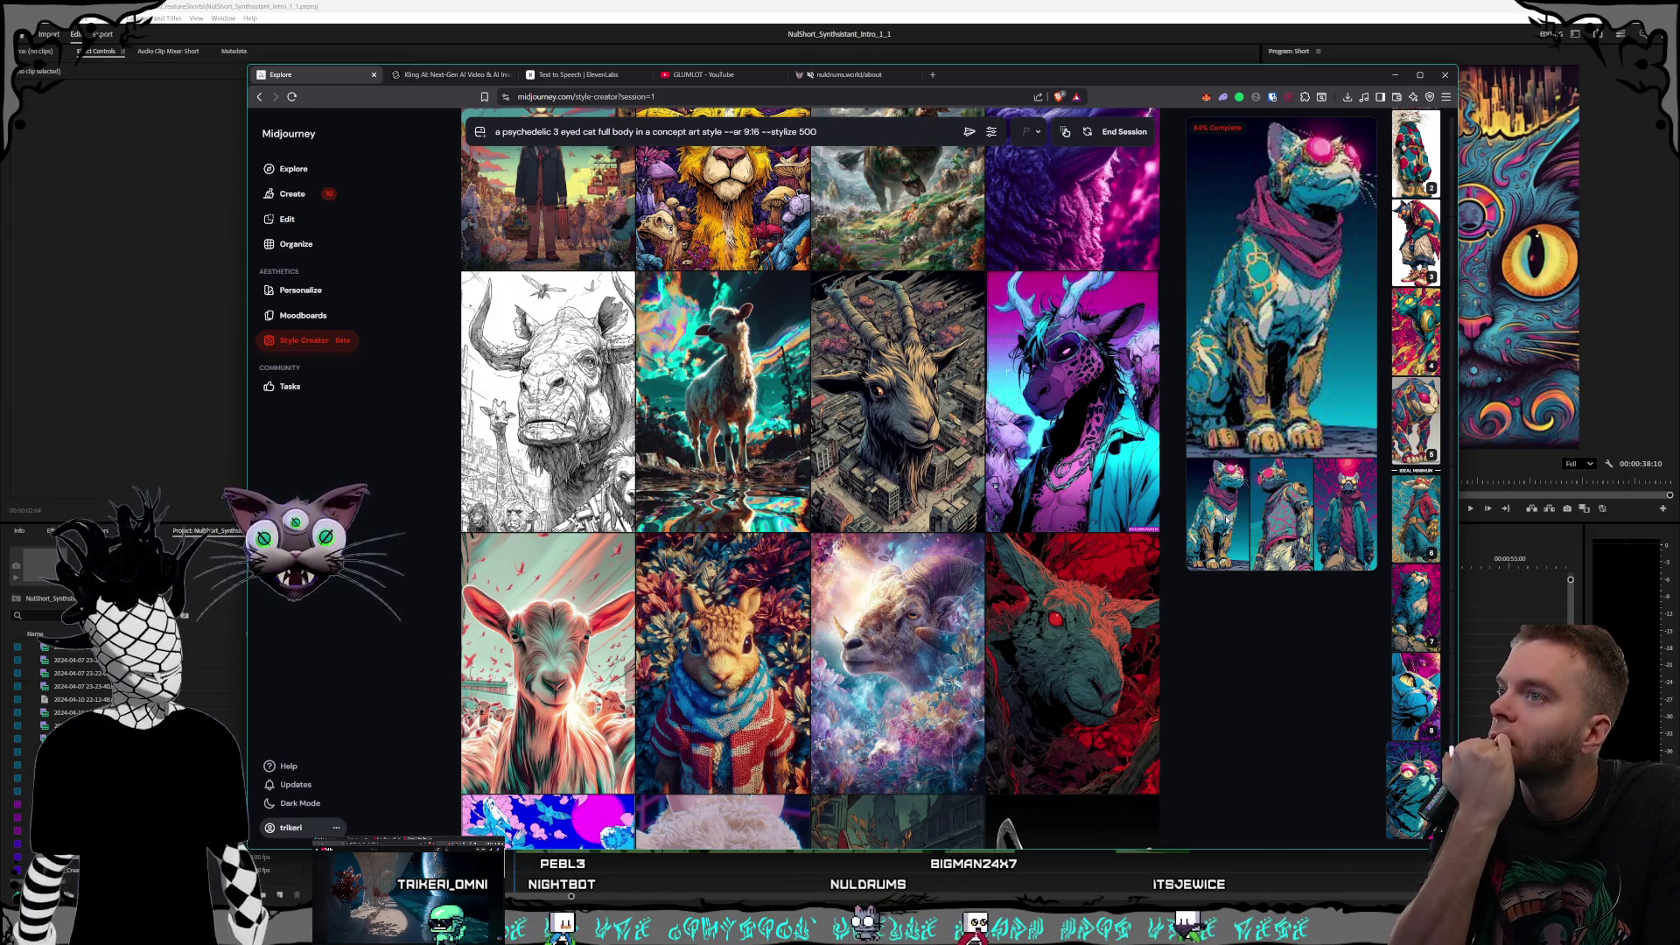
Step: End the Style Creator session
scroll(1034, 449, "up", 2)
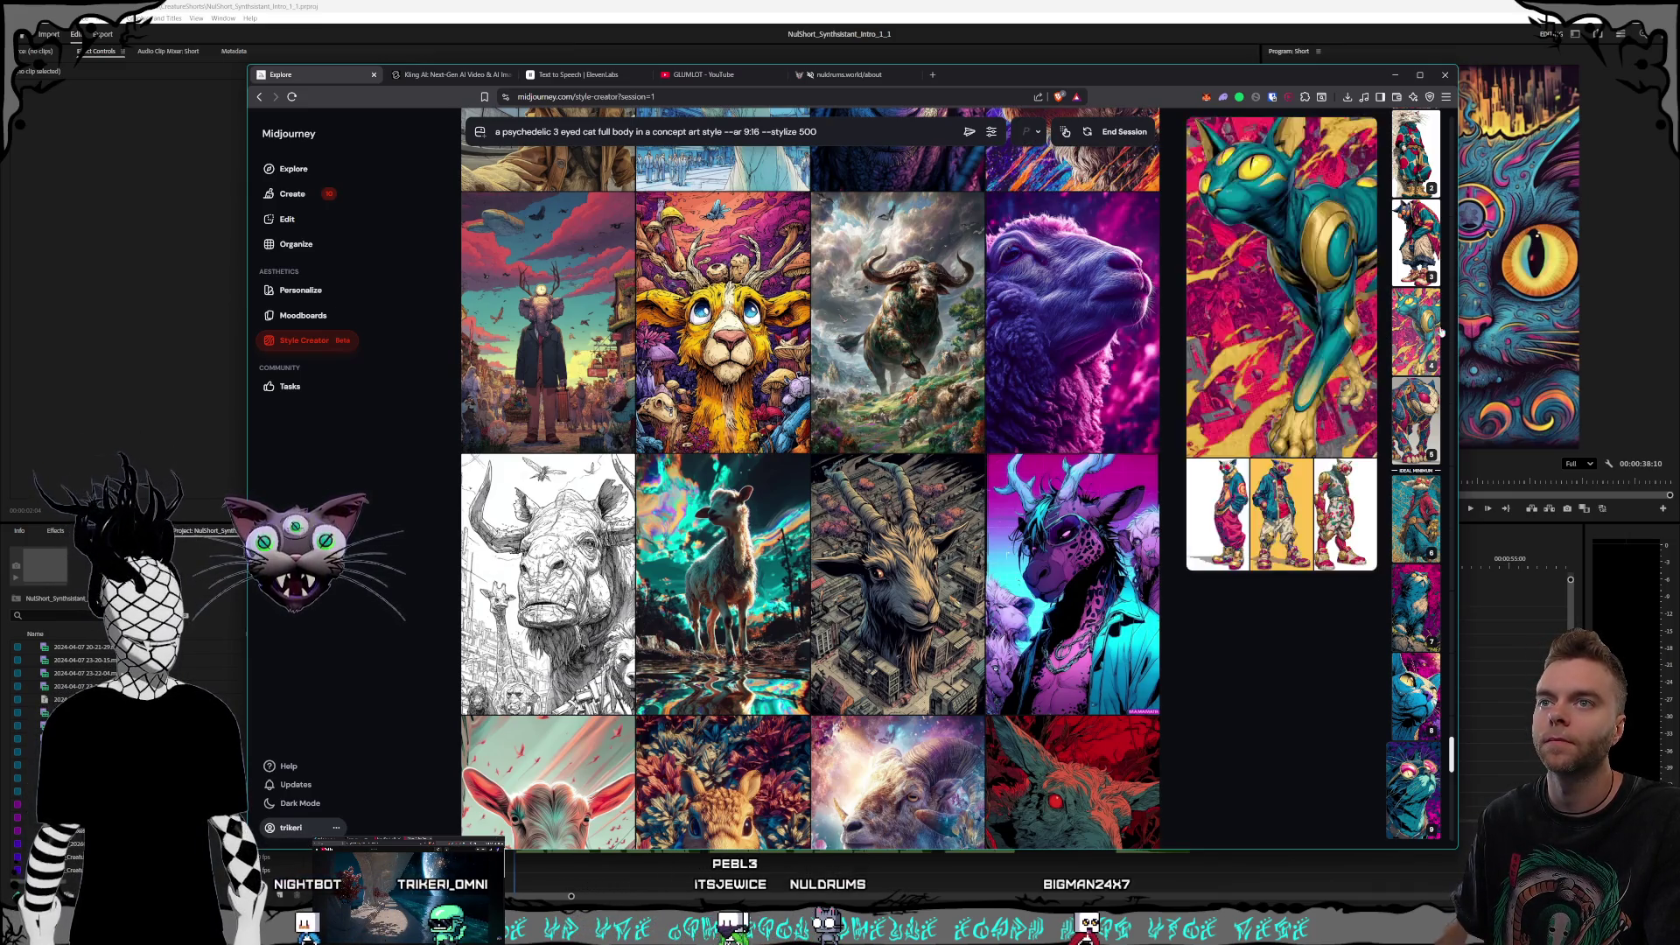
scroll(1061, 140, "up", 1)
left_click(1124, 131)
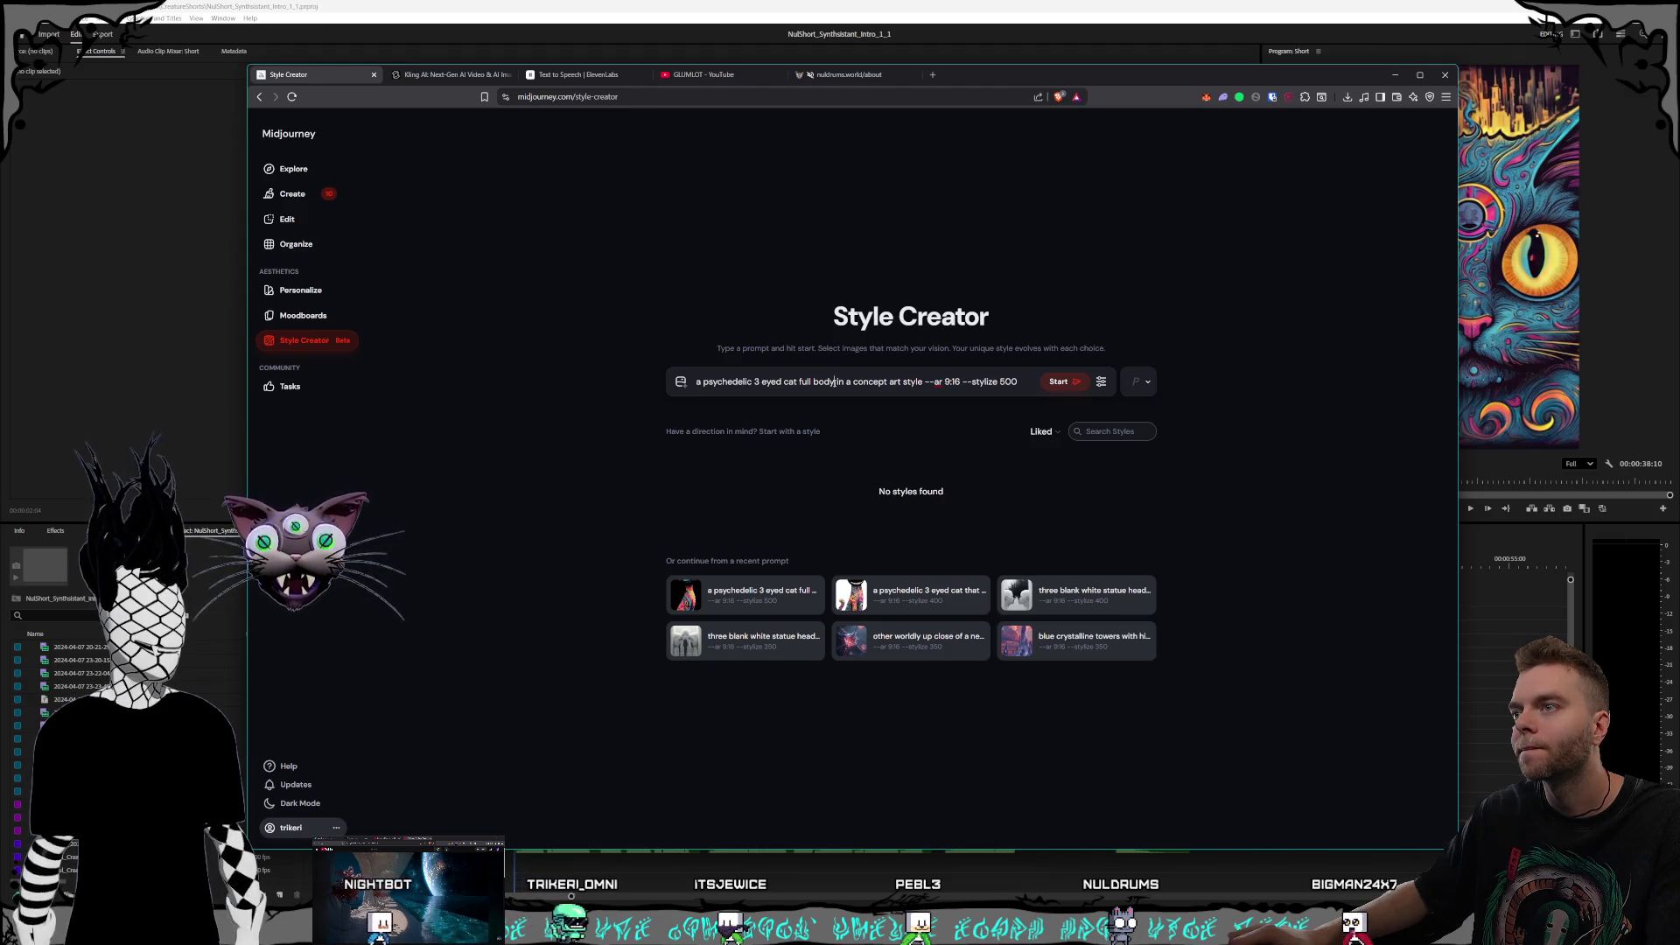
Step: Return to the Create feed and browse the Style Creator sets of psychedelic three-eyed cat images
left_click(292, 194)
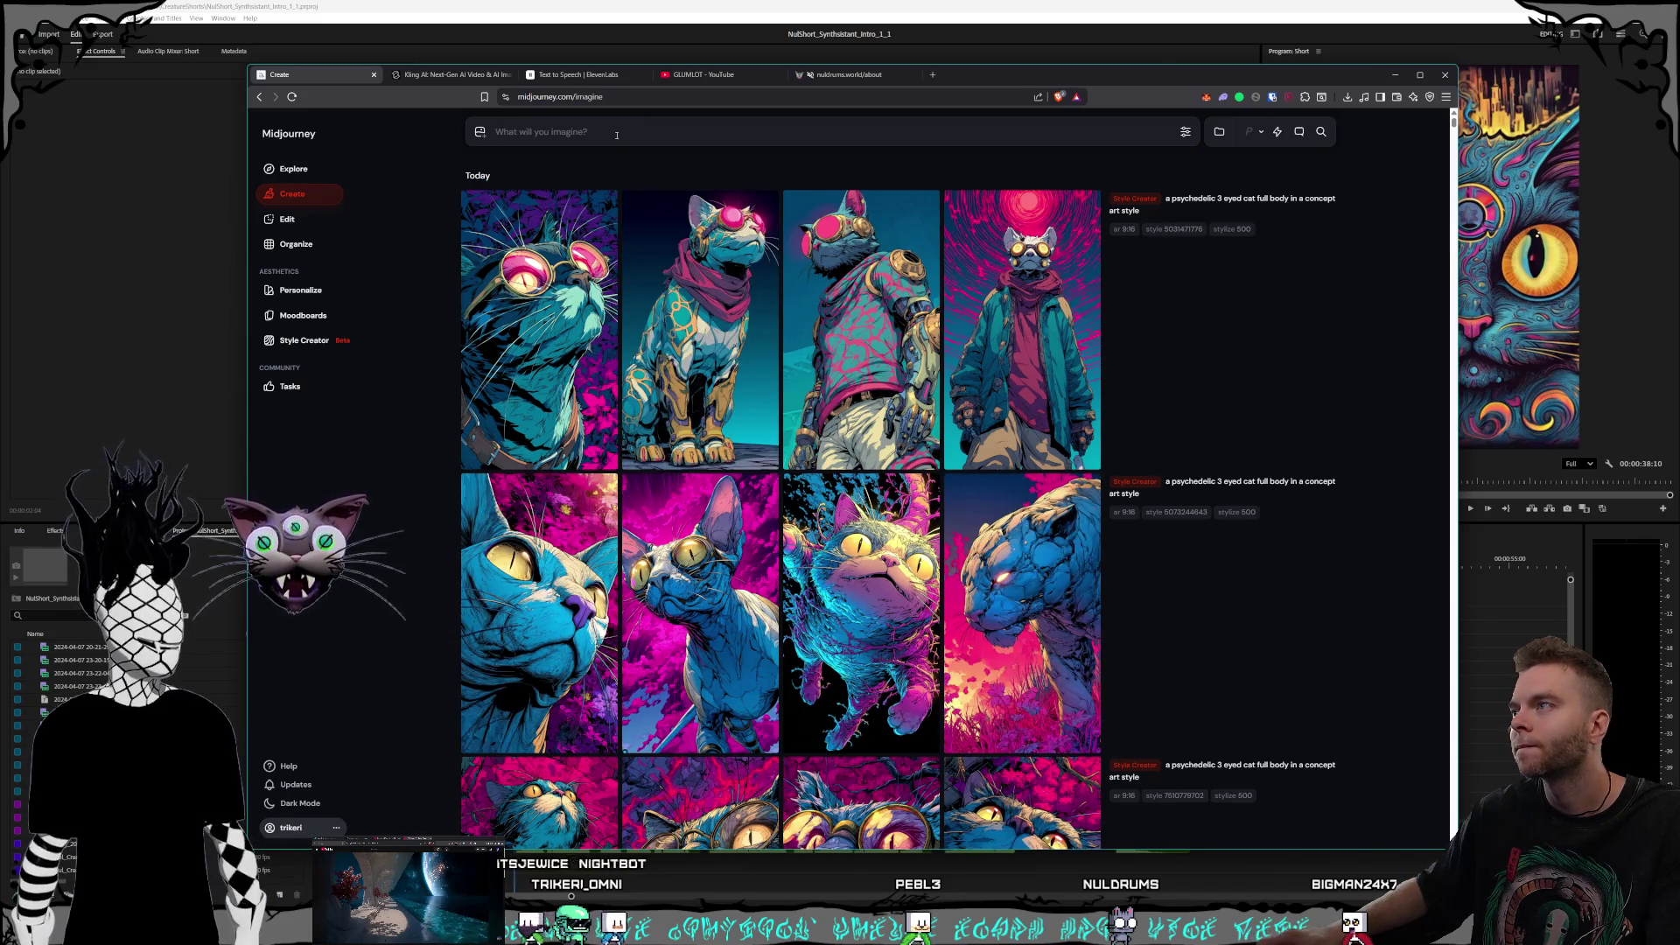
scroll(892, 410, "down", 10)
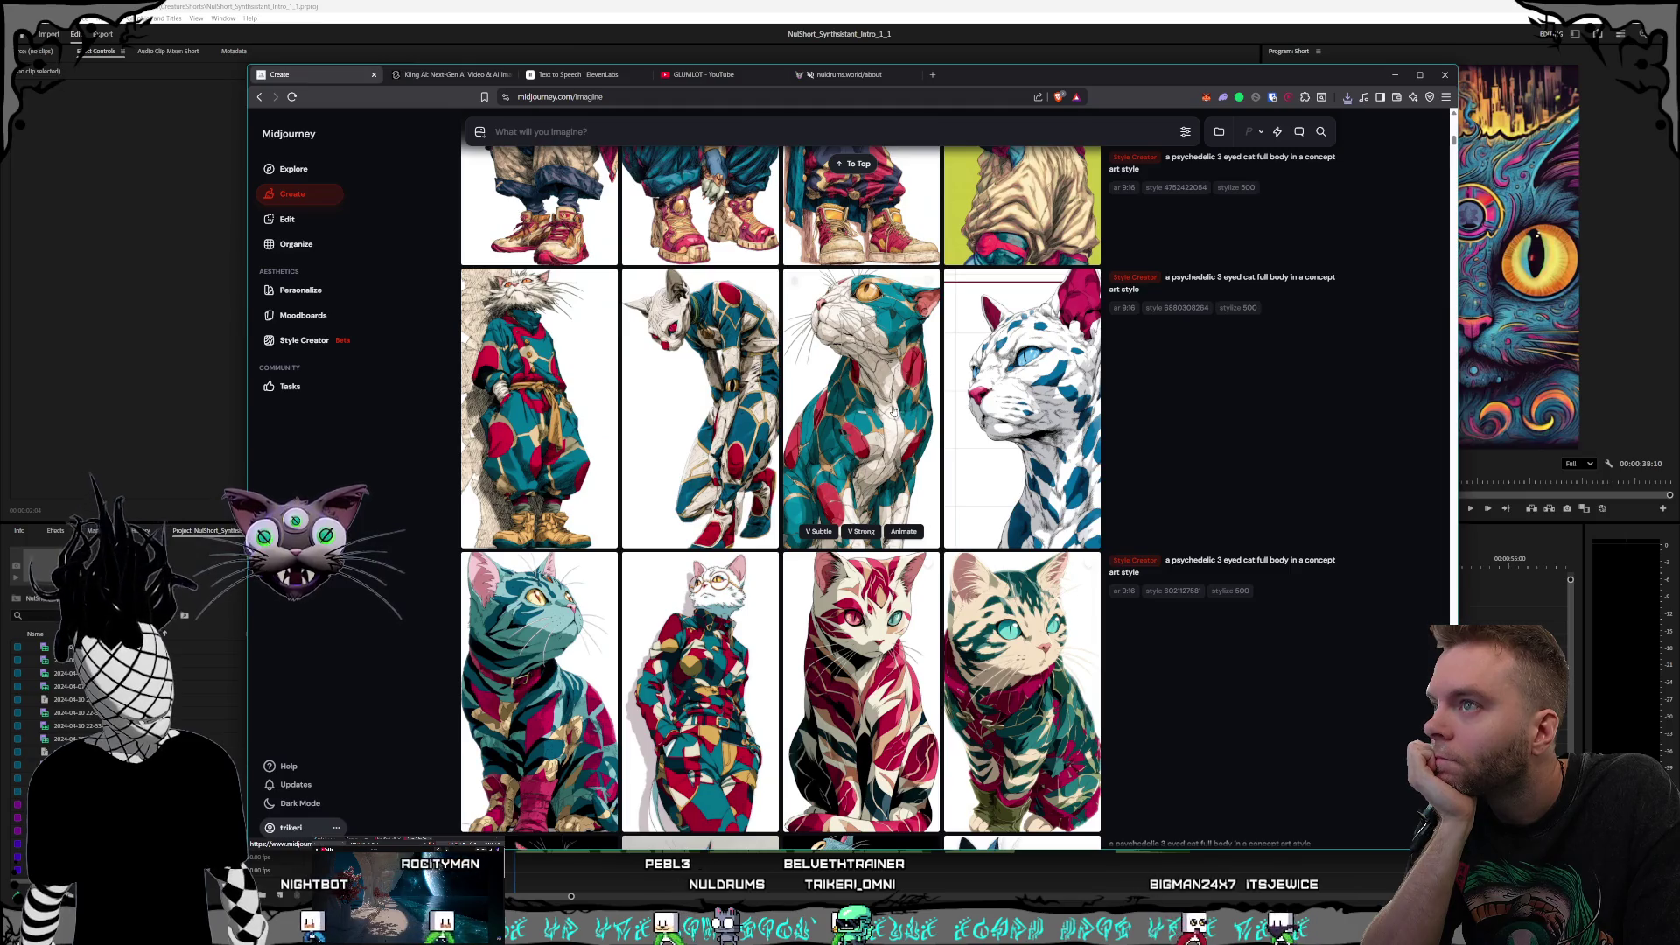
scroll(892, 409, "down", 1)
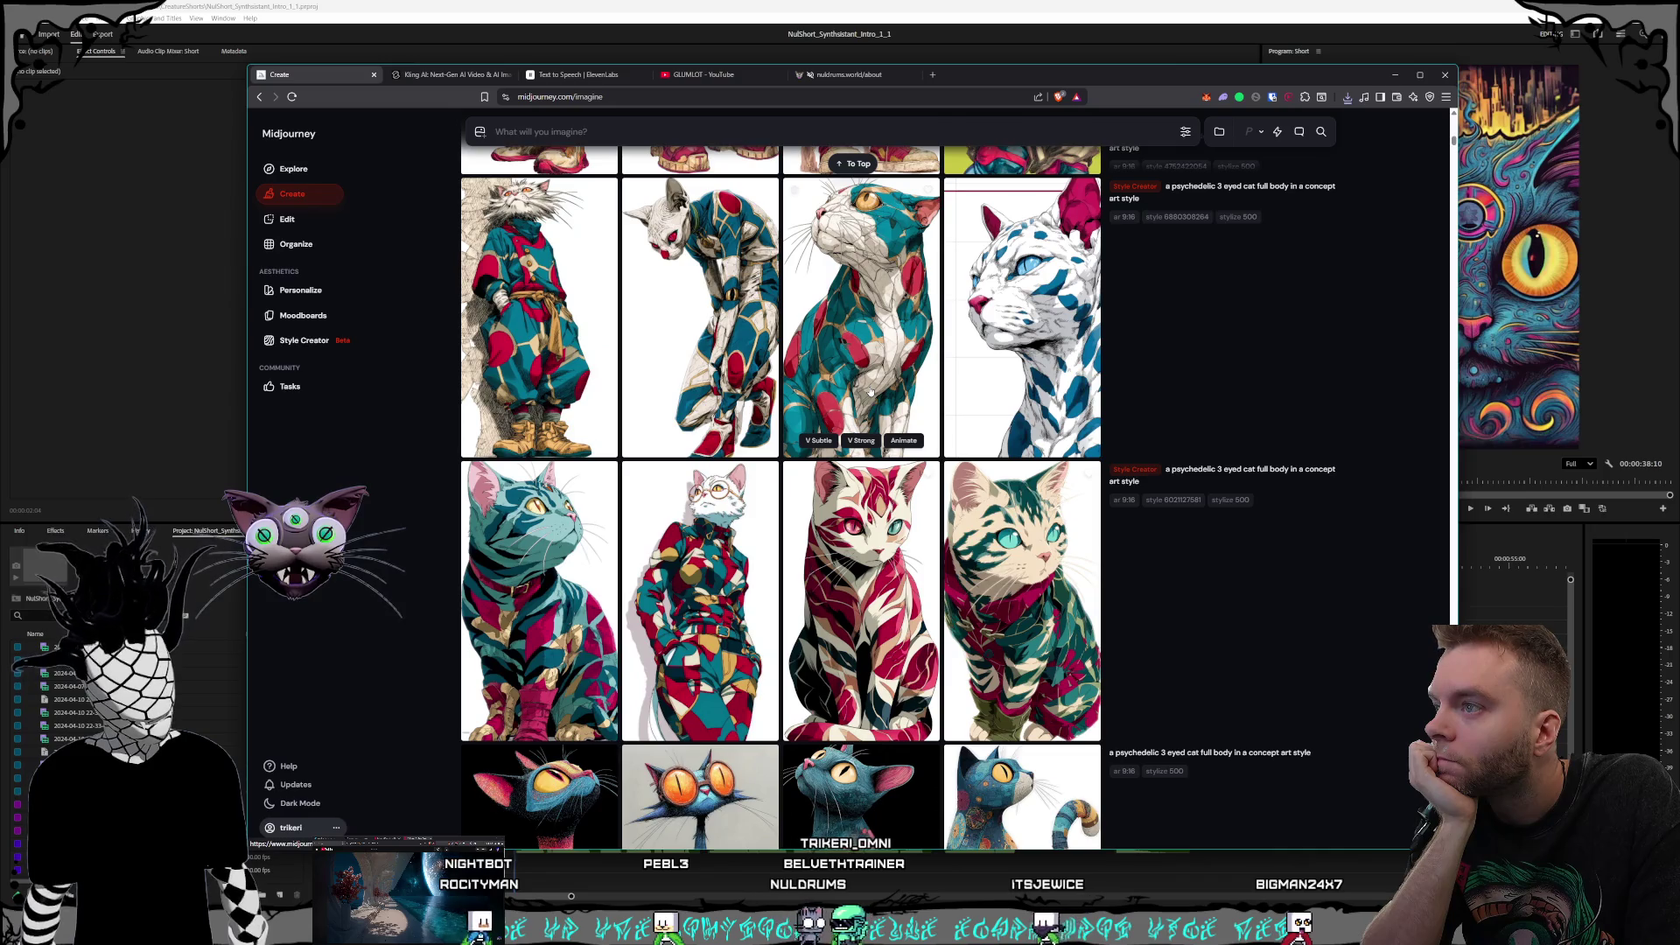
scroll(871, 389, "down", 2)
scroll(870, 390, "up", 3)
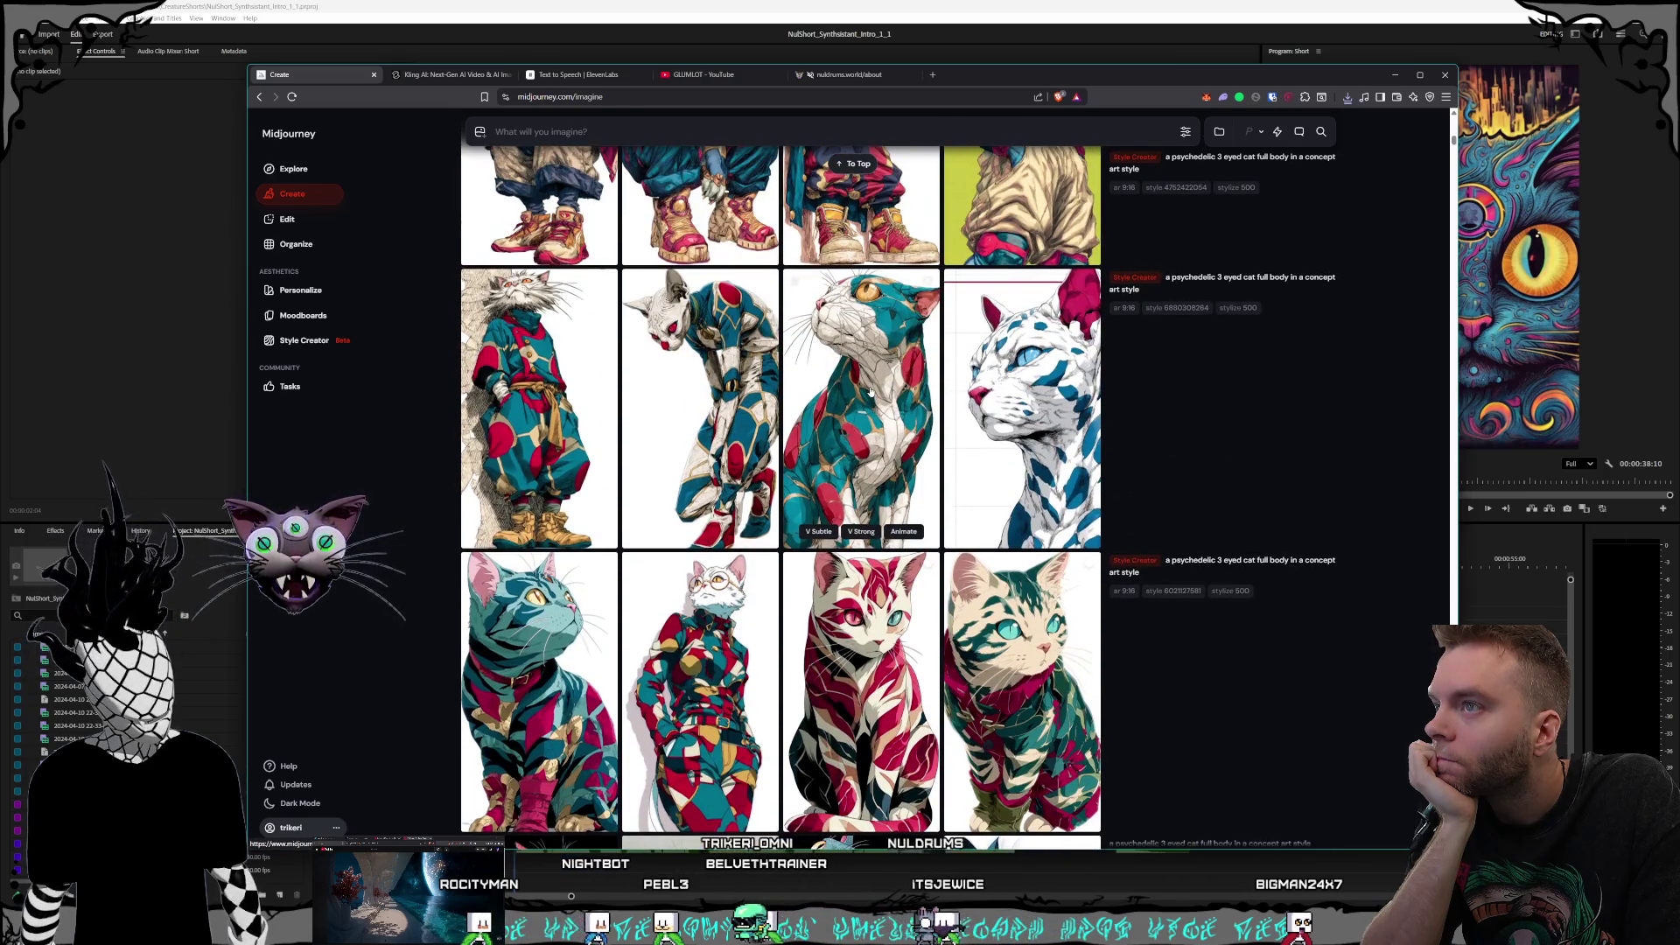
scroll(866, 428, "down", 2)
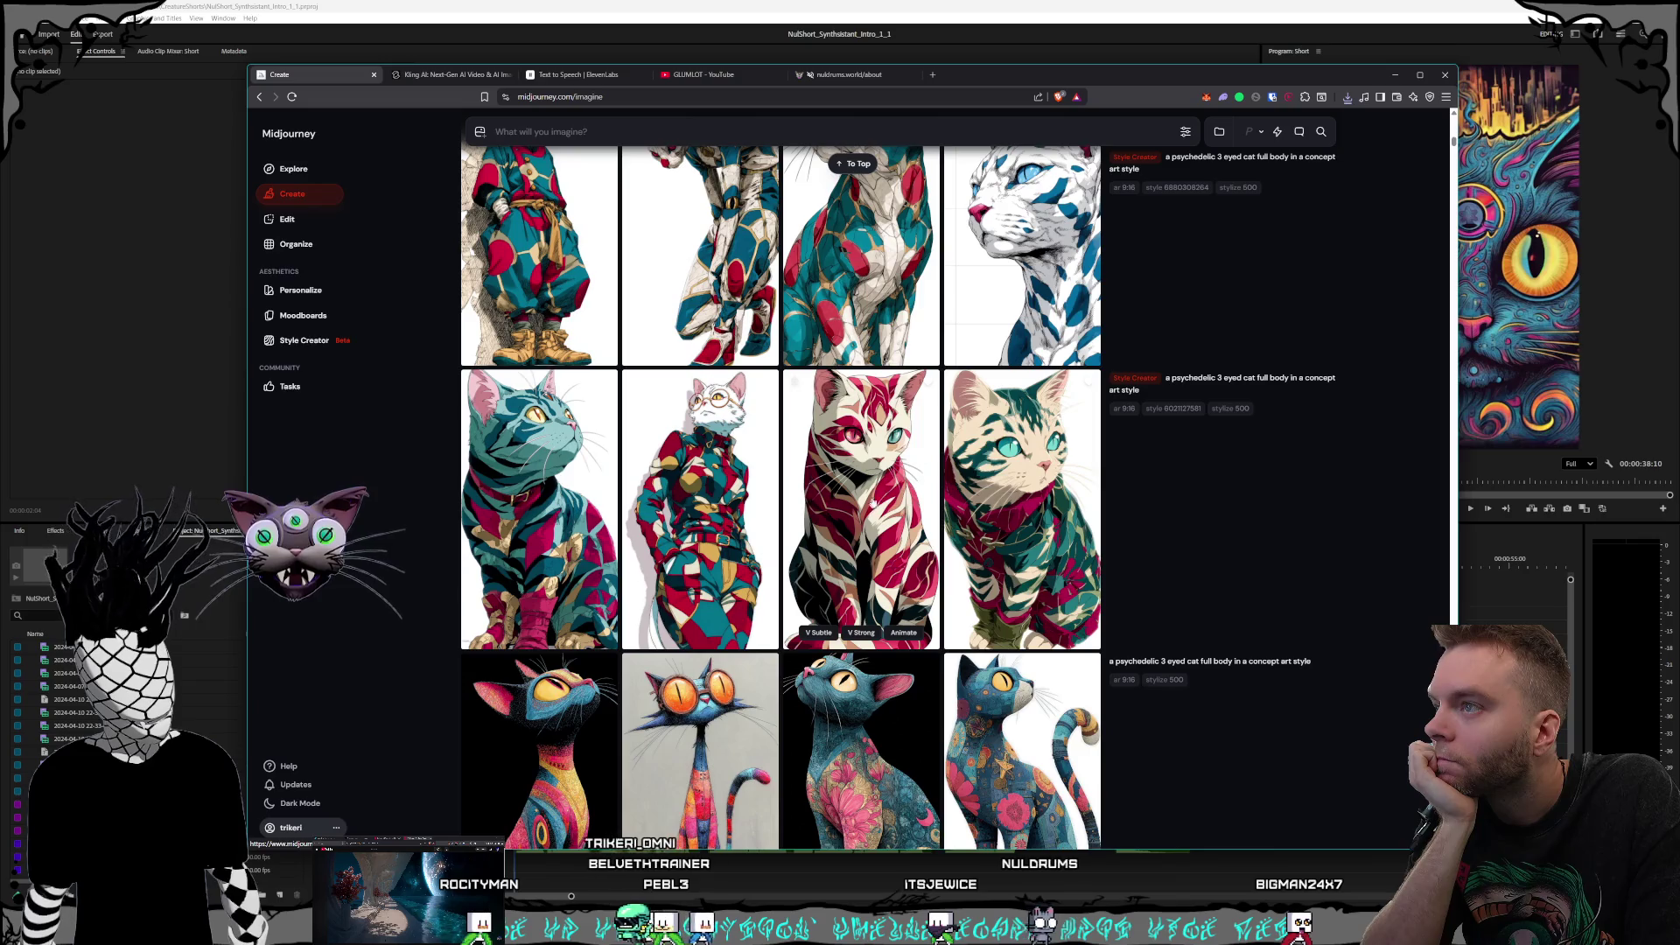